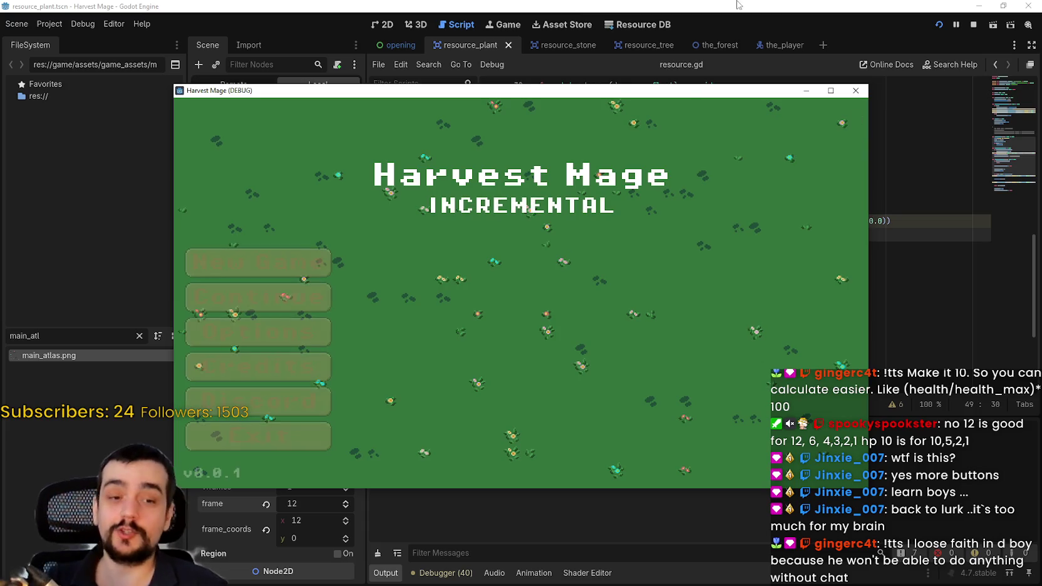
# - Continue the saved Harvest Mage game, then restore its window and move it beside the editor
pyautogui.click(256, 295)
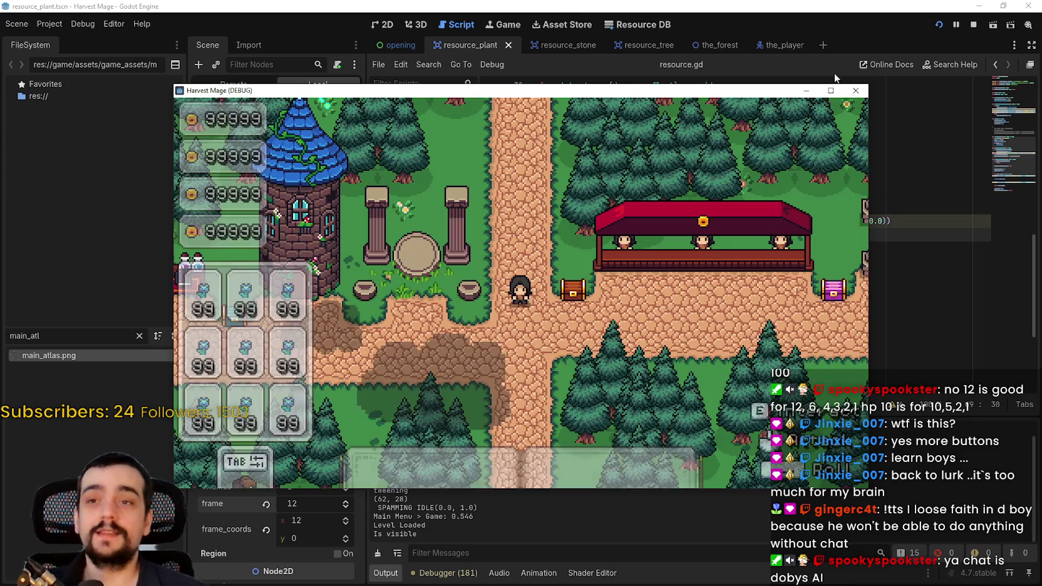
pyautogui.click(830, 90)
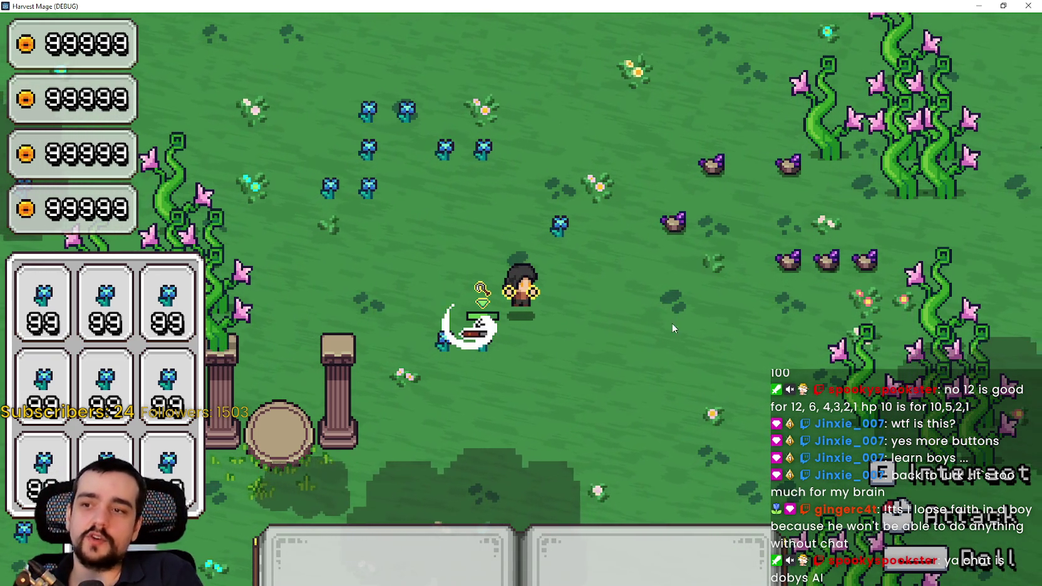
pyautogui.click(1004, 5)
pyautogui.moveTo(452, 91); pyautogui.dragTo(556, 20)
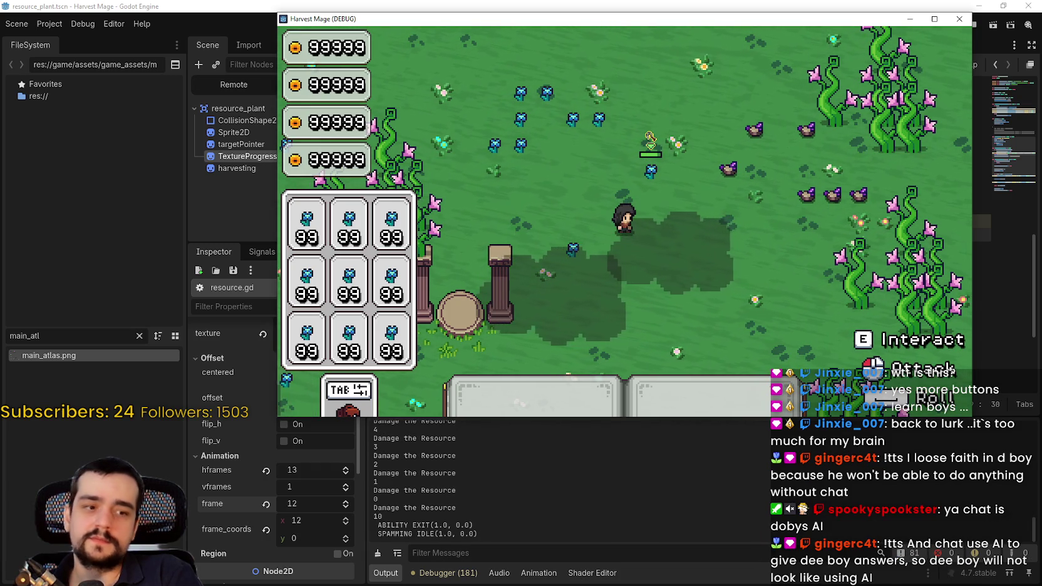
# - In Aseprite, pick the Rectangular Marquee, zoom around main_atlas.png's progress-bar frames, then minimize Aseprite
pyautogui.hotkey('alt', 'Tab')
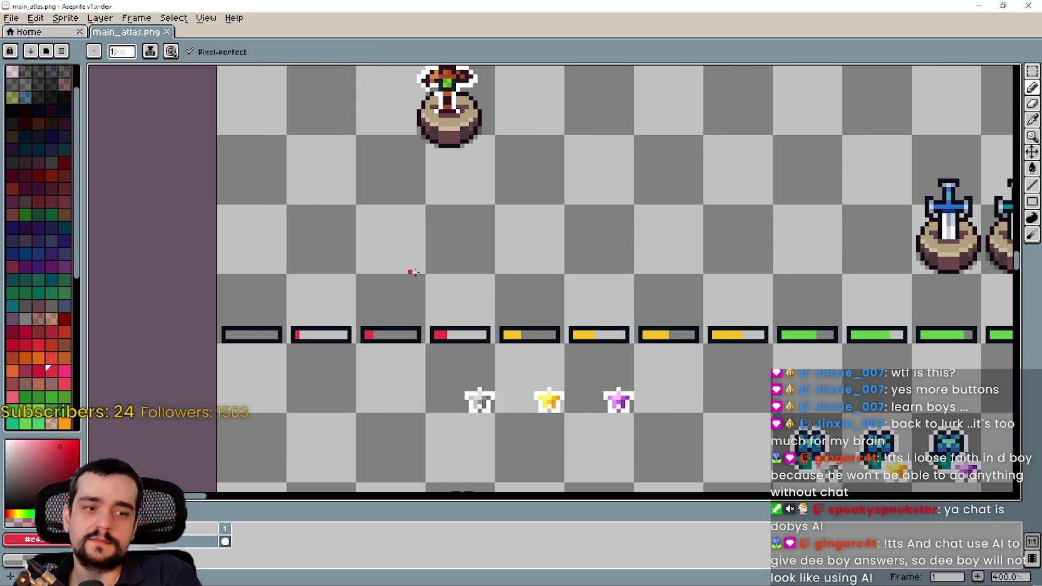
pyautogui.click(1028, 71)
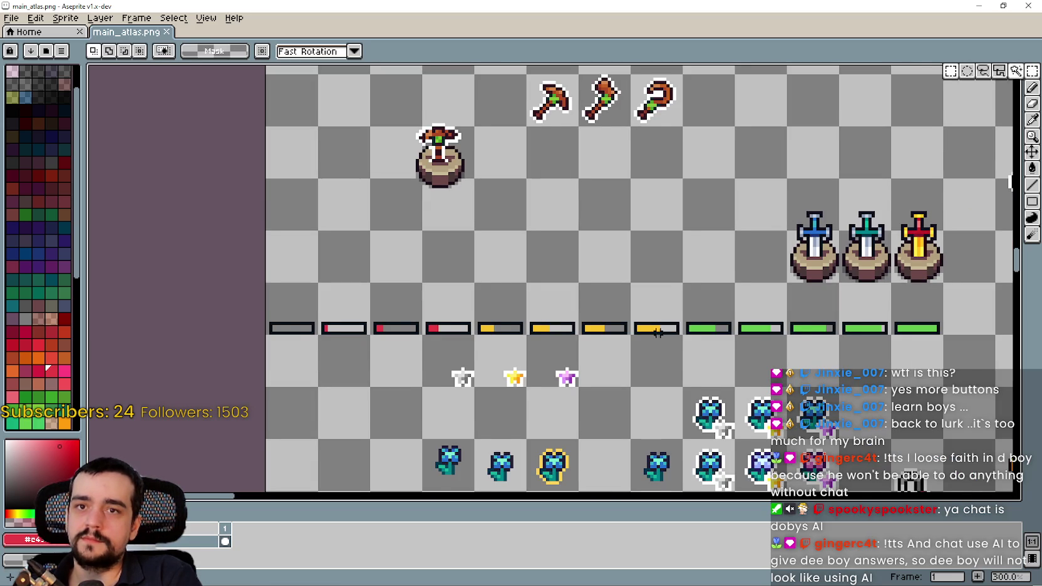
pyautogui.scroll(-1, 311, 325)
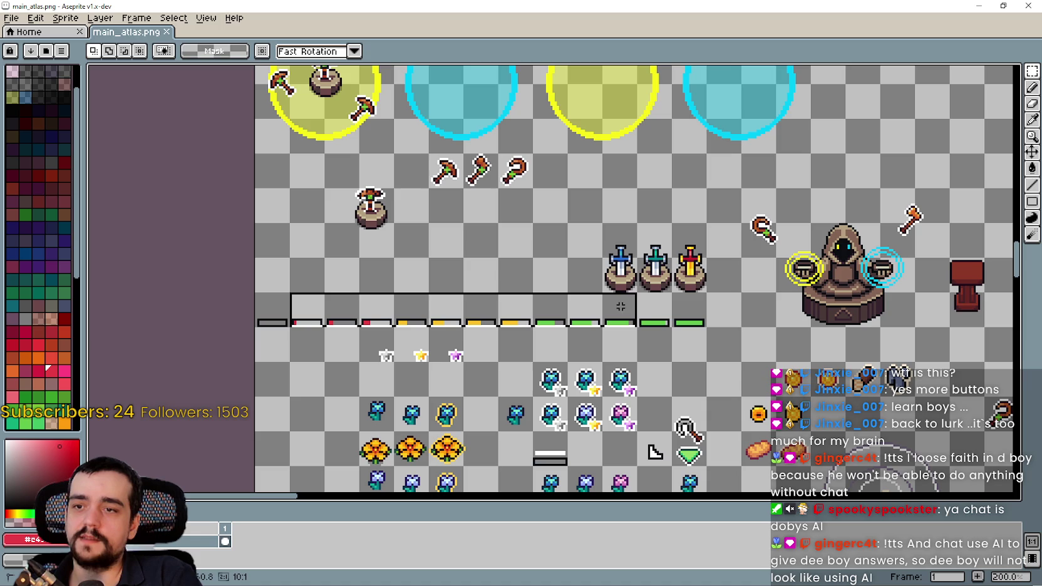
pyautogui.scroll(3, 647, 308)
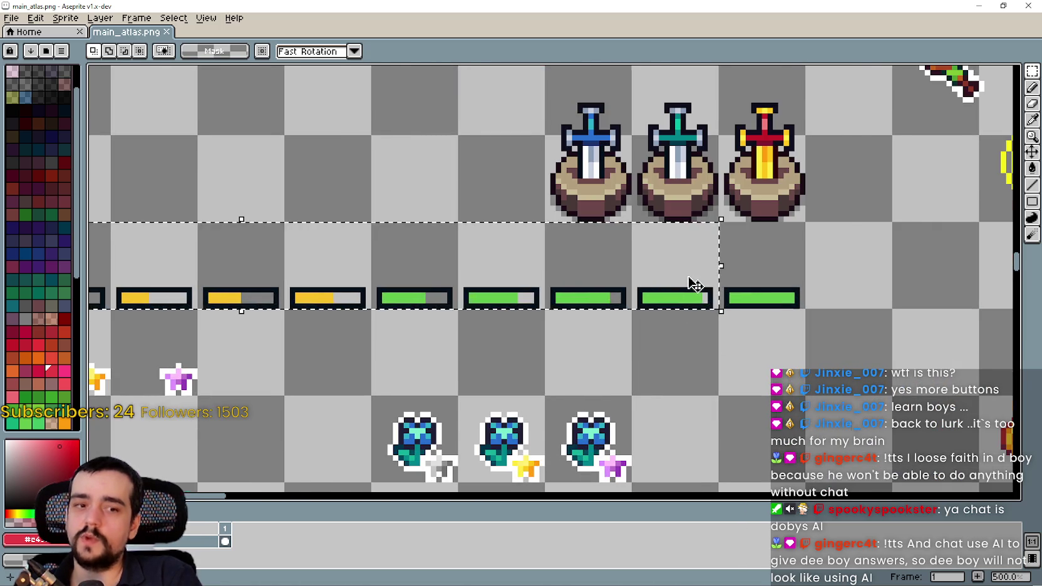
pyautogui.scroll(-3, 694, 284)
pyautogui.scroll(1, 689, 480)
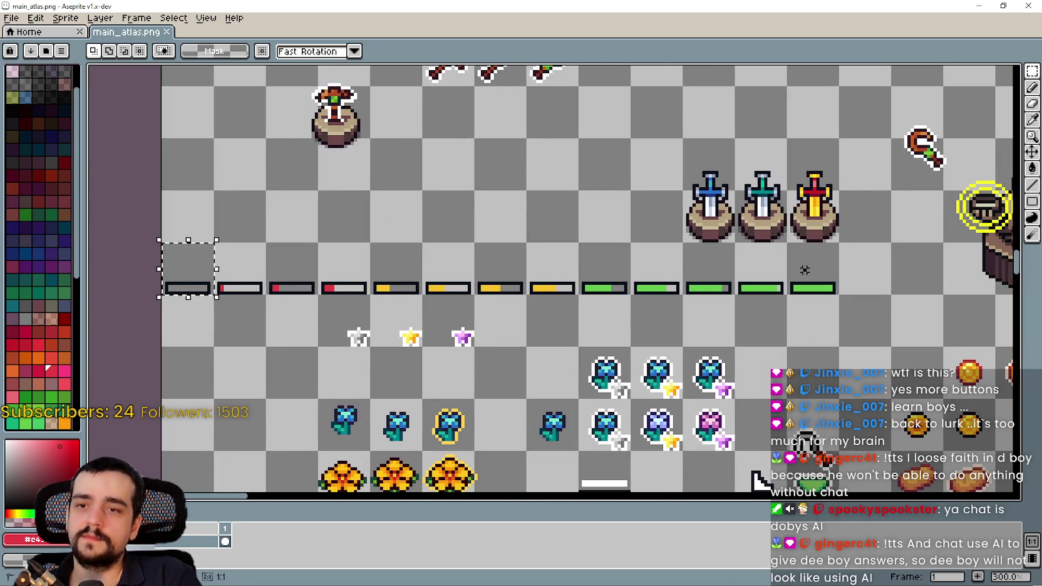
pyautogui.click(987, 5)
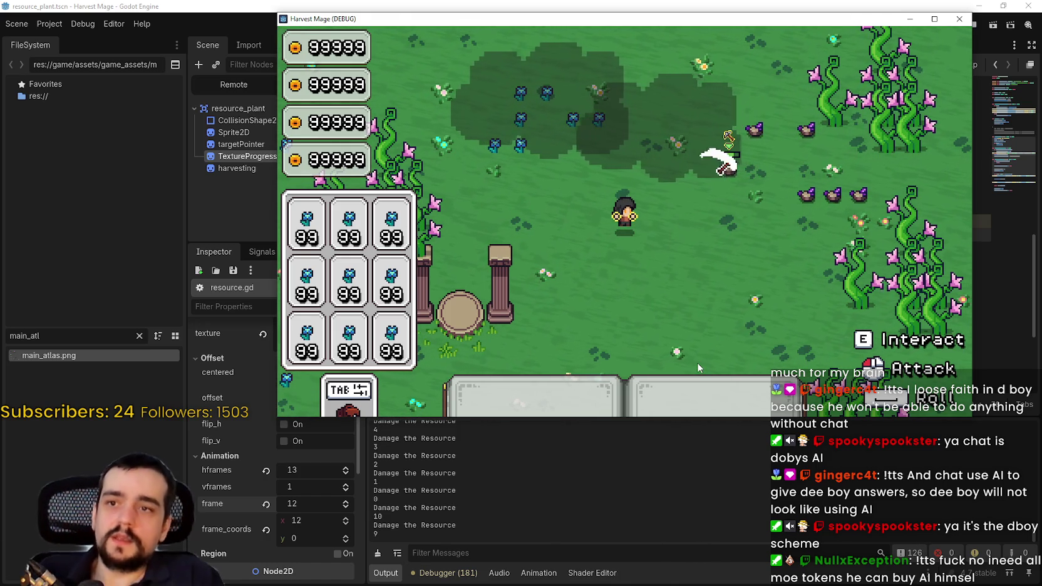
# - Maximize and restore the game window, then stop the running game
pyautogui.click(934, 18)
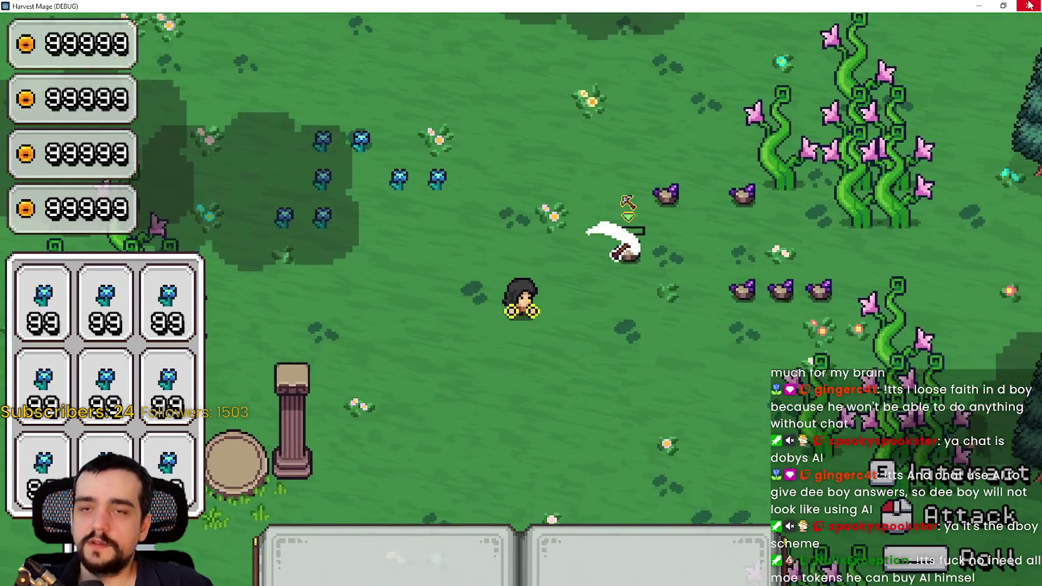
pyautogui.click(1004, 6)
pyautogui.click(973, 25)
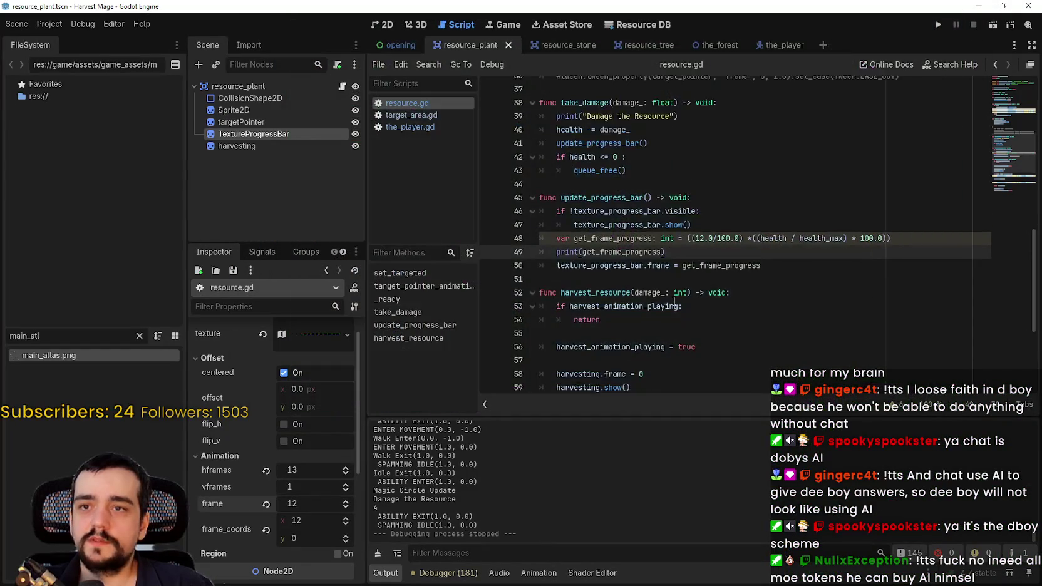
# - Set health and health_max to 5.0 on lines 11–12 of resource.gd and relaunch the project
pyautogui.scroll(5, 669, 125)
pyautogui.scroll(5, 669, 125)
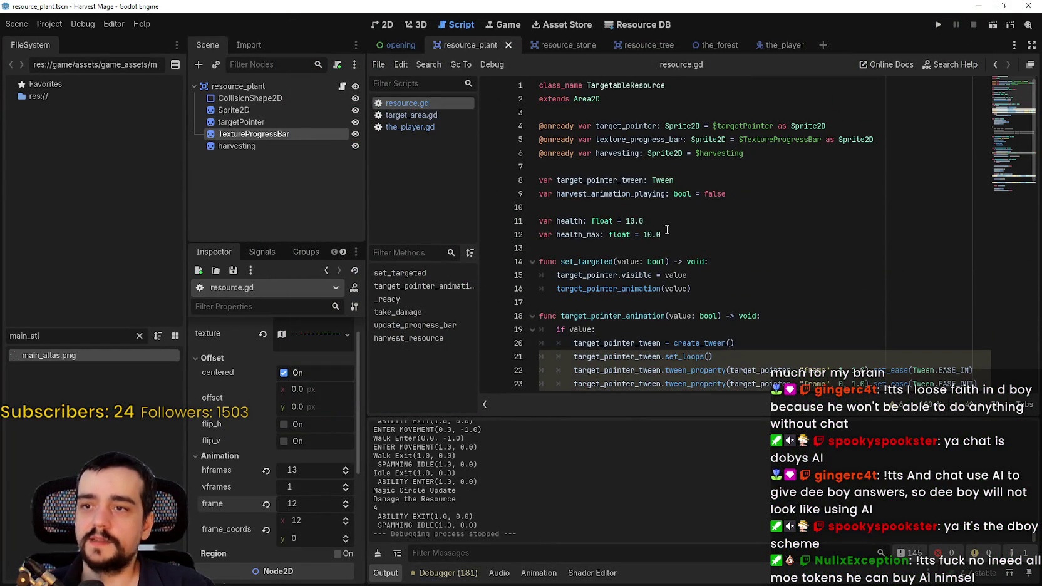
pyautogui.doubleClick(632, 220)
pyautogui.write('5')
pyautogui.doubleClick(647, 235)
pyautogui.write('5')
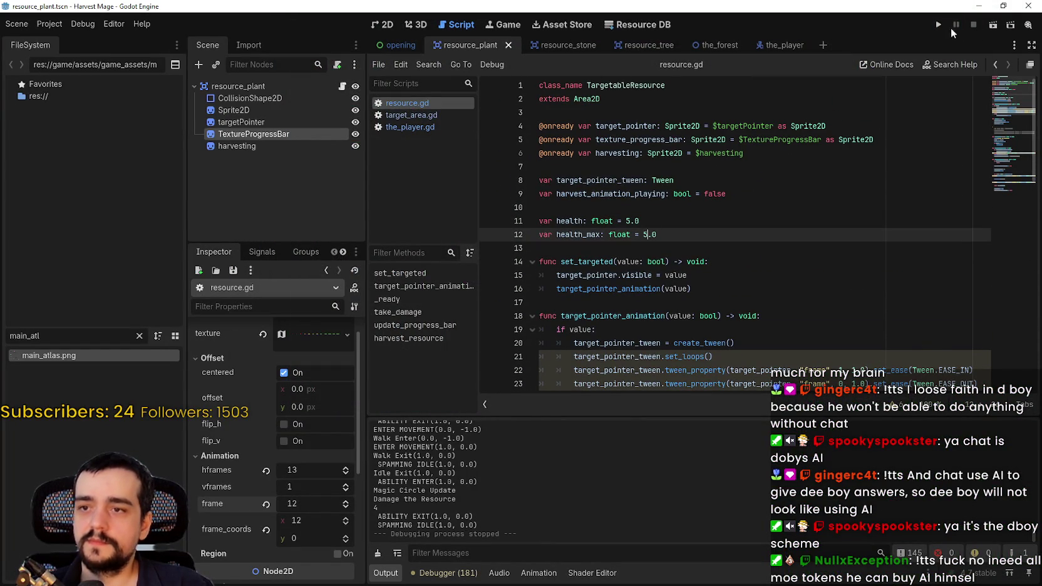
pyautogui.click(937, 25)
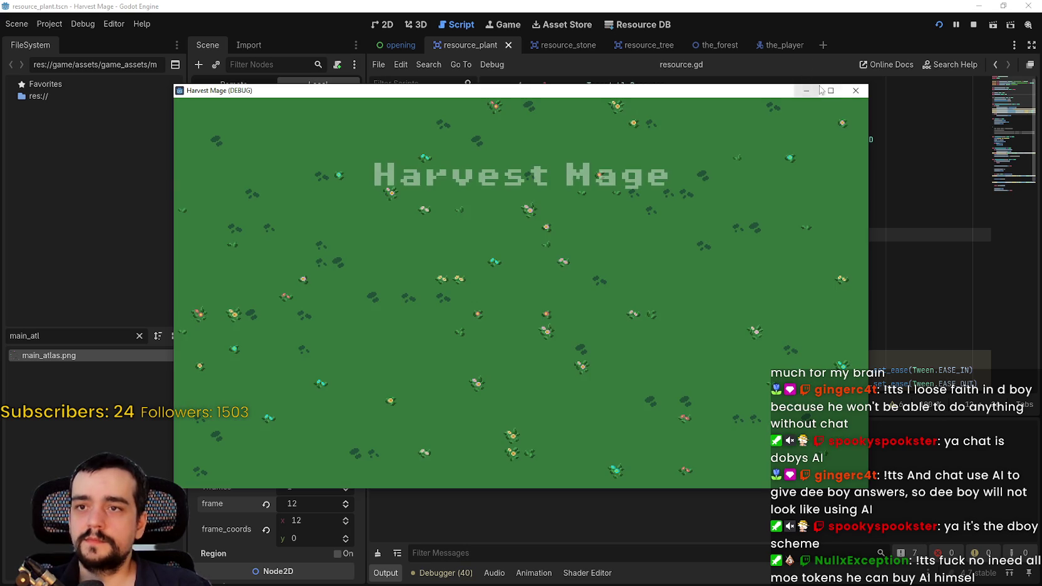
# - Continue the relaunched game fullscreen and walk north to the plants, then restore and move the window aside
pyautogui.click(821, 90)
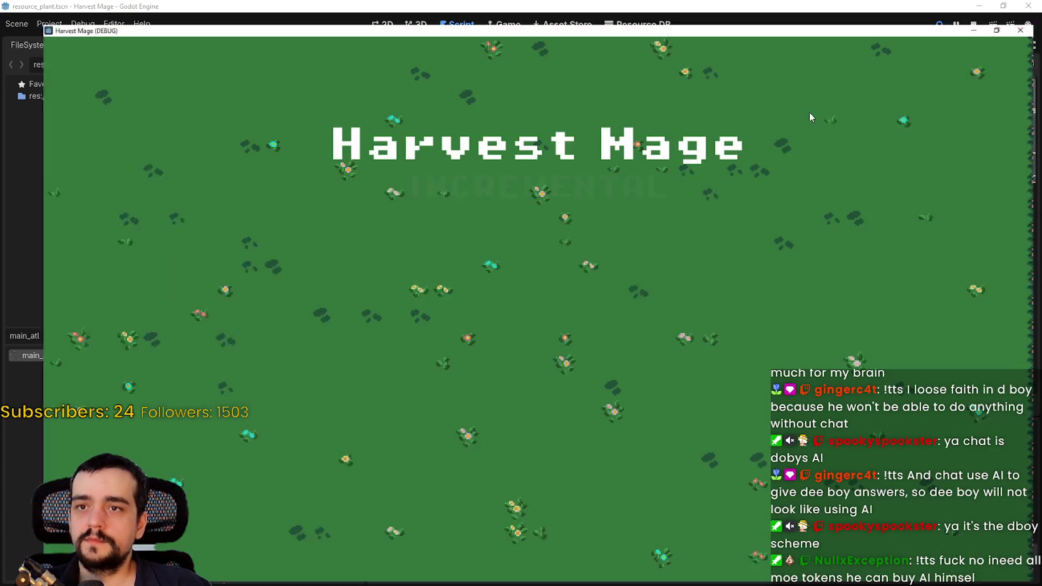
pyautogui.press('Down')
pyautogui.press('Return')
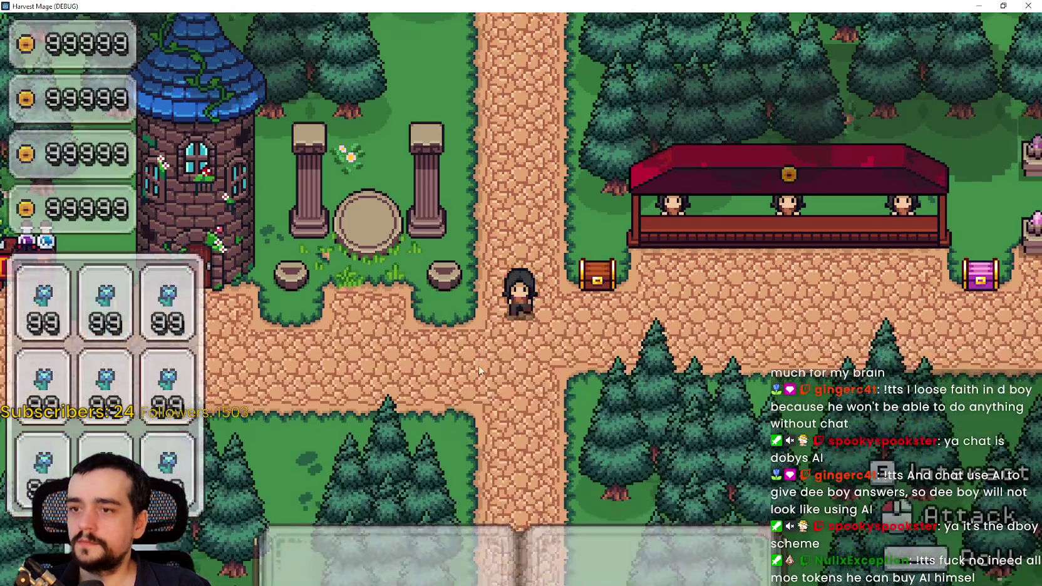
pyautogui.press('w')
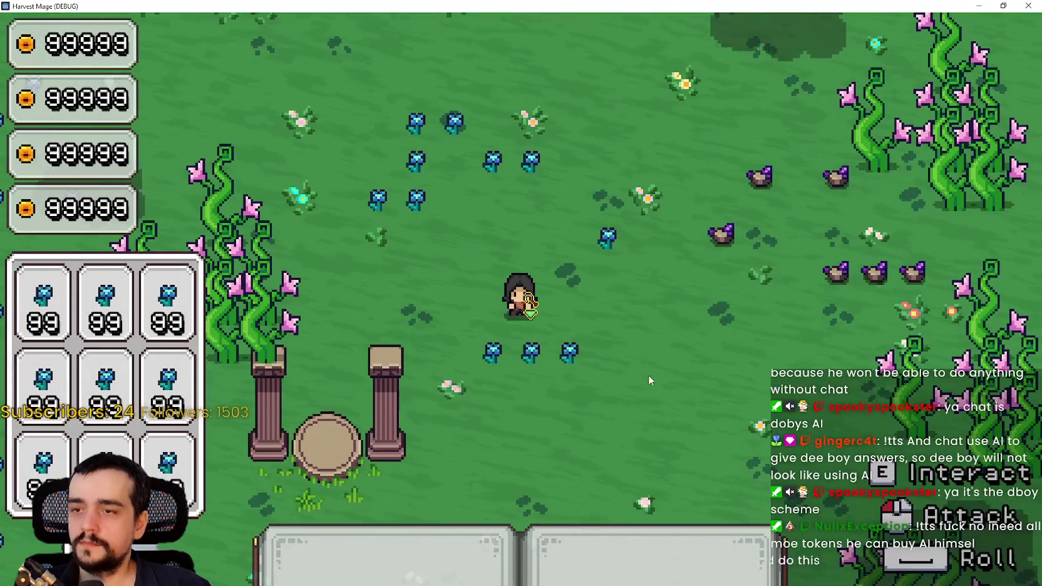
pyautogui.click(1003, 6)
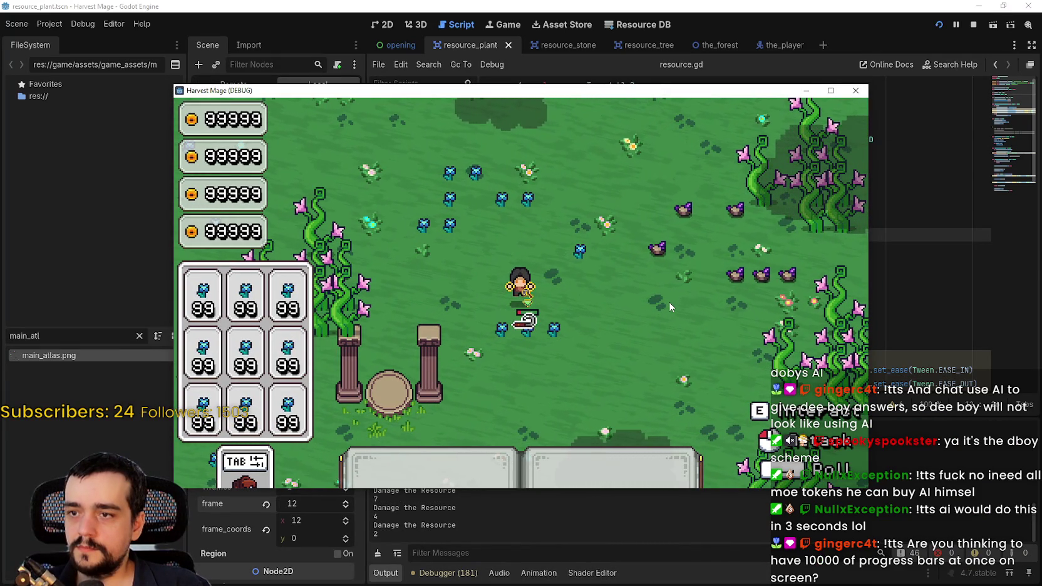
pyautogui.moveTo(570, 96); pyautogui.dragTo(686, 26)
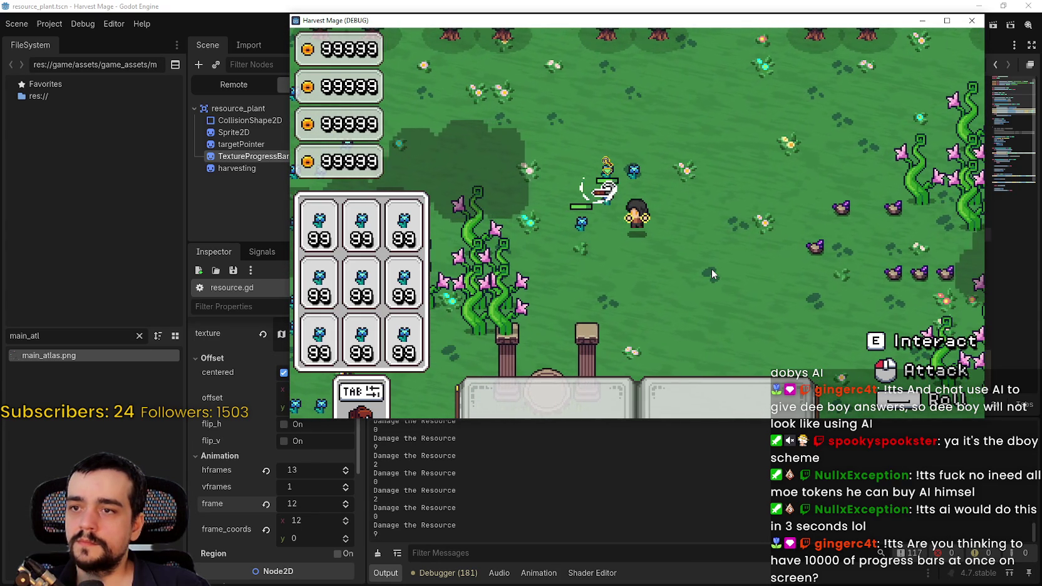
# - Turn on fullscreen in the game's video options and resume playing
pyautogui.click(945, 21)
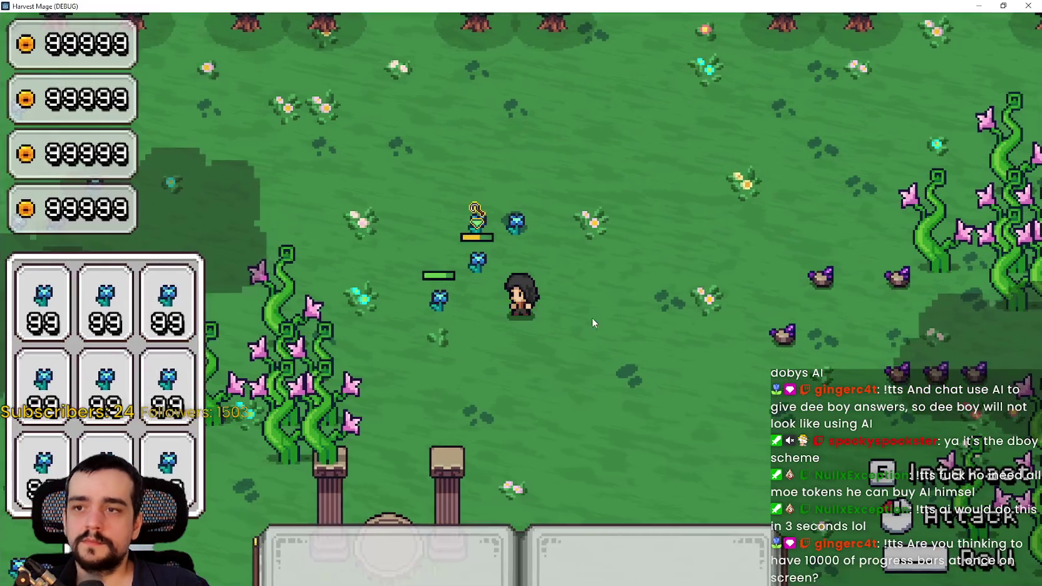
pyautogui.press('Escape')
pyautogui.click(296, 302)
pyautogui.click(762, 51)
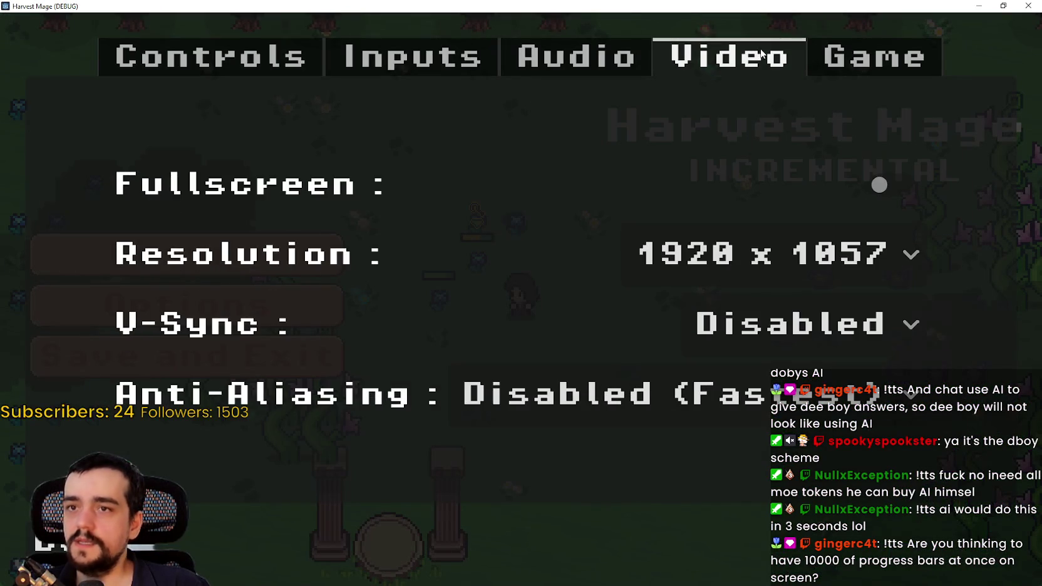
pyautogui.click(895, 185)
pyautogui.press('Escape')
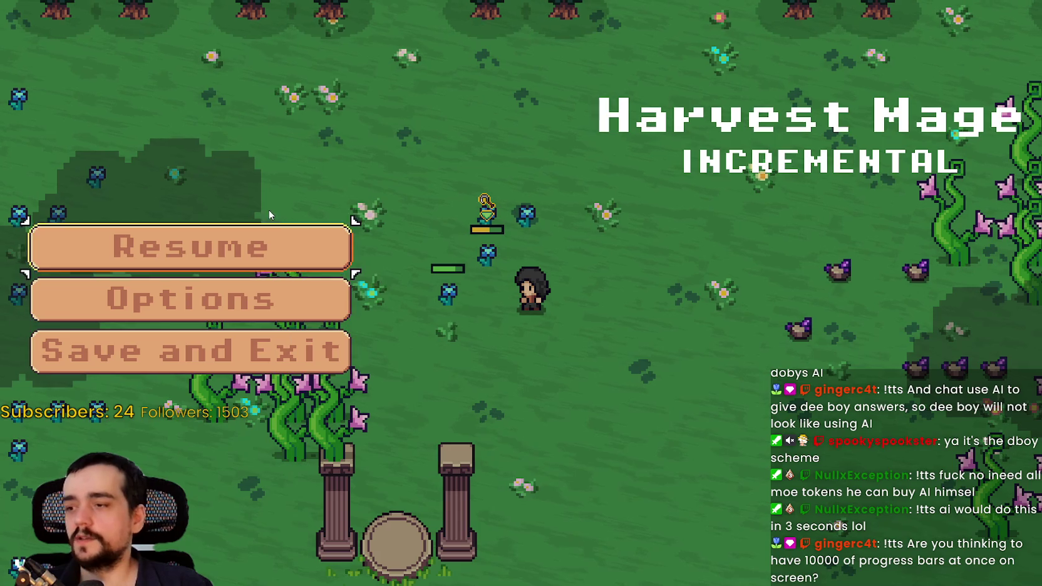
pyautogui.press('Escape')
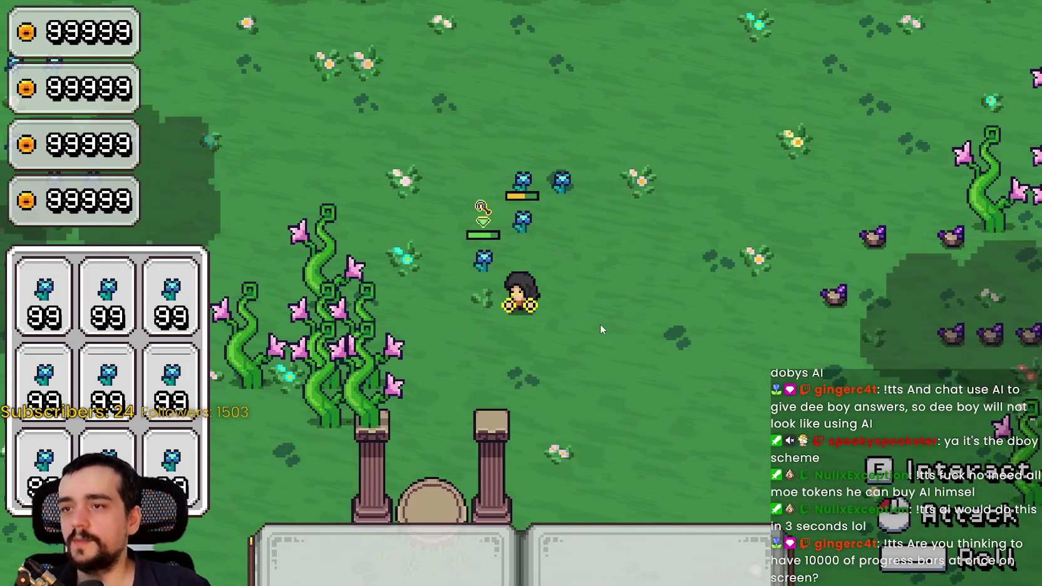
# - Strike the plant three times, then swing at the moving enemy
pyautogui.click(561, 305)
pyautogui.click(565, 300)
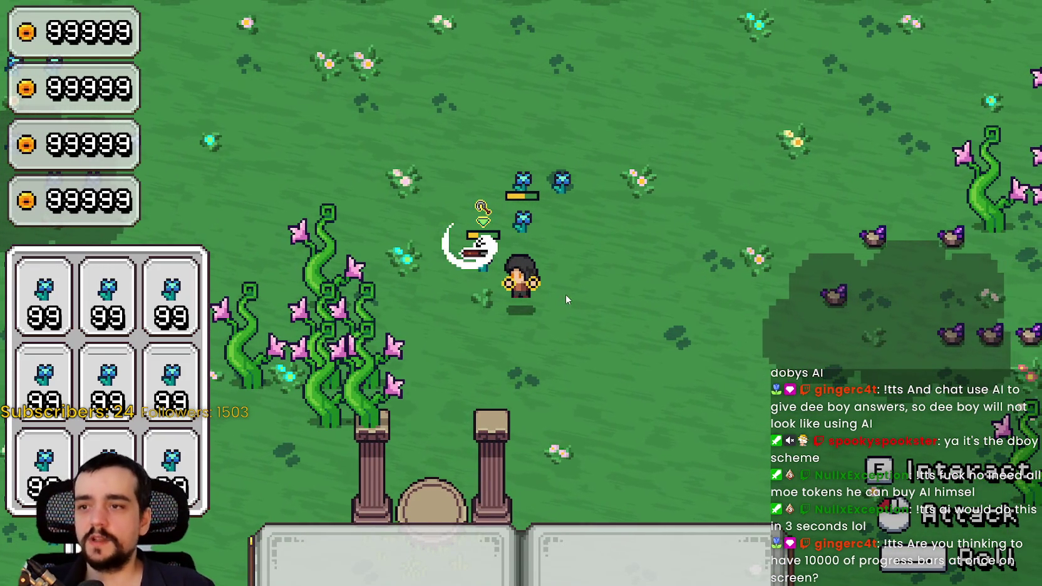
pyautogui.click(566, 296)
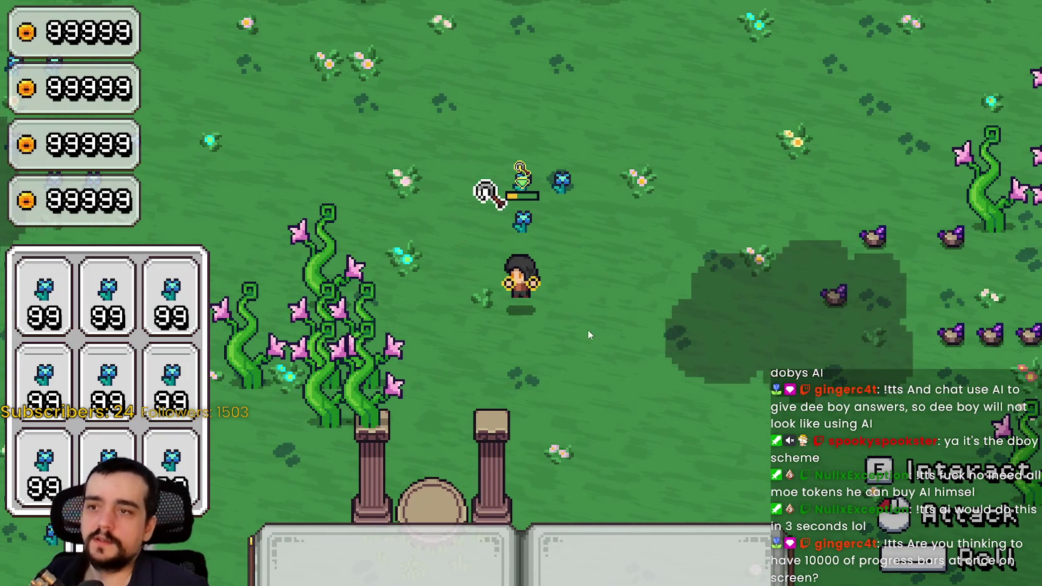
pyautogui.click(585, 316)
pyautogui.click(616, 312)
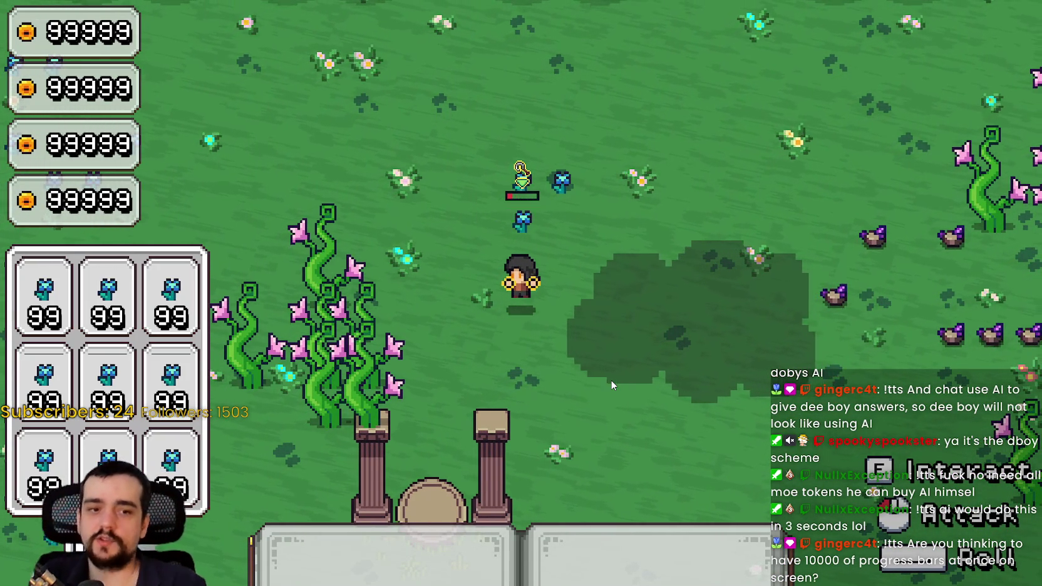
# - Walk around the field with WASD to reach and harvest more plants
pyautogui.press('a')
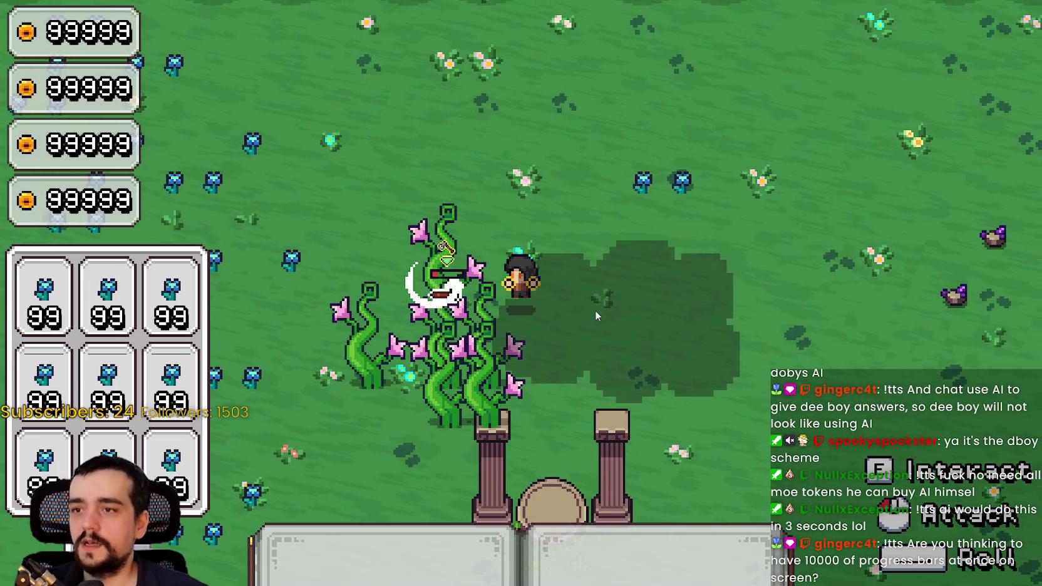
pyautogui.press('s')
pyautogui.press('s')
pyautogui.press('d')
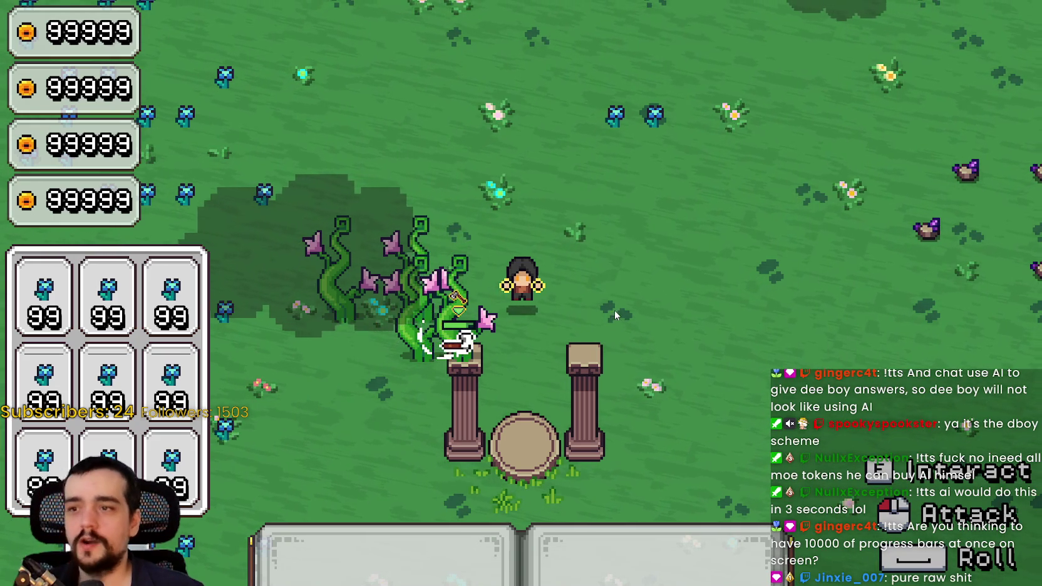
pyautogui.press('s')
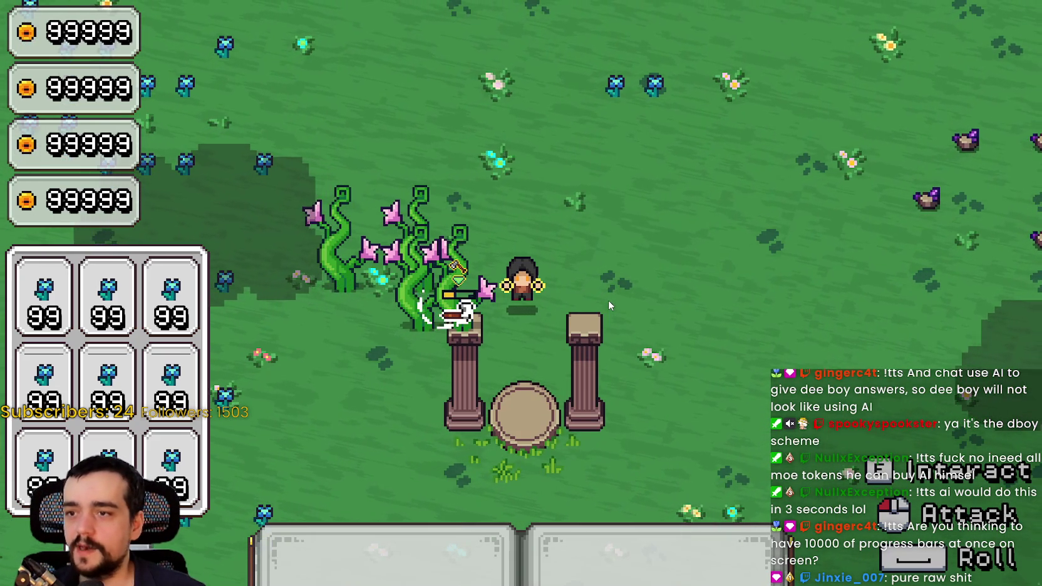
pyautogui.press('w')
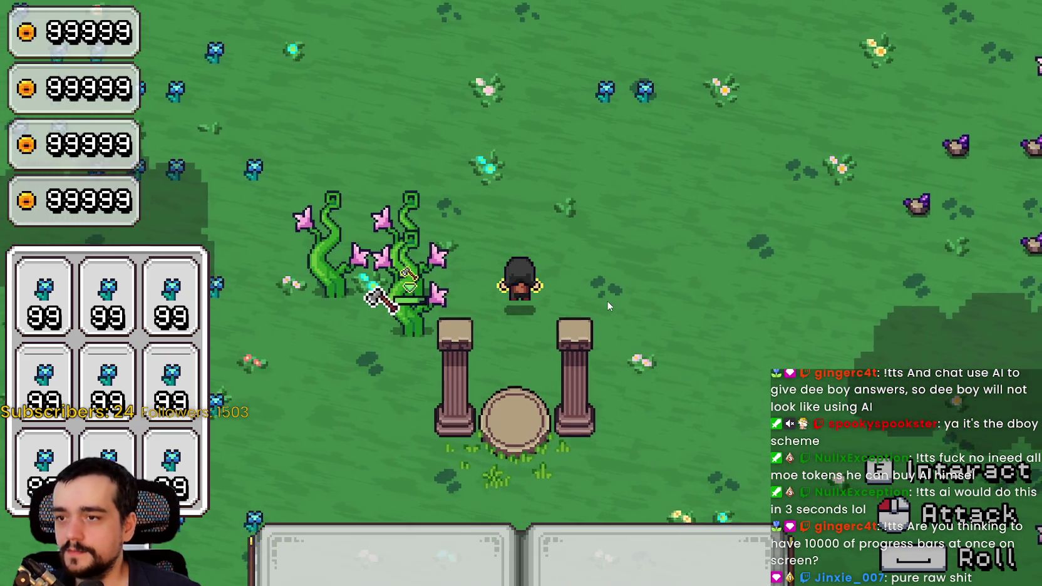
pyautogui.press('w')
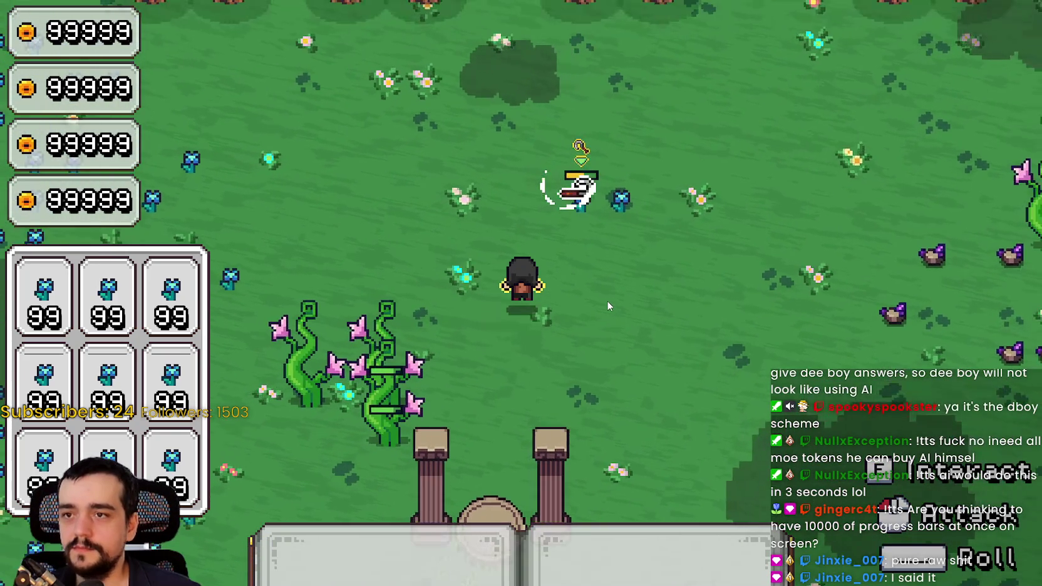
pyautogui.press('d')
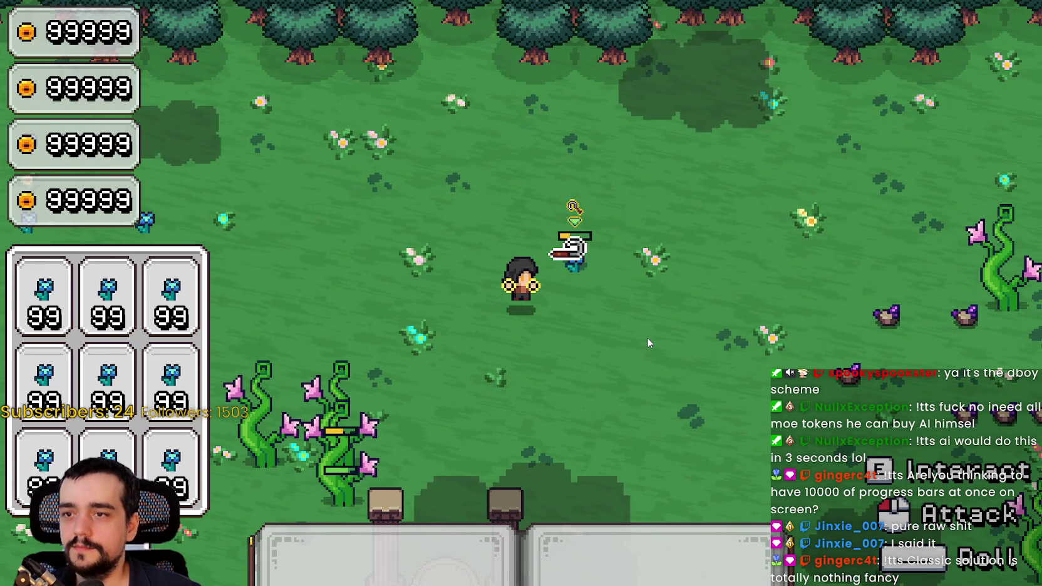
# - Walk toward the plants, then switch back to the editor and stop the game
pyautogui.press('d')
pyautogui.press('s')
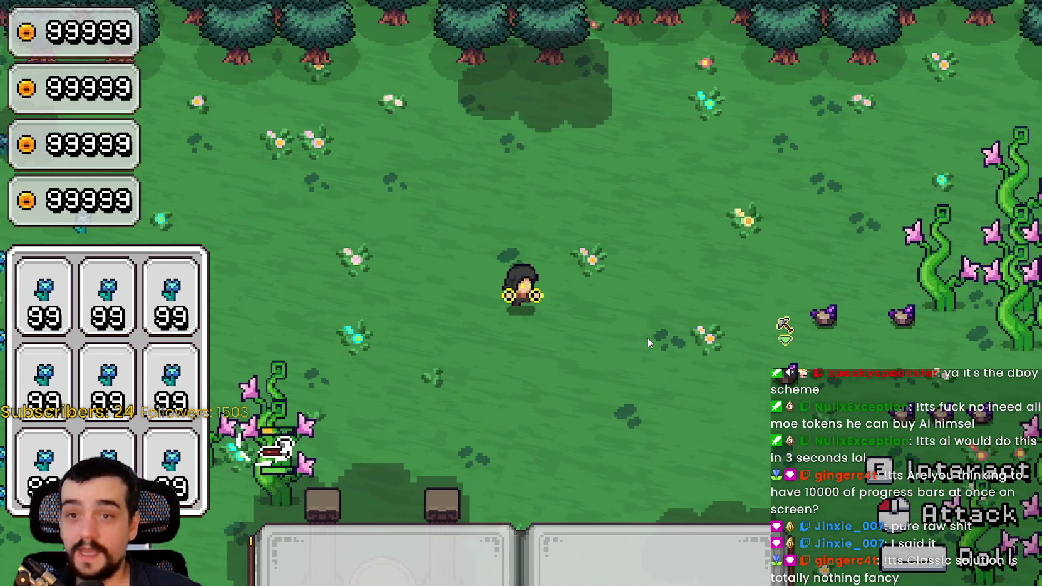
pyautogui.hotkey('alt', 'Tab')
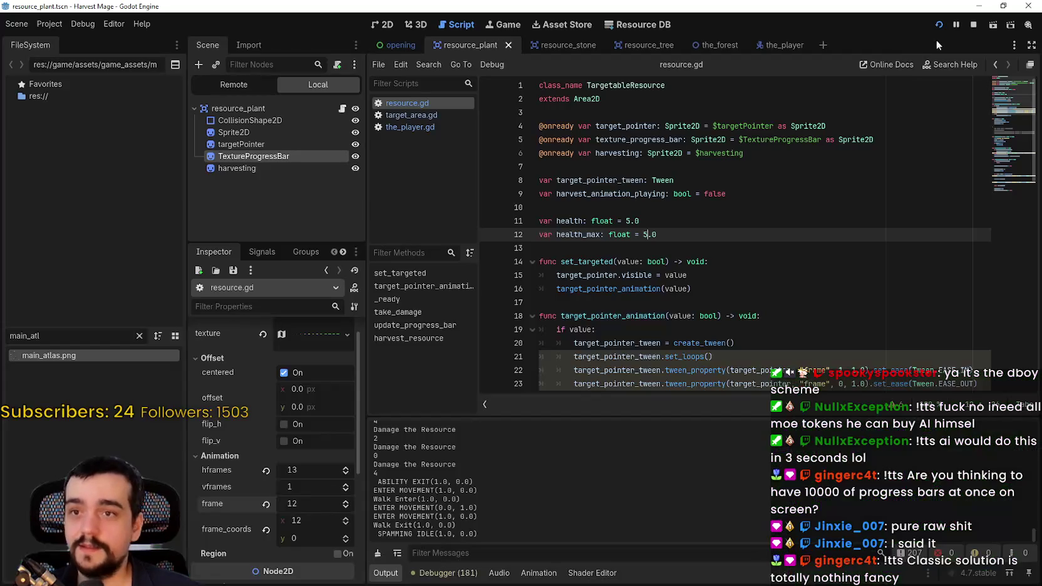
pyautogui.click(974, 25)
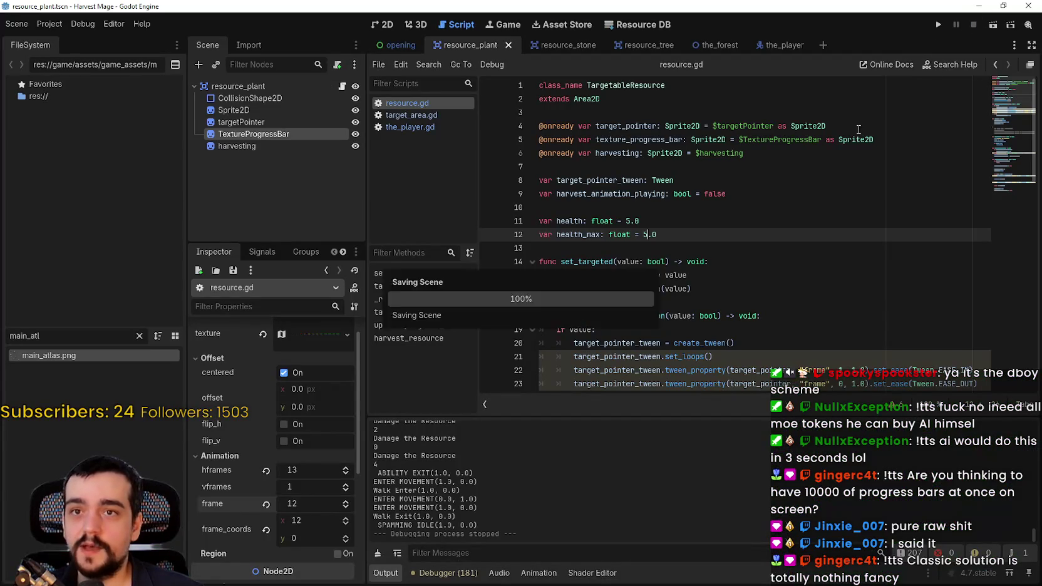
pyautogui.click(665, 205)
pyautogui.click(768, 265)
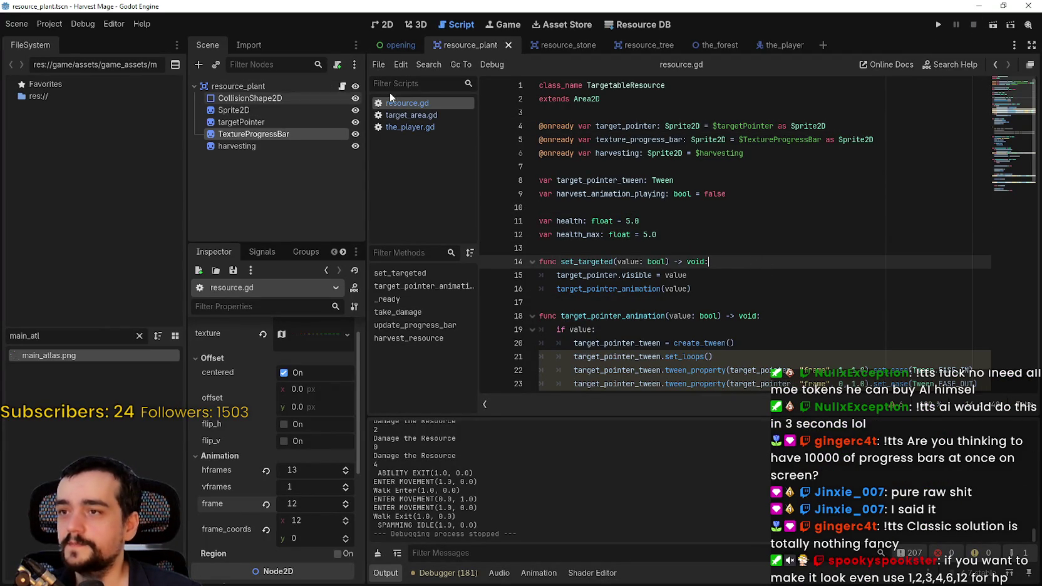
# - Set target_count to 12 in target_area.gd, test-run the game, and close it
pyautogui.click(411, 115)
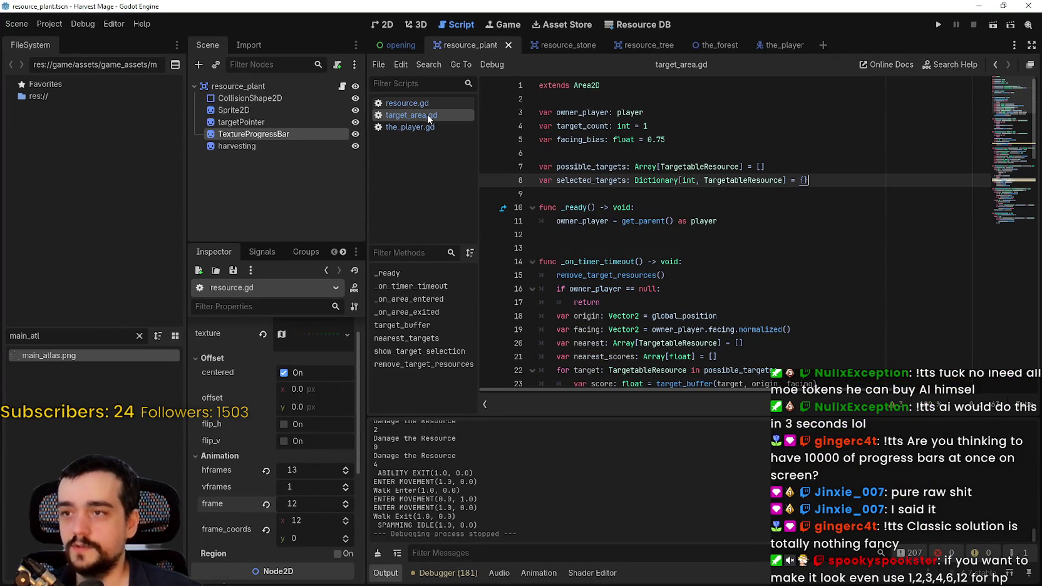
pyautogui.doubleClick(658, 127)
pyautogui.write('2')
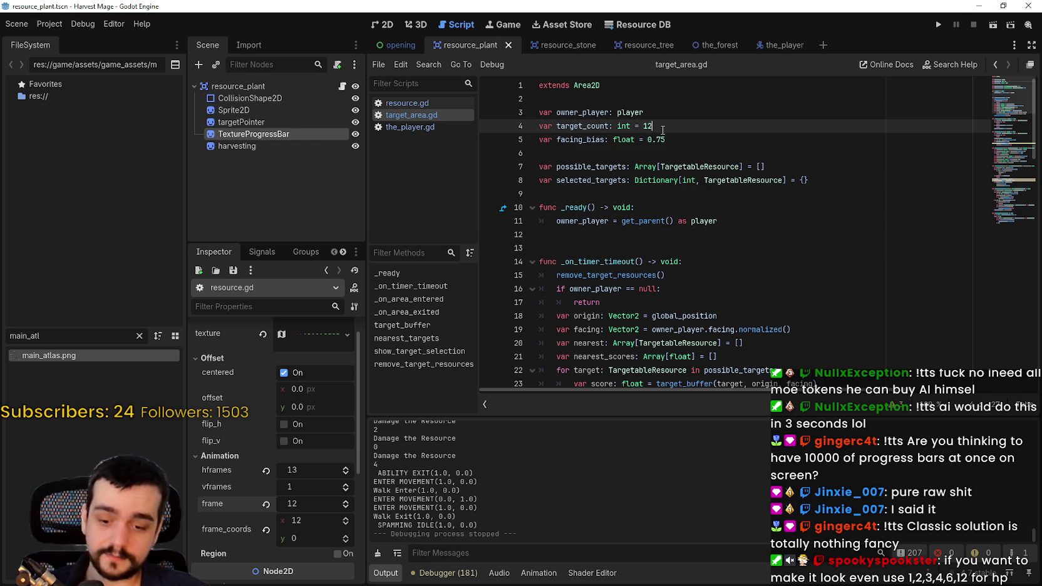
pyautogui.click(938, 25)
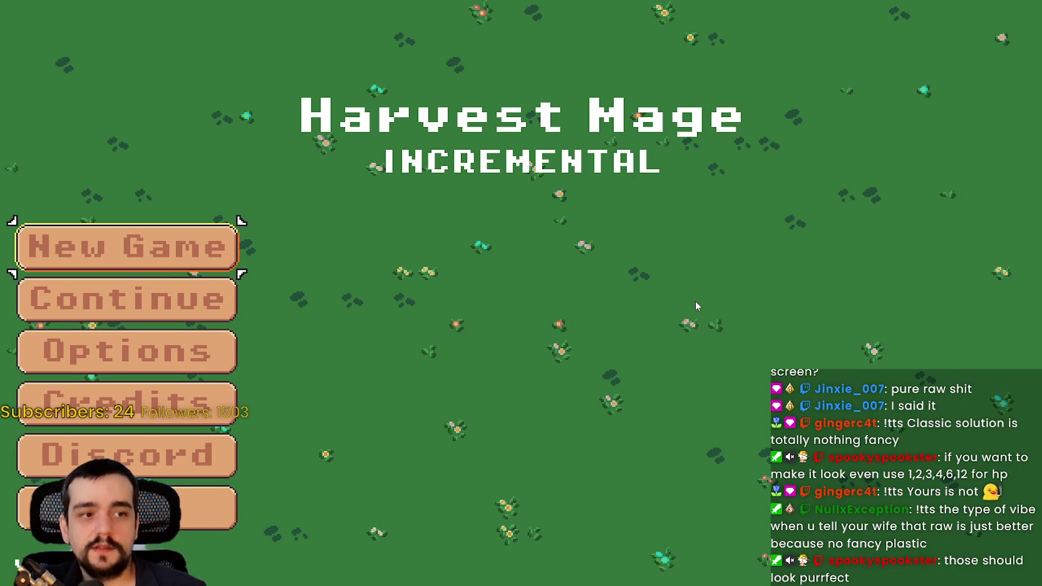
pyautogui.hotkey('alt', 'F4')
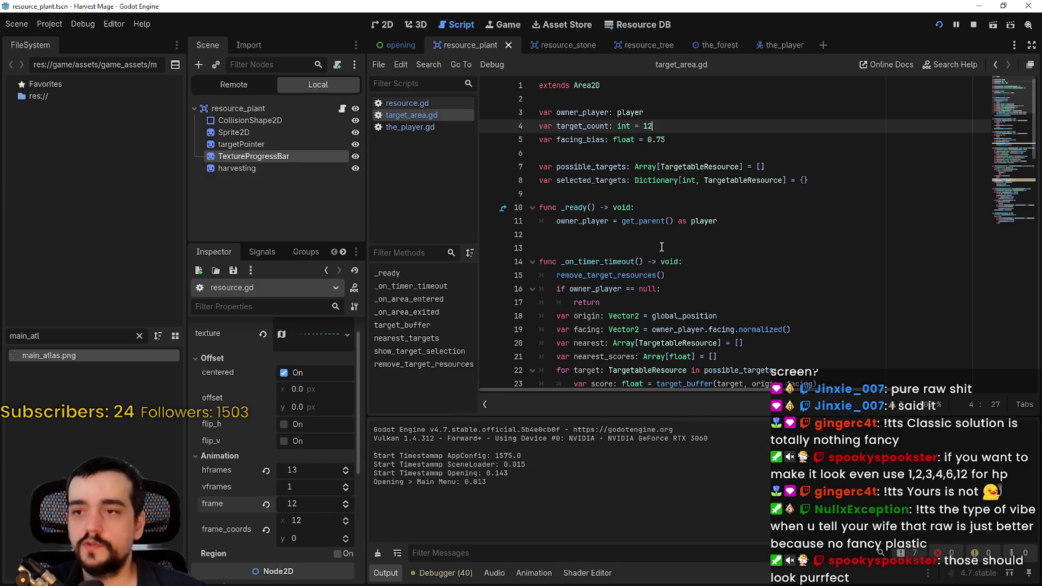
# - In resource.gd, change the health value and select health_max for editing
pyautogui.click(434, 104)
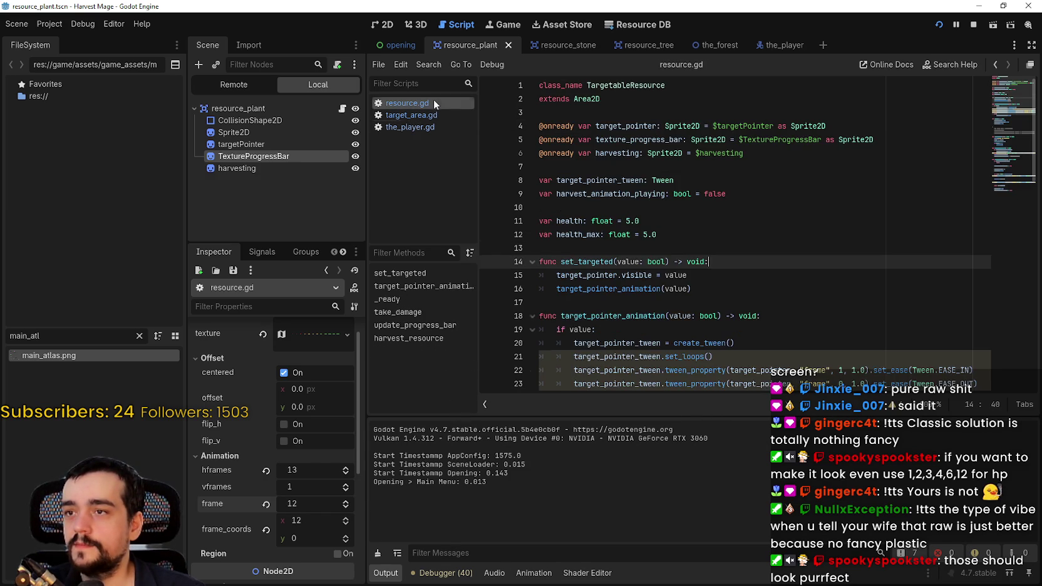
pyautogui.click(628, 221)
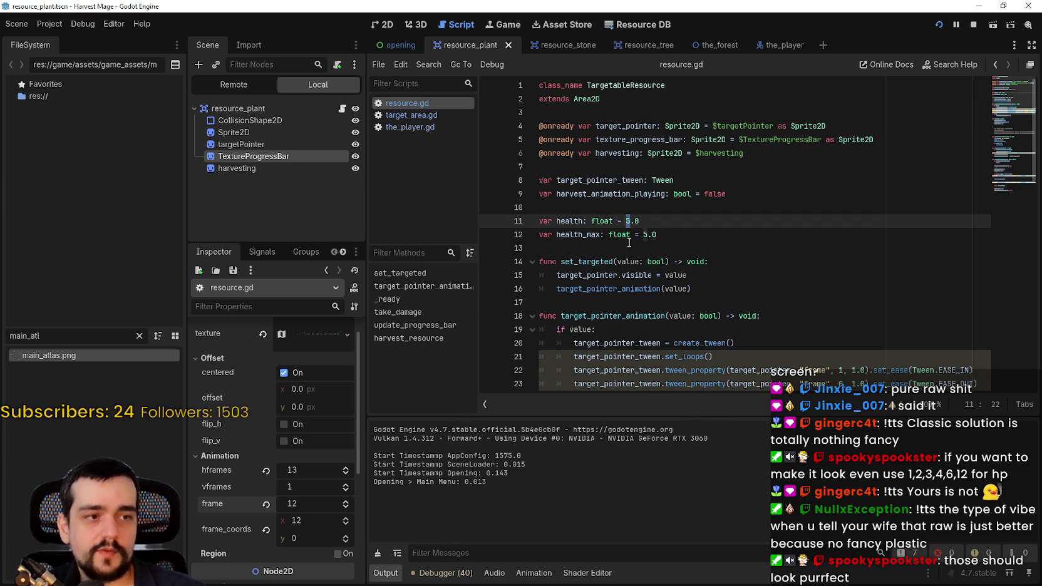
pyautogui.write('6')
pyautogui.click(649, 234)
# - Enter 6.0 for health_max in resource.gd and relaunch the game
pyautogui.press('BackSpace')
pyautogui.write('6')
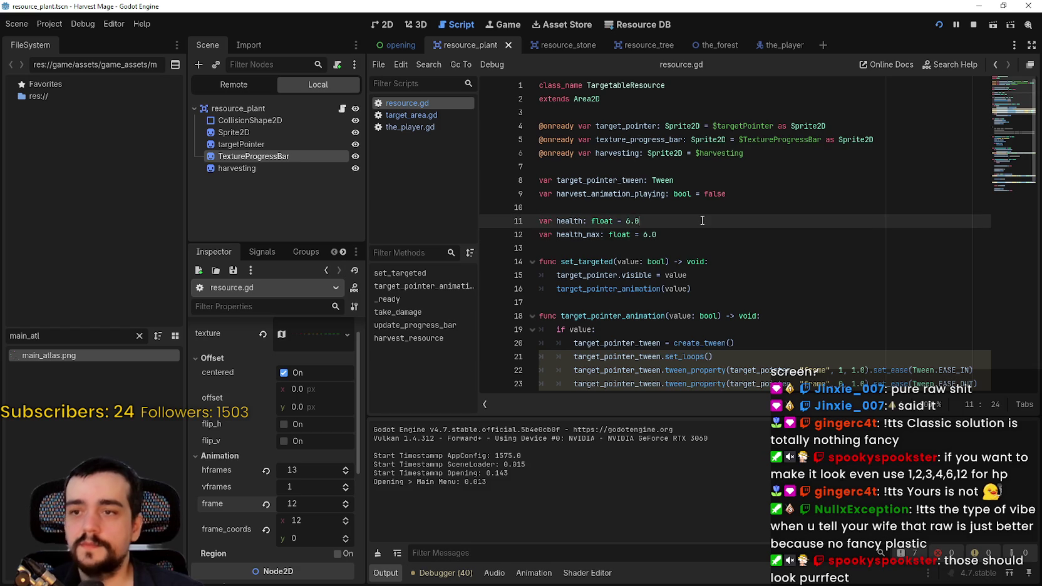
pyautogui.click(969, 25)
pyautogui.click(938, 25)
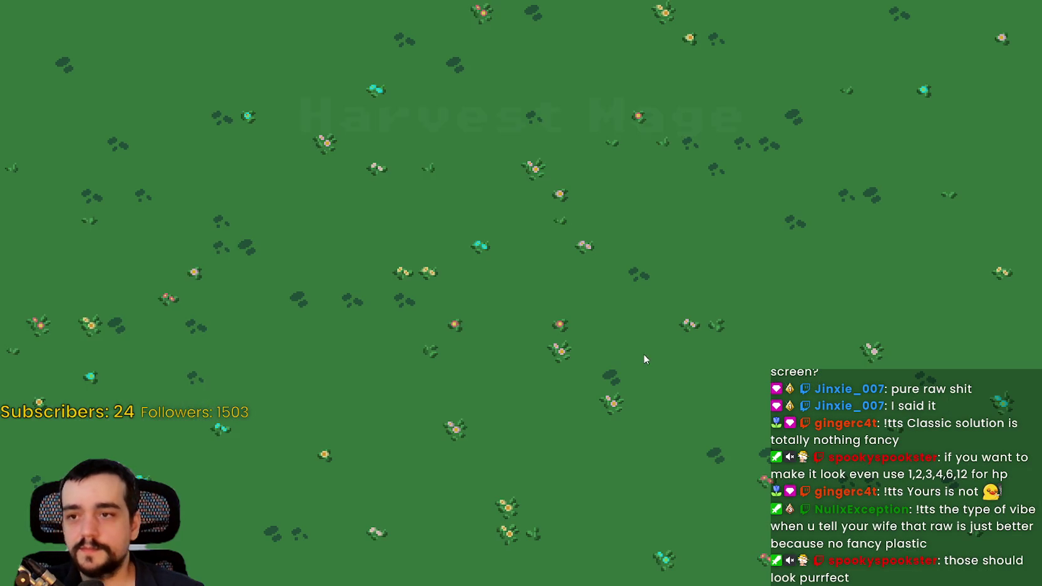
# - Continue the saved game and walk left and right harvesting plants, then close it
pyautogui.click(227, 304)
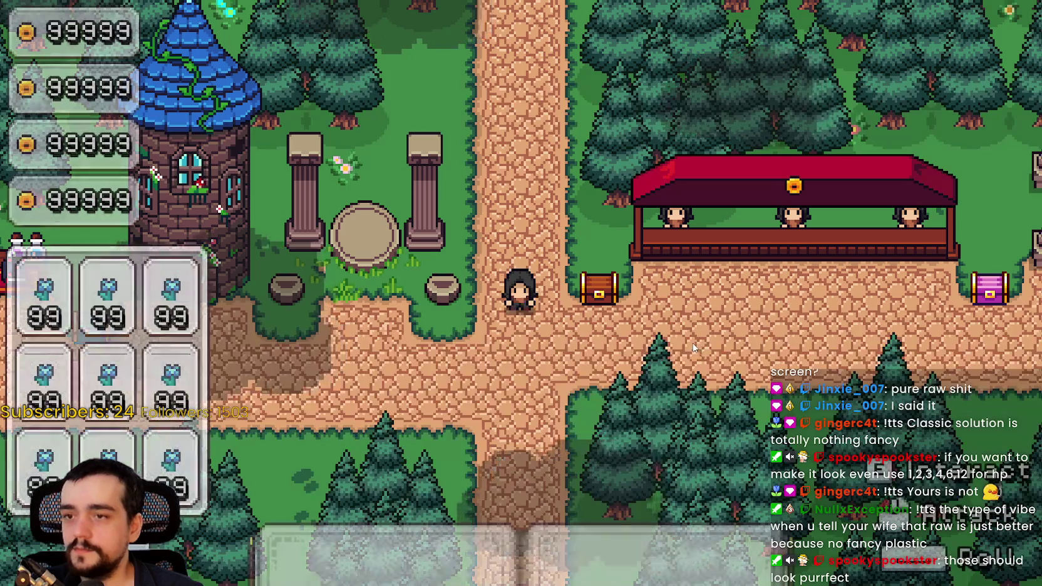
pyautogui.press('a')
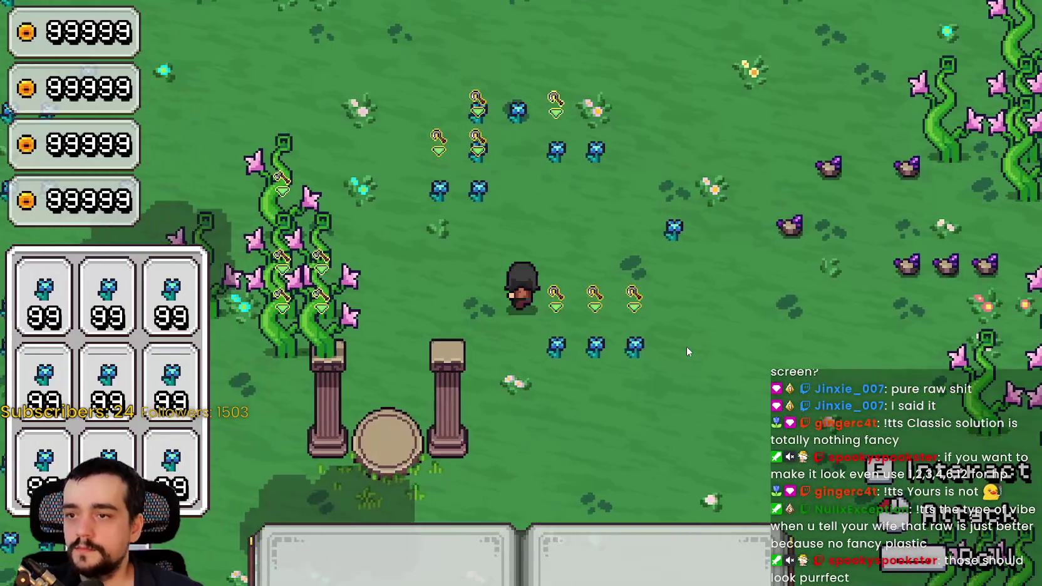
pyautogui.press('d')
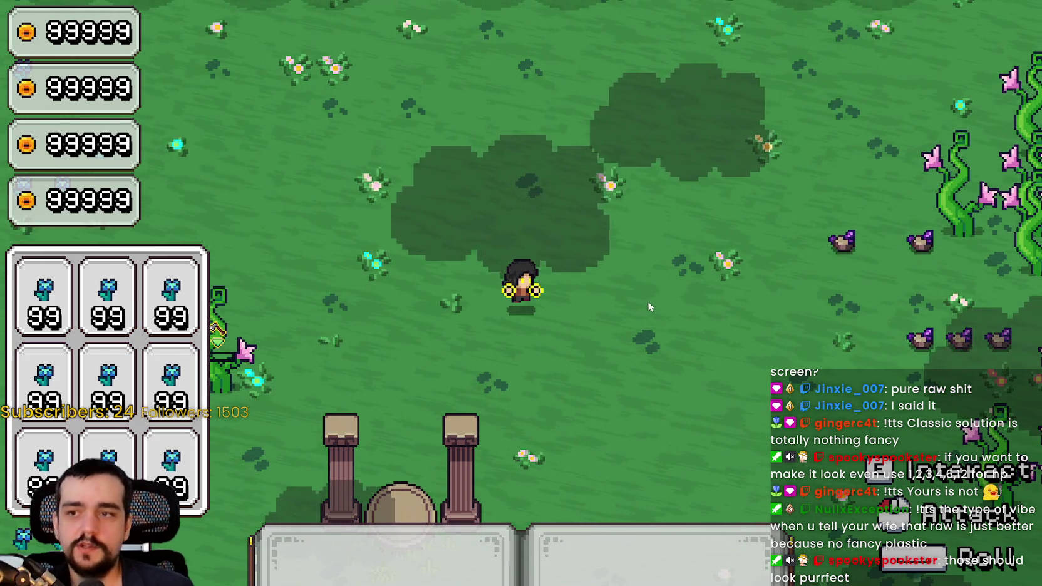
pyautogui.press('F8')
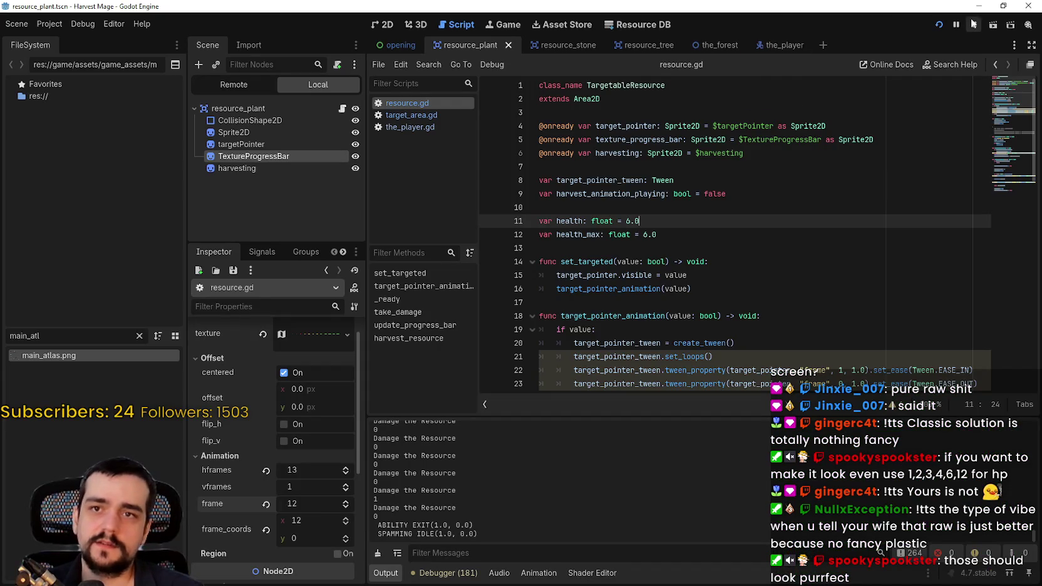
# - Stop the game, select resource.gd's health lines, and switch among the script files
pyautogui.click(775, 205)
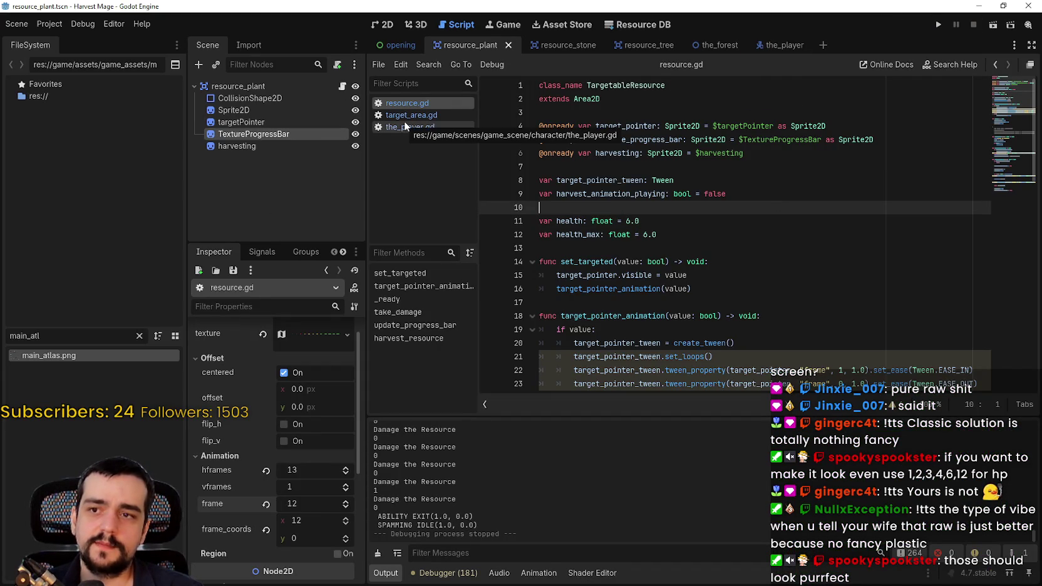
pyautogui.moveTo(656, 225); pyautogui.dragTo(685, 236)
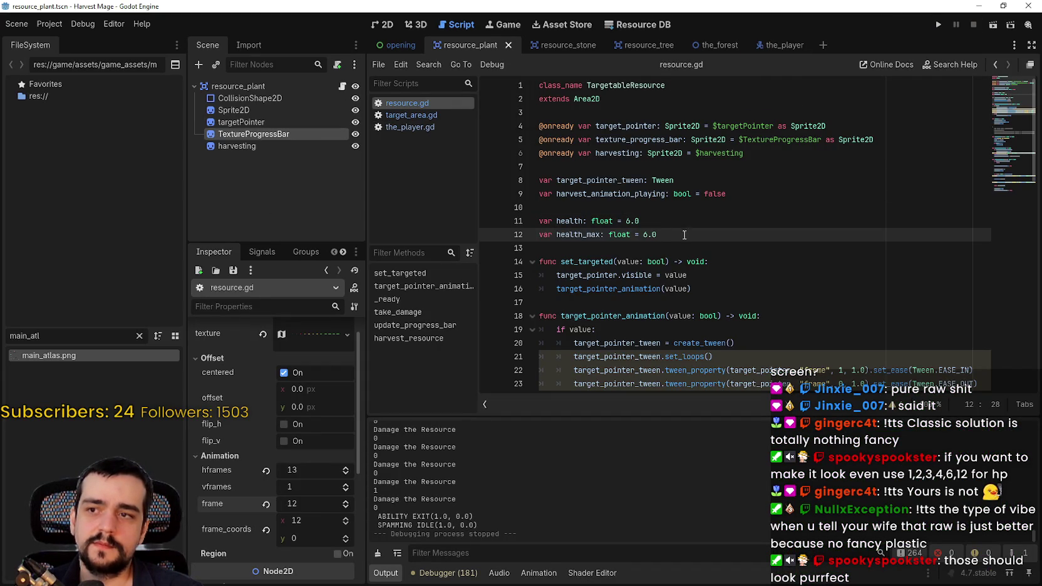
pyautogui.click(417, 118)
pyautogui.click(417, 104)
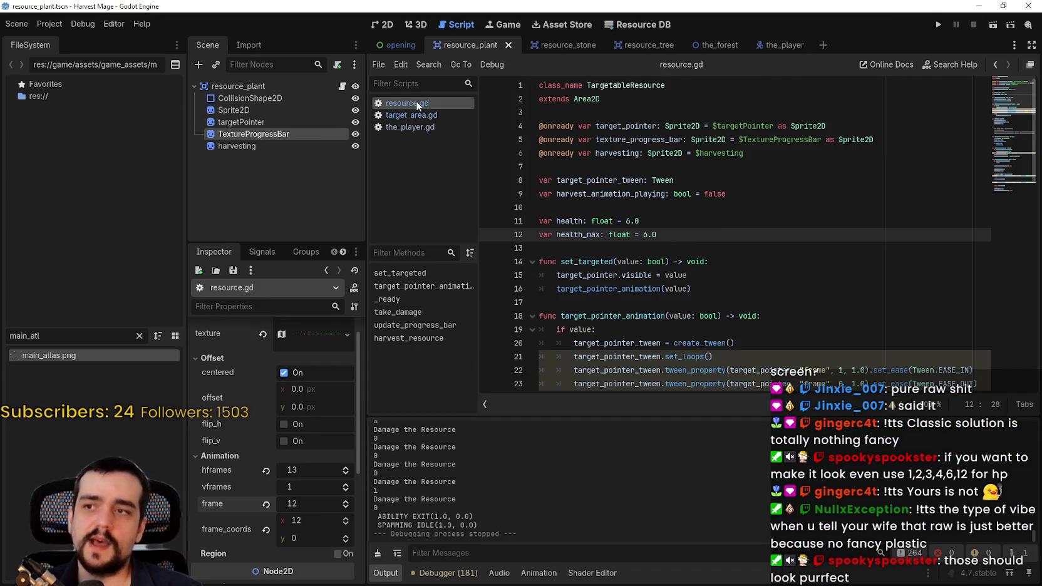
pyautogui.click(430, 127)
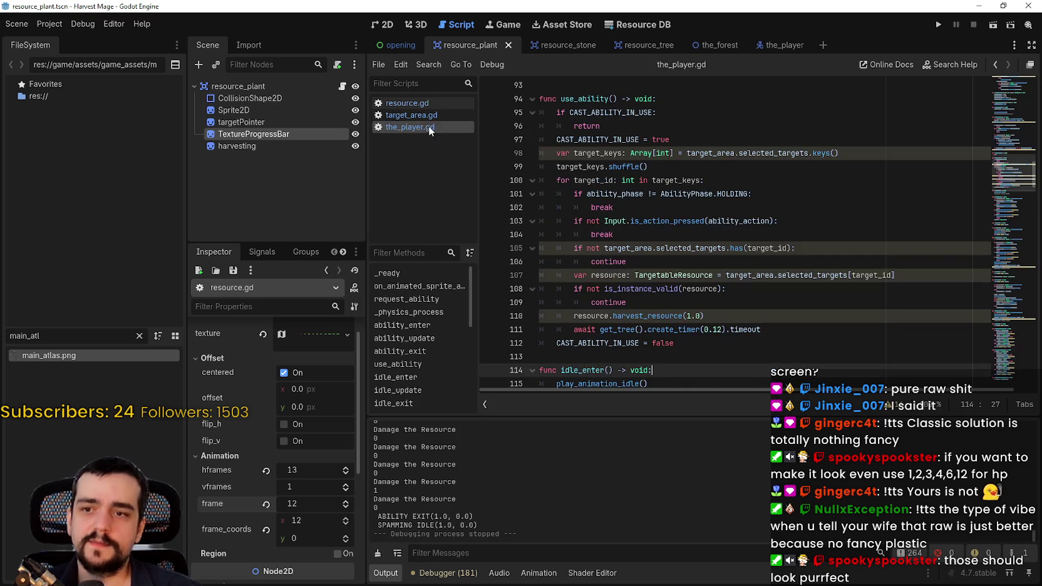
pyautogui.click(430, 102)
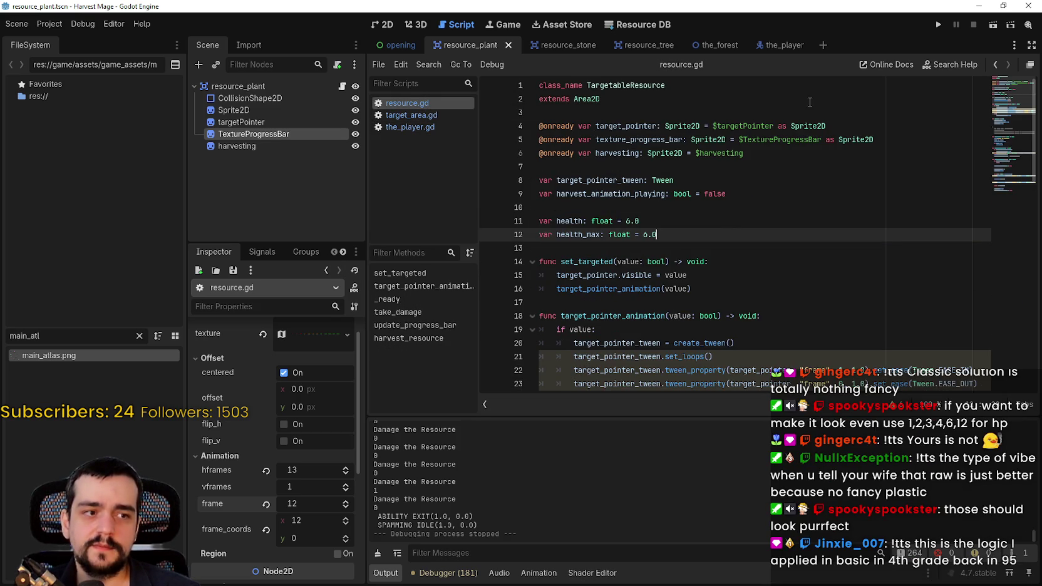
# - In the_player.gd, set harvest_resource damage on line 110 to 2.0 and run the game
pyautogui.click(422, 117)
pyautogui.click(423, 127)
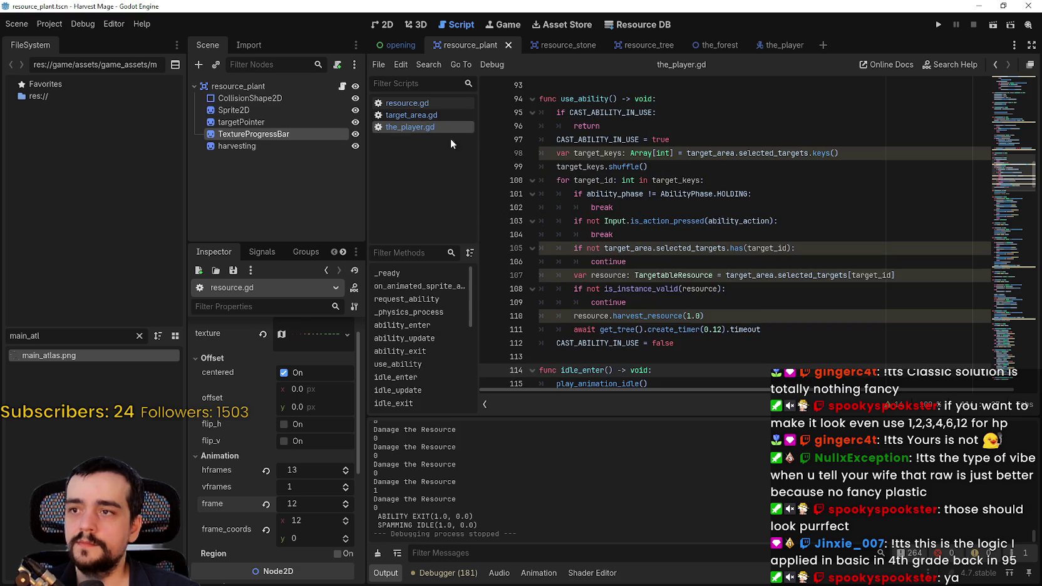
pyautogui.click(692, 317)
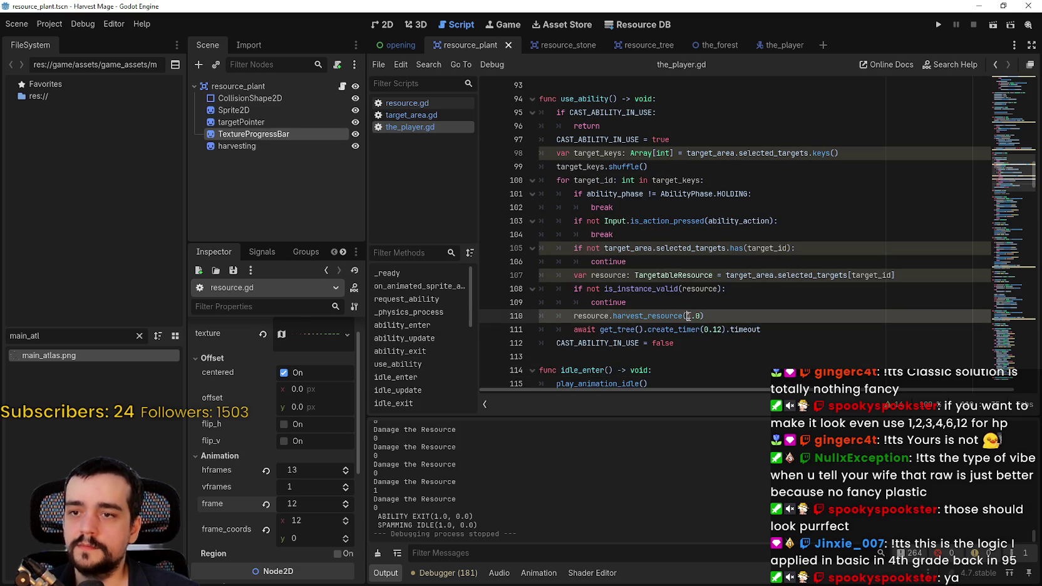
pyautogui.click(938, 24)
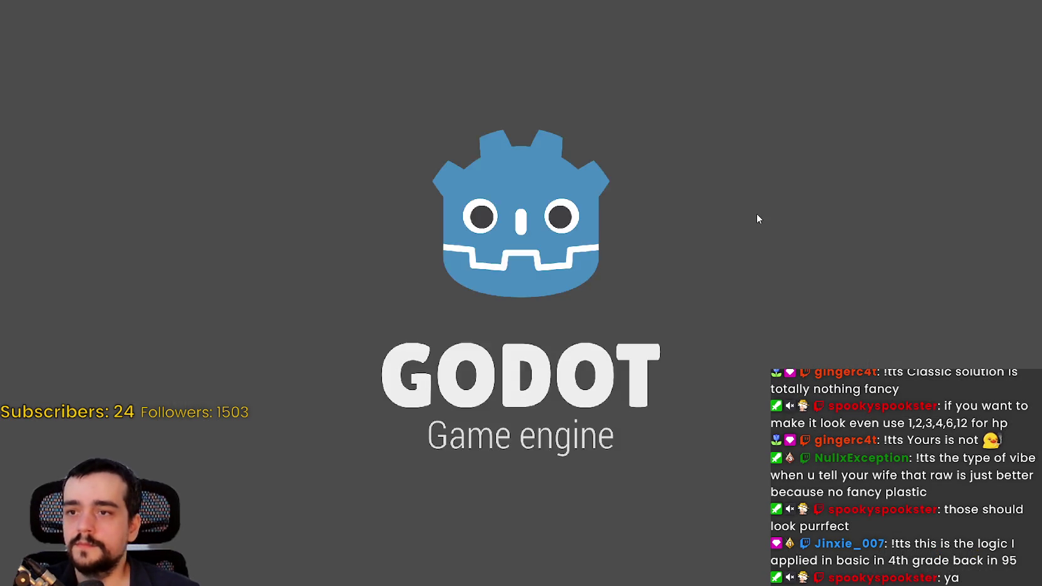
# - Start a New Game to test 2.0 harvest damage, then switch back to the editor
pyautogui.press('Return')
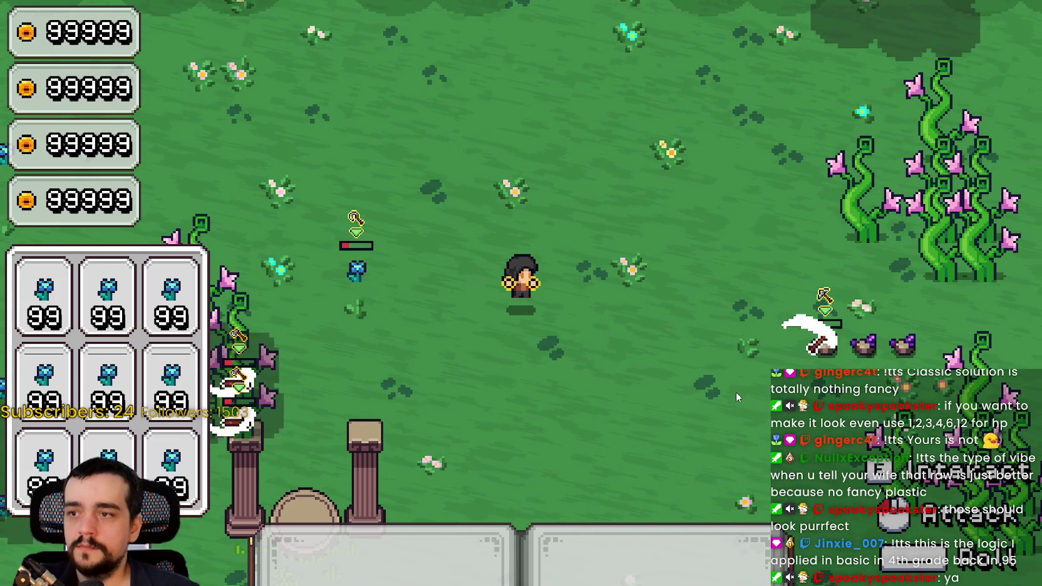
pyautogui.hotkey('alt', 'Tab')
# - Stop the game, change health and health_max in resource.gd from 6.0 to 12.0, and relaunch
pyautogui.click(974, 25)
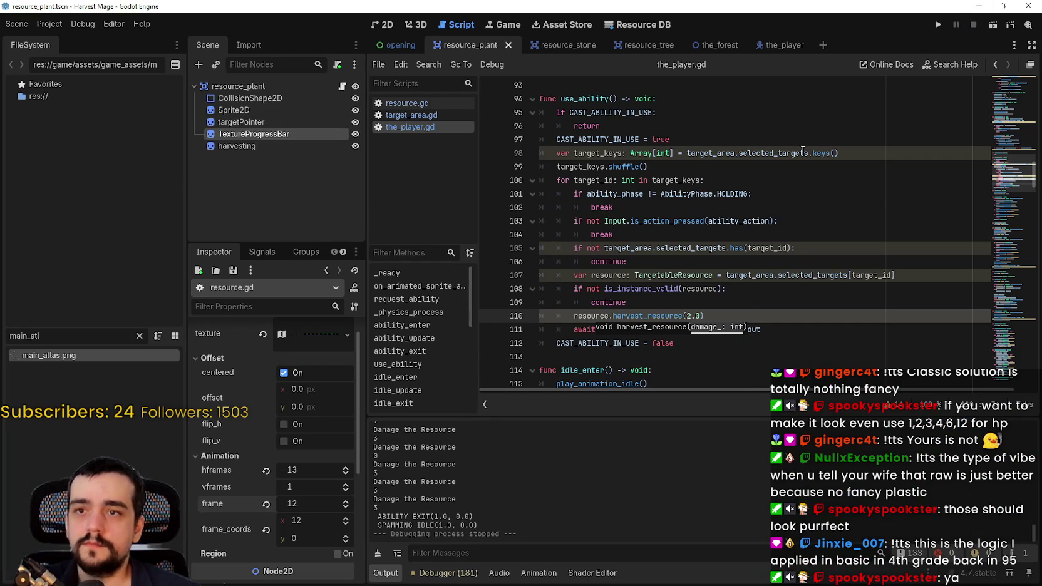
pyautogui.click(750, 194)
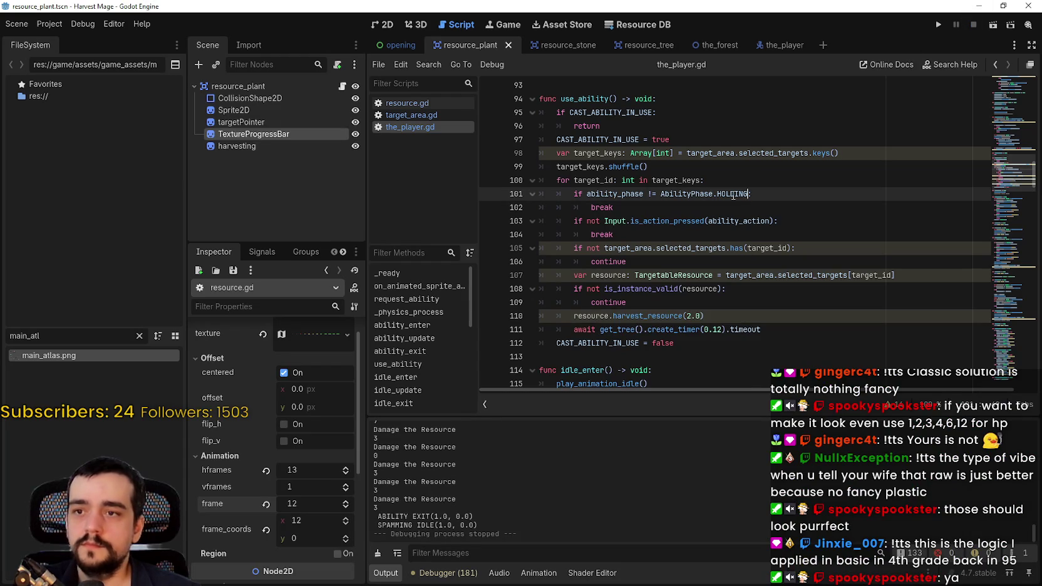
pyautogui.click(418, 115)
pyautogui.click(407, 103)
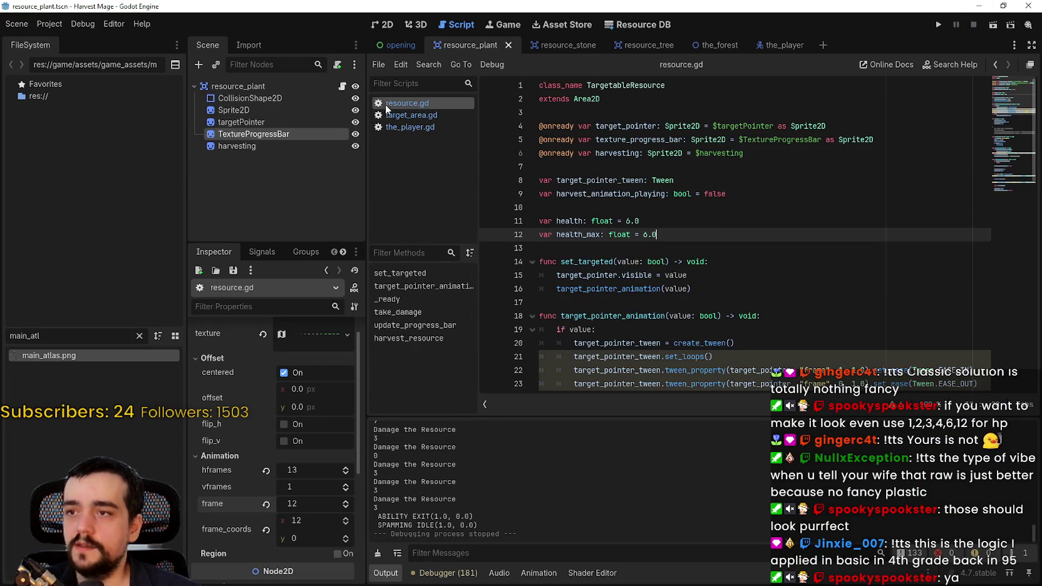
pyautogui.click(627, 222)
pyautogui.write('12')
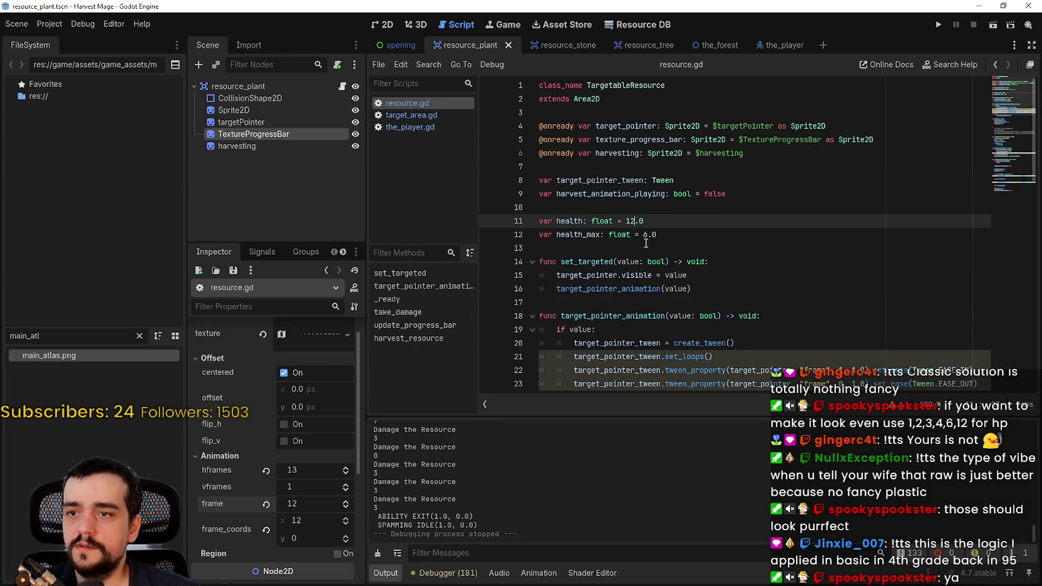
pyautogui.click(646, 236)
pyautogui.click(937, 25)
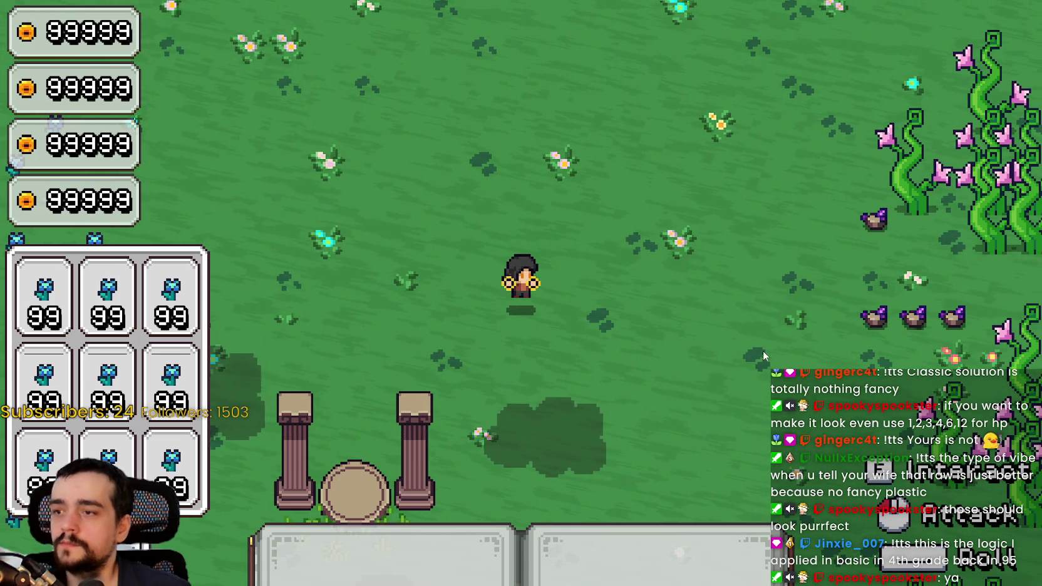
# - Walk the player around the plants to watch their 12.0 health bars, then stop the game
pyautogui.press('d')
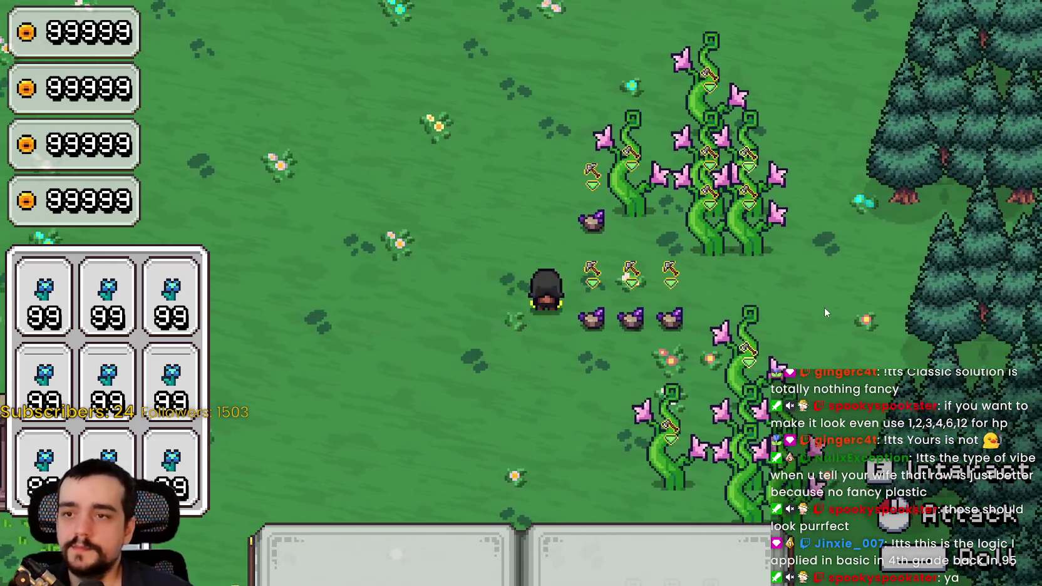
pyautogui.press('d')
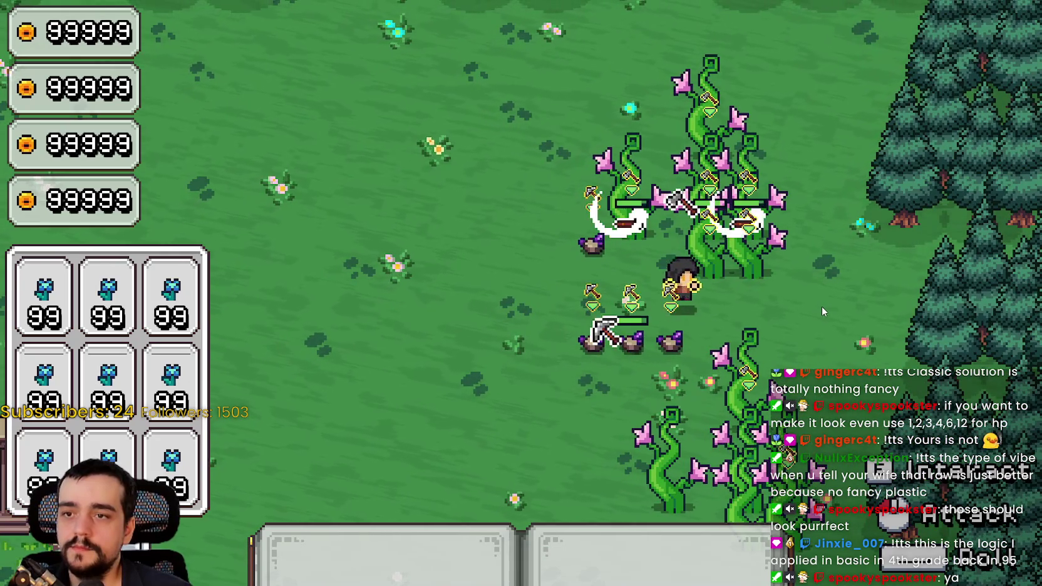
pyautogui.press('s')
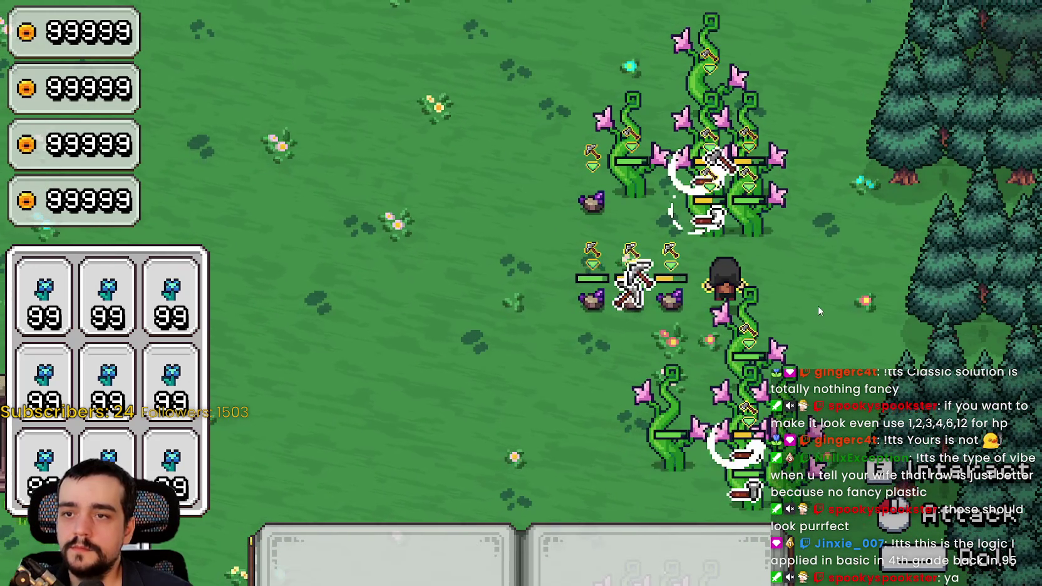
pyautogui.press('w')
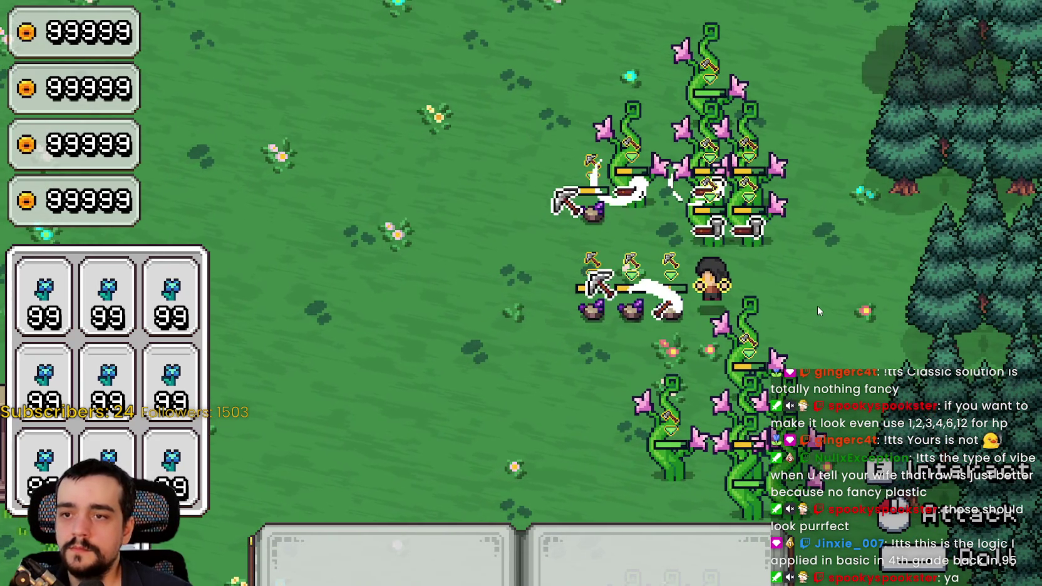
pyautogui.press('s')
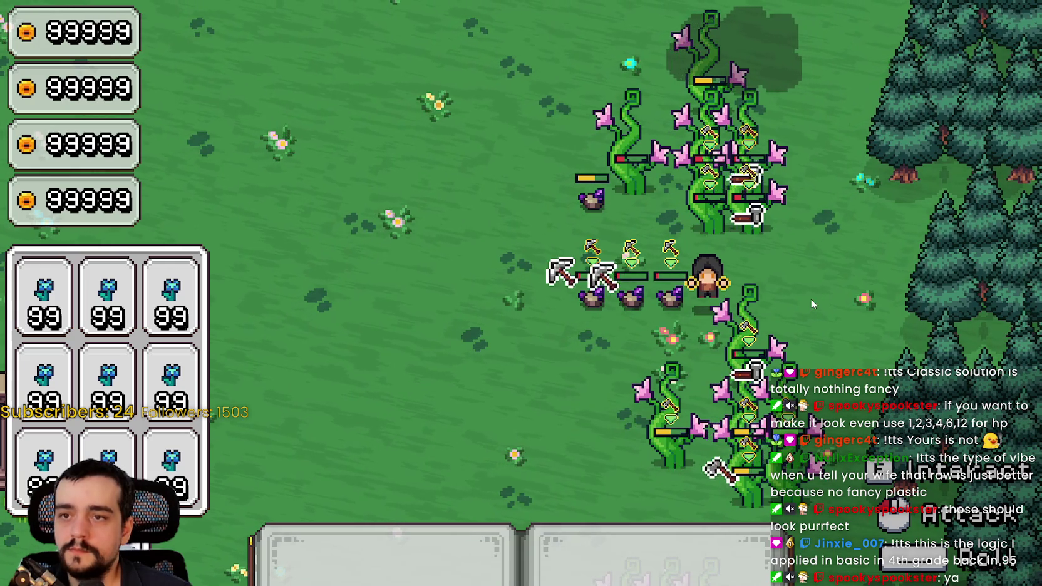
pyautogui.press('w')
pyautogui.press('a')
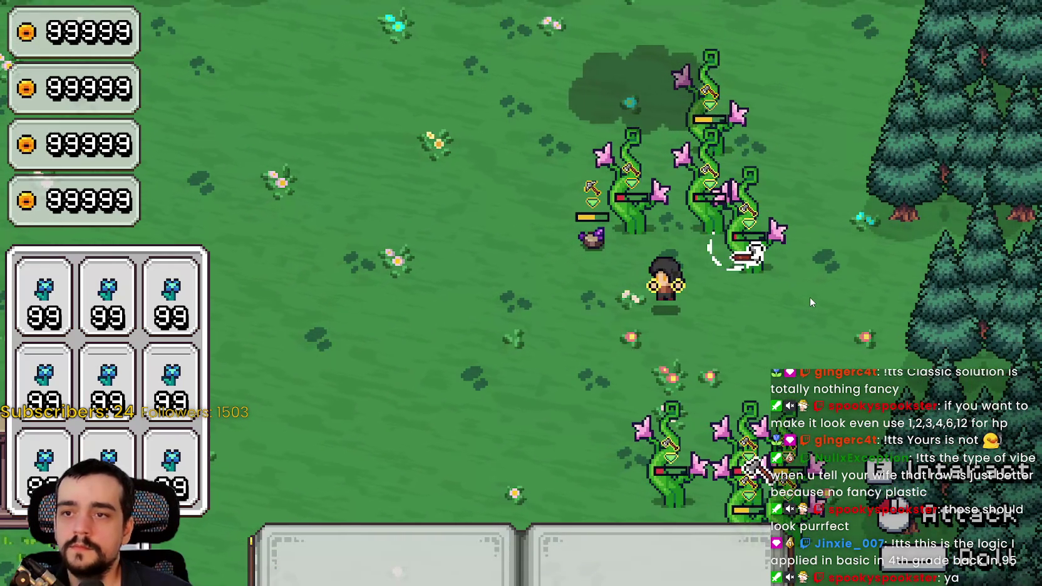
pyautogui.press('s')
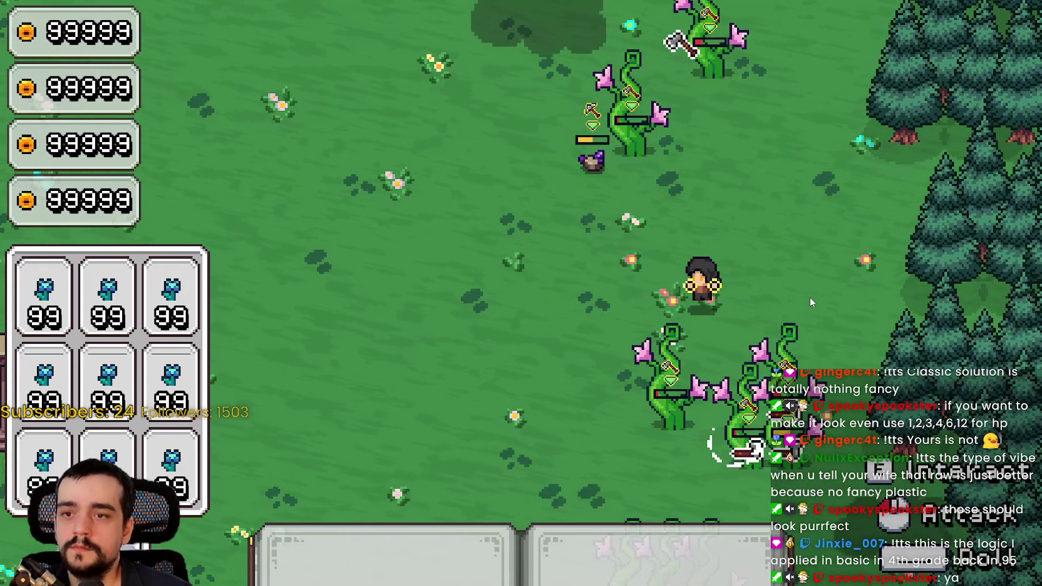
pyautogui.press('d')
pyautogui.press('w')
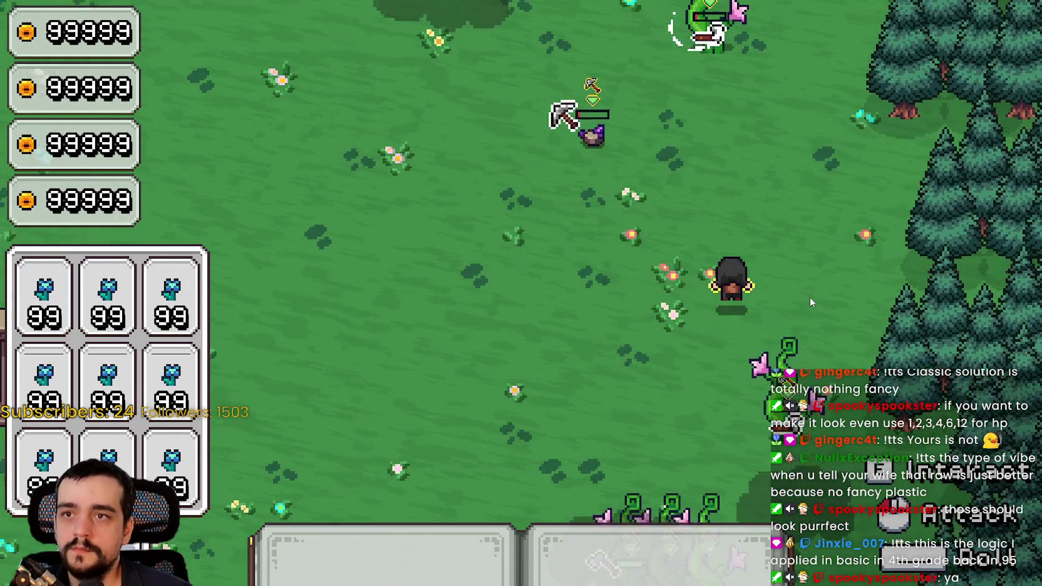
pyautogui.press('s')
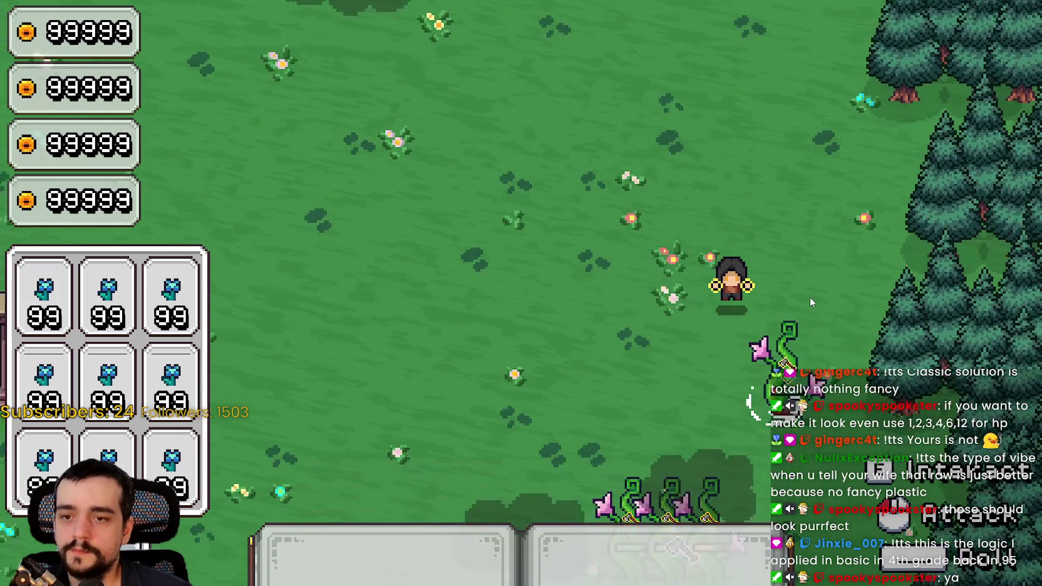
pyautogui.press('s')
pyautogui.press('a')
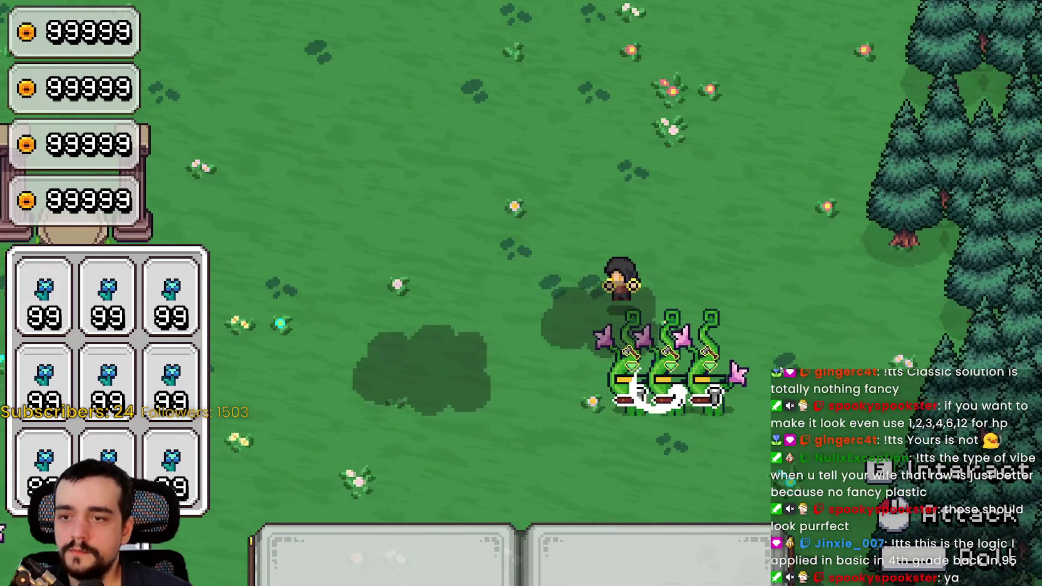
pyautogui.press('s')
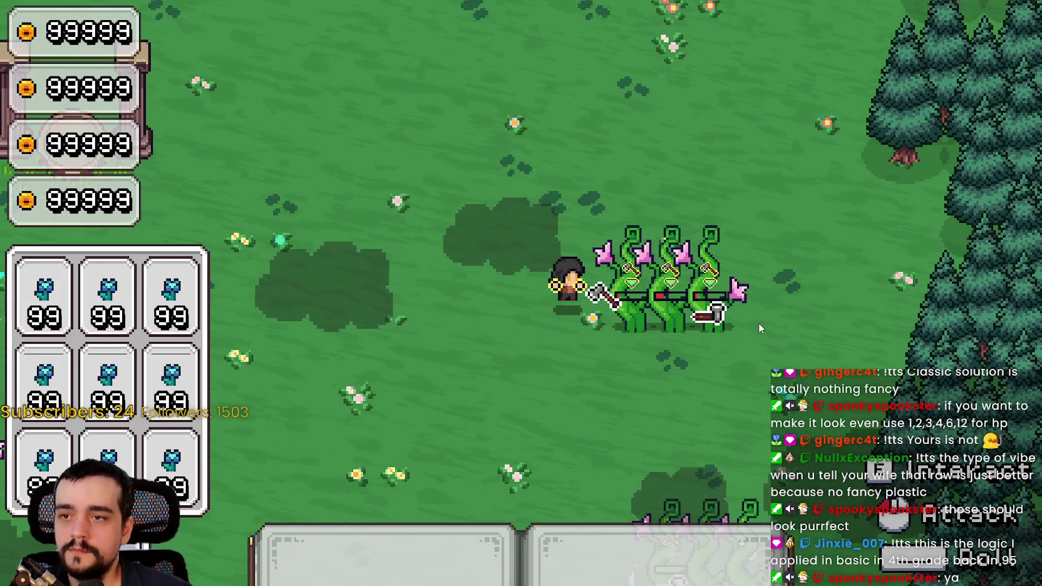
pyautogui.press('d')
pyautogui.press('s')
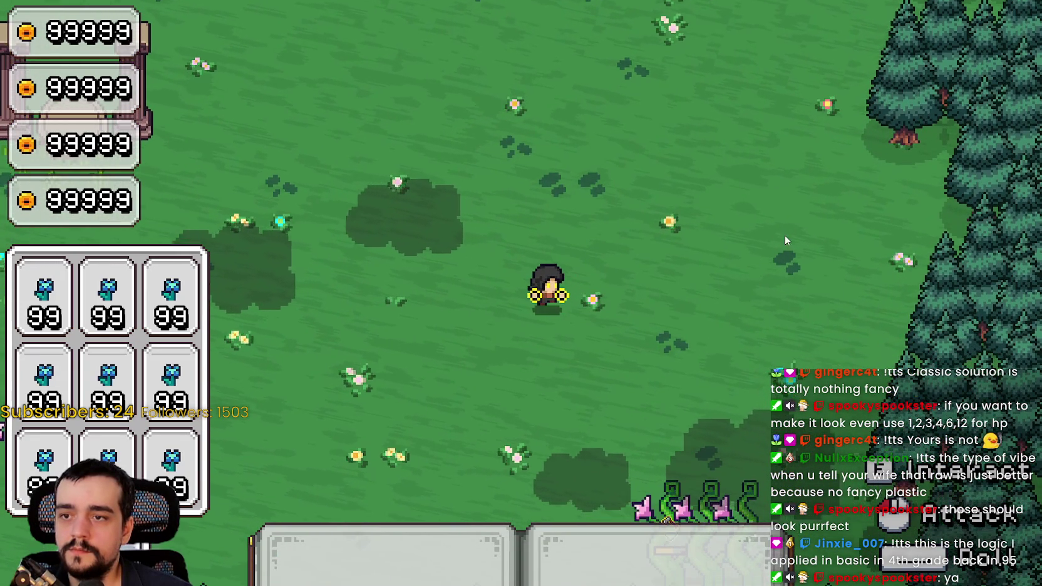
pyautogui.press('F8')
pyautogui.click(848, 208)
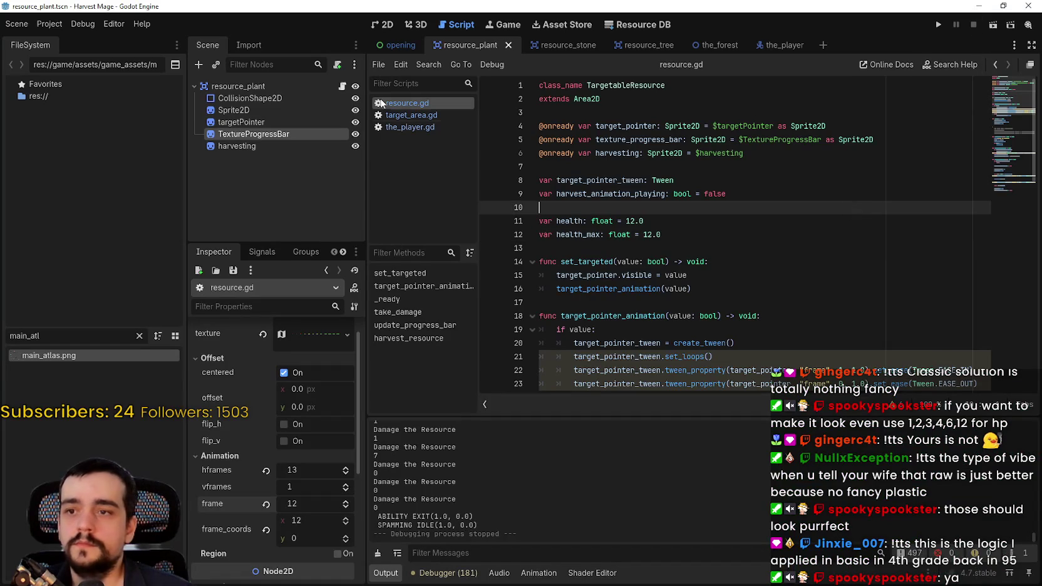
pyautogui.scroll(-6, 627, 219)
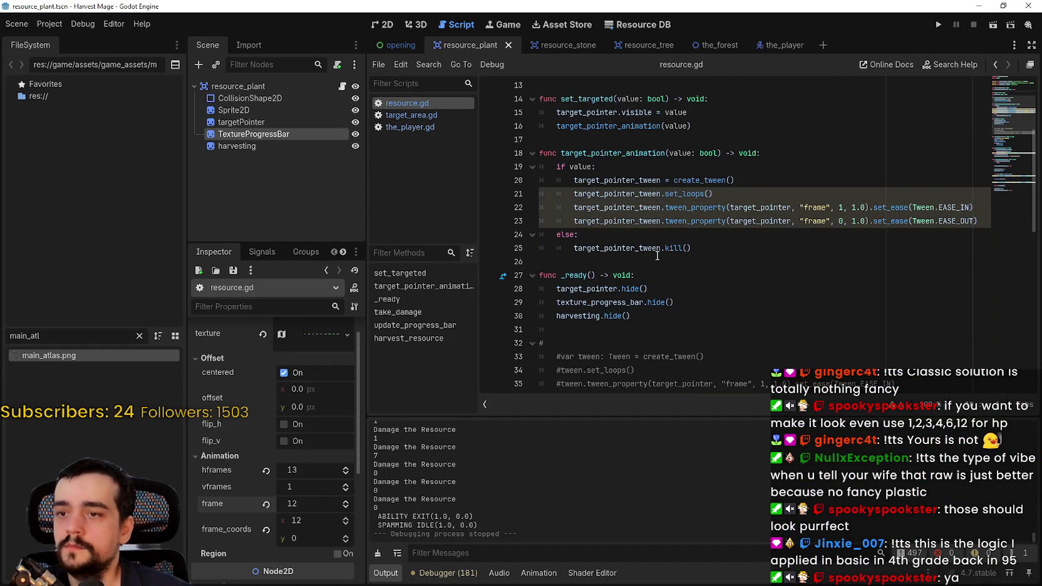
pyautogui.scroll(3, 657, 259)
pyautogui.click(656, 263)
pyautogui.scroll(-6, 657, 259)
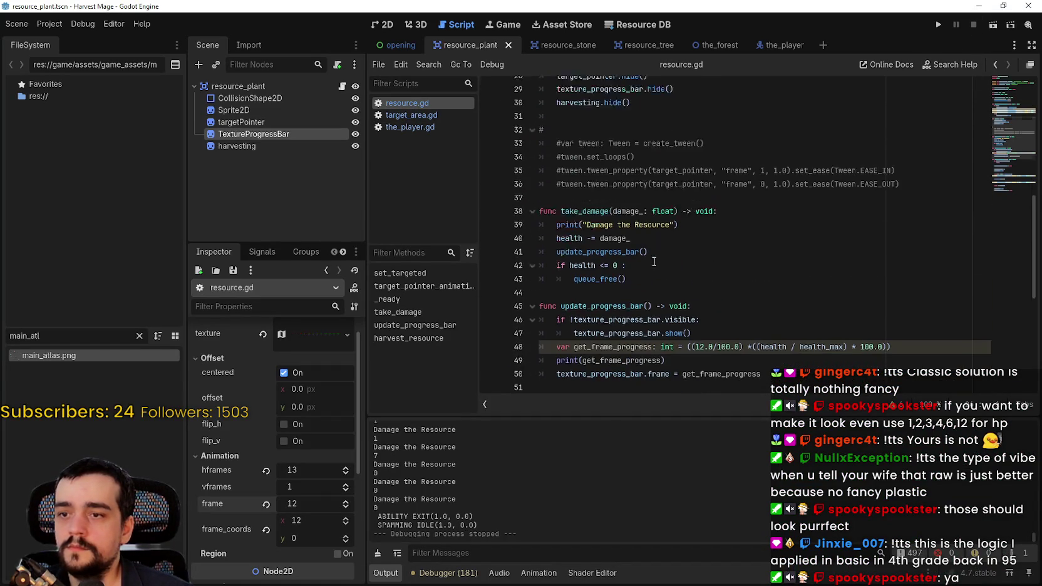
pyautogui.click(661, 251)
pyautogui.scroll(3, 661, 251)
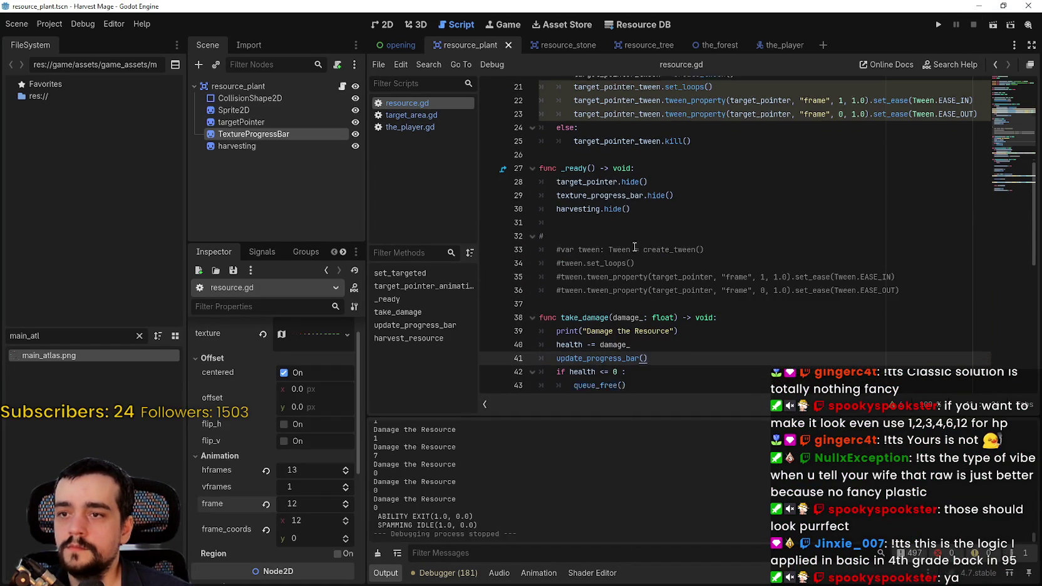
pyautogui.click(594, 299)
pyautogui.scroll(-4, 594, 300)
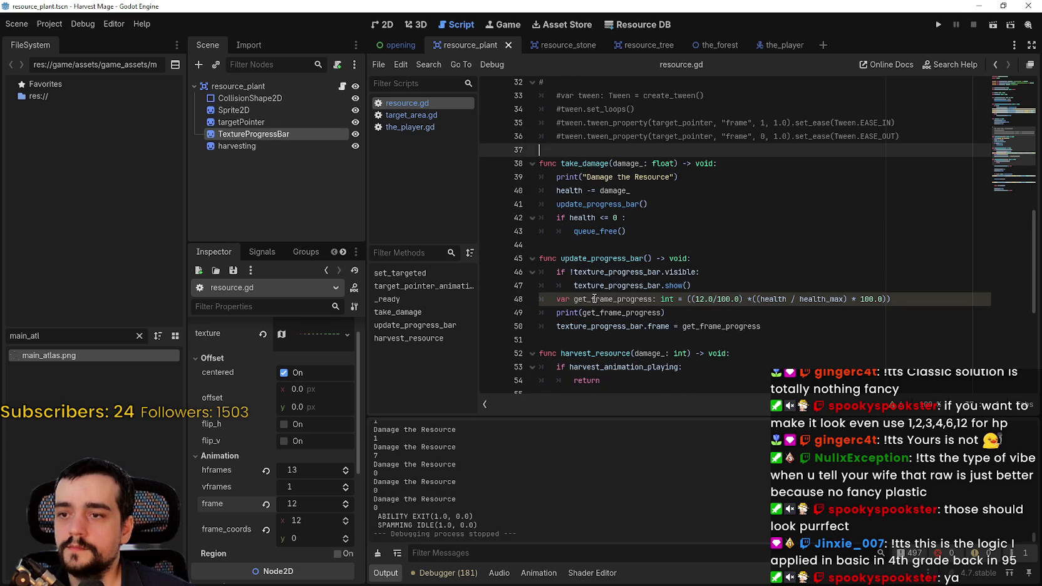
pyautogui.click(581, 244)
pyautogui.scroll(3, 594, 251)
pyautogui.press('Return')
pyautogui.write('func s')
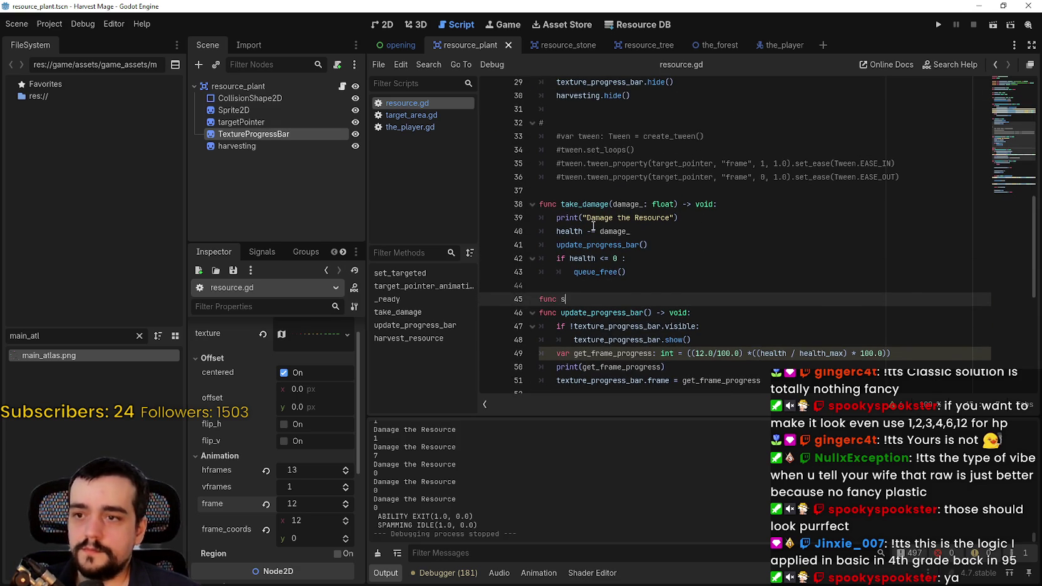
pyautogui.write('hake_resource(')
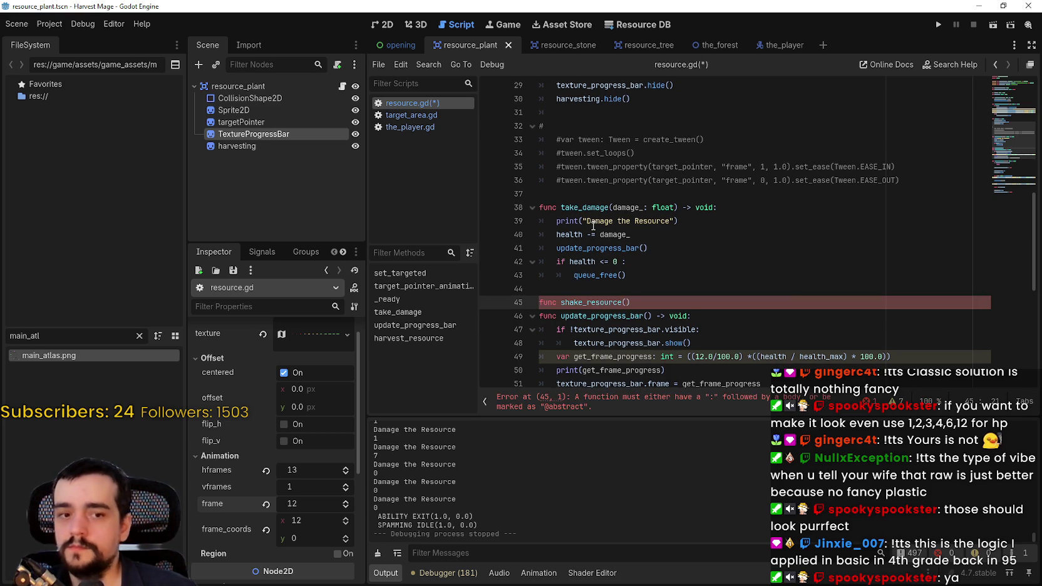
pyautogui.press('BackSpace')
pyautogui.press('BackSpace')
pyautogui.press('BackSpace')
pyautogui.write('func hi')
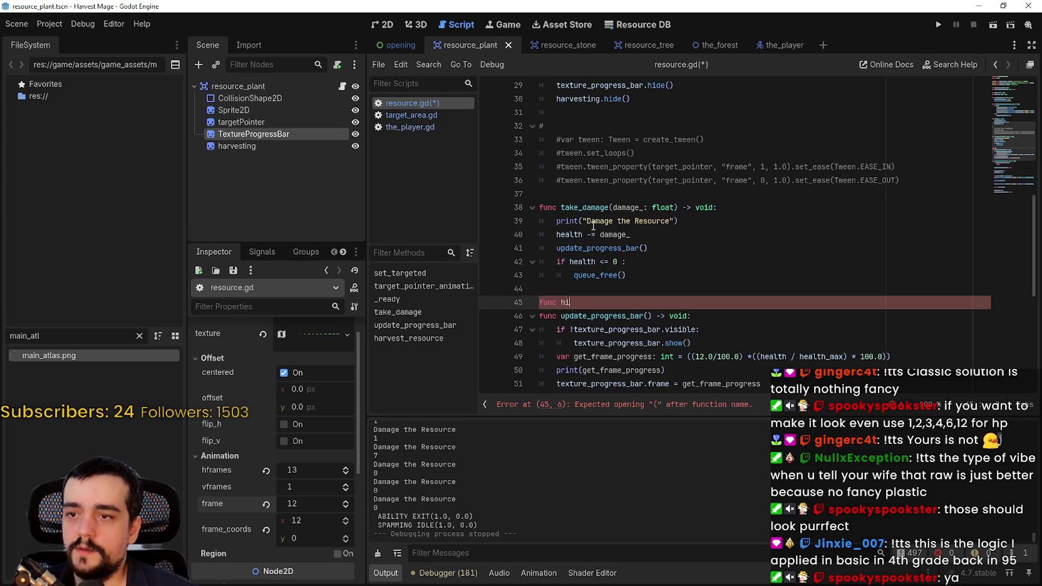
pyautogui.write('t)')
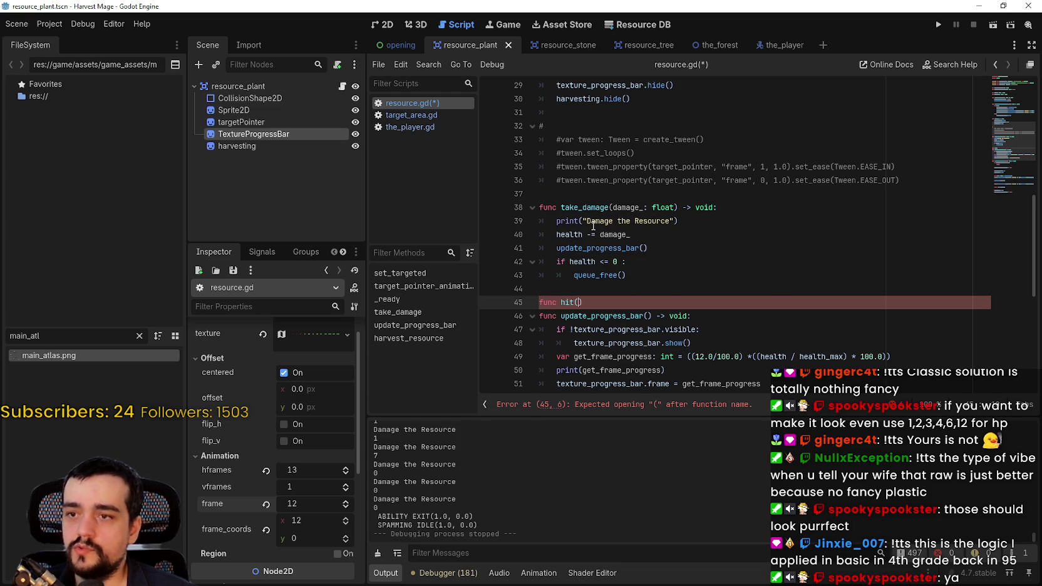
pyautogui.press('Down')
pyautogui.press('Down')
pyautogui.press('Down')
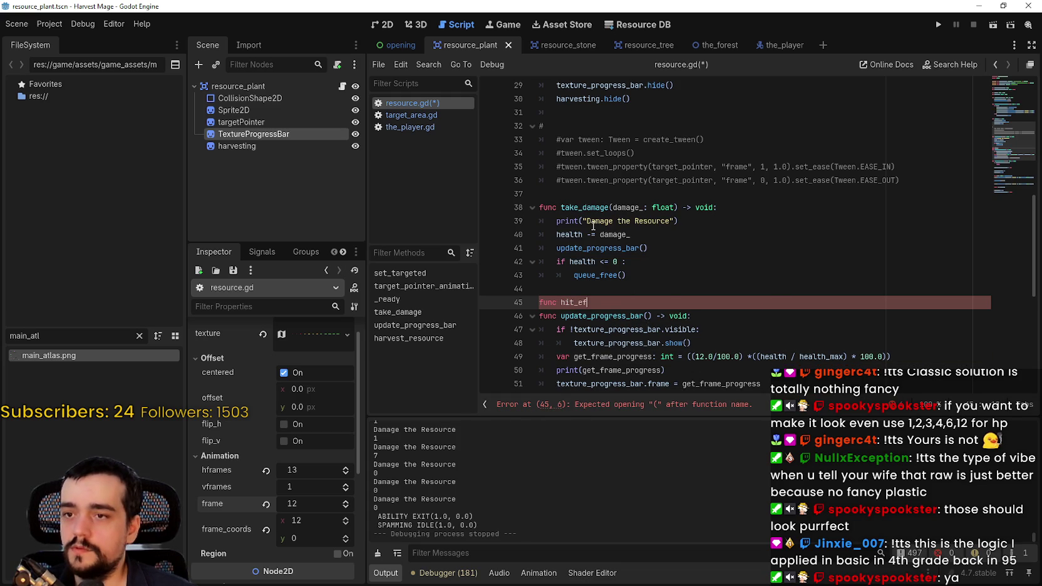
pyautogui.write(')')
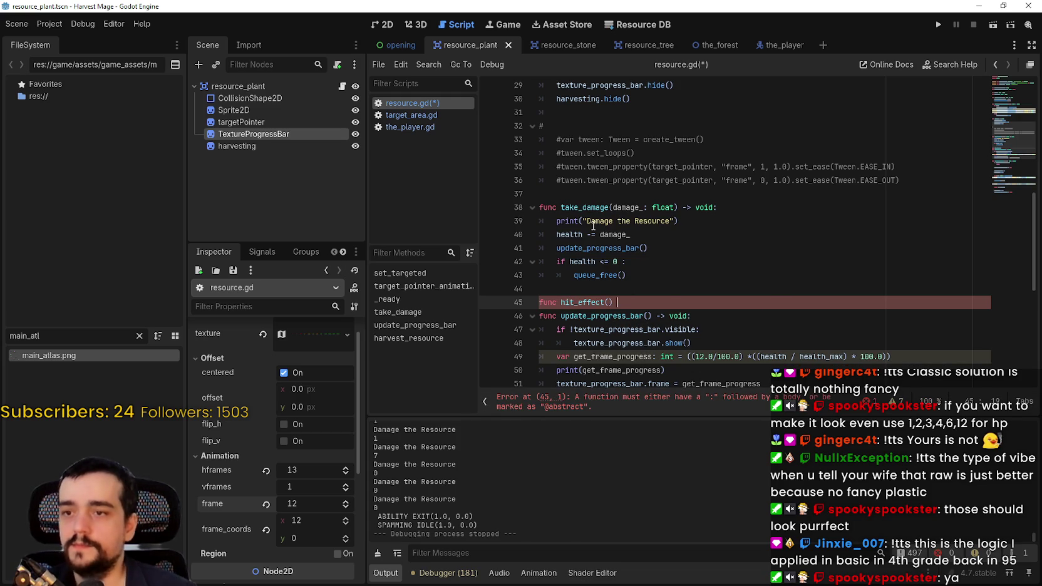
pyautogui.write('d:')
pyautogui.press('Return')
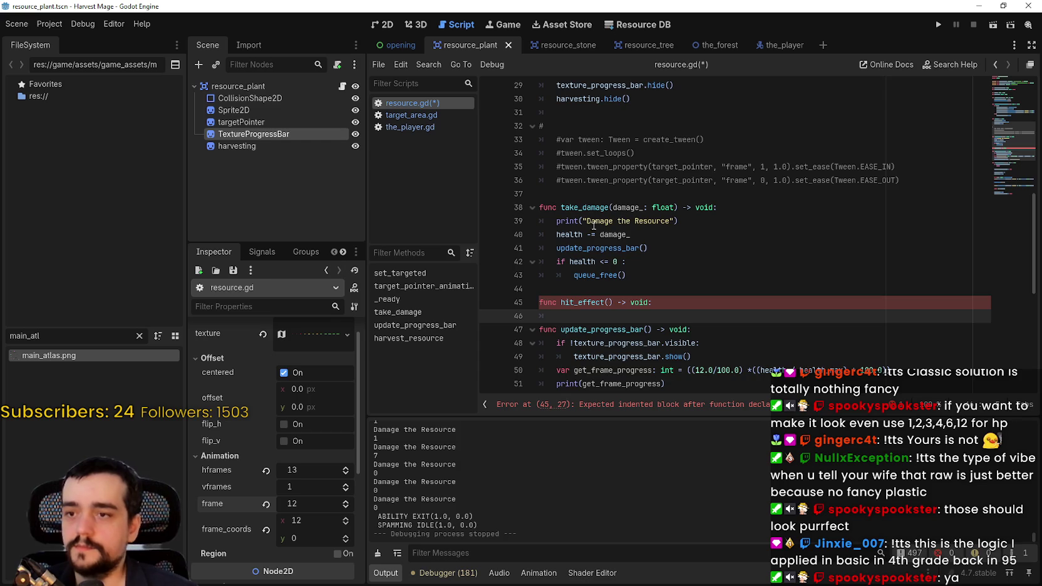
pyautogui.scroll(-2, 607, 204)
pyautogui.scroll(2, 616, 204)
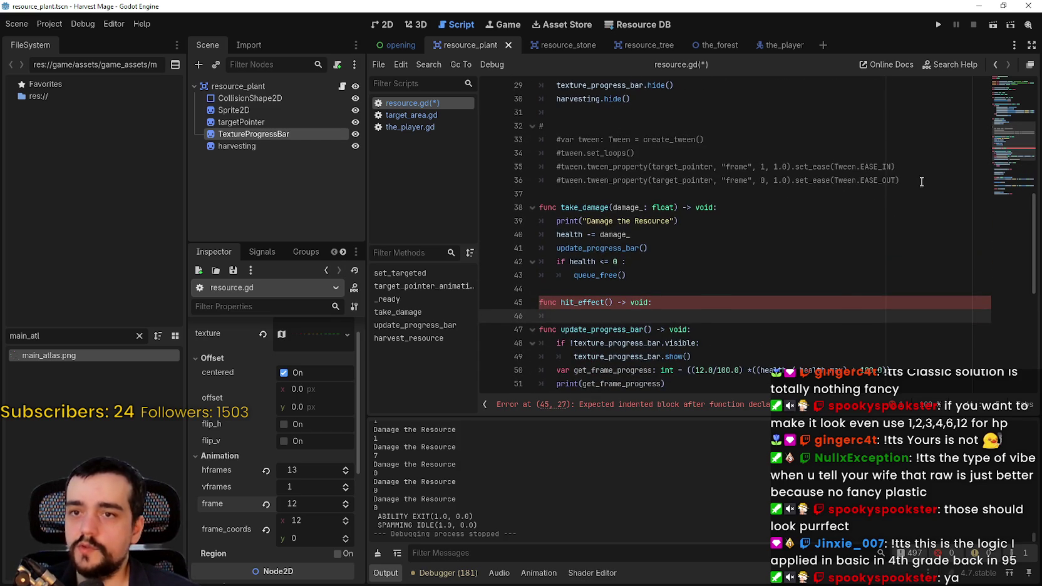
pyautogui.moveTo(921, 181)
pyautogui.mouseDown()
pyautogui.moveTo(558, 167)
pyautogui.moveTo(557, 139)
pyautogui.mouseUp()
pyautogui.scroll(6, 592, 211)
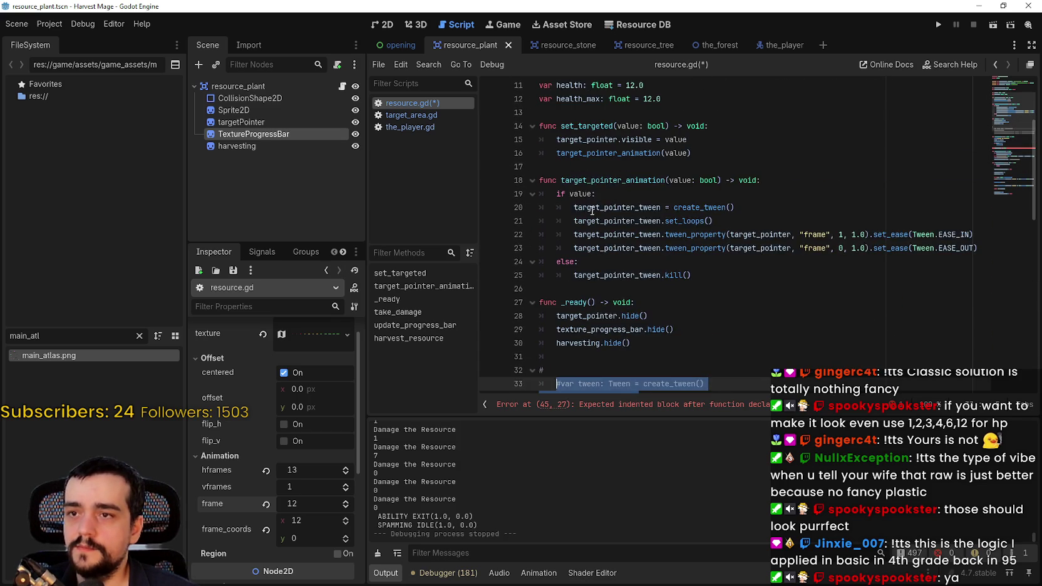
pyautogui.scroll(1, 592, 212)
pyautogui.scroll(2, 588, 179)
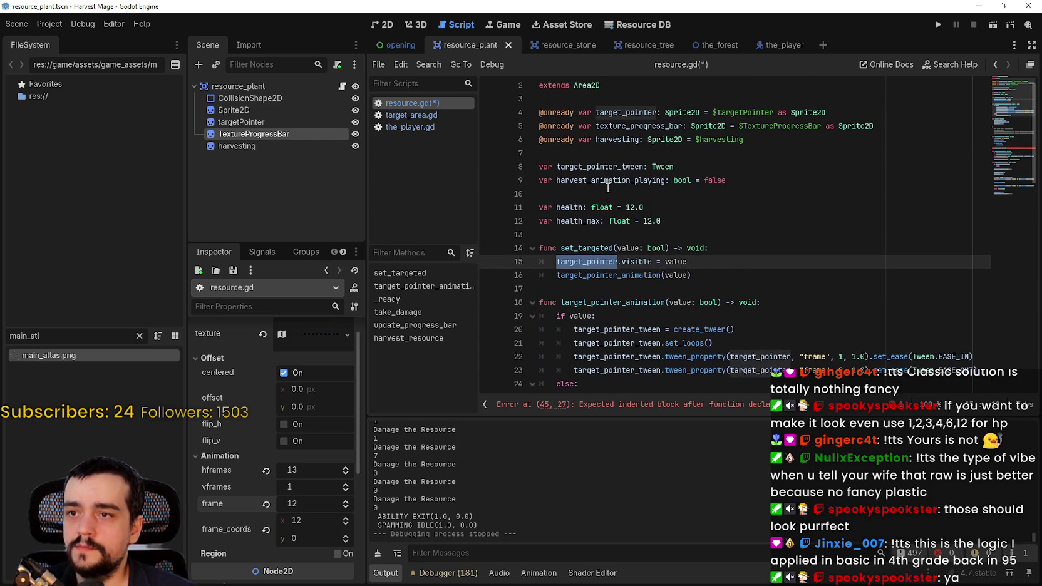
pyautogui.doubleClick(606, 180)
pyautogui.click(613, 140)
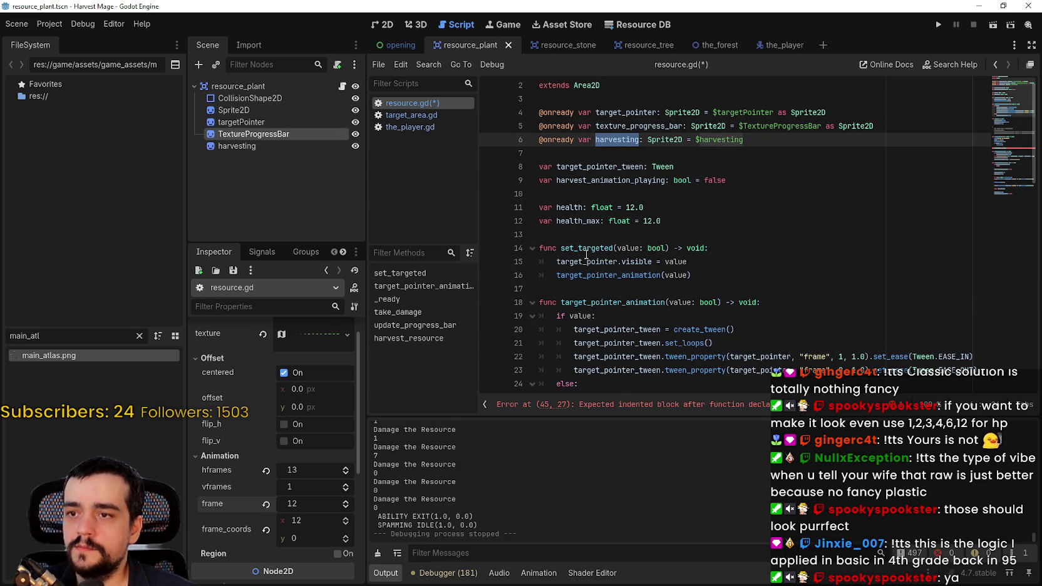
pyautogui.click(580, 221)
pyautogui.click(589, 170)
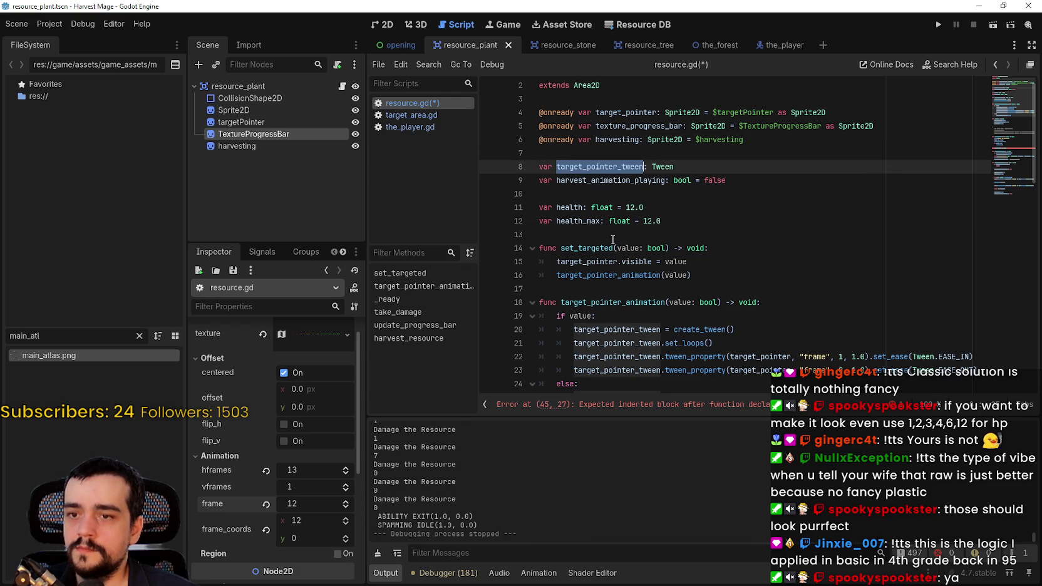
pyautogui.scroll(-2, 613, 239)
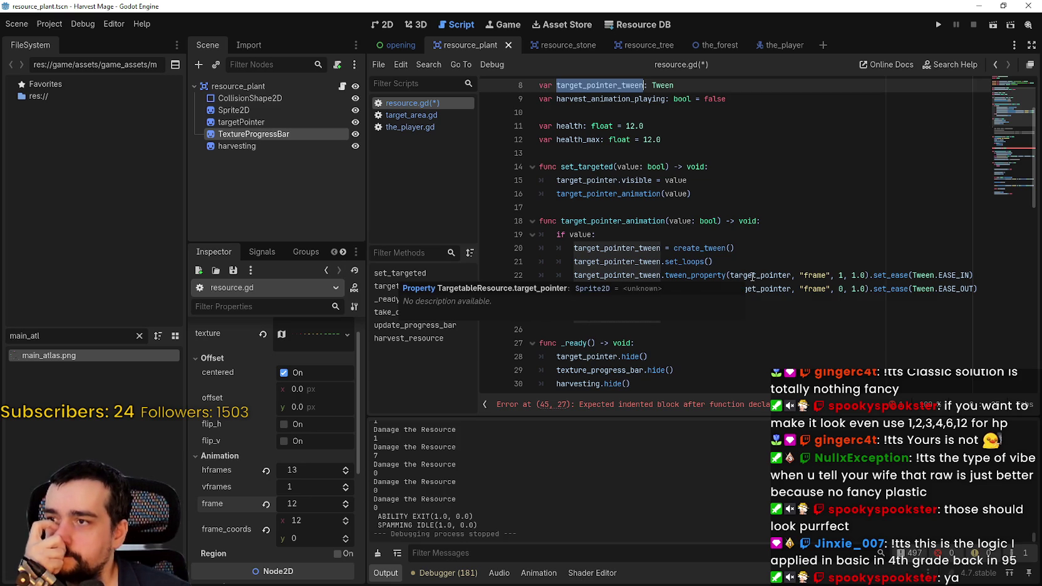
pyautogui.scroll(2, 682, 210)
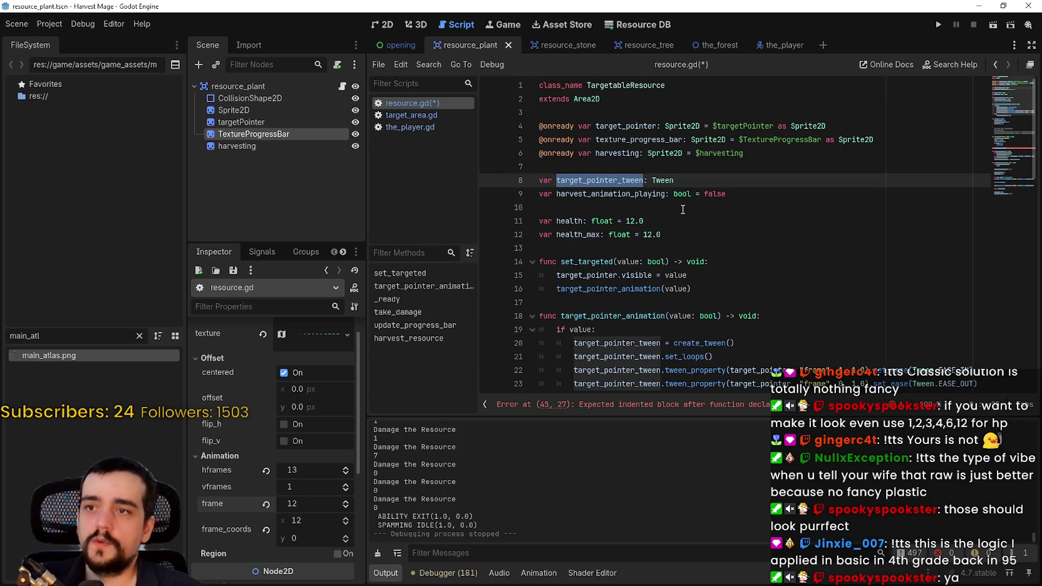
pyautogui.click(740, 181)
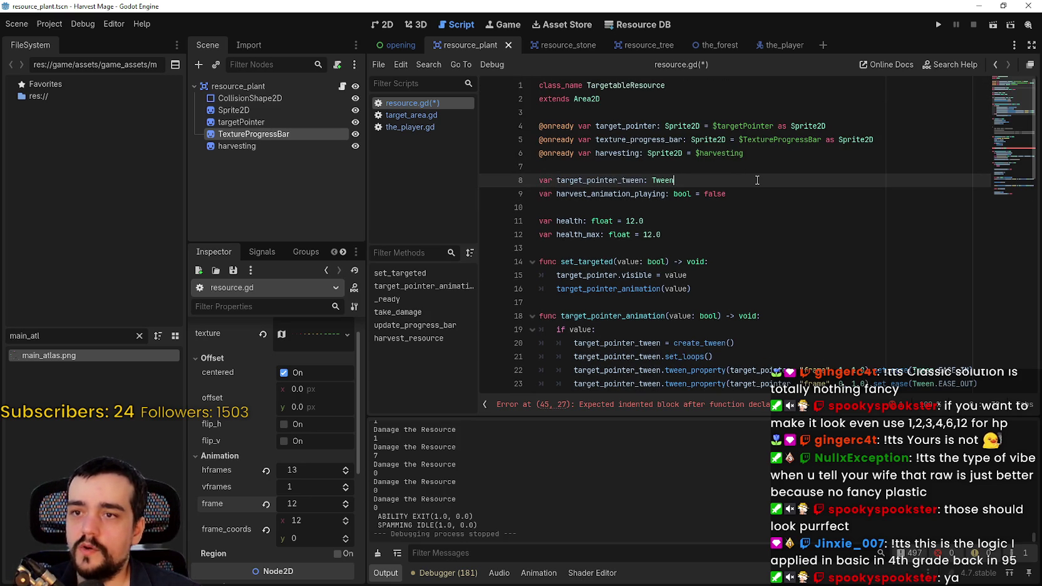
pyautogui.scroll(-8, 677, 306)
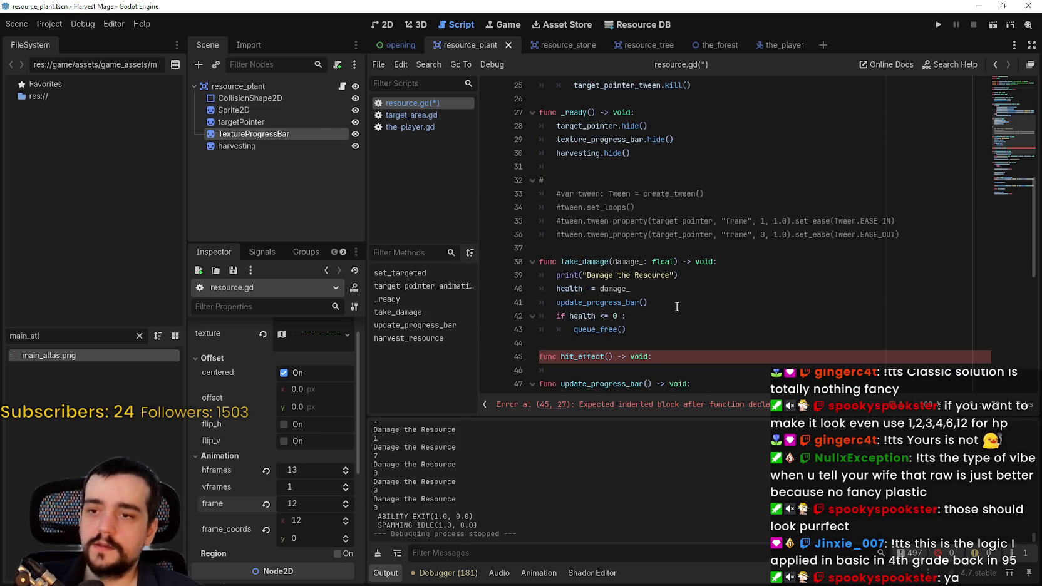
pyautogui.scroll(7, 675, 295)
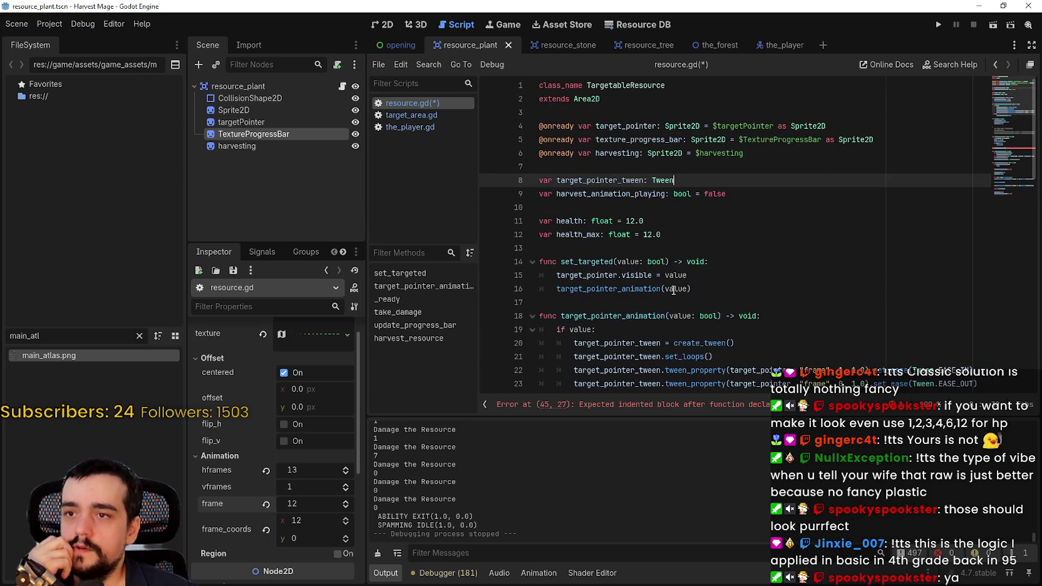
pyautogui.scroll(-8, 671, 287)
pyautogui.scroll(-4, 671, 286)
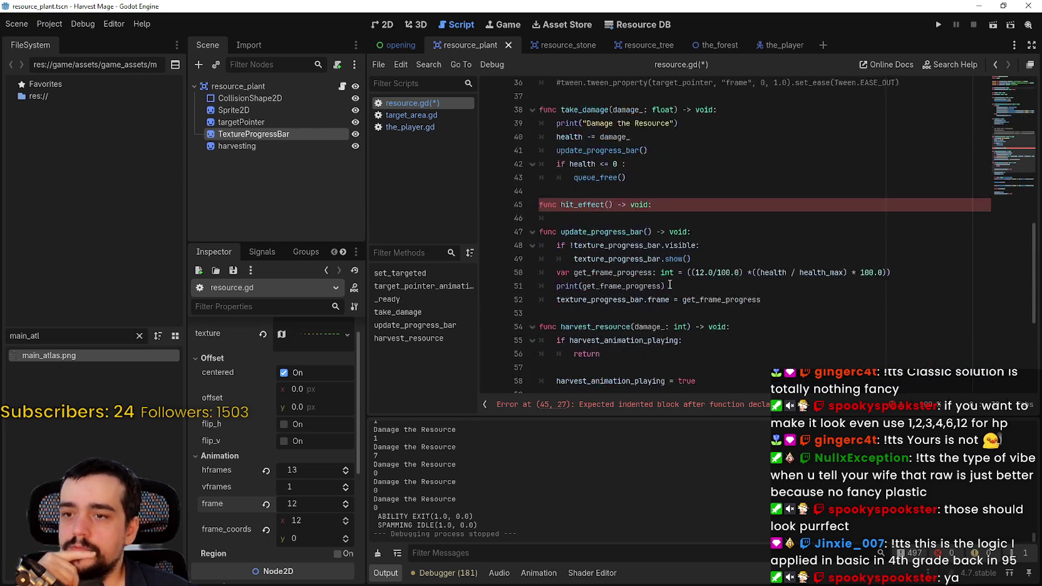
pyautogui.scroll(2, 683, 263)
pyautogui.click(691, 245)
pyautogui.scroll(4, 691, 245)
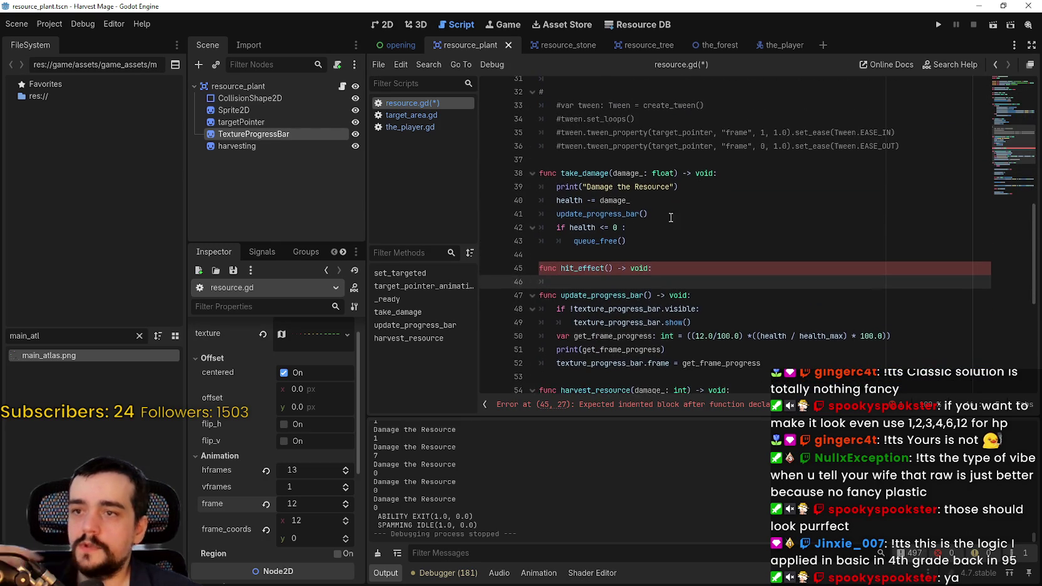
# - Paste the commented tween block under func hit_effect() and uncomment it
pyautogui.moveTo(908, 268); pyautogui.dragTo(511, 219)
pyautogui.hotkey('ctrl', 'c')
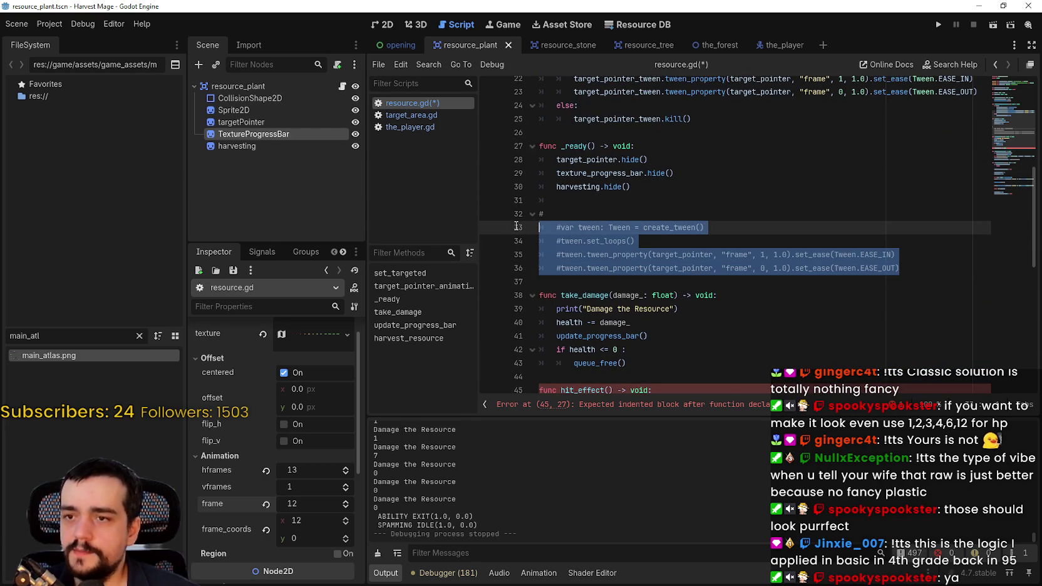
pyautogui.scroll(-5, 511, 219)
pyautogui.click(511, 200)
pyautogui.hotkey('ctrl', 'v')
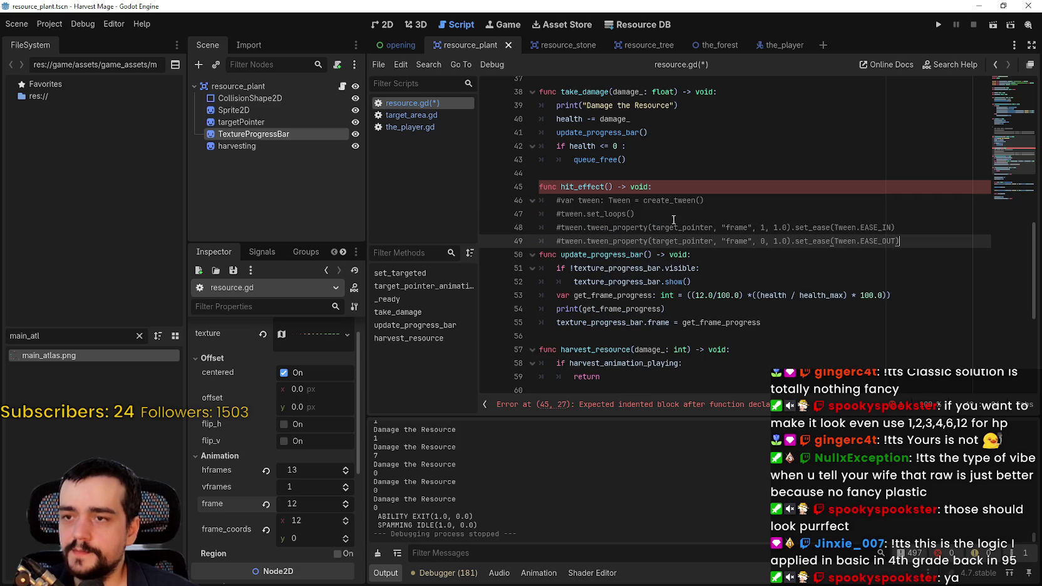
pyautogui.keyDown('shift'); pyautogui.click(567, 201); pyautogui.keyUp('shift')
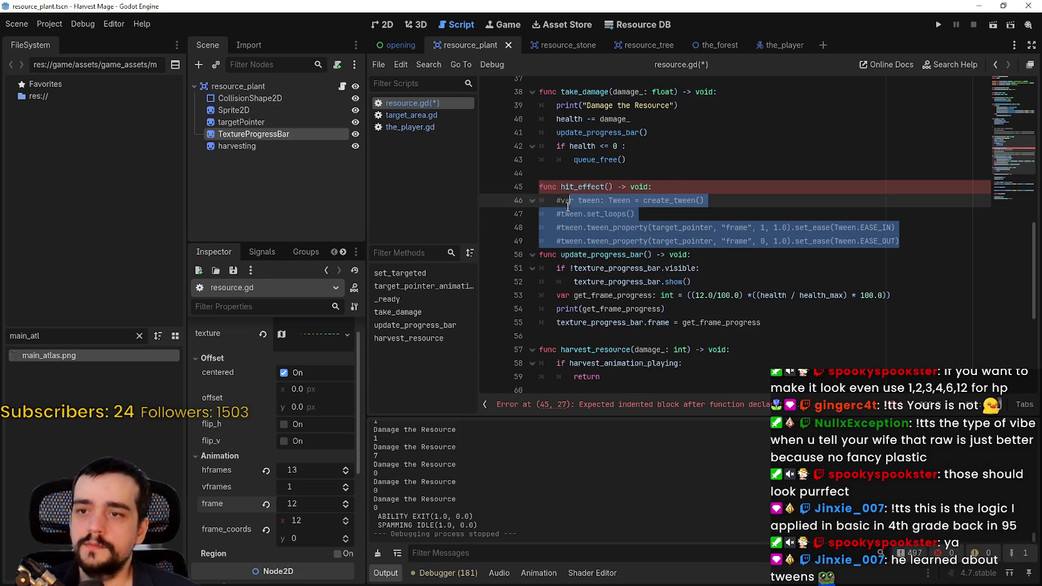
pyautogui.hotkey('ctrl', 'k')
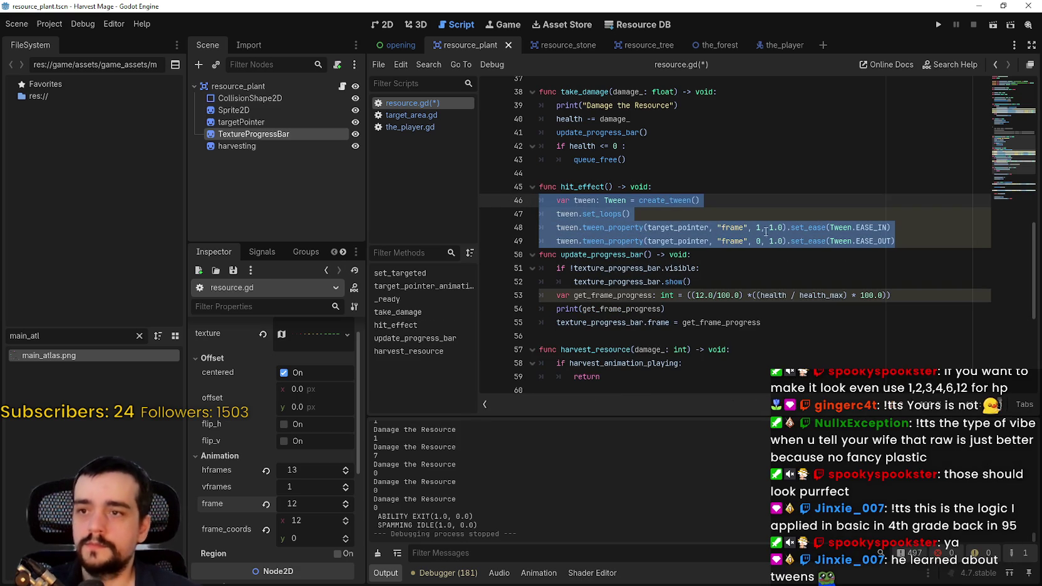
pyautogui.click(906, 238)
pyautogui.press('Return')
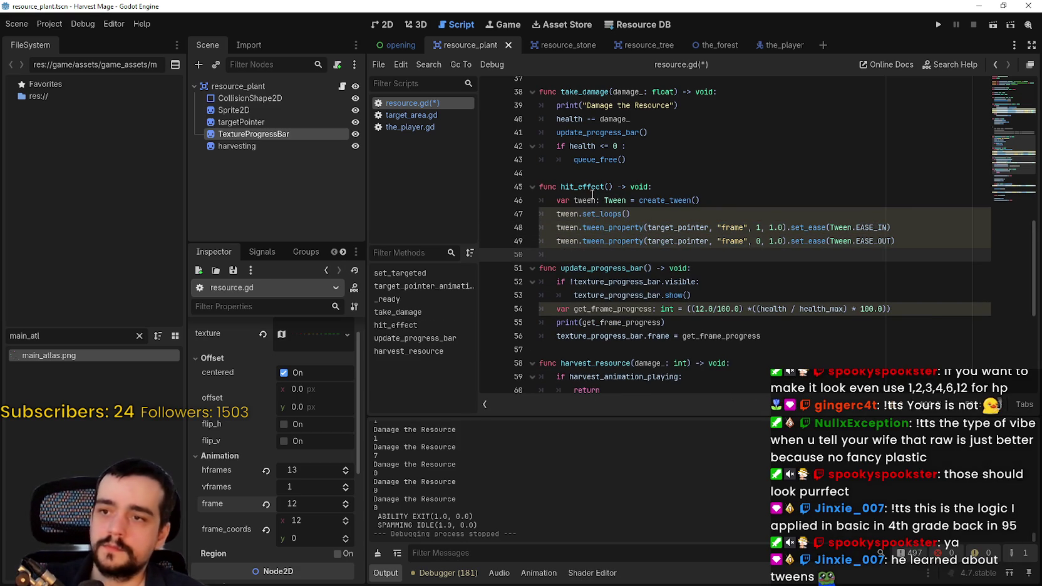
# - Delete the set_loops line and start retyping the first tween's target_pointer as the sprite
pyautogui.moveTo(654, 227); pyautogui.dragTo(652, 218)
pyautogui.moveTo(631, 214); pyautogui.dragTo(540, 213)
pyautogui.press('BackSpace')
pyautogui.press('BackSpace')
pyautogui.doubleClick(679, 214)
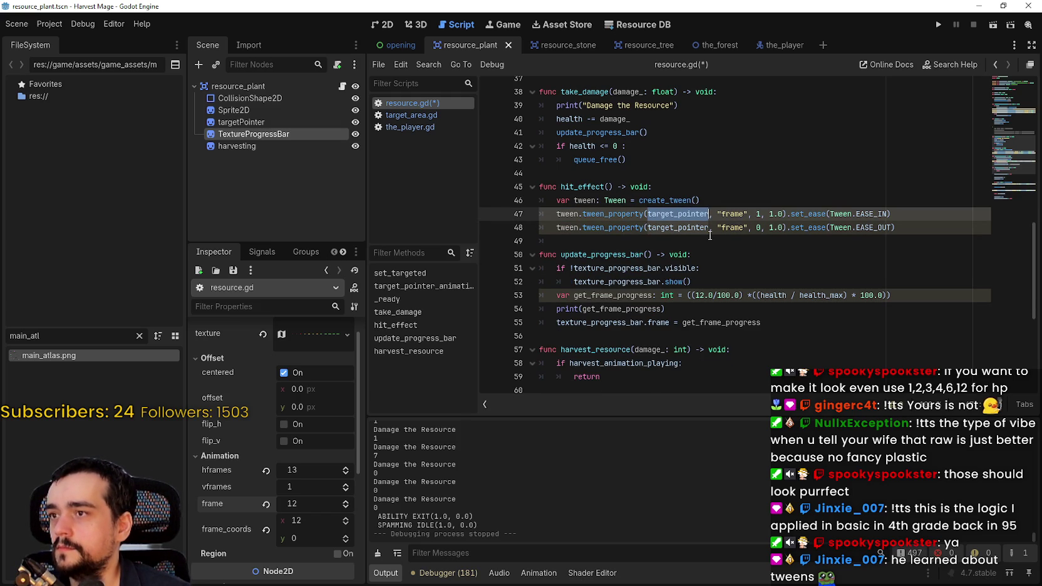
pyautogui.write('spri')
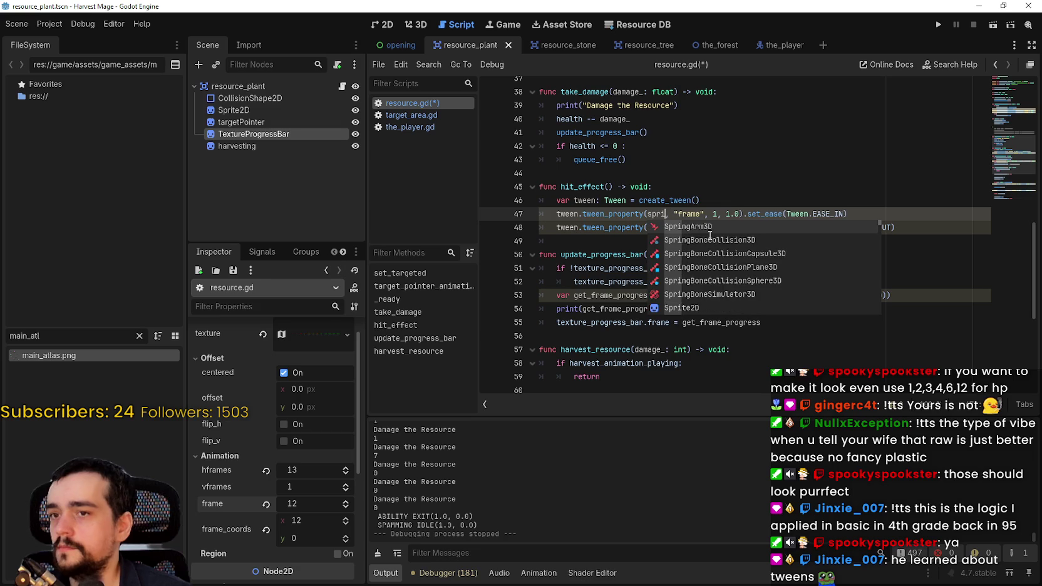
pyautogui.press('BackSpace')
pyautogui.press('BackSpace')
pyautogui.scroll(12, 736, 173)
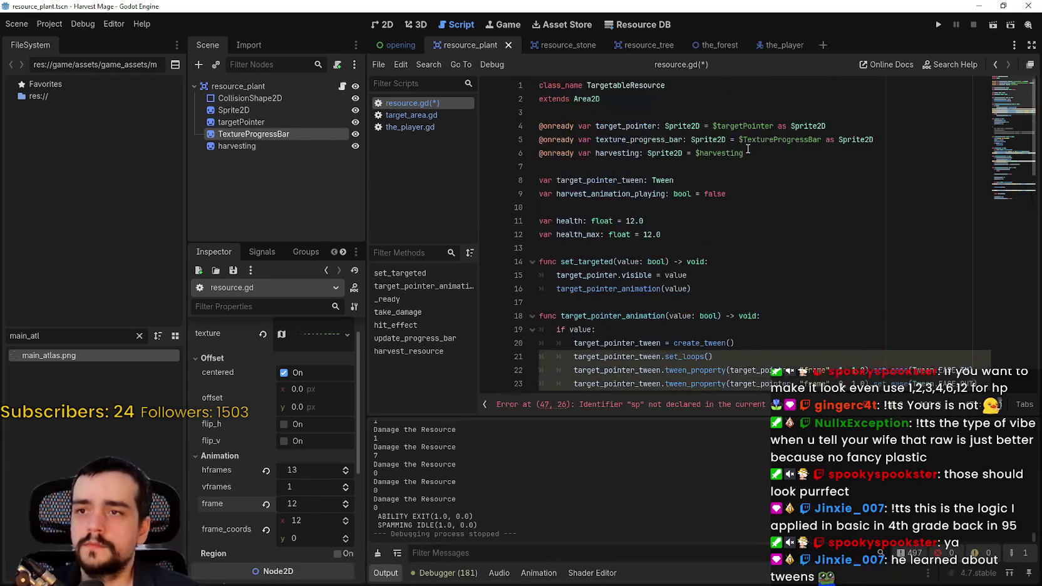
pyautogui.doubleClick(615, 153)
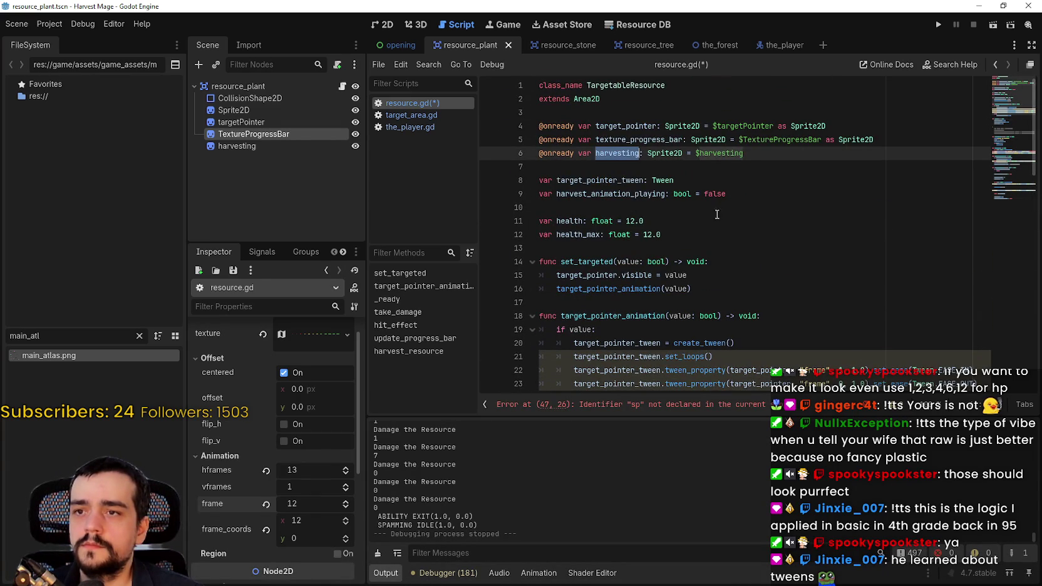
pyautogui.click(383, 24)
pyautogui.scroll(-1, 592, 188)
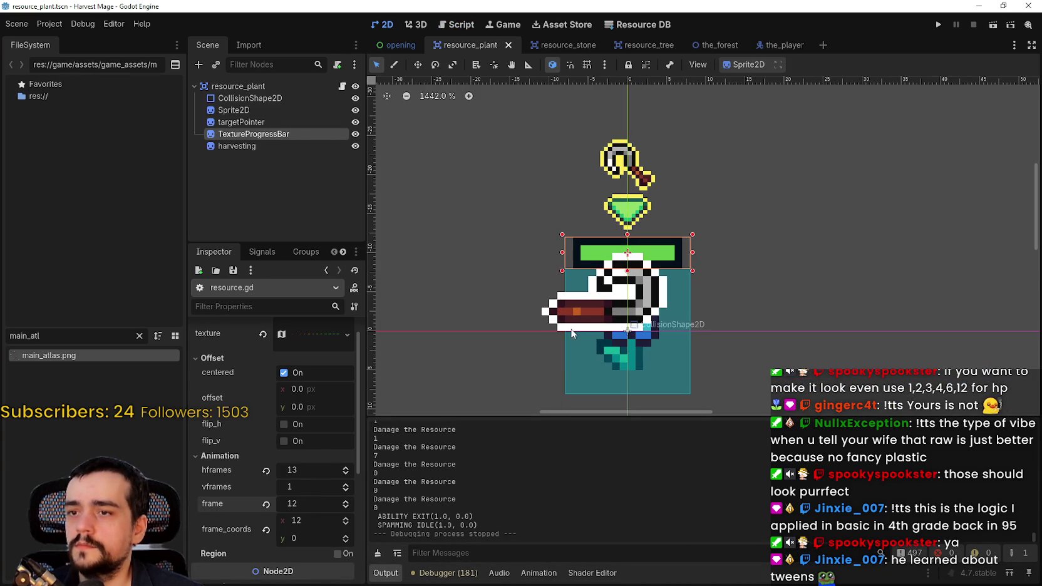
pyautogui.click(342, 86)
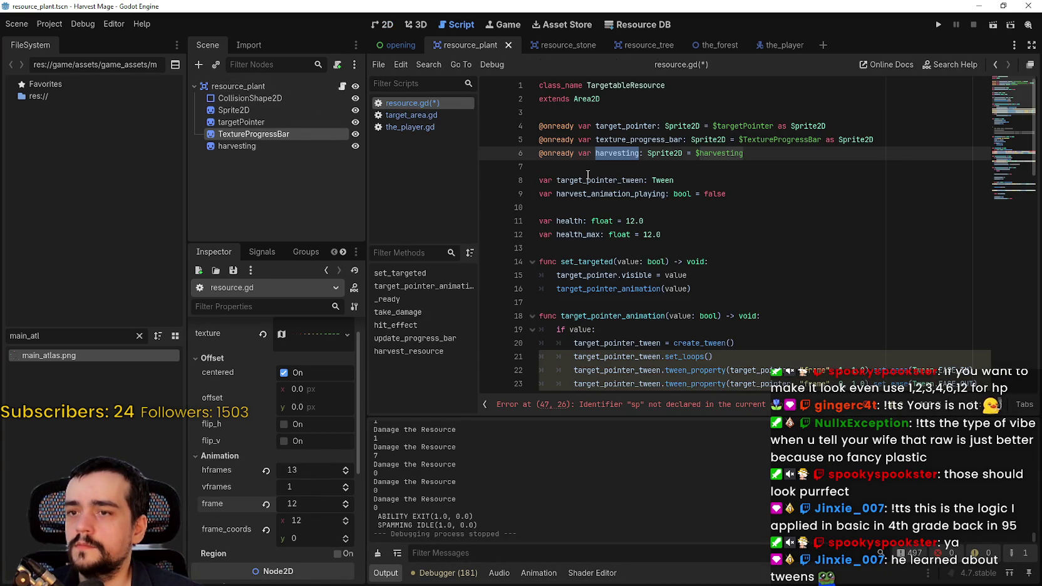
pyautogui.click(261, 108)
pyautogui.click(633, 167)
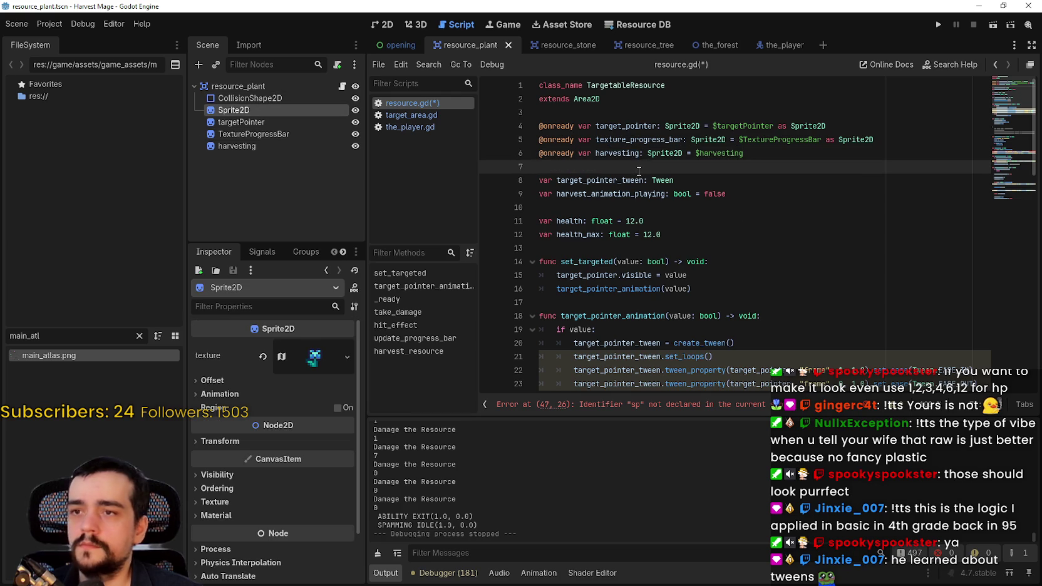
pyautogui.press('Return')
pyautogui.press('Up')
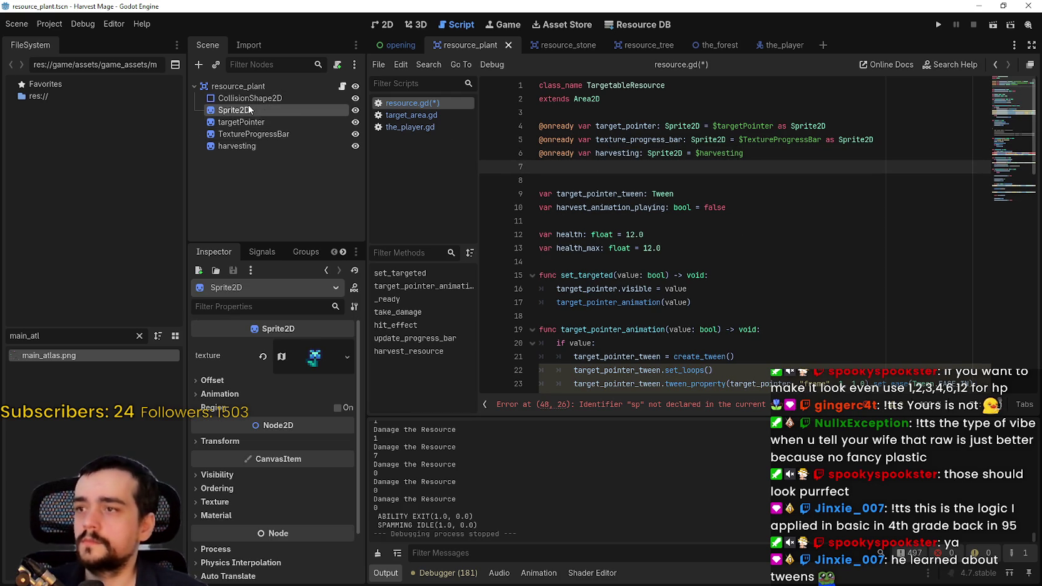
pyautogui.moveTo(317, 110)
pyautogui.mouseDown()
pyautogui.moveTo(656, 175)
pyautogui.moveTo(617, 169)
pyautogui.mouseUp()
# - Make the first hit_effect tween on line 49 target sprite_2d, then select the second tween's target_pointer
pyautogui.doubleClick(625, 166)
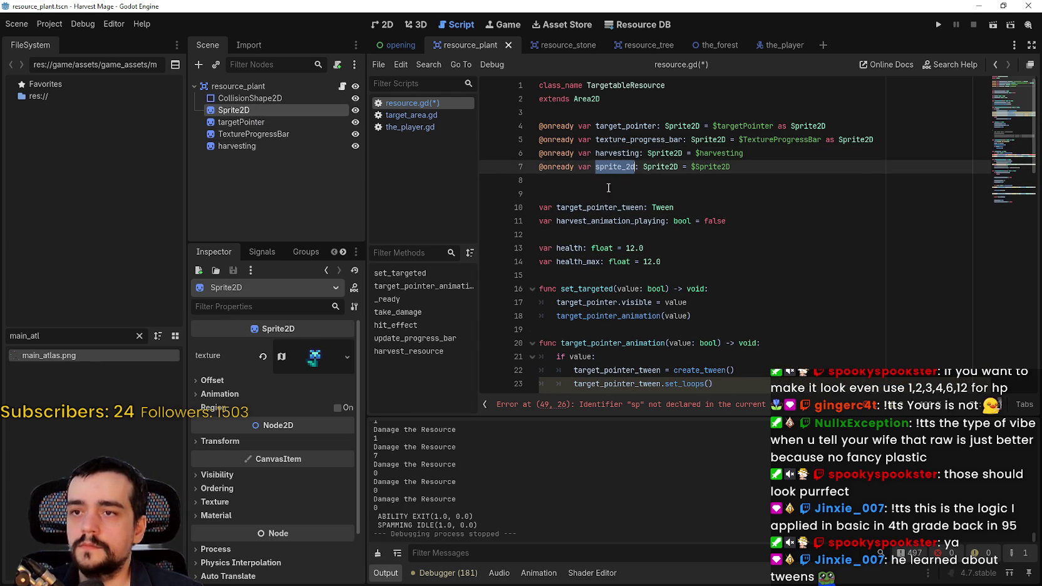
pyautogui.scroll(-1, 272, 434)
pyautogui.scroll(-7, 671, 221)
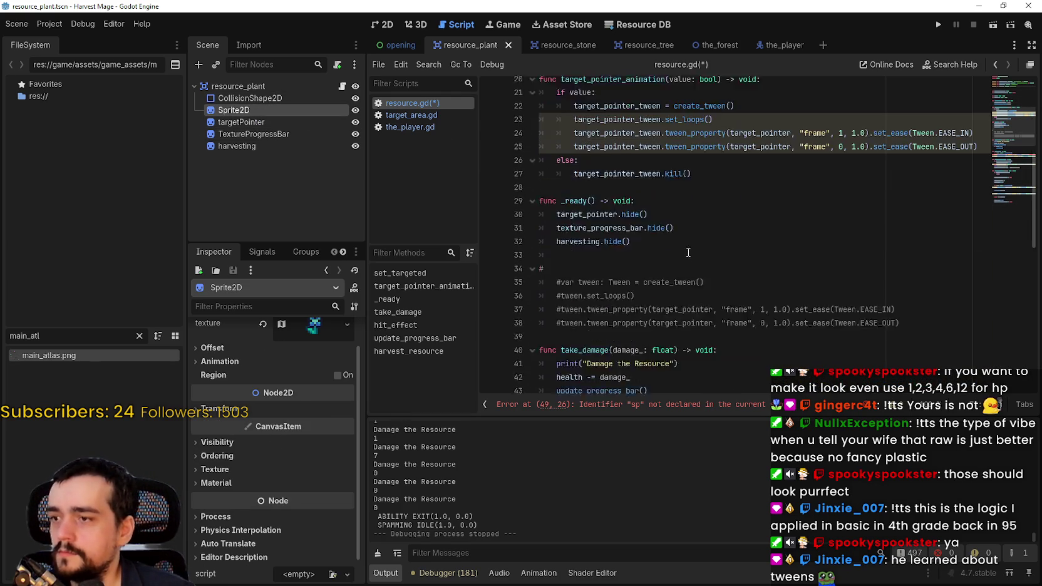
pyautogui.scroll(7, 671, 221)
pyautogui.scroll(1, 671, 221)
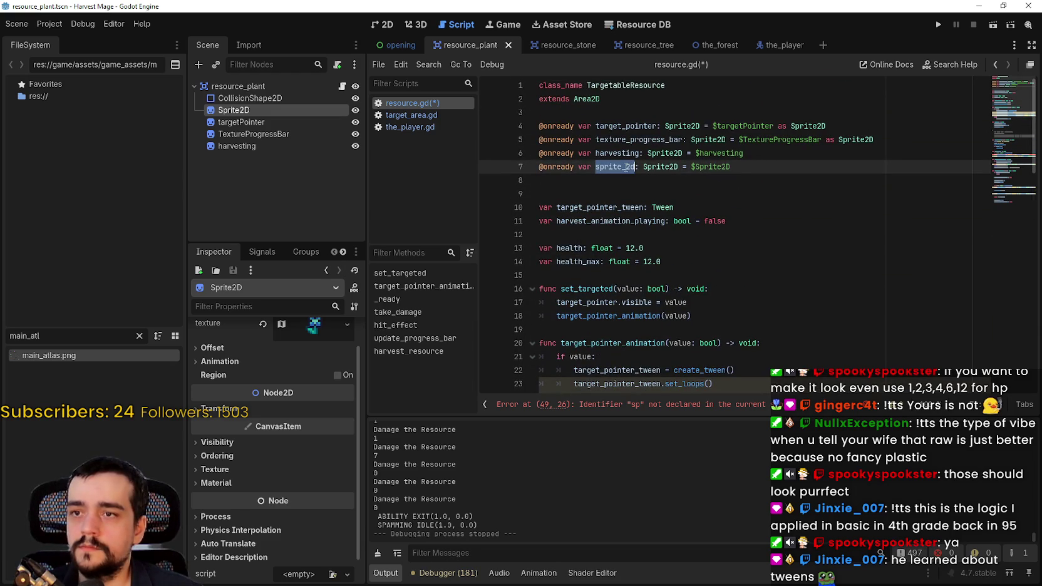
pyautogui.scroll(-9, 652, 236)
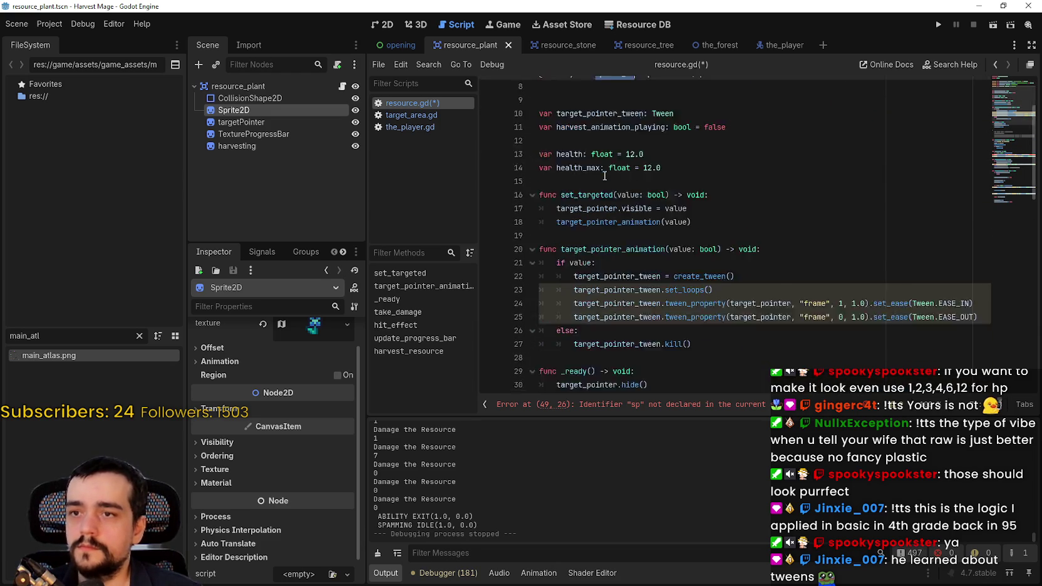
pyautogui.scroll(-3, 652, 236)
pyautogui.click(658, 248)
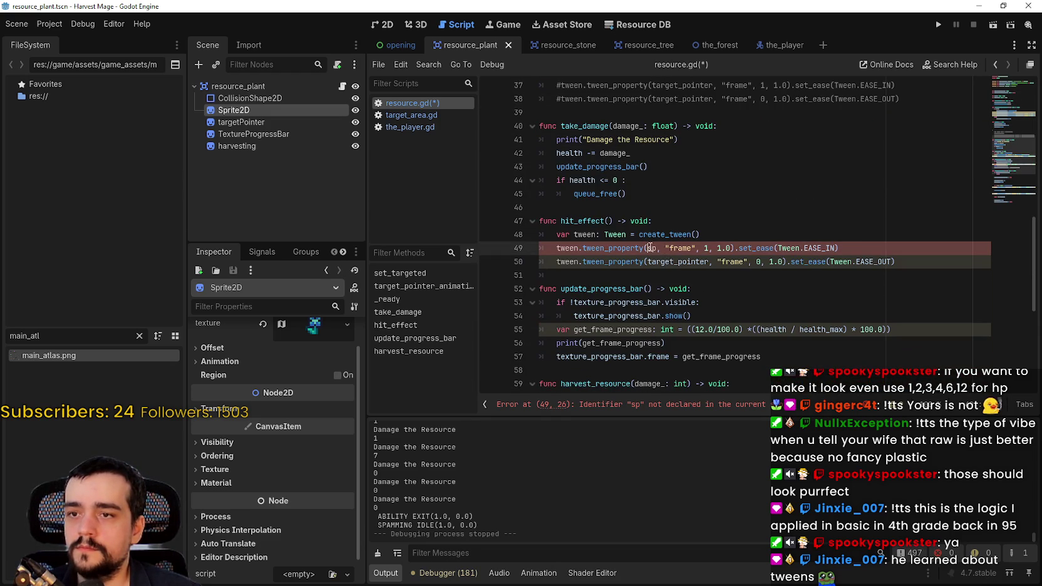
pyautogui.write('rite_2d')
pyautogui.doubleClick(665, 262)
# - Set the second tween's target to sprite_2d and check Sprite2D's offset property in the Inspector
pyautogui.write('sprite_2d')
pyautogui.doubleClick(712, 248)
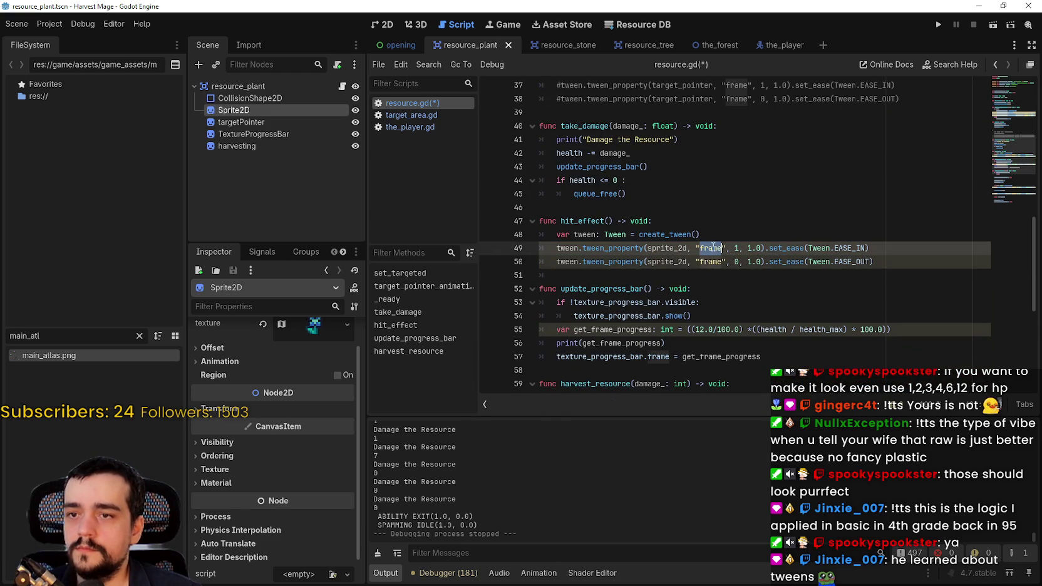
pyautogui.scroll(1, 315, 521)
pyautogui.click(212, 380)
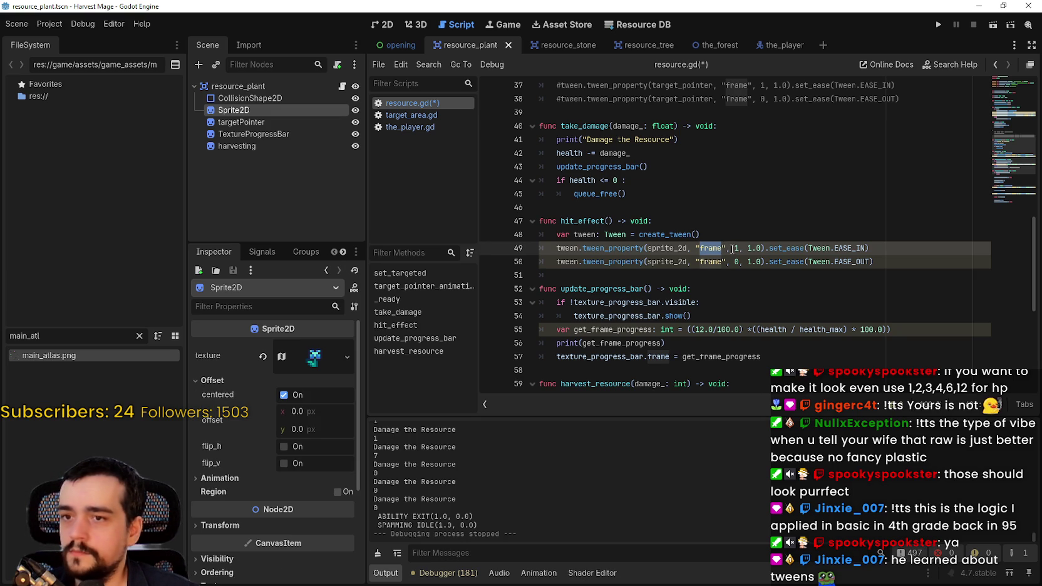
# - Remove "frame" from line 49 and bring up sprite_2d's property suggestions
pyautogui.click(713, 248)
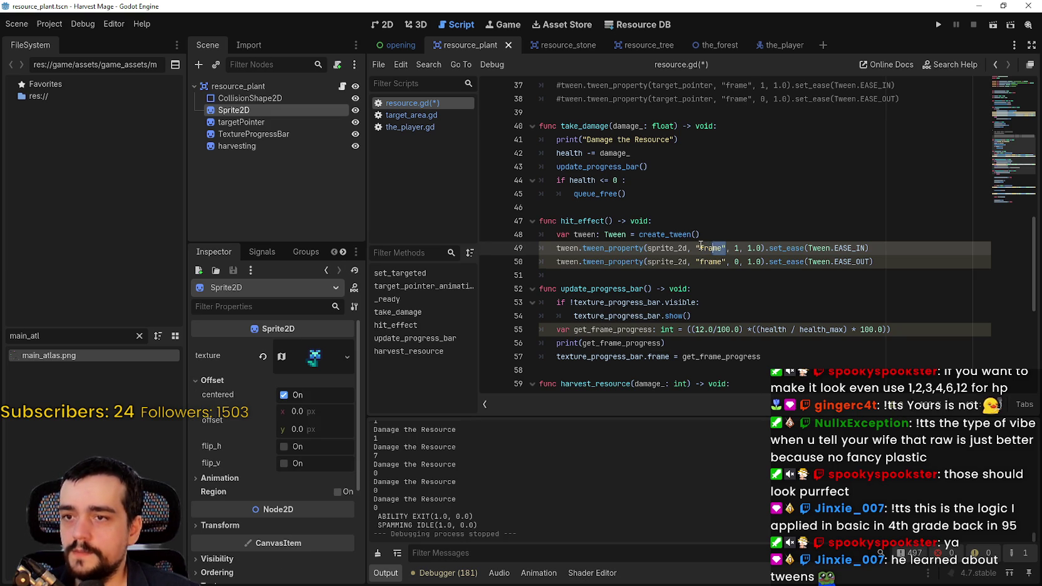
pyautogui.moveTo(700, 246); pyautogui.dragTo(698, 246)
pyautogui.press('BackSpace')
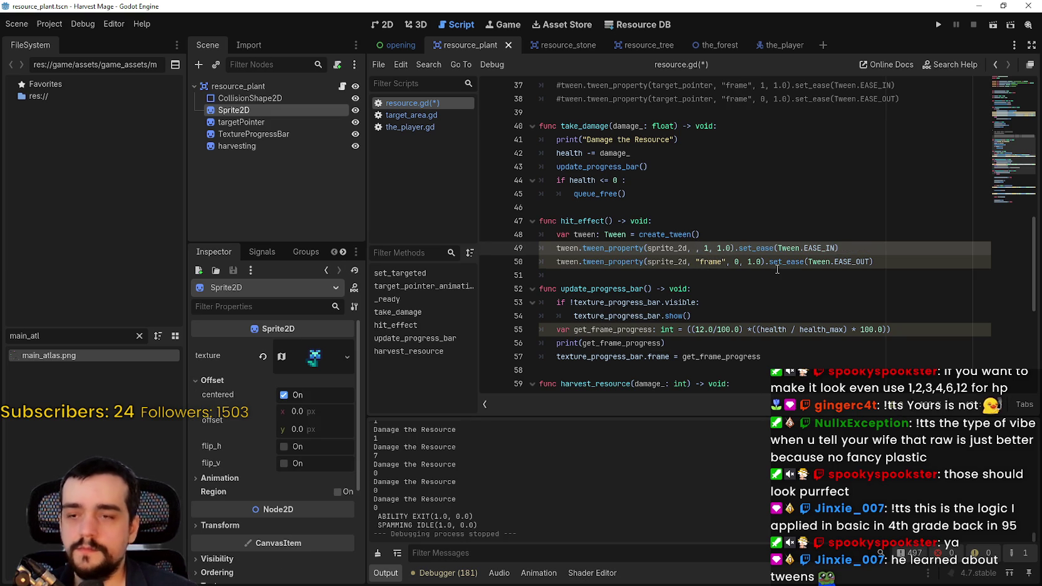
pyautogui.write('offs')
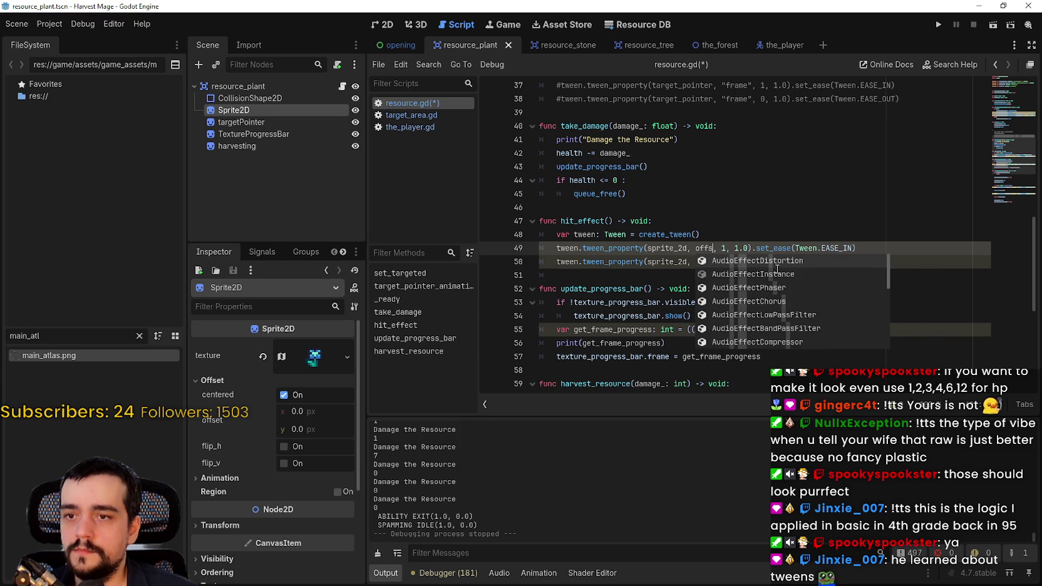
pyautogui.press('BackSpace')
pyautogui.press('BackSpace')
pyautogui.press('BackSpace')
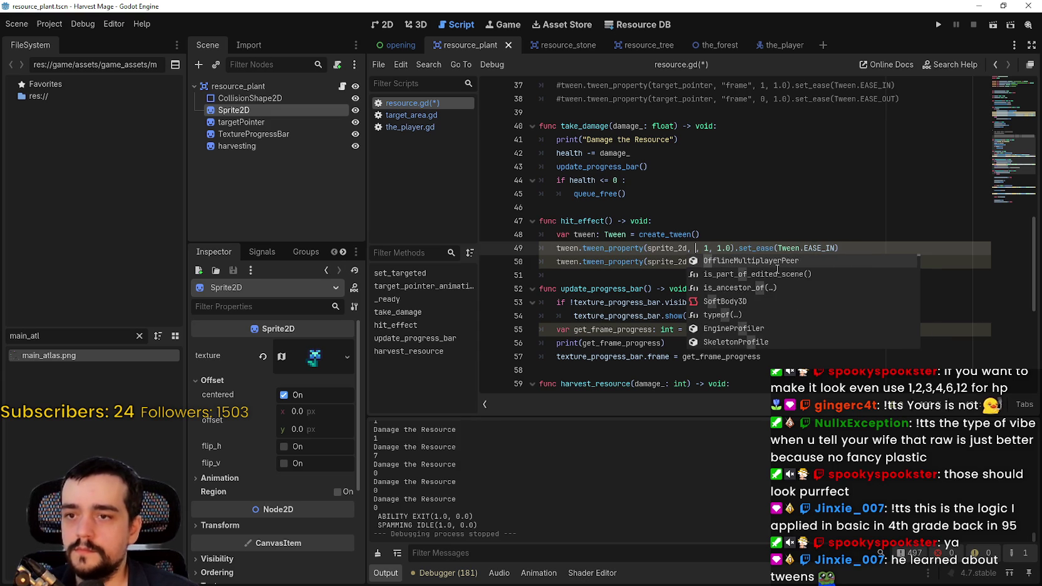
pyautogui.write('":')
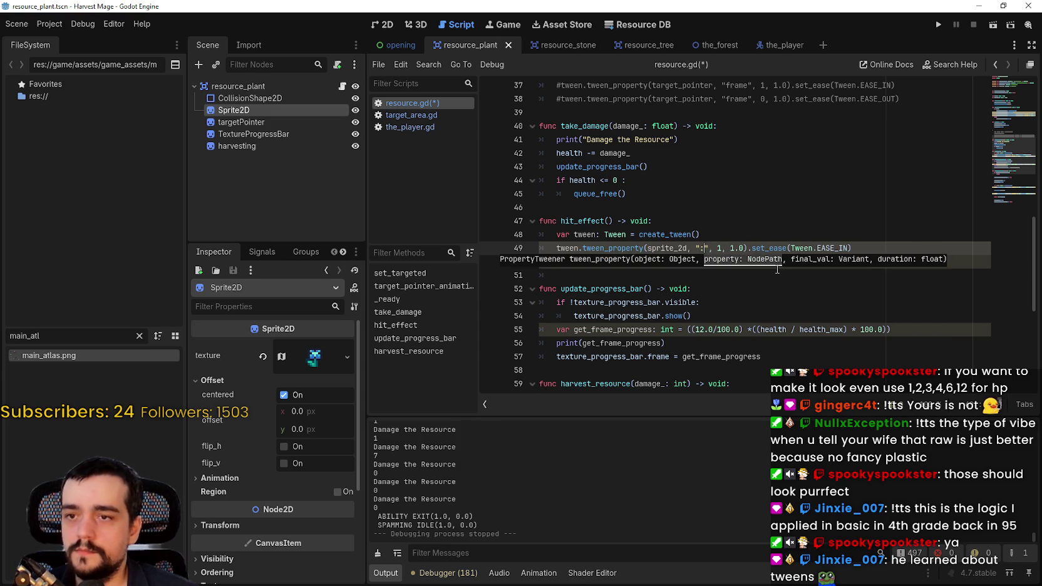
pyautogui.press('BackSpace')
pyautogui.press('BackSpace')
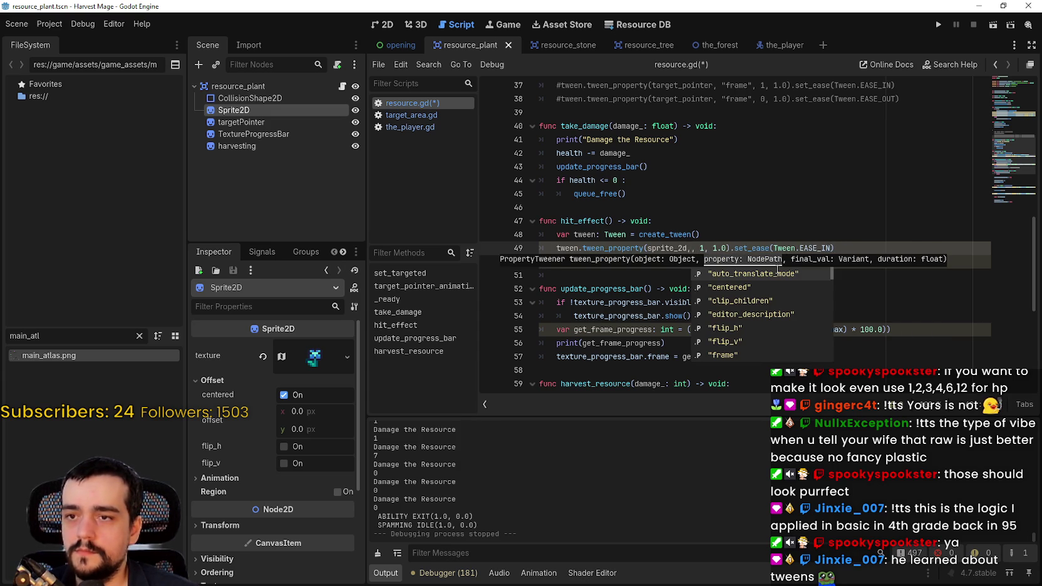
# - Choose "offset" from the suggestions as the first tween's property
pyautogui.press('Down')
pyautogui.press('Down')
pyautogui.press('Down')
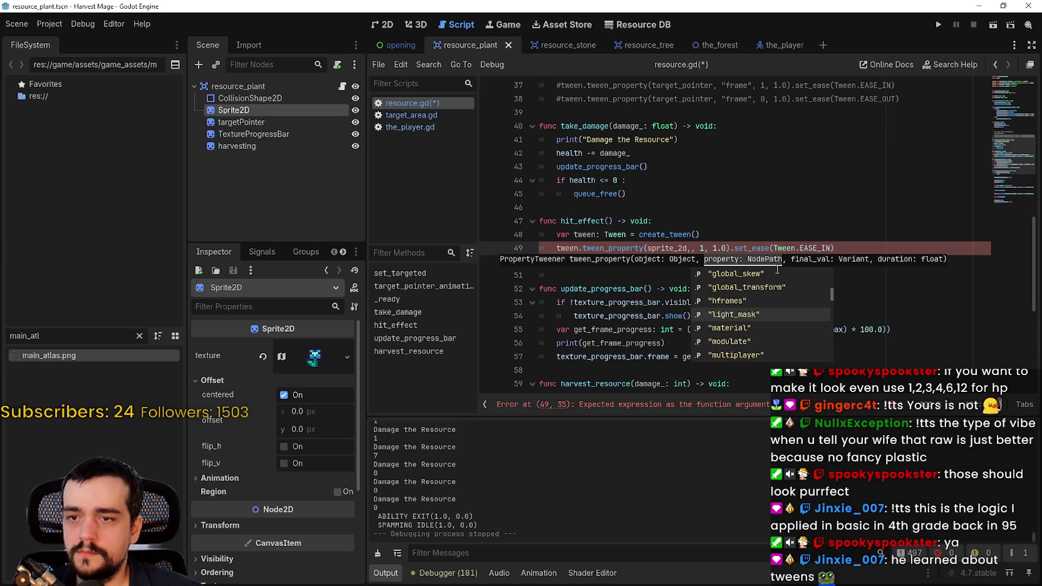
pyautogui.press('Down')
pyautogui.press('Down')
pyautogui.press('Down')
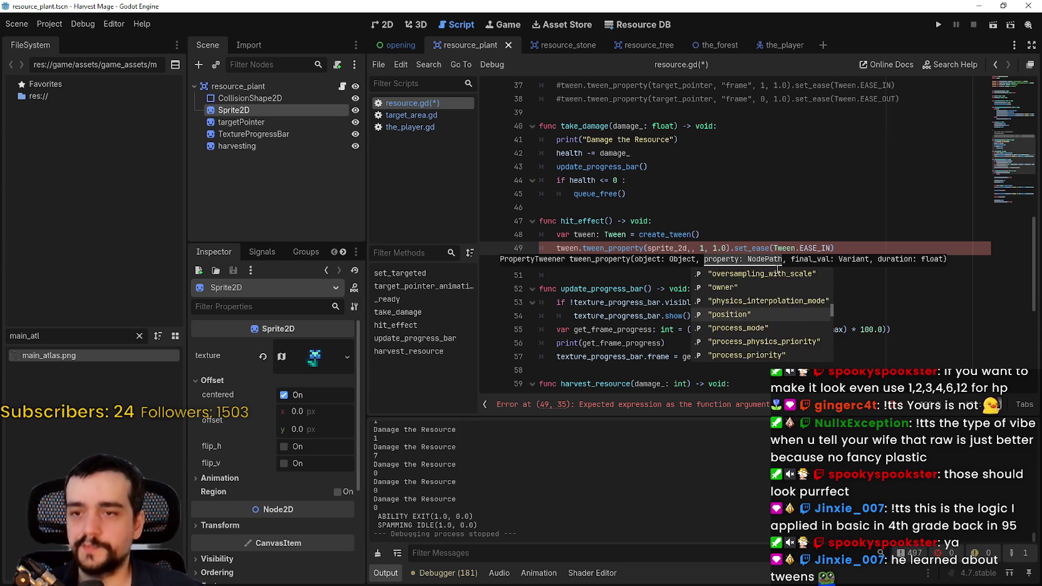
pyautogui.press('Down')
pyautogui.press('Down')
pyautogui.press('Down')
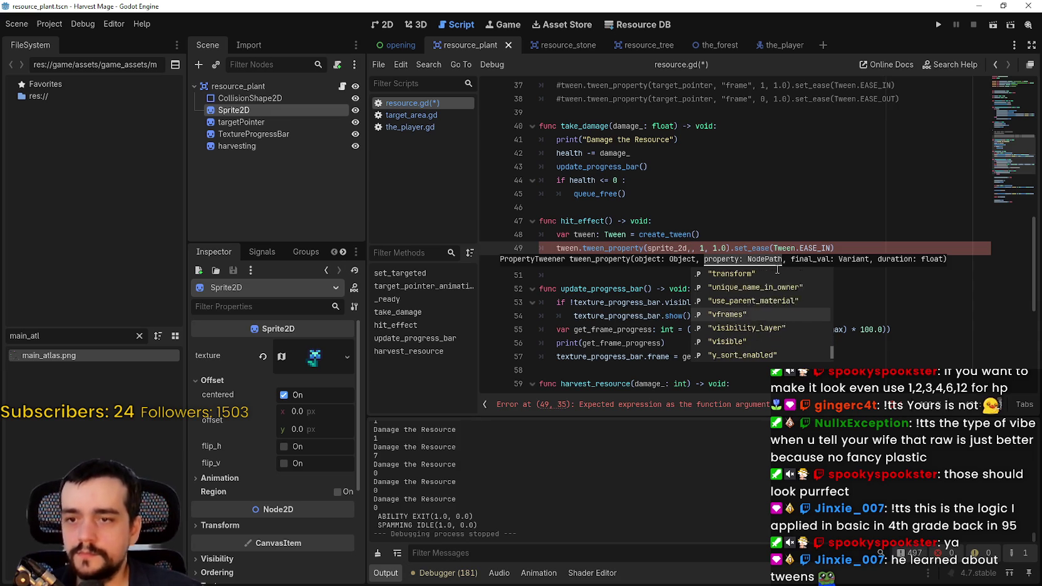
pyautogui.press('Up')
pyautogui.press('Up')
pyautogui.press('Up')
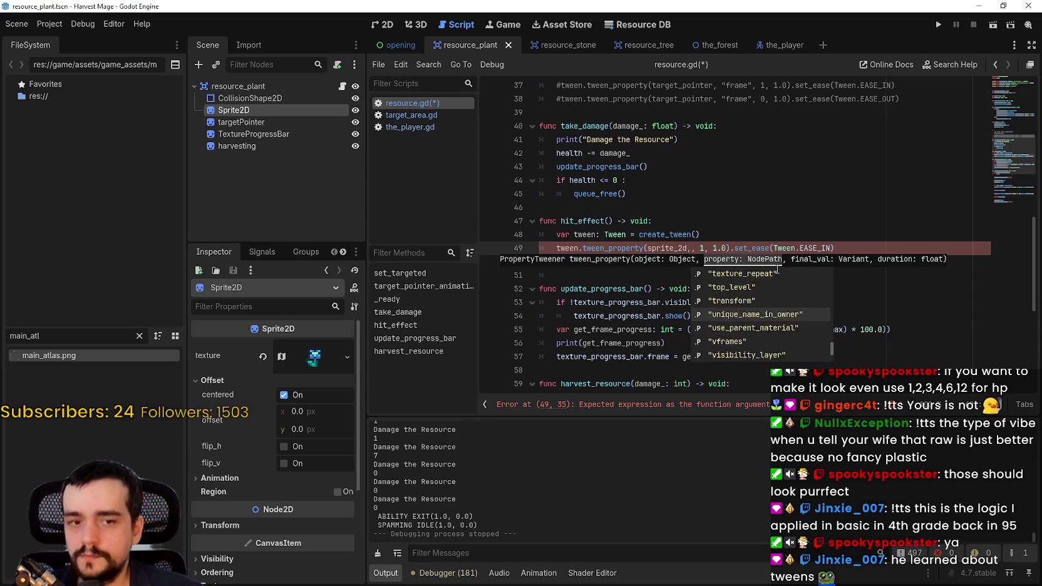
pyautogui.press('Up')
pyautogui.press('Up')
pyautogui.press('Up')
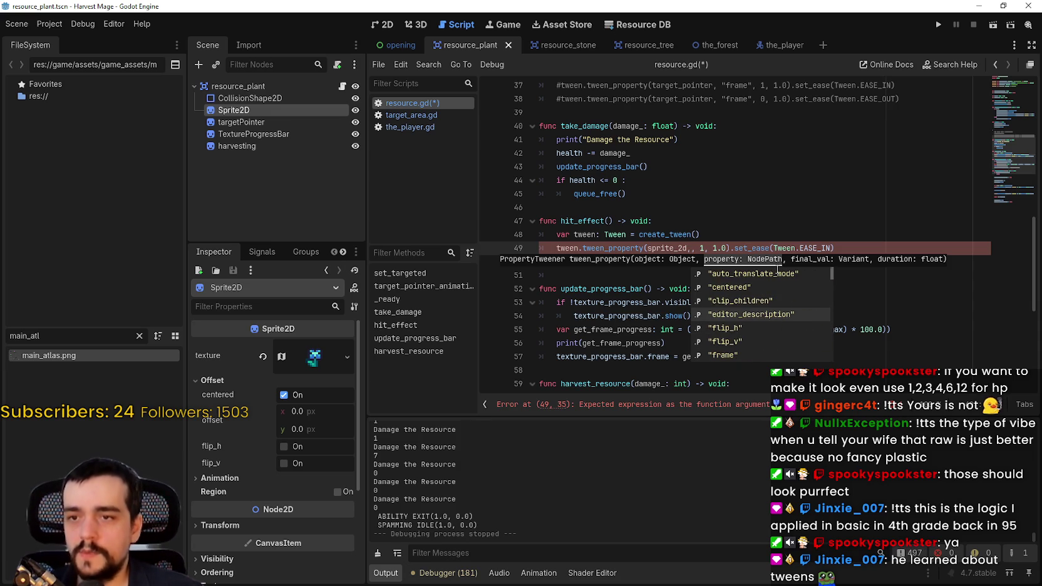
pyautogui.press('Up')
pyautogui.press('Up')
pyautogui.write('o')
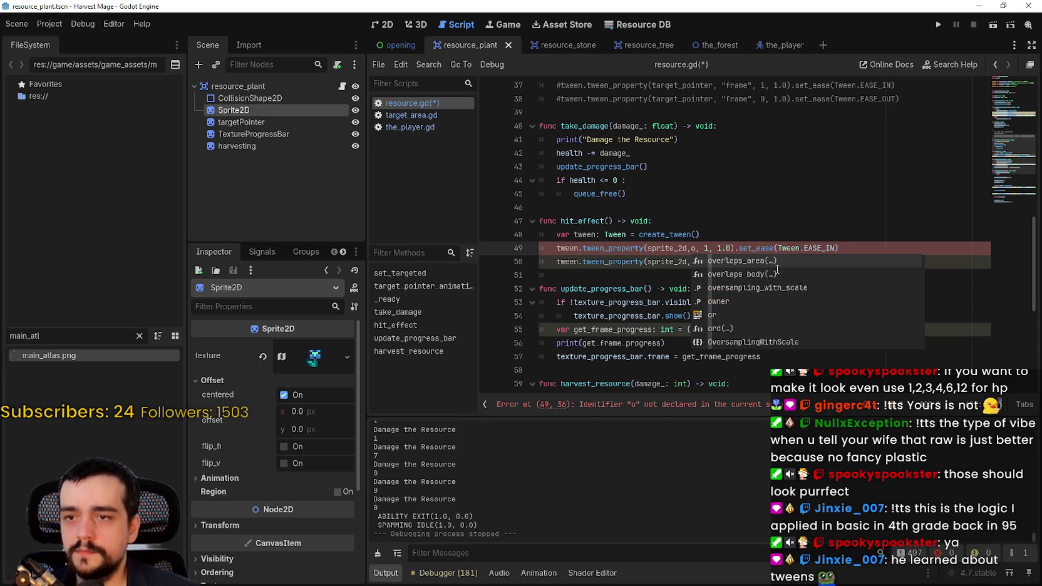
pyautogui.press('BackSpace')
pyautogui.write('"o')
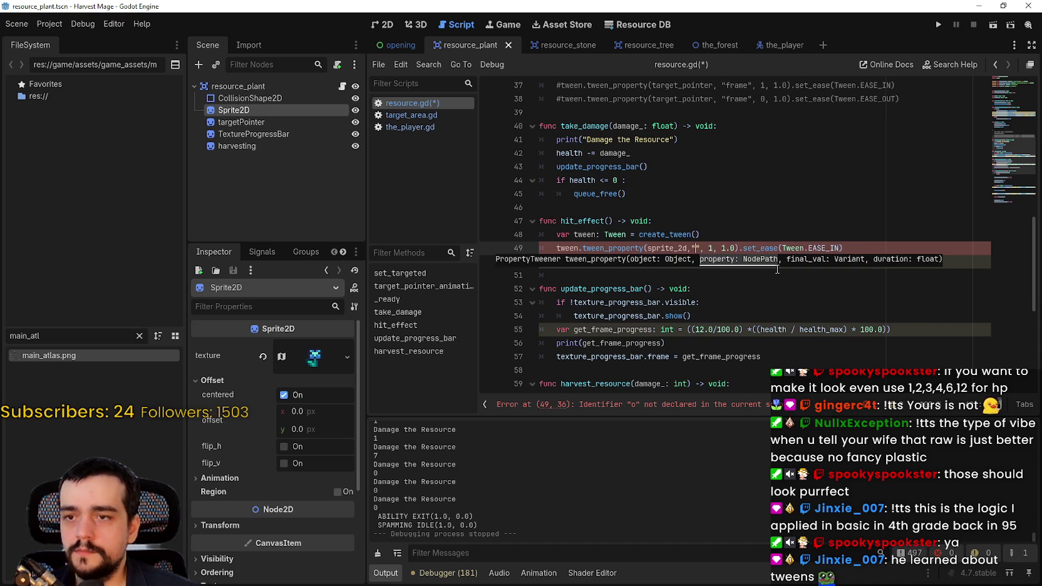
pyautogui.write('ff')
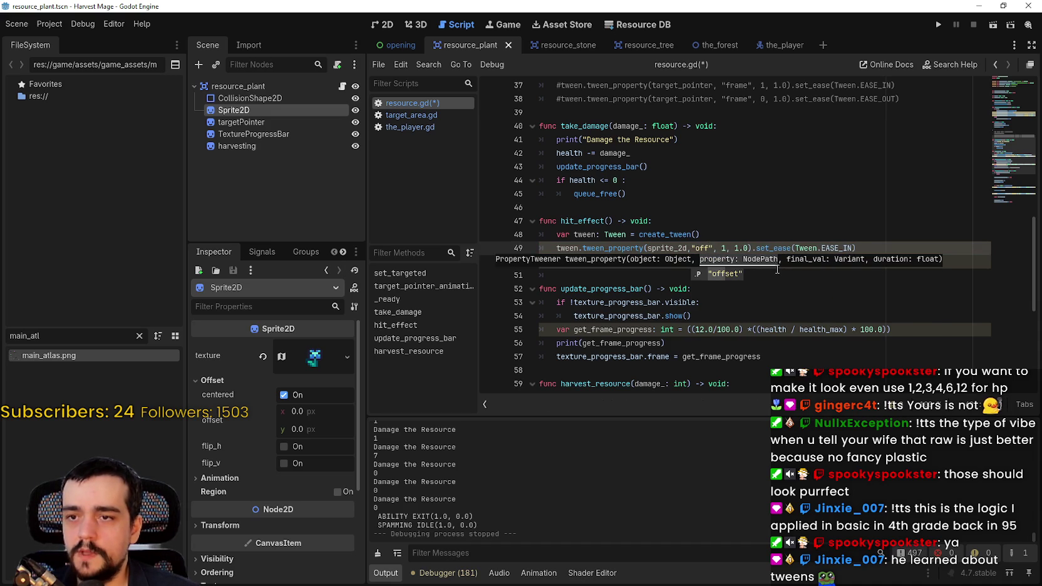
pyautogui.press('Return')
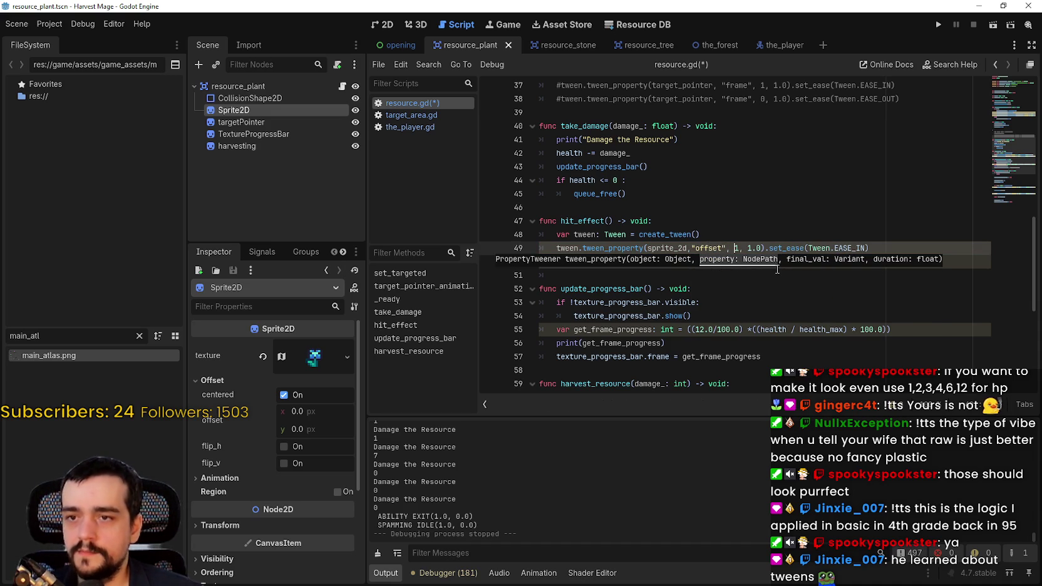
# - Replace the first tween's final value 1 with Vector2(1,0)
pyautogui.press('BackSpace')
pyautogui.write('Ve')
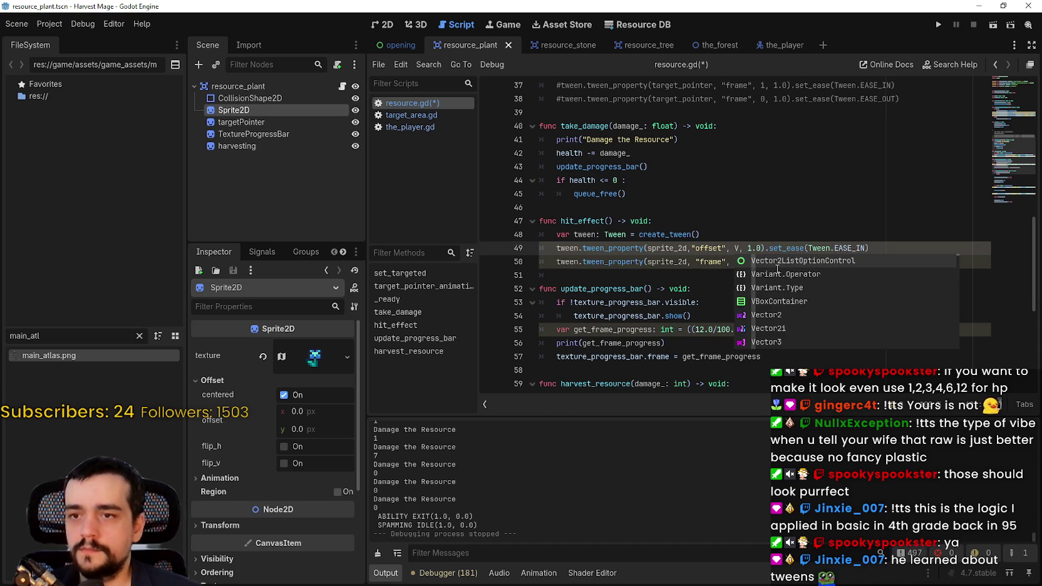
pyautogui.write('ctor2')
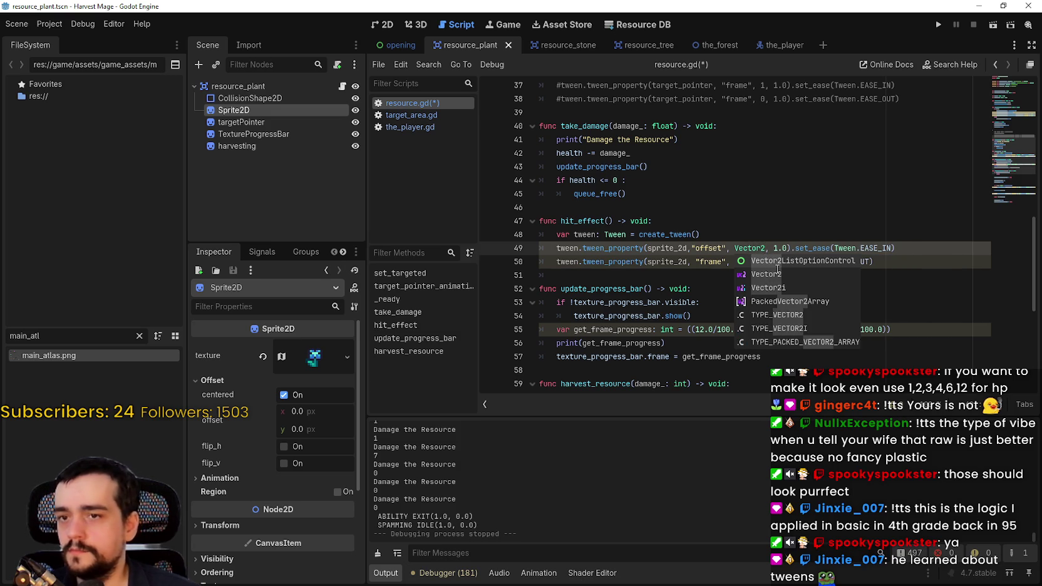
pyautogui.press('Escape')
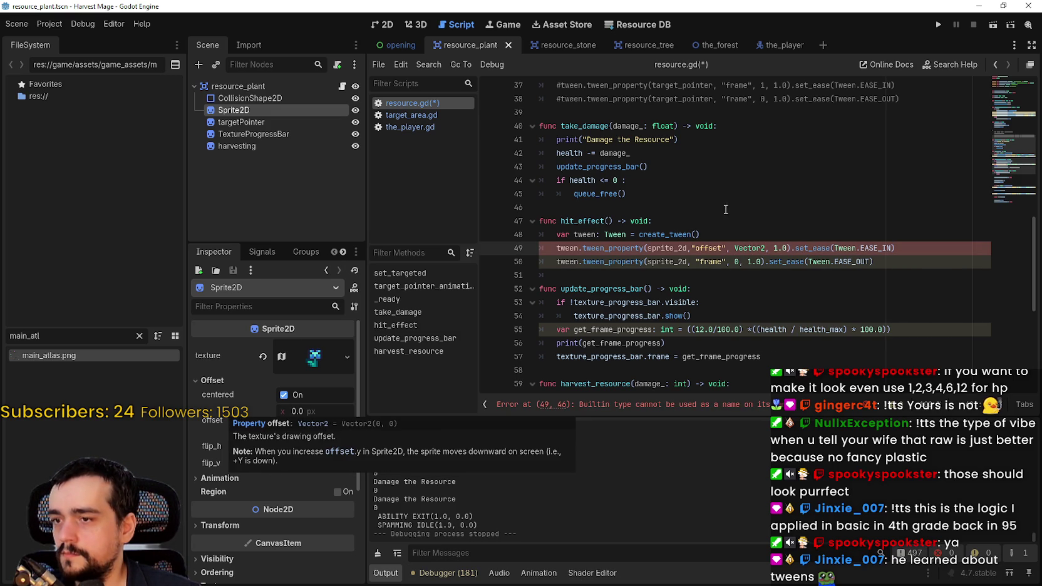
pyautogui.write('(0,')
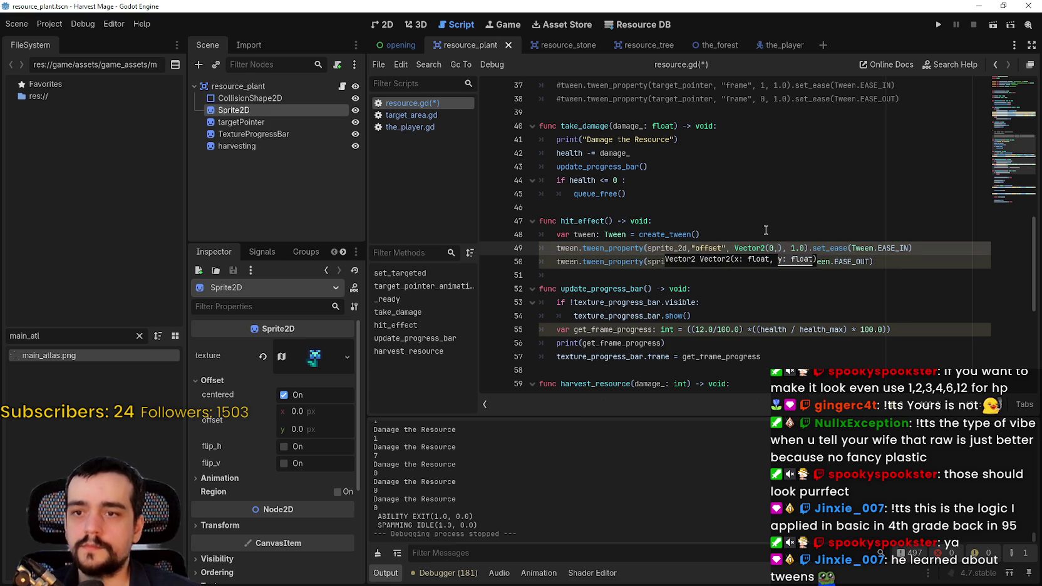
pyautogui.write('9')
pyautogui.press('Left')
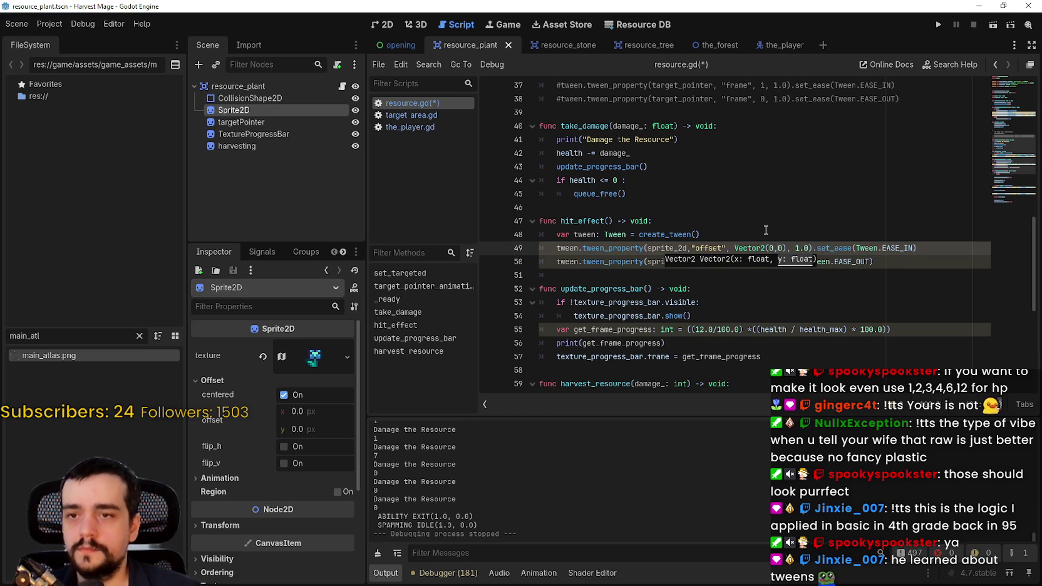
pyautogui.press('BackSpace')
pyautogui.write('1')
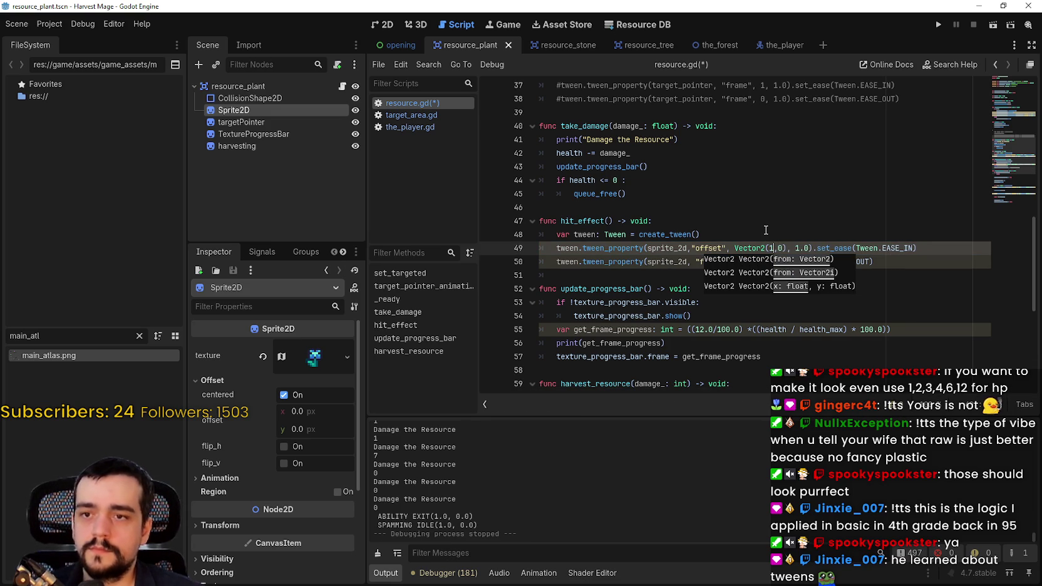
pyautogui.click(387, 24)
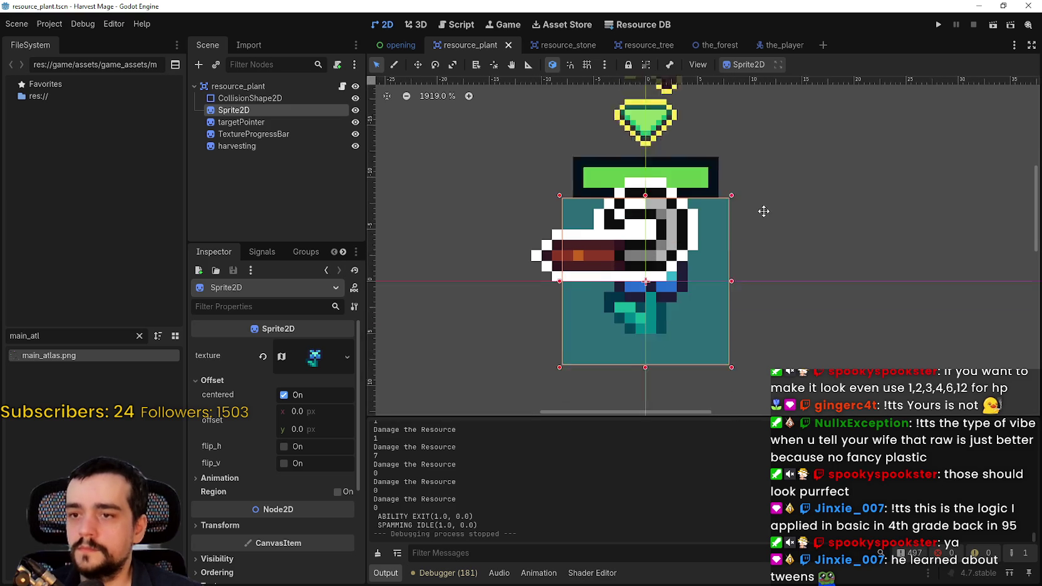
pyautogui.moveTo(300, 417); pyautogui.dragTo(310, 416)
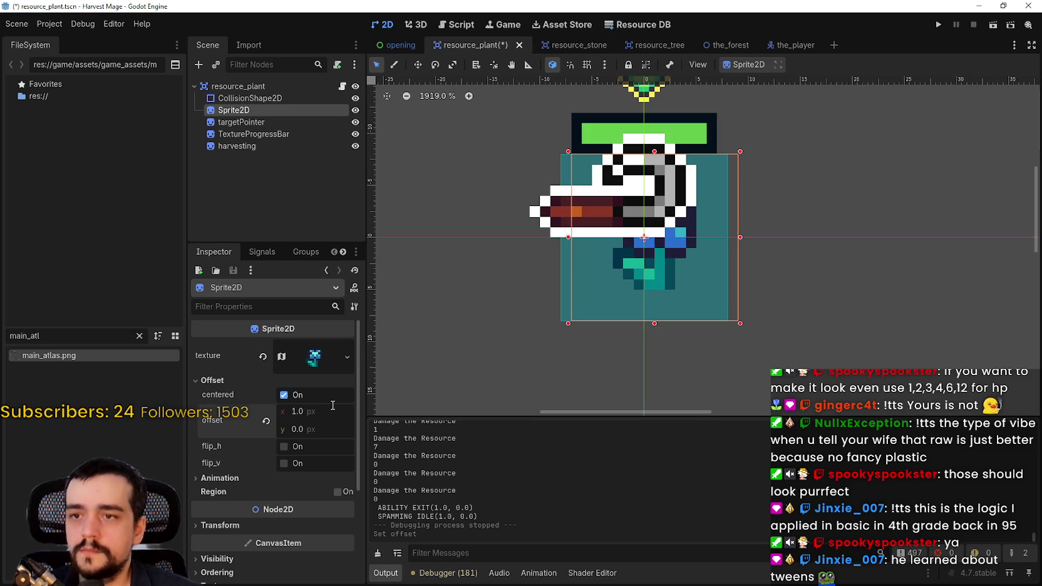
pyautogui.click(333, 405)
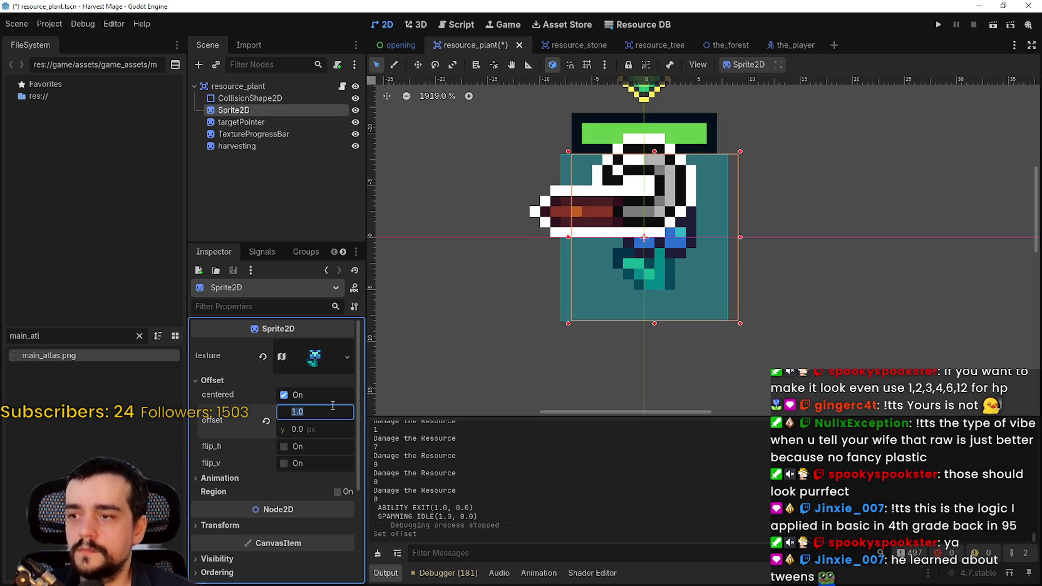
pyautogui.write('0')
pyautogui.press('Return')
pyautogui.press('Return')
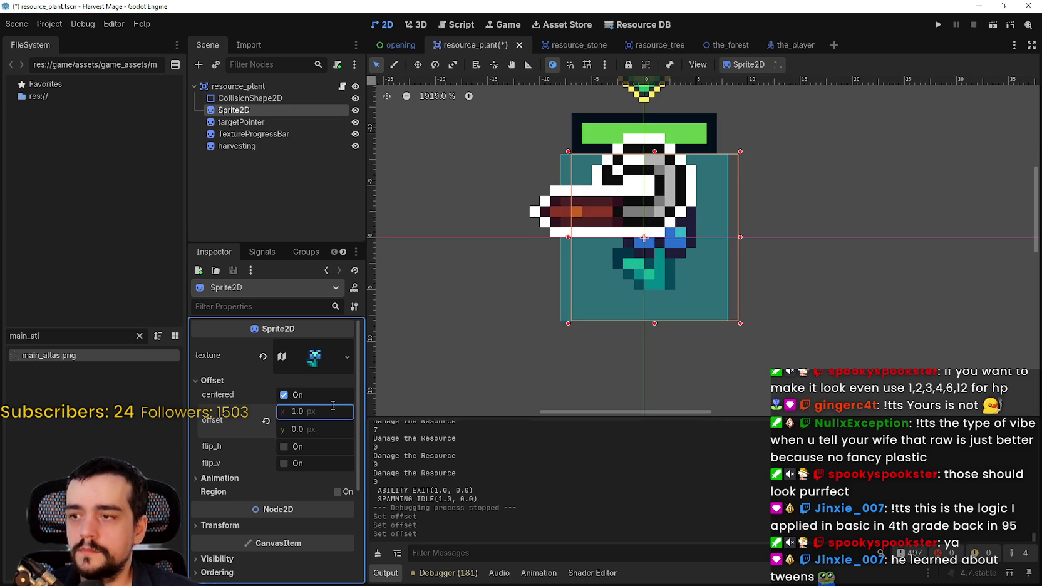
pyautogui.write('0')
pyautogui.press('Return')
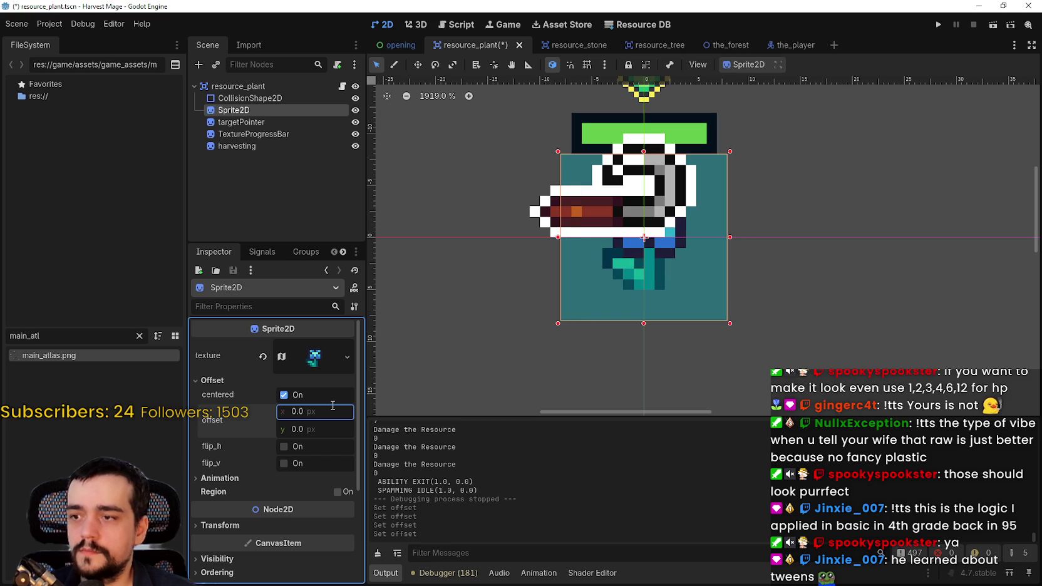
pyautogui.press('Tab')
pyautogui.press('Return')
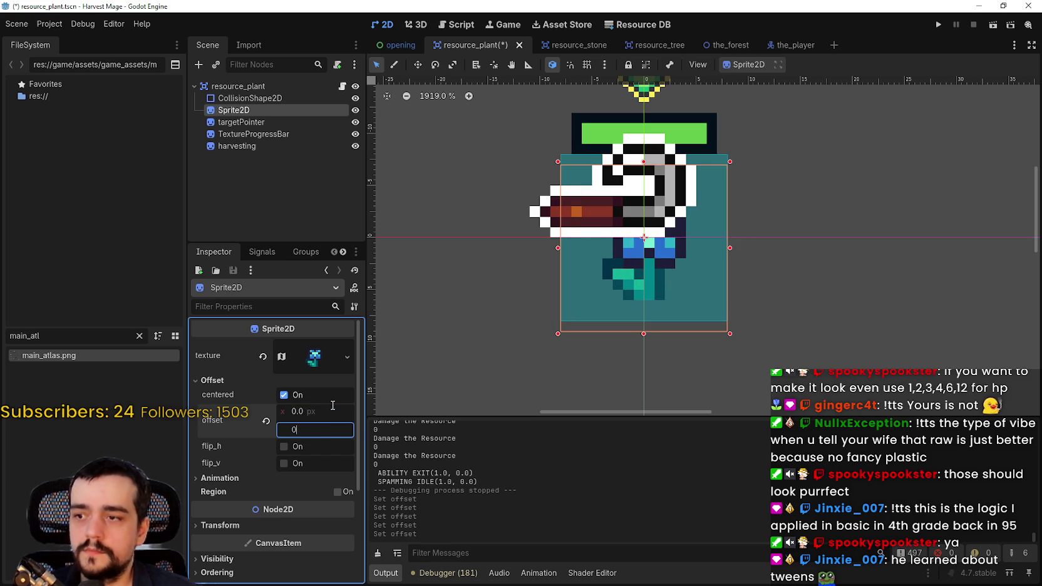
pyautogui.press('Return')
# - Set line 49's tween easing to EASE_OUT and line 50's to EASE_IN
pyautogui.click(343, 86)
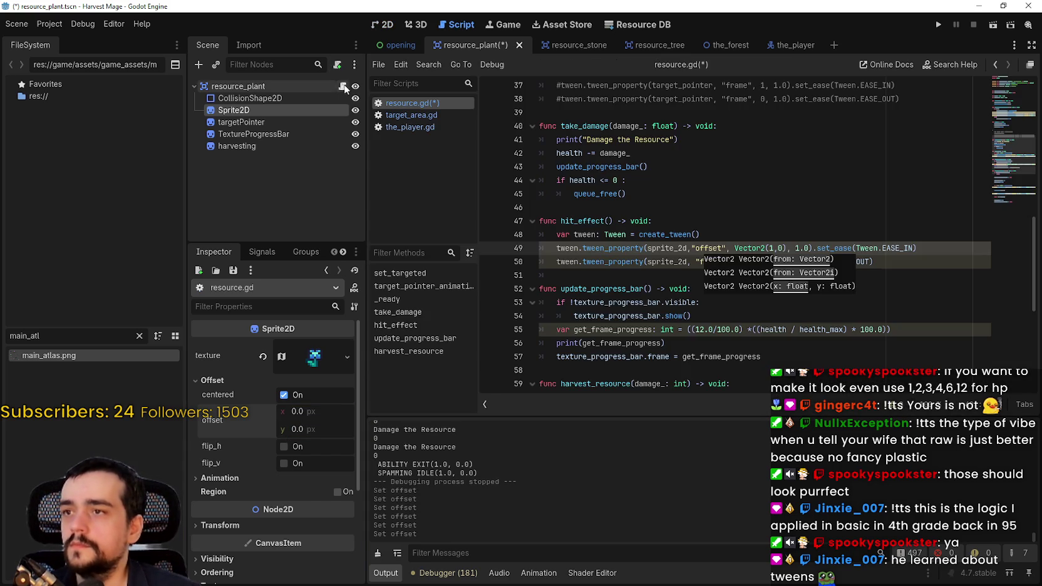
pyautogui.click(761, 263)
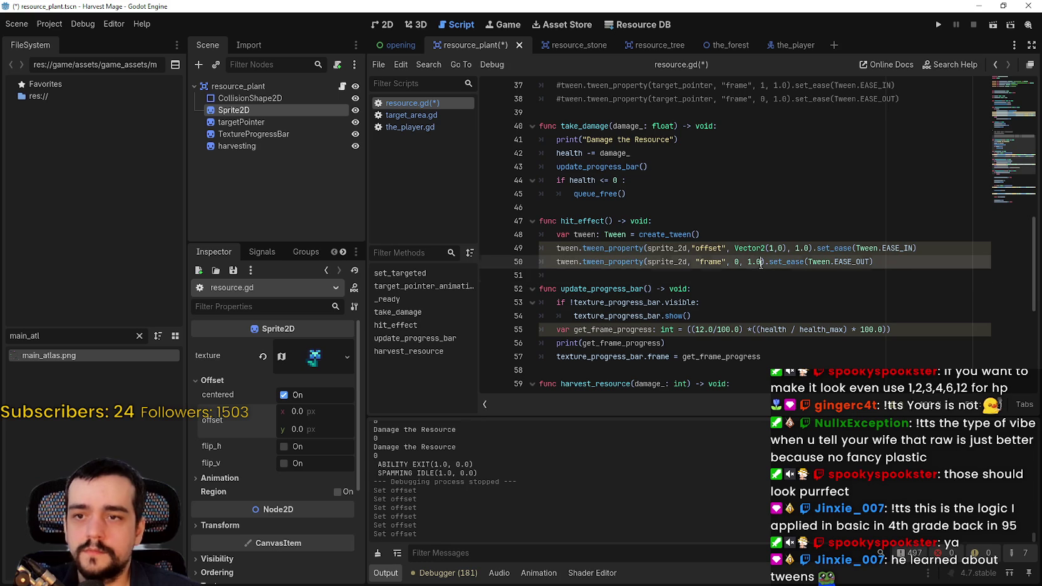
pyautogui.doubleClick(853, 263)
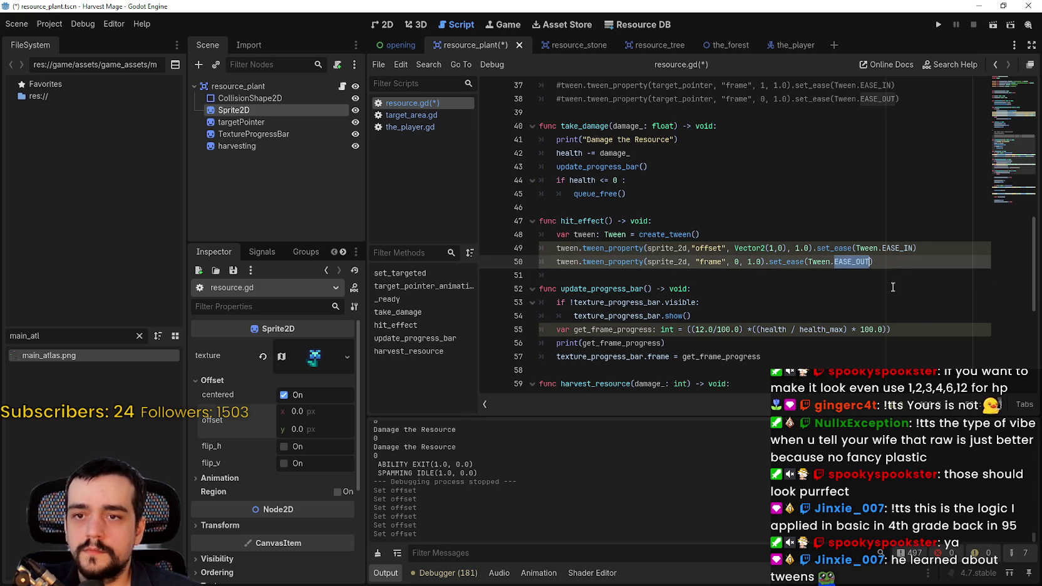
pyautogui.click(877, 262)
pyautogui.doubleClick(897, 248)
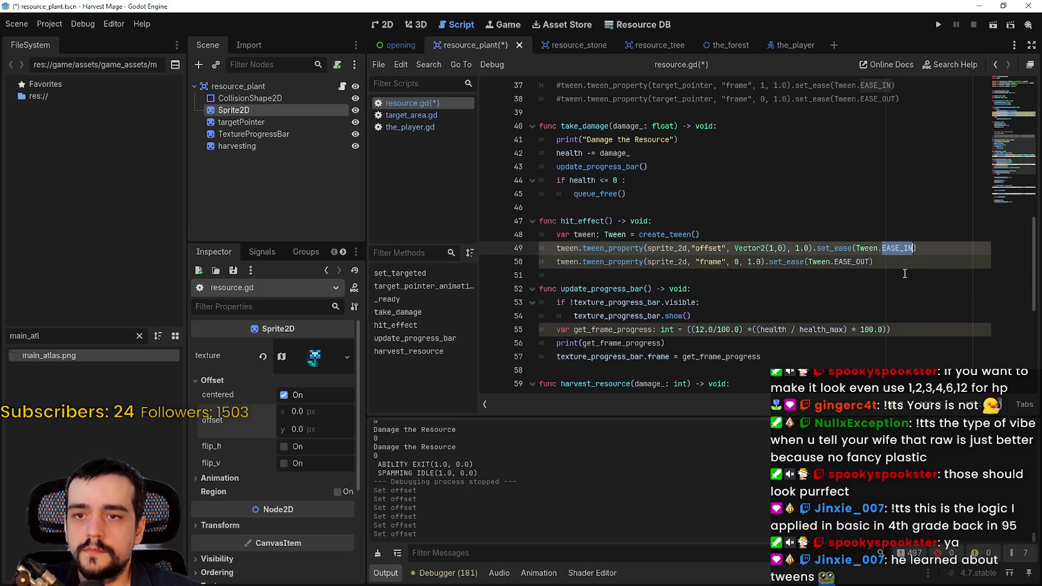
pyautogui.write('E')
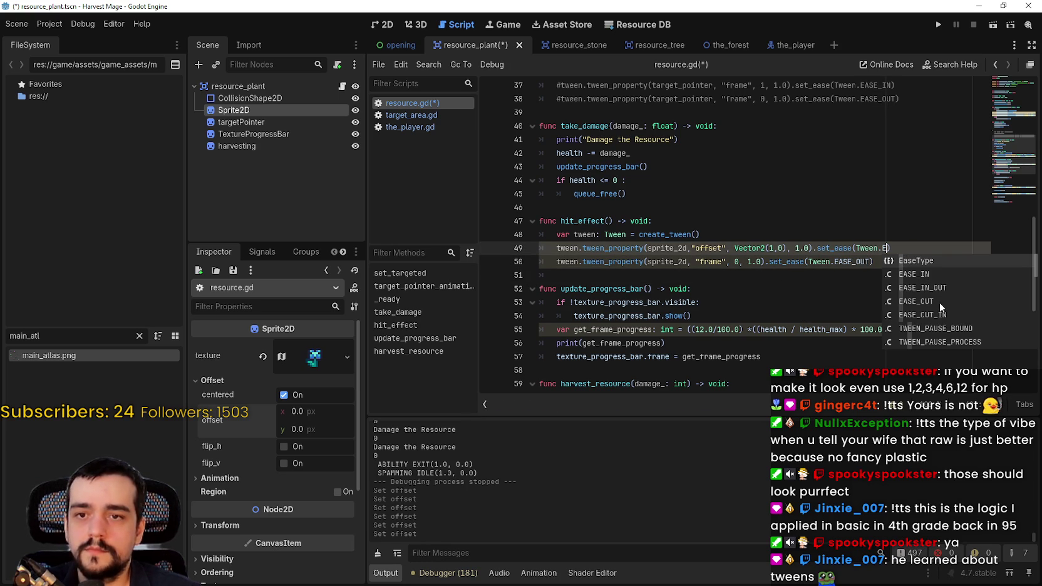
pyautogui.click(940, 303)
pyautogui.doubleClick(855, 262)
pyautogui.write('E')
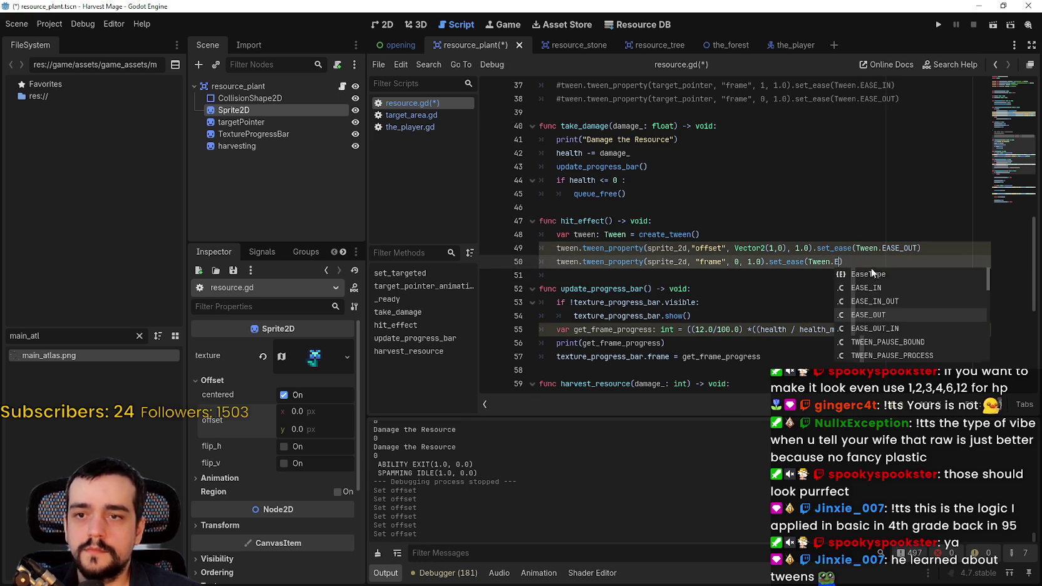
pyautogui.write('A')
pyautogui.click(885, 276)
pyautogui.click(880, 274)
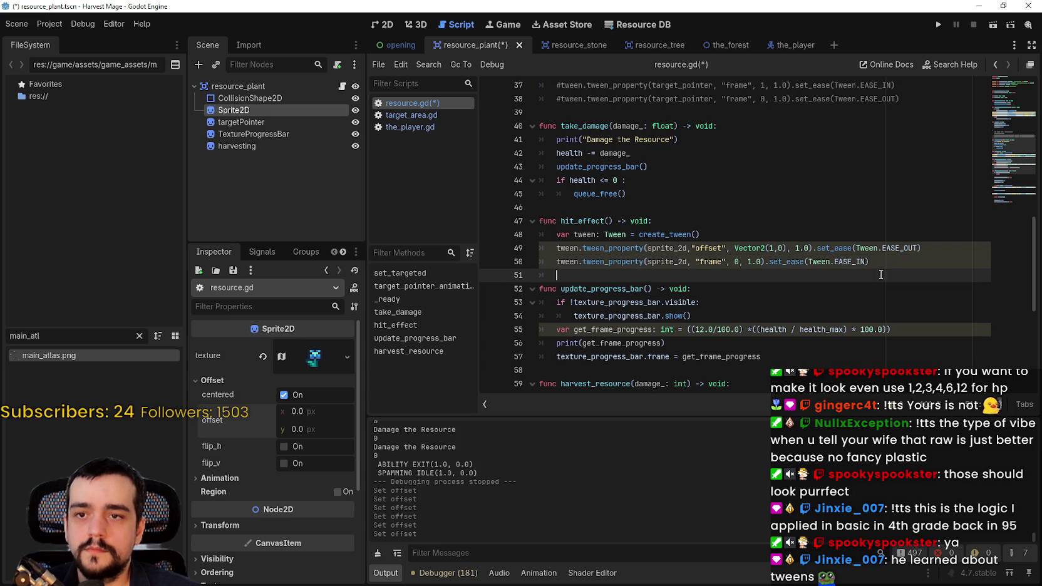
# - Change line 50's tweened property from "frame" to "offset"
pyautogui.click(758, 250)
pyautogui.doubleClick(707, 248)
pyautogui.hotkey('ctrl', 'c')
pyautogui.doubleClick(711, 262)
pyautogui.hotkey('ctrl', 'v')
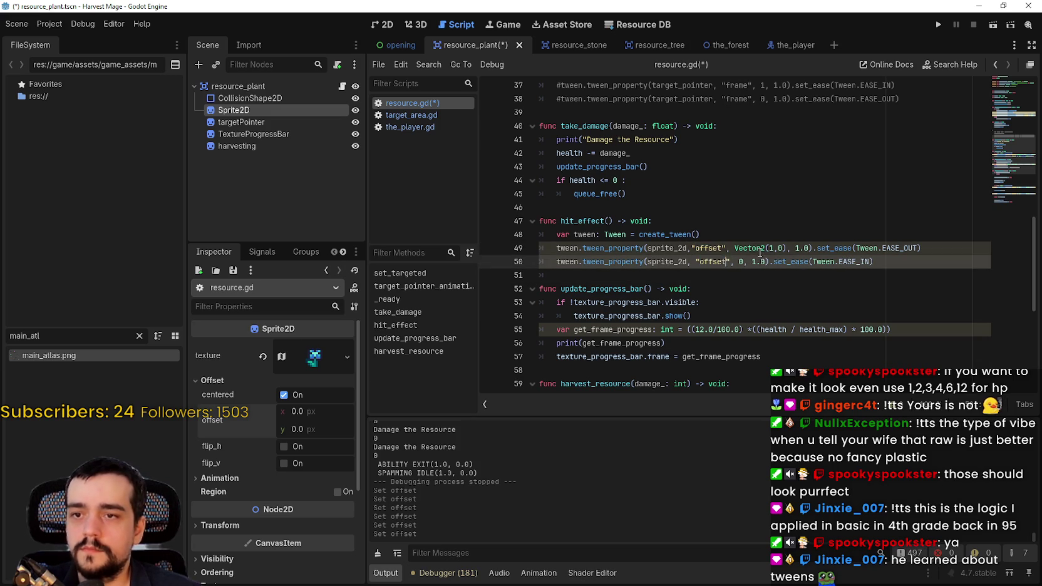
# - Set line 50's target value to Vector2(0,0) and save resource.gd
pyautogui.moveTo(734, 248); pyautogui.dragTo(788, 249)
pyautogui.hotkey('ctrl', 'c')
pyautogui.doubleClick(742, 262)
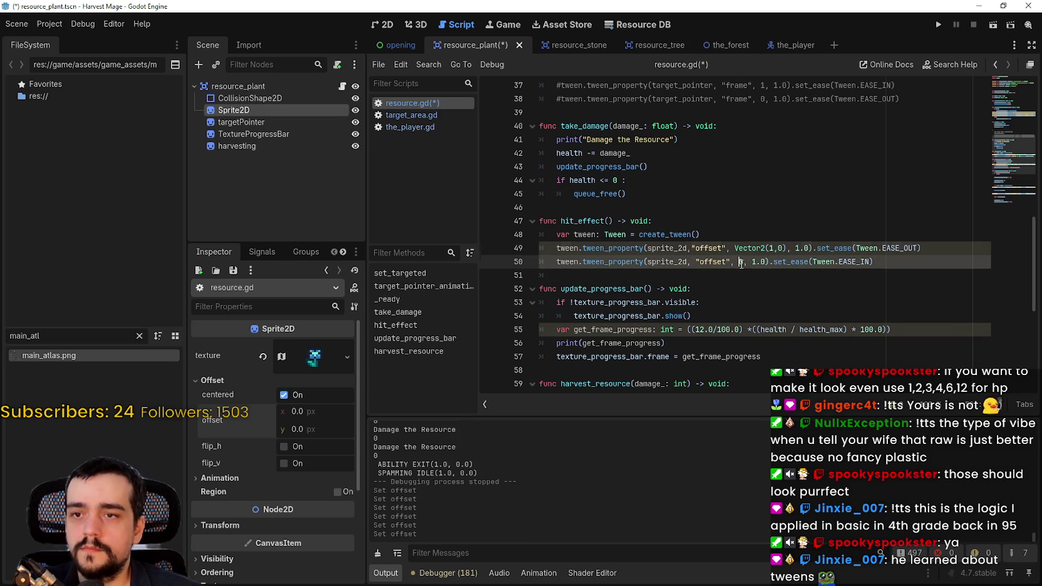
pyautogui.hotkey('ctrl', 'v')
pyautogui.doubleClick(777, 262)
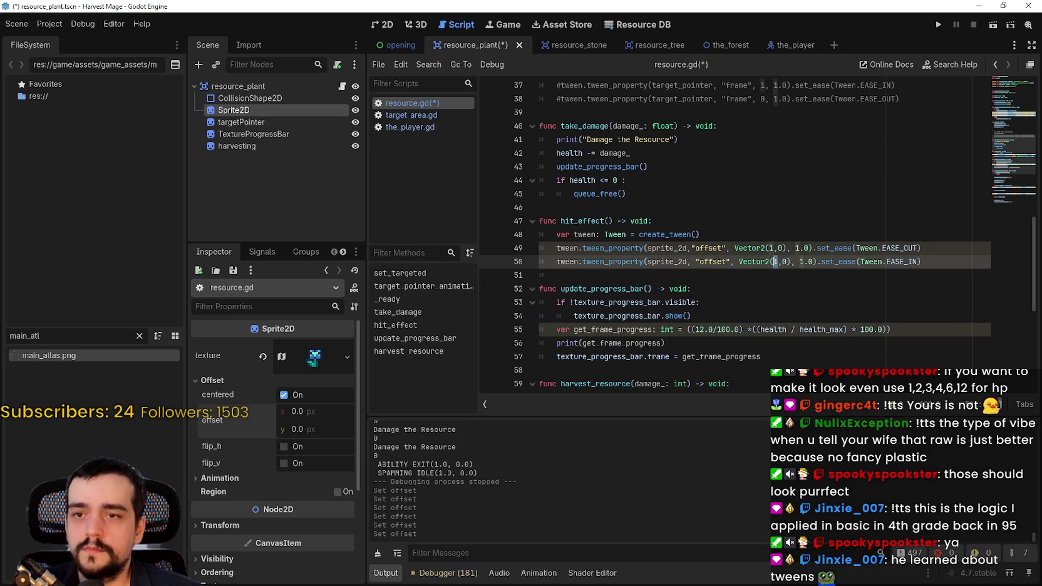
pyautogui.write('0')
pyautogui.click(742, 275)
pyautogui.hotkey('ctrl', 's')
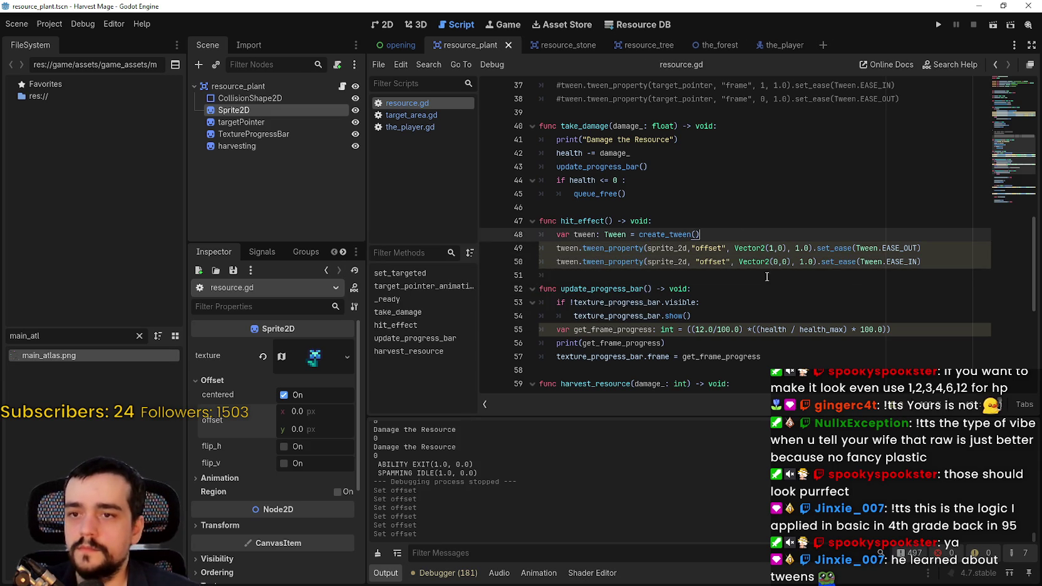
pyautogui.click(943, 266)
pyautogui.click(714, 225)
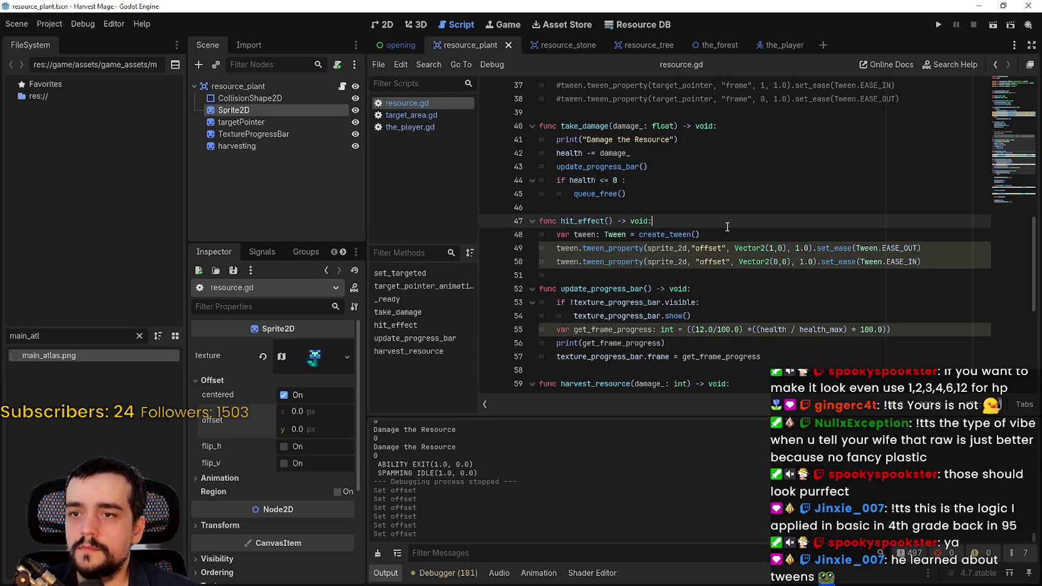
# - Add sprite_2d.offset = Vector2.ZERO atop hit_effect and use Vector2.ZERO for the return tween
pyautogui.press('Return')
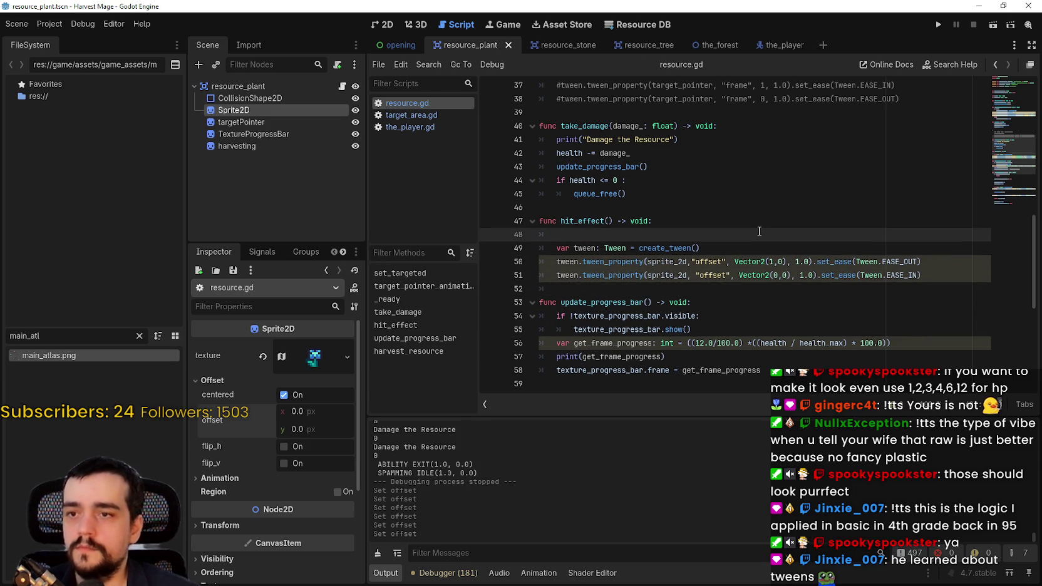
pyautogui.write('sprite_2d.')
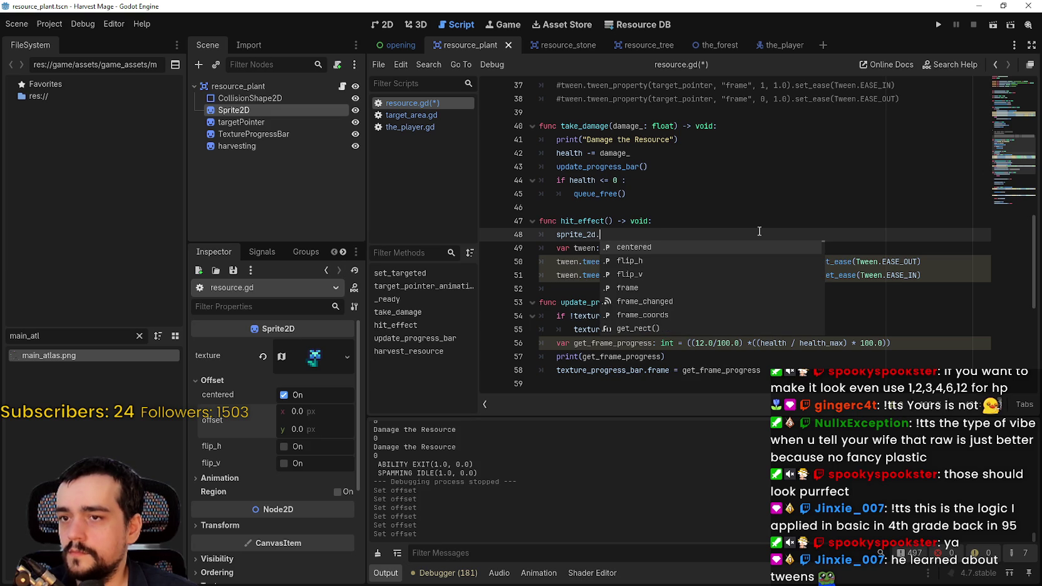
pyautogui.write('offset')
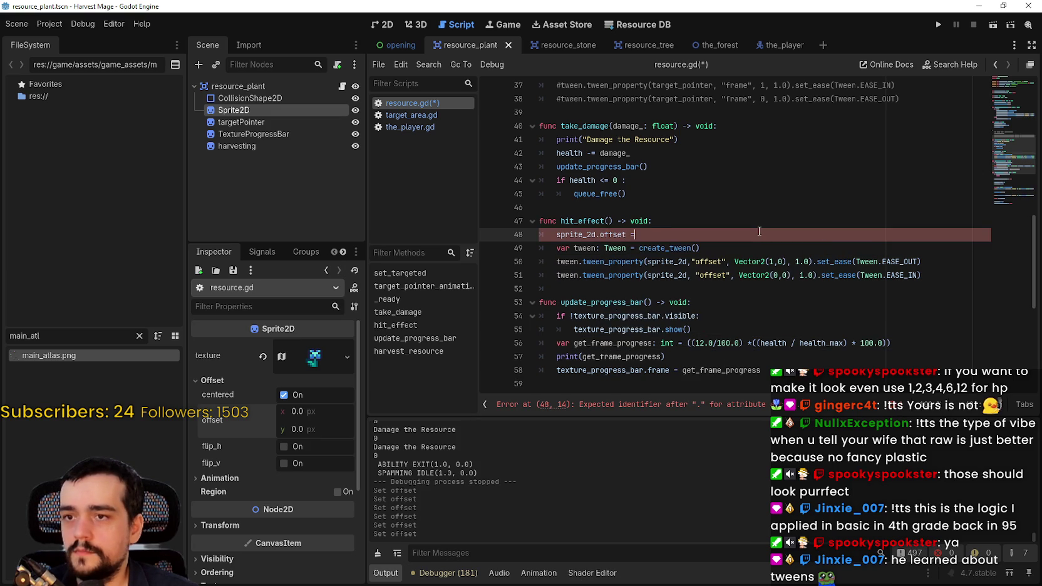
pyautogui.write(' = Vector')
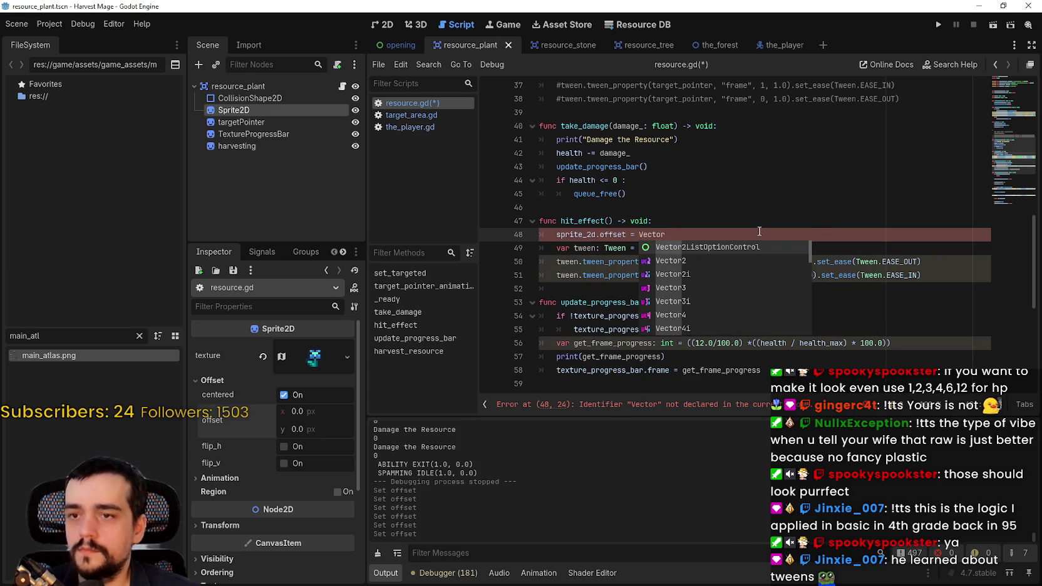
pyautogui.write('2.ZERO')
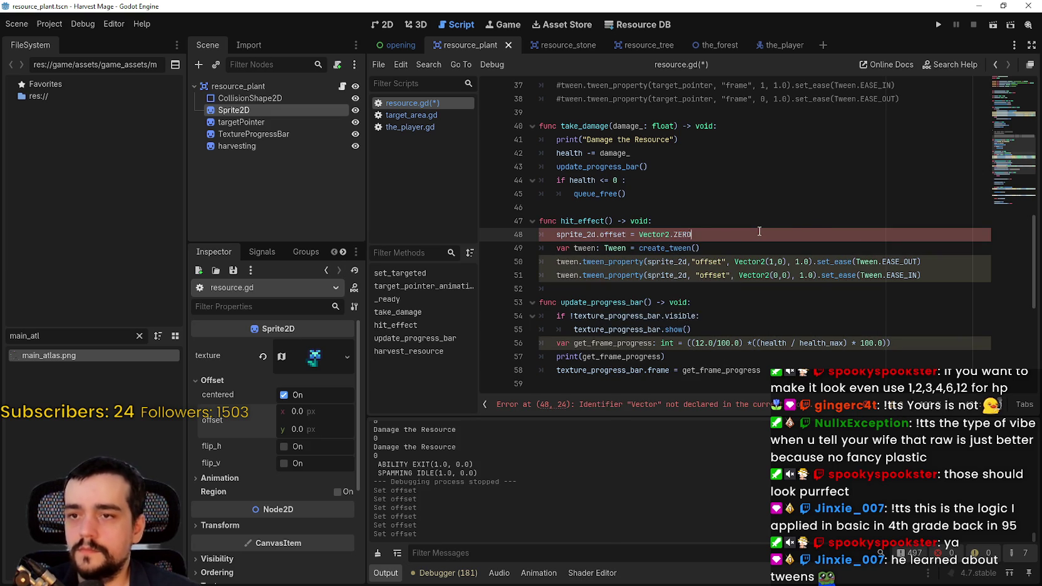
pyautogui.click(752, 276)
pyautogui.moveTo(791, 276); pyautogui.dragTo(771, 275)
pyautogui.write('.ZERO')
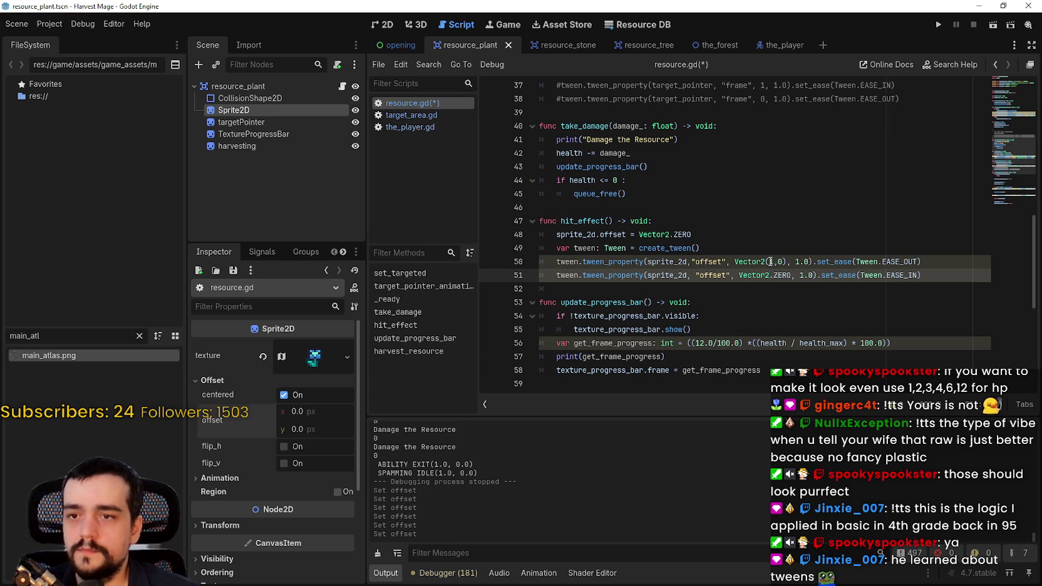
pyautogui.hotkey('ctrl', 's')
pyautogui.click(720, 243)
# - Call hit_effect() after update_progress_bar() in take_damage and run the game with F5
pyautogui.doubleClick(596, 220)
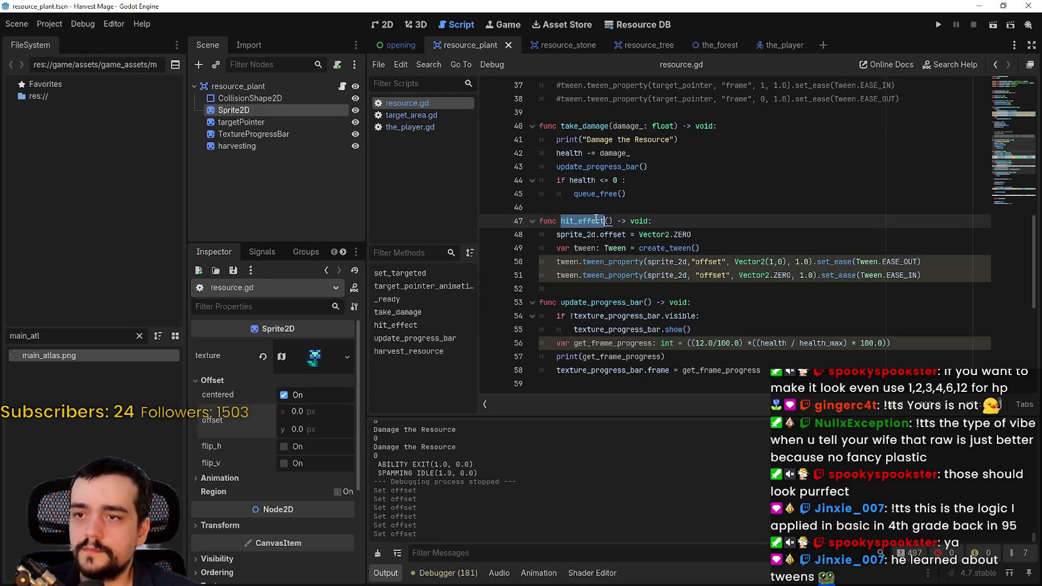
pyautogui.scroll(4, 612, 216)
pyautogui.click(694, 304)
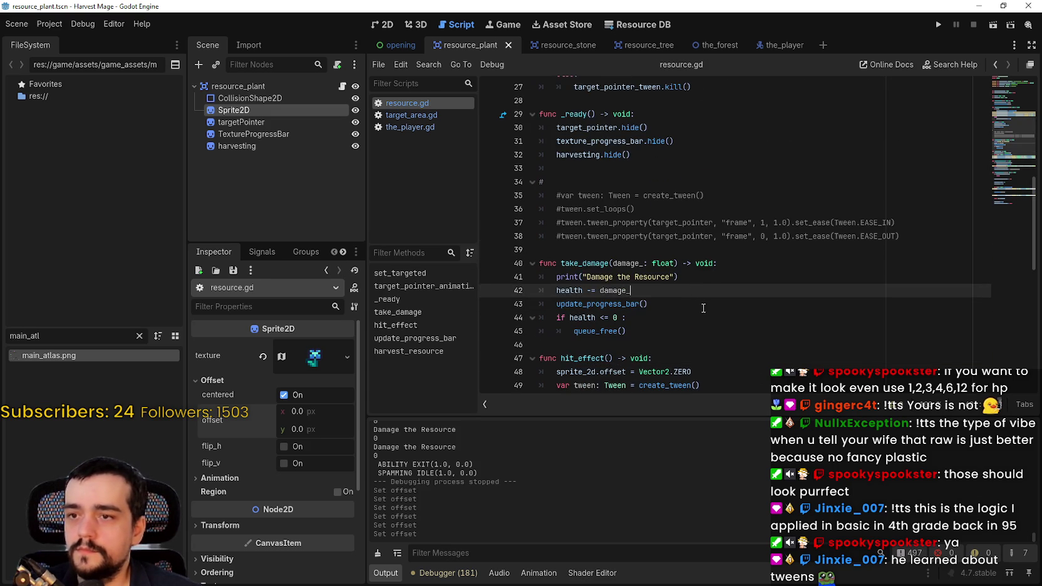
pyautogui.press('Return')
pyautogui.write('hit_effect()')
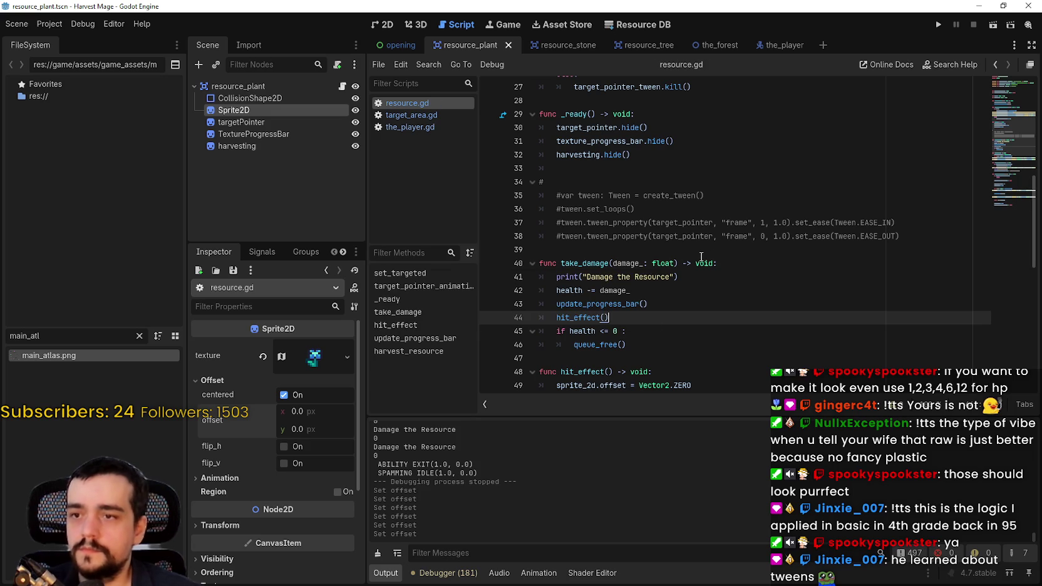
pyautogui.press('F5')
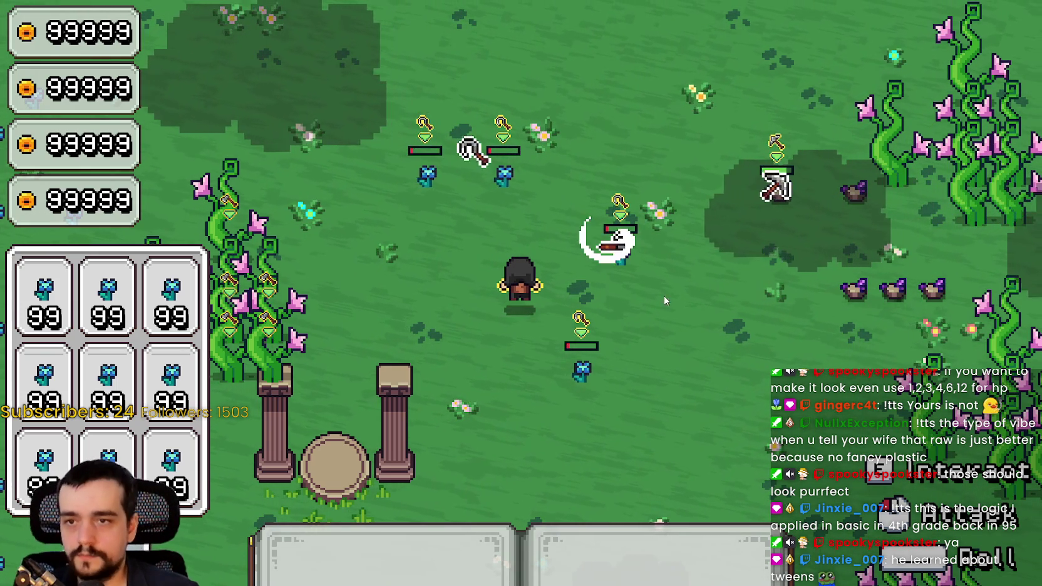
# - Stop the game and change line 51's tween duration from 1.0 to 0.1
pyautogui.press('F8')
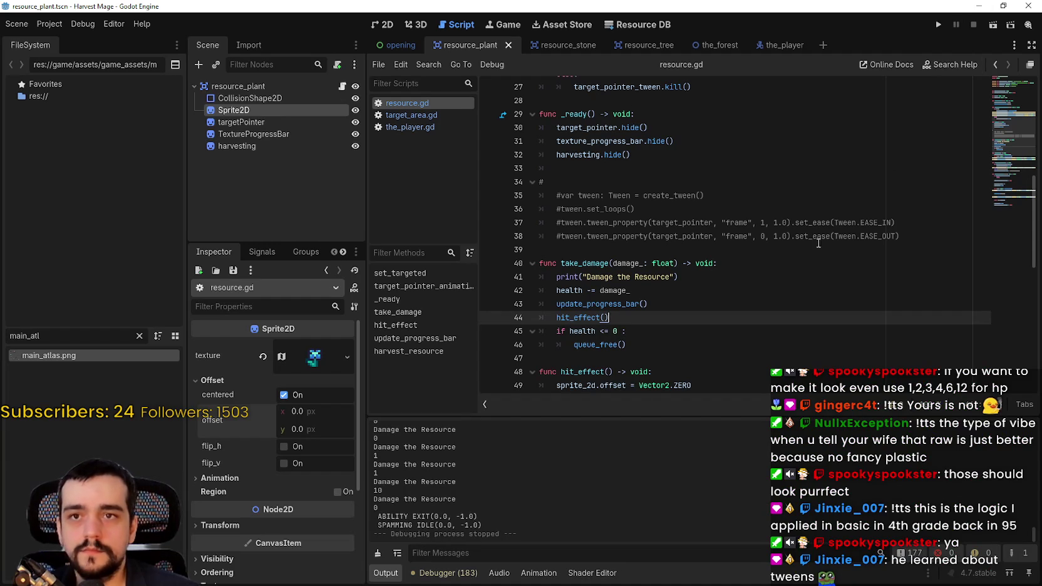
pyautogui.scroll(-7, 796, 244)
pyautogui.scroll(3, 796, 244)
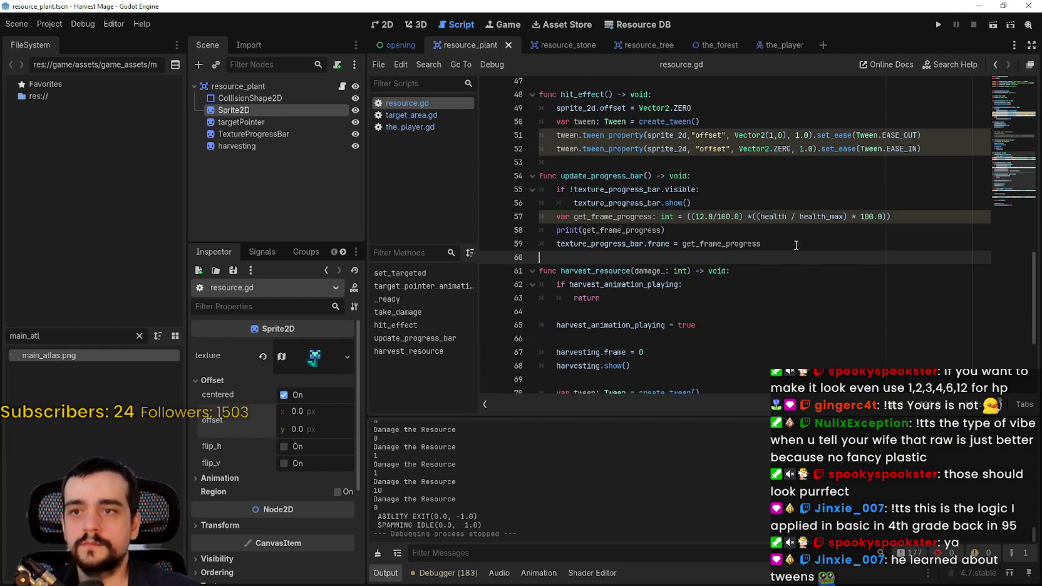
pyautogui.click(796, 250)
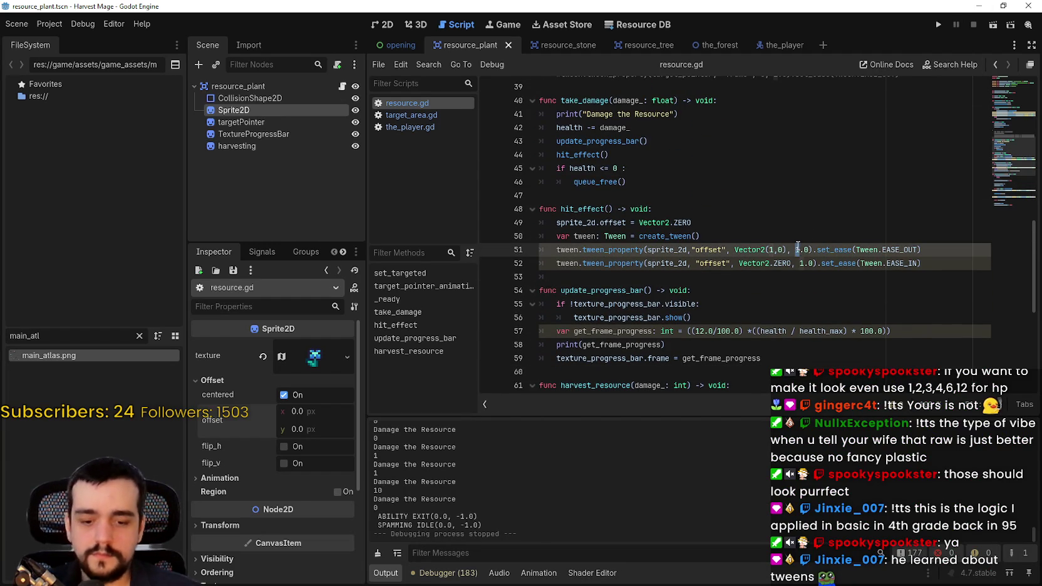
pyautogui.press('Delete')
pyautogui.write('0')
pyautogui.hotkey('shift', 'Up')
pyautogui.click(807, 249)
pyautogui.press('BackSpace')
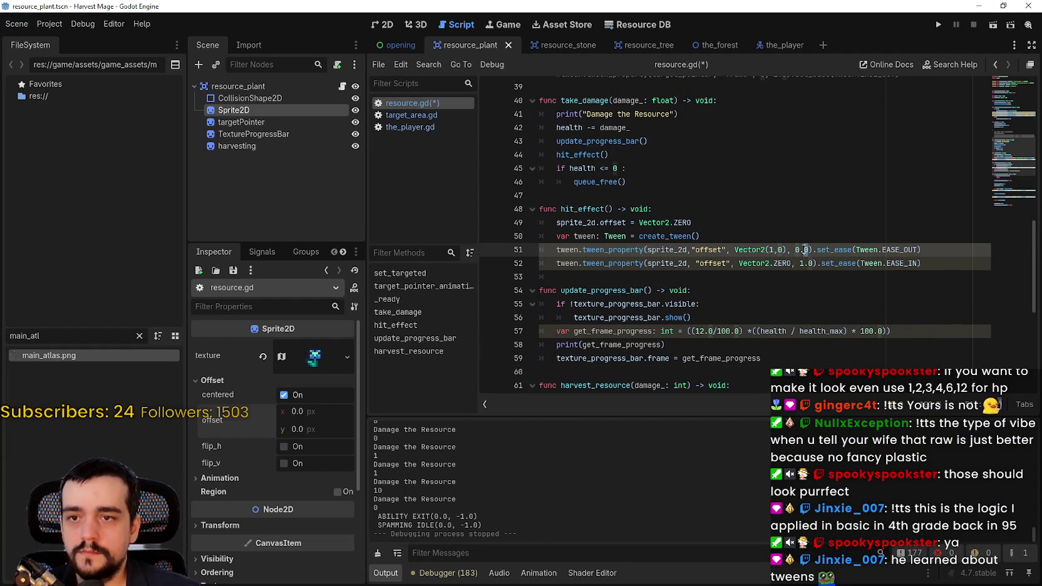
pyautogui.write('1')
pyautogui.click(802, 262)
pyautogui.write('0')
# - Set line 52's tween duration to 0.1 and relaunch the project
pyautogui.click(813, 263)
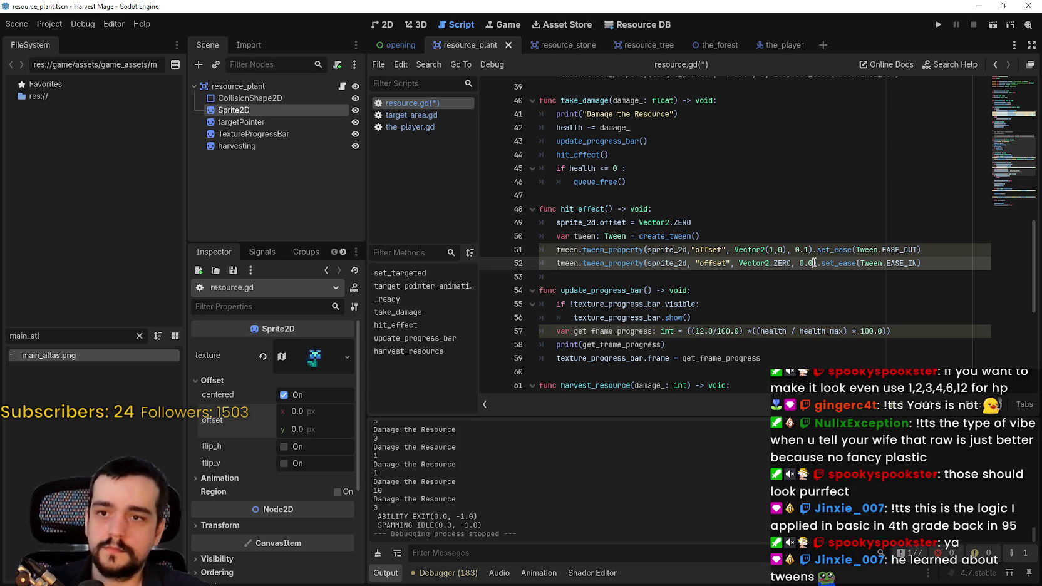
pyautogui.press('BackSpace')
pyautogui.write('1')
pyautogui.click(801, 276)
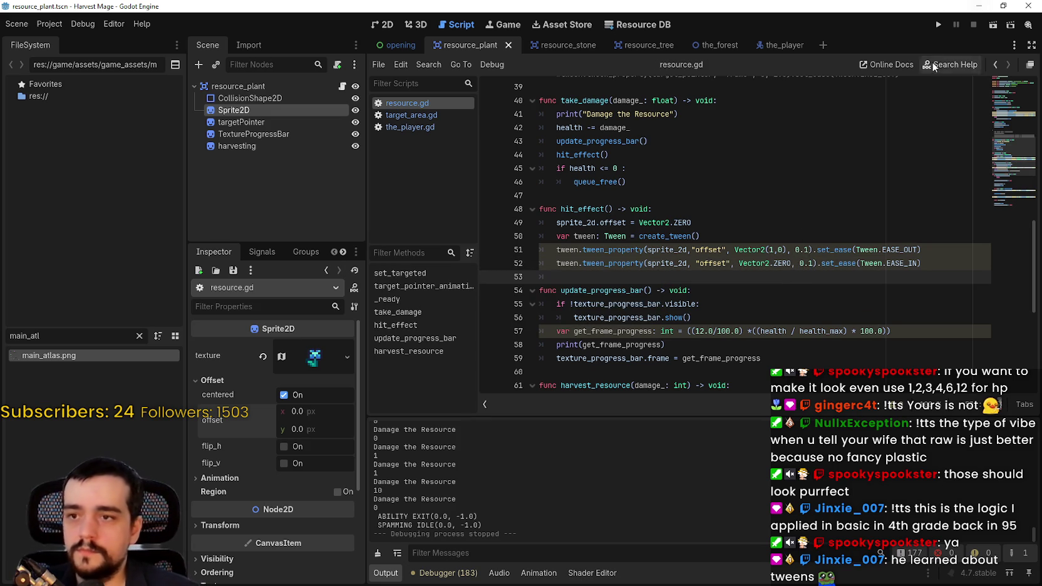
pyautogui.click(939, 25)
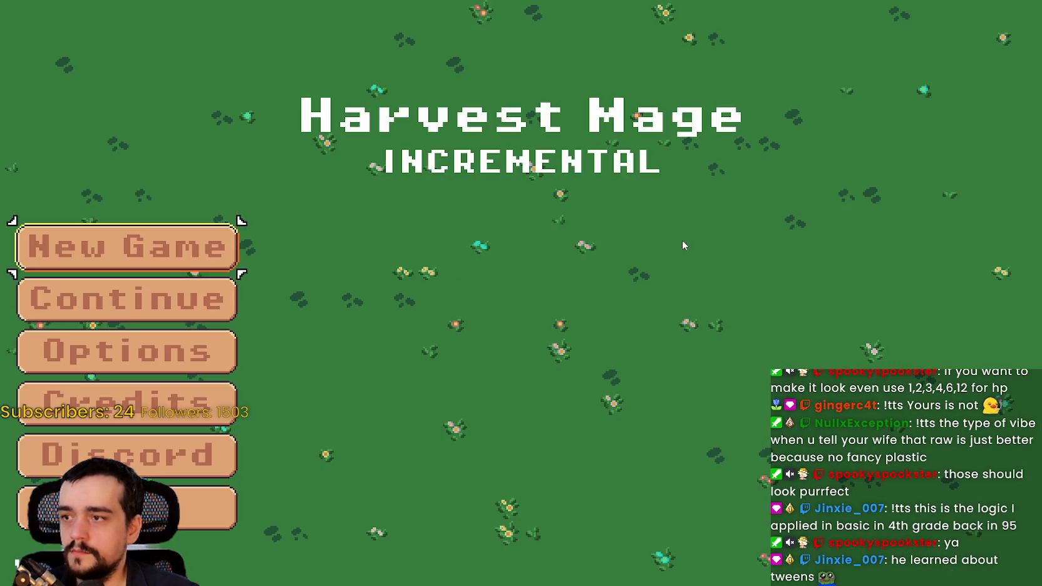
# - Continue the saved game, walk toward the plants, then stop the run and open target_area.gd
pyautogui.click(233, 307)
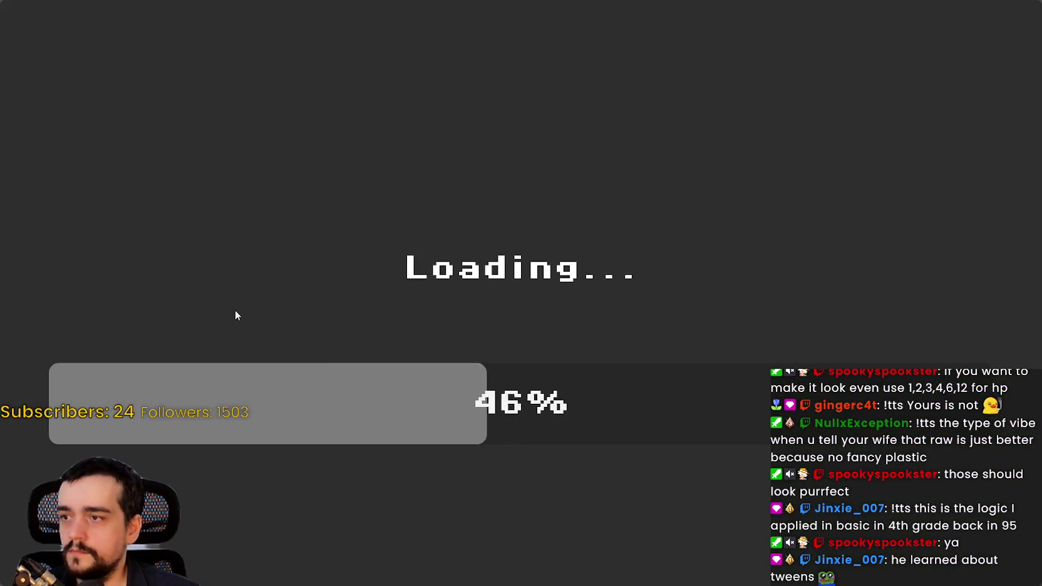
pyautogui.press('a')
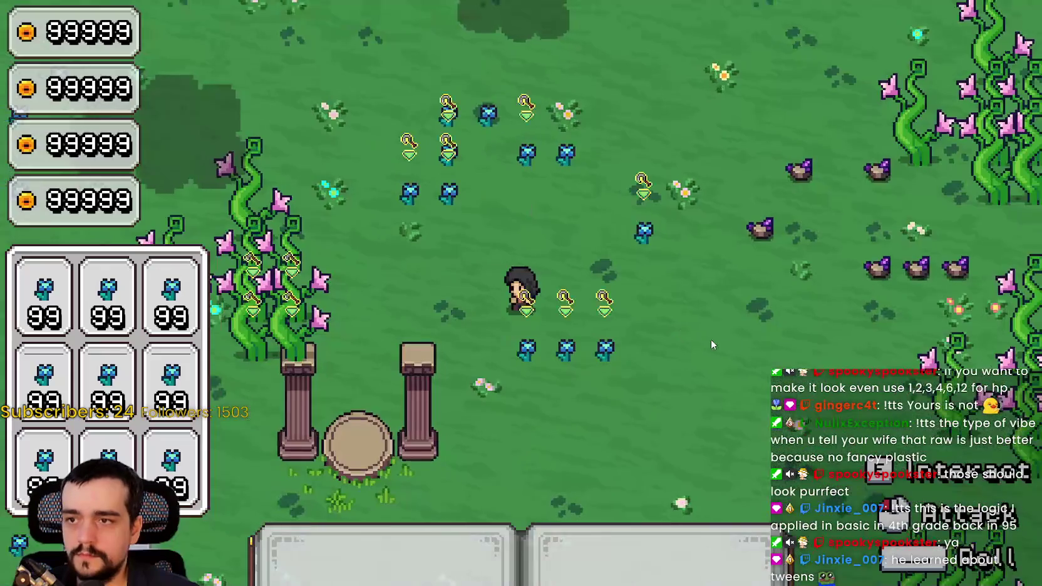
pyautogui.press('w')
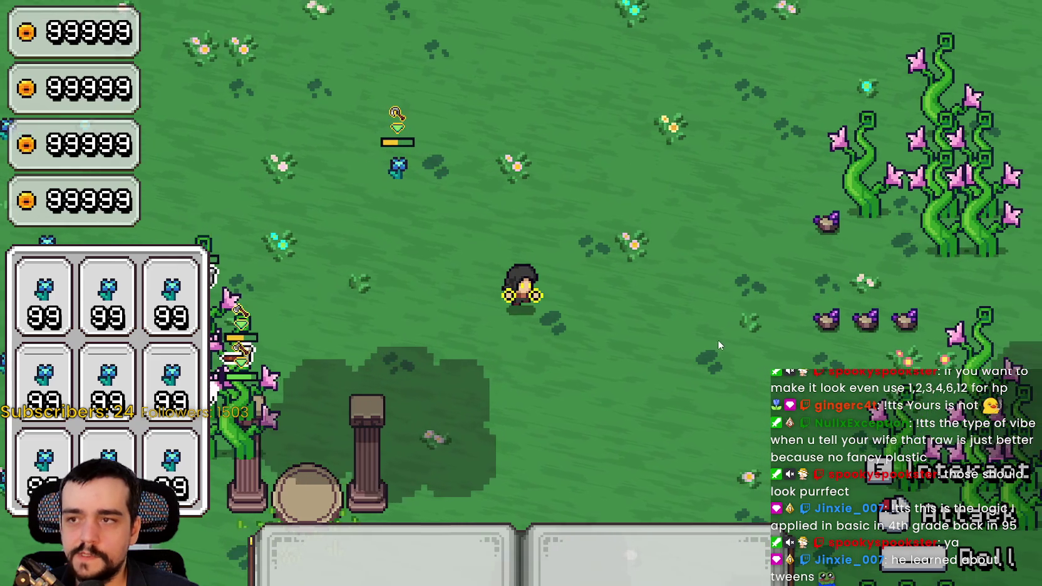
pyautogui.press('F8')
pyautogui.click(420, 115)
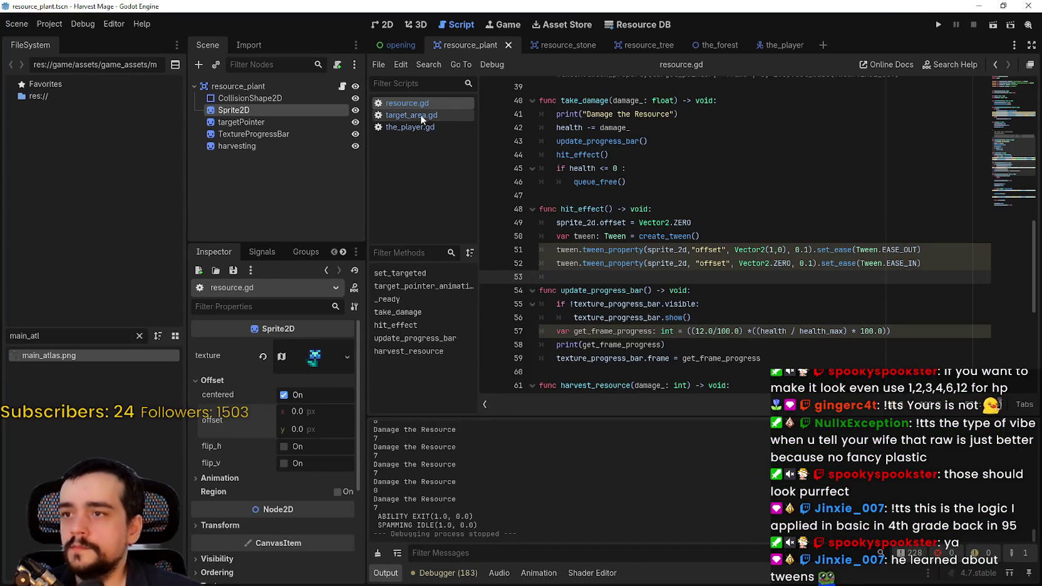
pyautogui.click(665, 128)
# - Rerun the project, walk to the purple ore and mine it to test the hit jolt, then quit
pyautogui.press('F5')
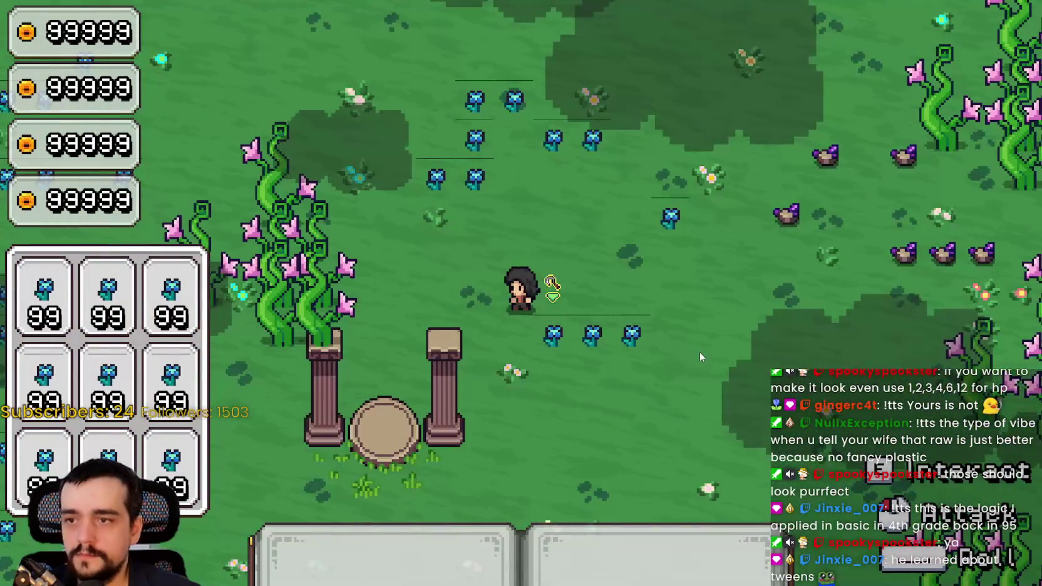
pyautogui.press('d')
pyautogui.press('w')
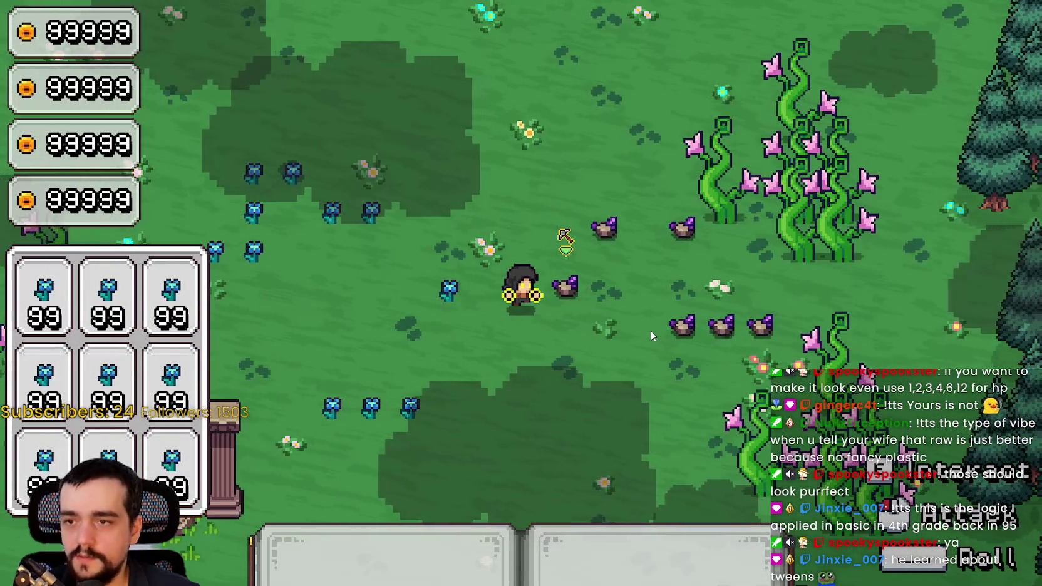
pyautogui.click(651, 331)
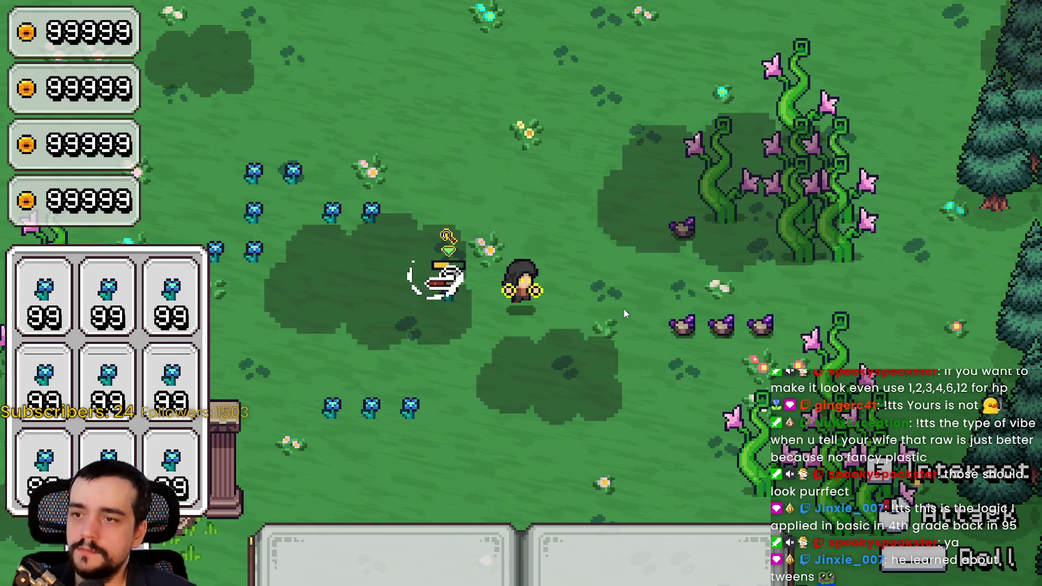
pyautogui.hotkey('alt', 'F4')
# - Open resource.gd and insert a new line after create_tween() in hit_effect
pyautogui.scroll(-5, 735, 265)
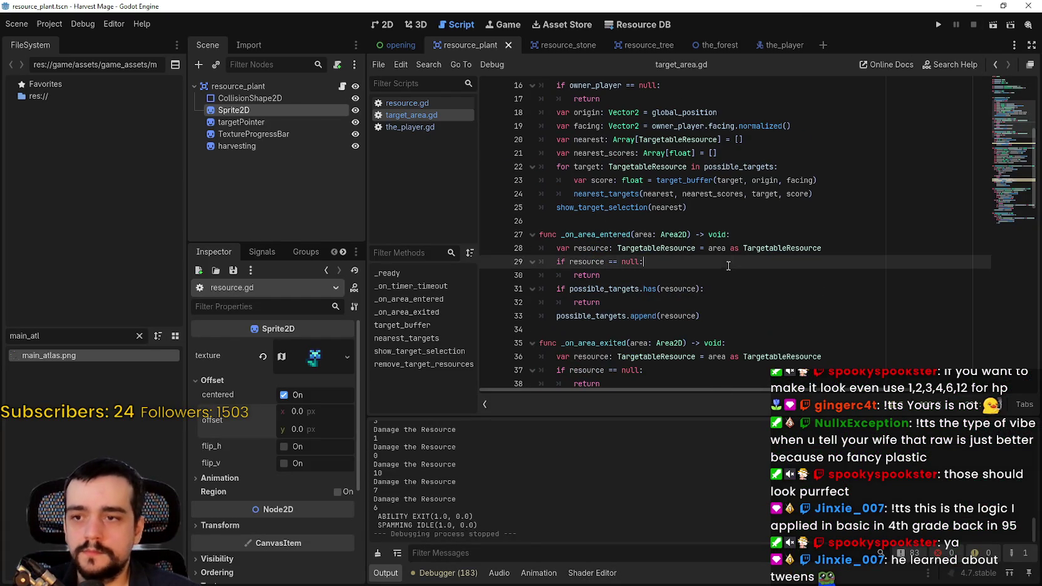
pyautogui.click(414, 103)
pyautogui.scroll(-2, 670, 258)
pyautogui.press('Up')
pyautogui.press('Up')
pyautogui.press('Up')
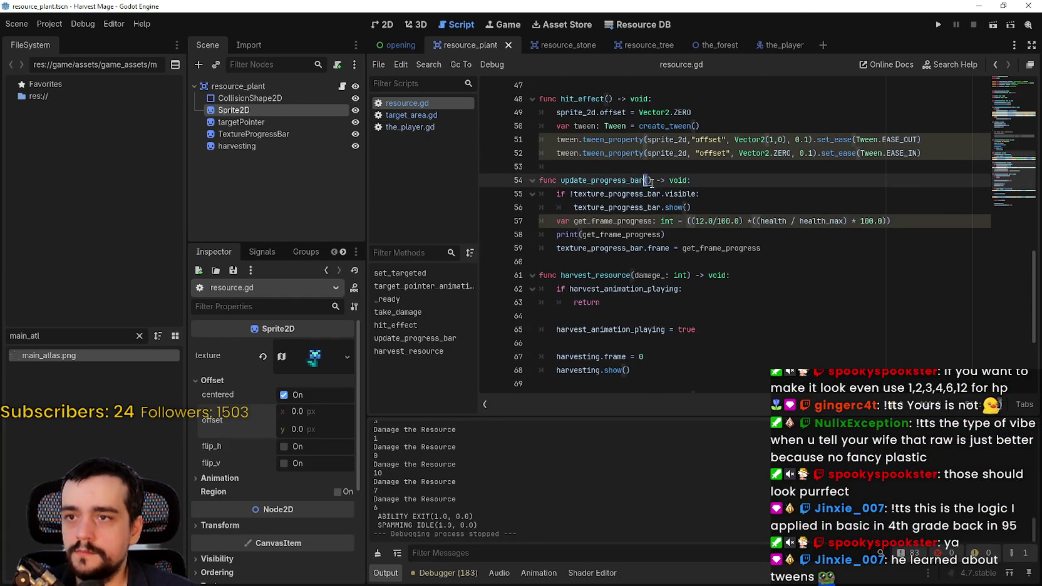
pyautogui.scroll(2, 688, 244)
pyautogui.press('Return')
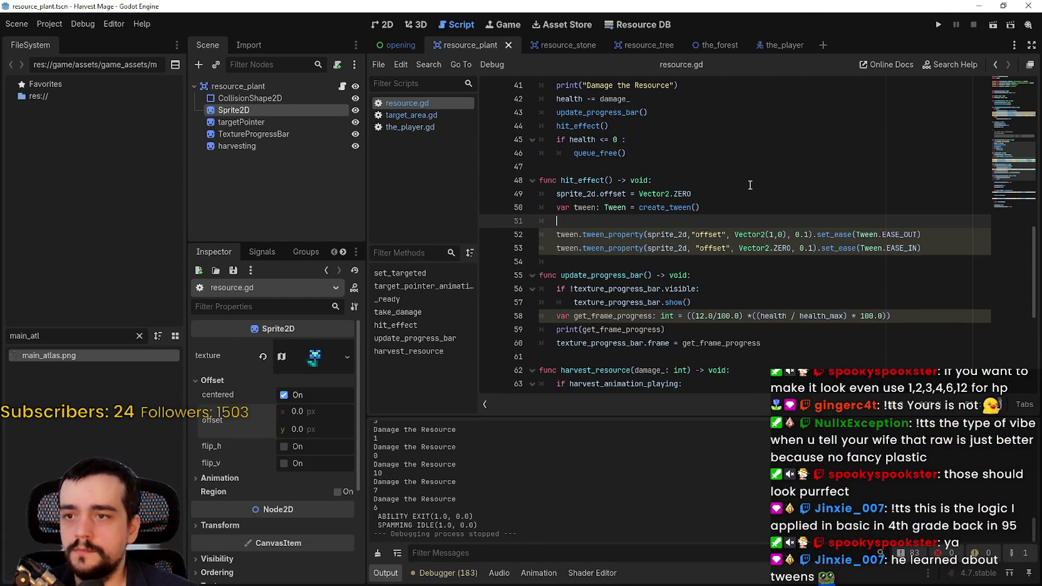
pyautogui.write('tw')
pyautogui.press('BackSpace')
pyautogui.press('BackSpace')
pyautogui.press('BackSpace')
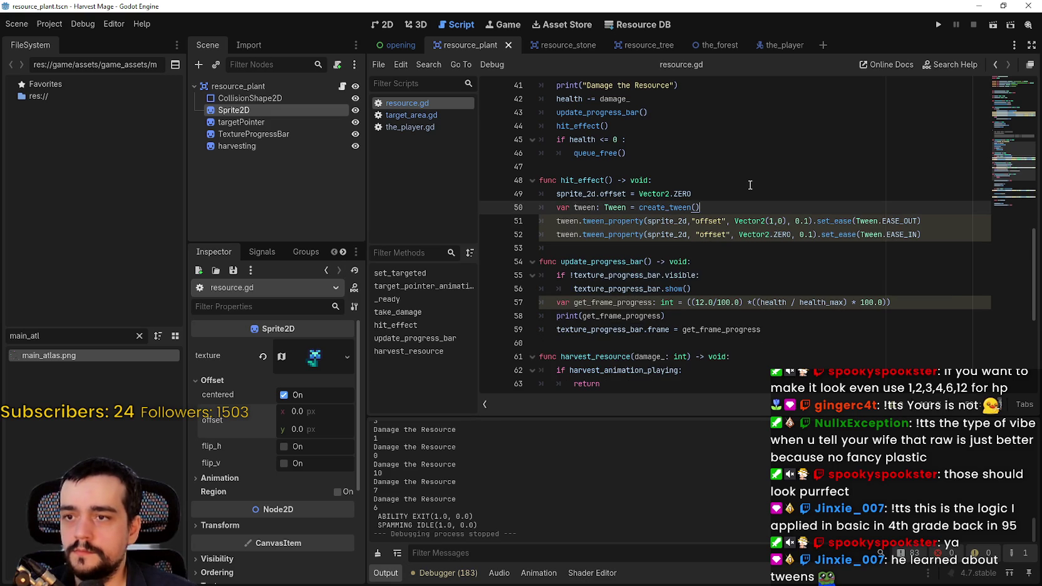
pyautogui.press('Return')
# - Type tween. and complete it to tween.parallel() from the autocomplete list
pyautogui.write('tween')
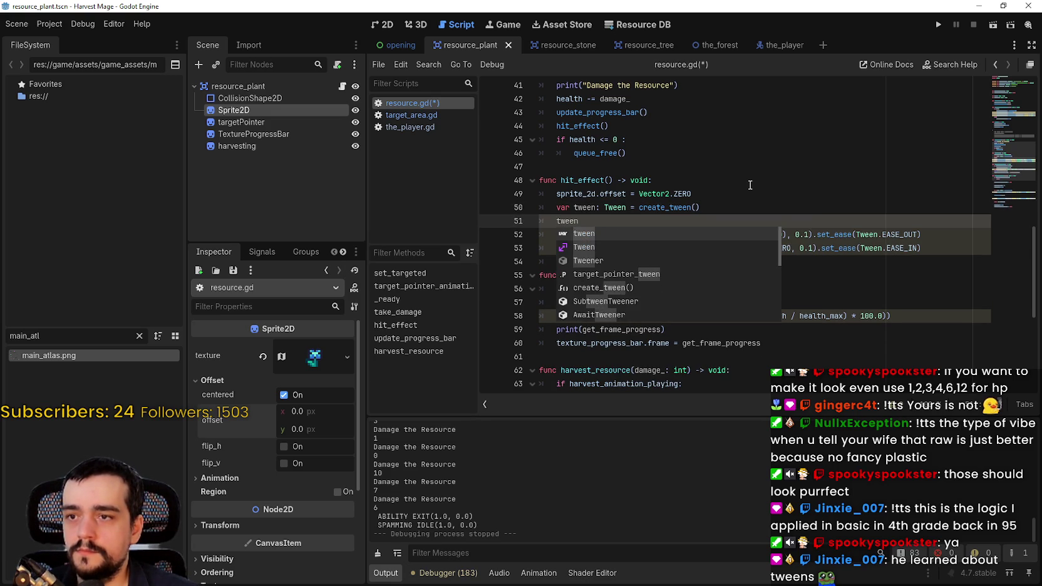
pyautogui.write('.')
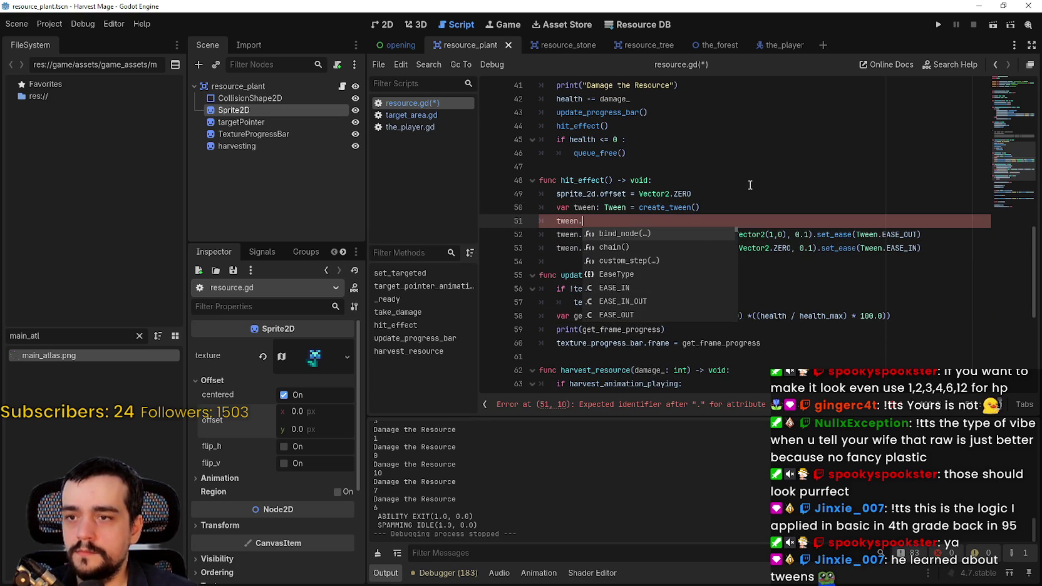
pyautogui.press('Down')
pyautogui.press('Down')
pyautogui.press('Down')
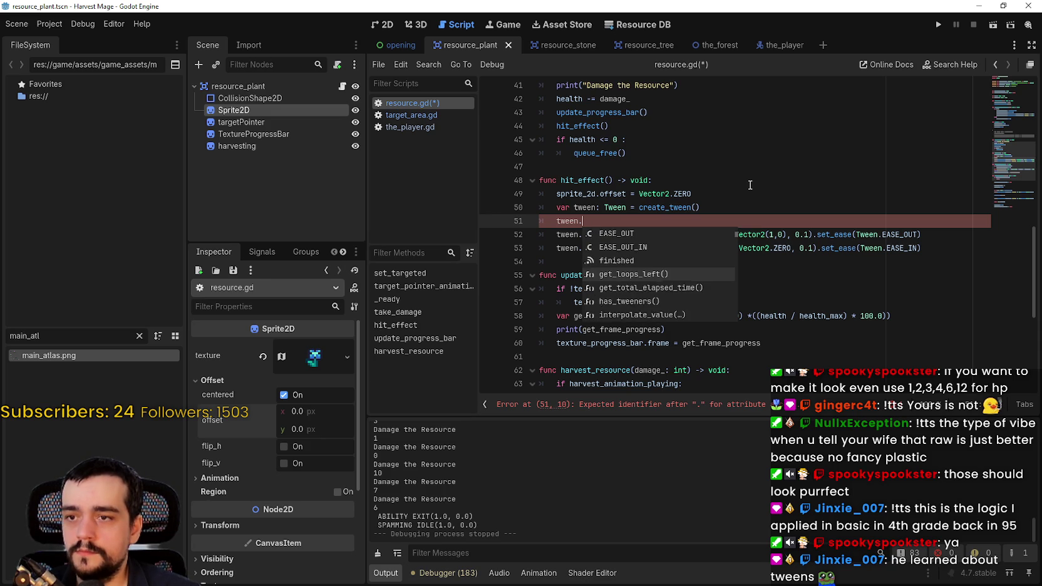
pyautogui.press('Down')
pyautogui.press('Down')
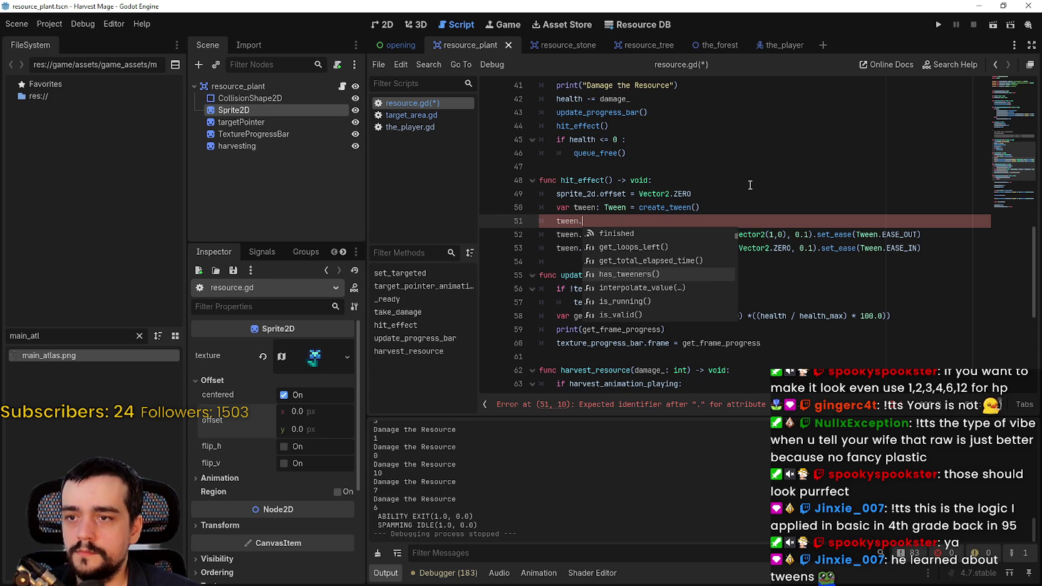
pyautogui.press('Down')
pyautogui.press('Down')
pyautogui.press('Down')
pyautogui.press('Down')
pyautogui.press('Down')
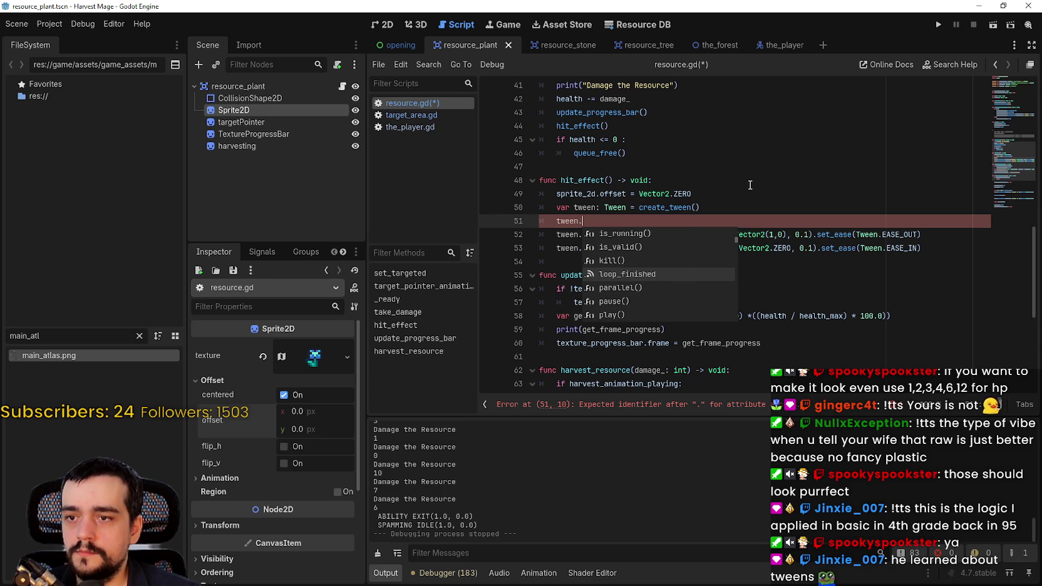
pyautogui.press('Down')
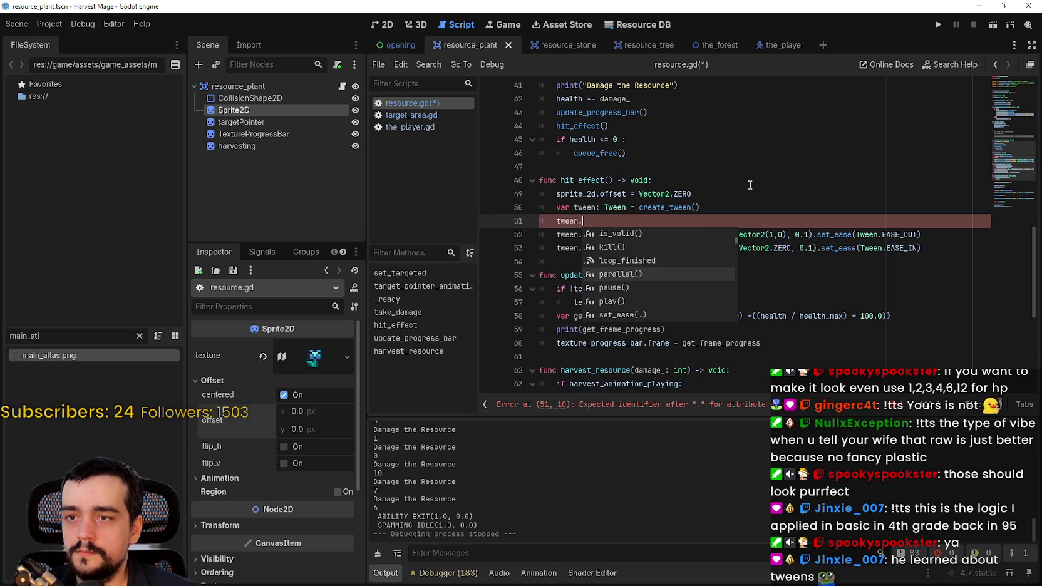
pyautogui.press('Return')
pyautogui.moveTo(597, 223)
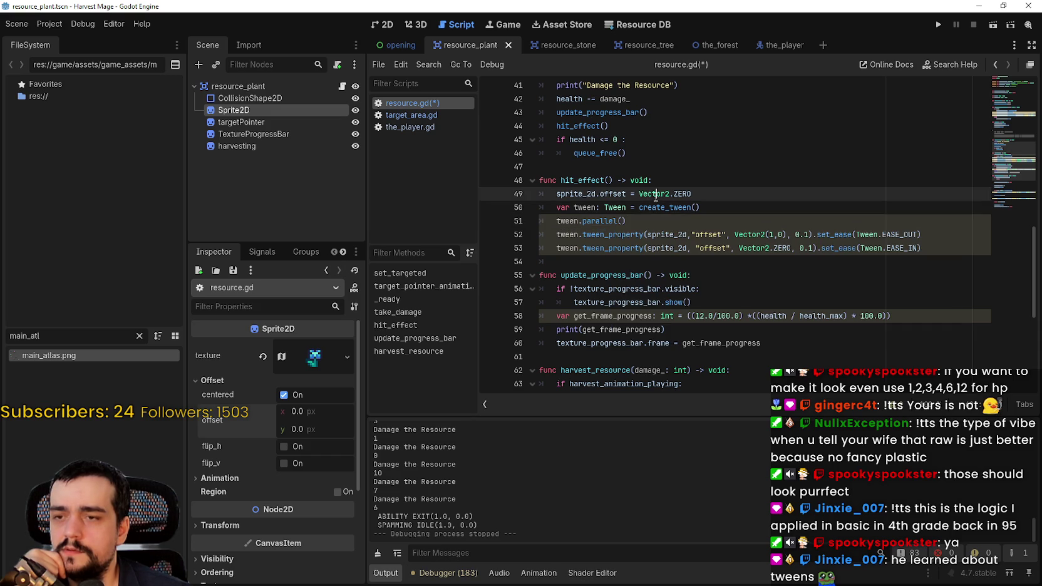
# - Dismiss the parallel() and tween_property documentation popups around line 51
pyautogui.click(662, 222)
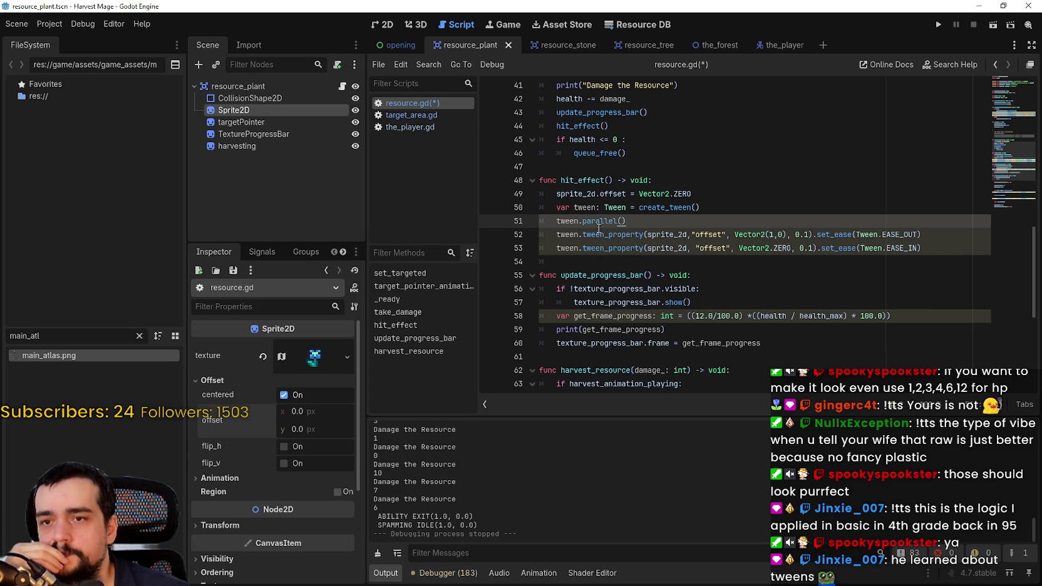
pyautogui.moveTo(635, 223); pyautogui.dragTo(555, 221)
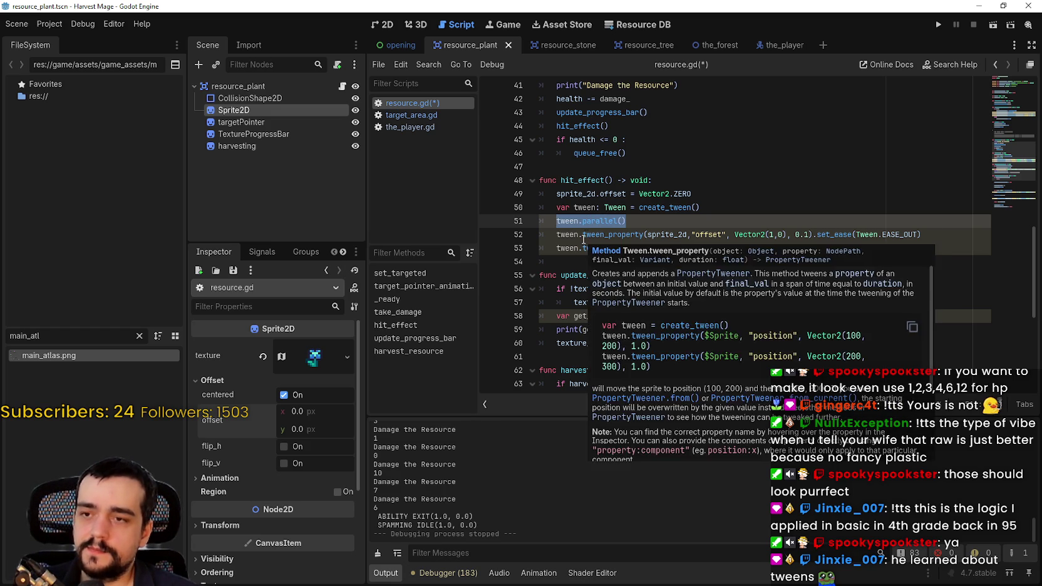
pyautogui.moveTo(593, 232)
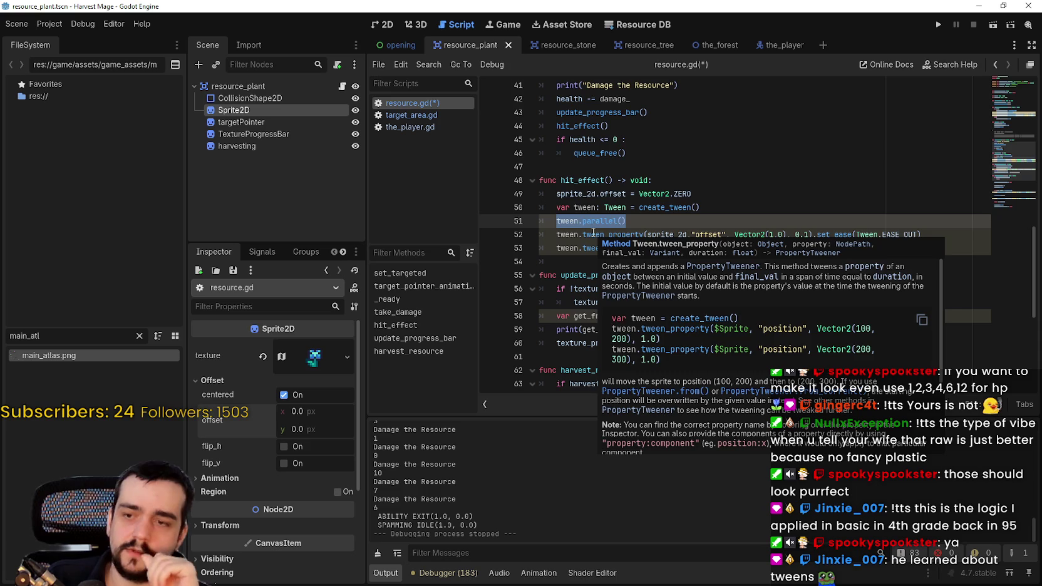
pyautogui.click(614, 194)
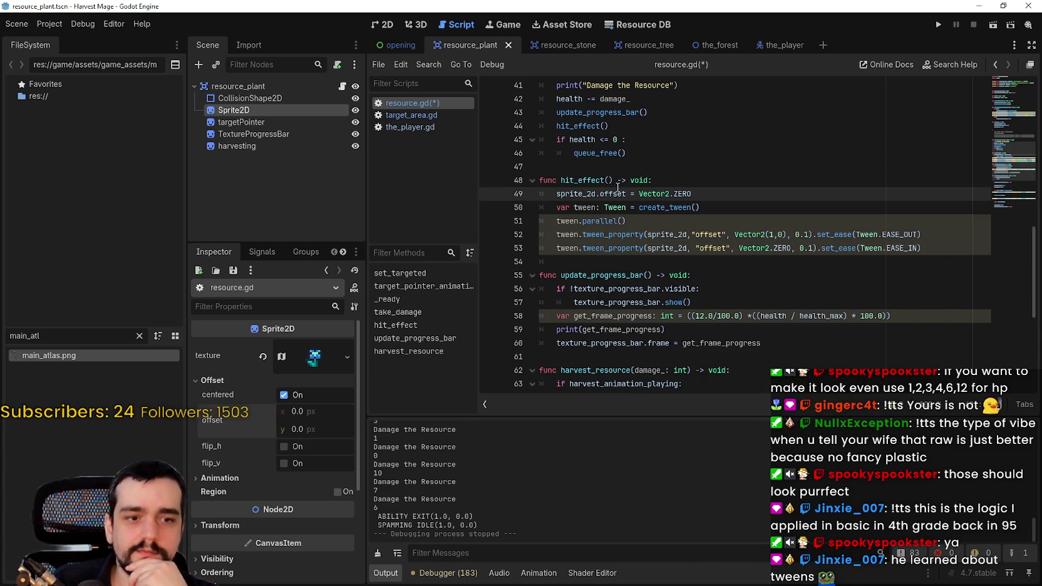
# - Add an empty line below tween.parallel(), then open and close Find in Files
pyautogui.click(671, 223)
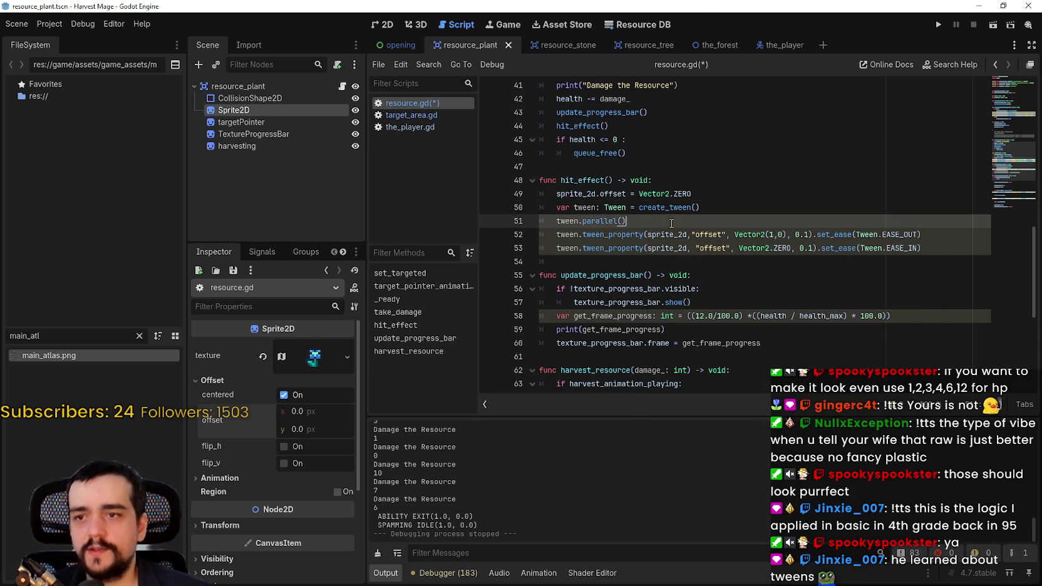
pyautogui.scroll(3, 737, 298)
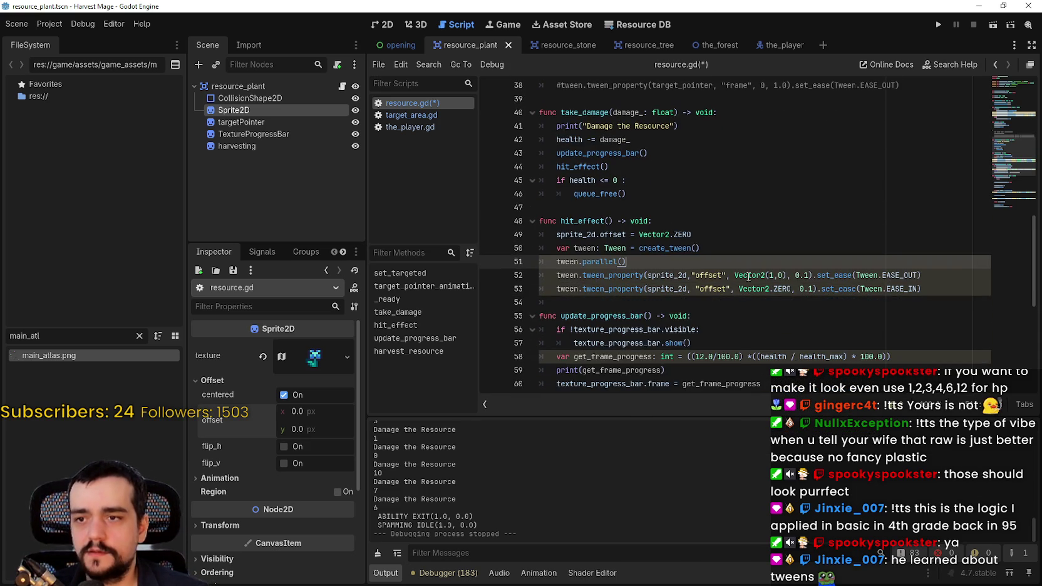
pyautogui.press('Return')
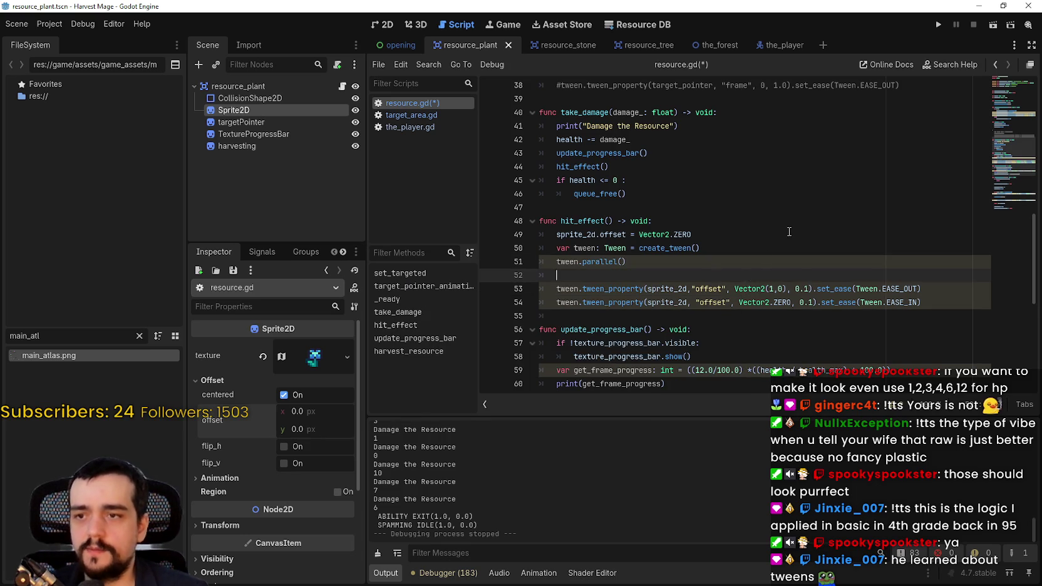
pyautogui.scroll(5, 789, 232)
pyautogui.scroll(-5, 797, 201)
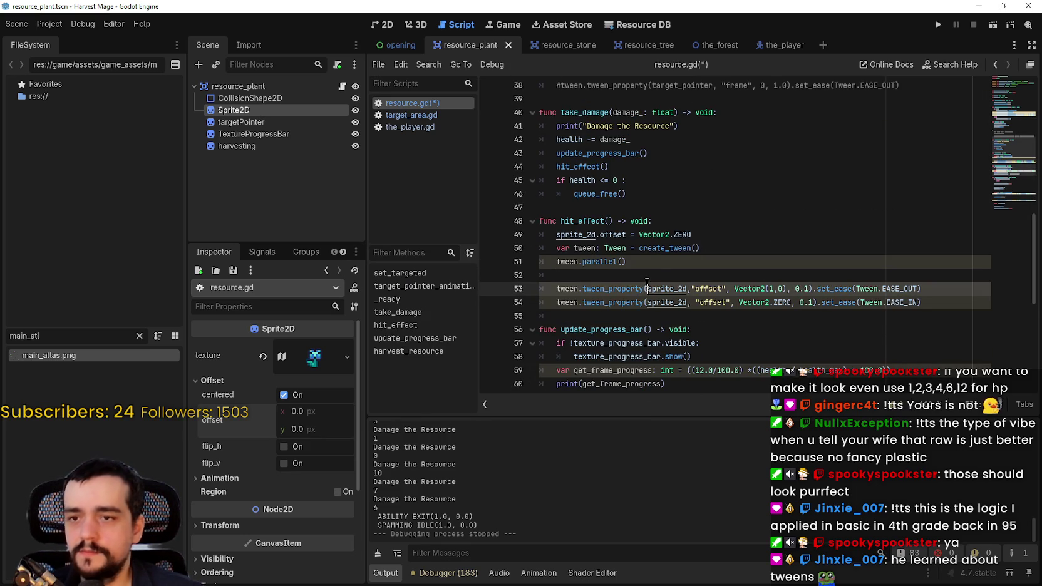
pyautogui.hotkey('ctrl', 'shift', 'f')
pyautogui.click(649, 217)
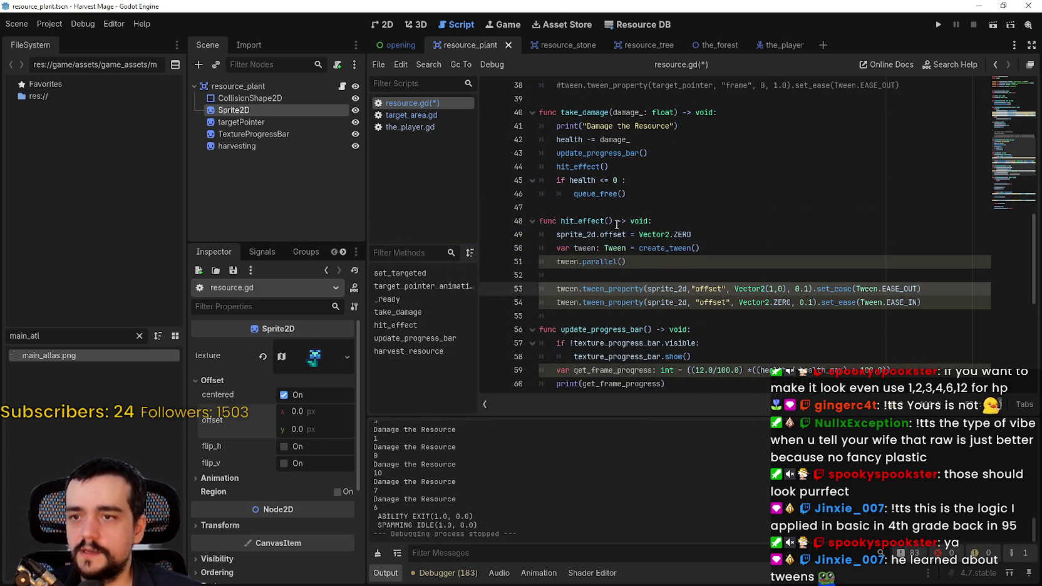
# - Search all project files for 'tween' and open magic_circle.gd's line 16 scale result
pyautogui.hotkey('ctrl', 'shift', 'f')
pyautogui.write('tween')
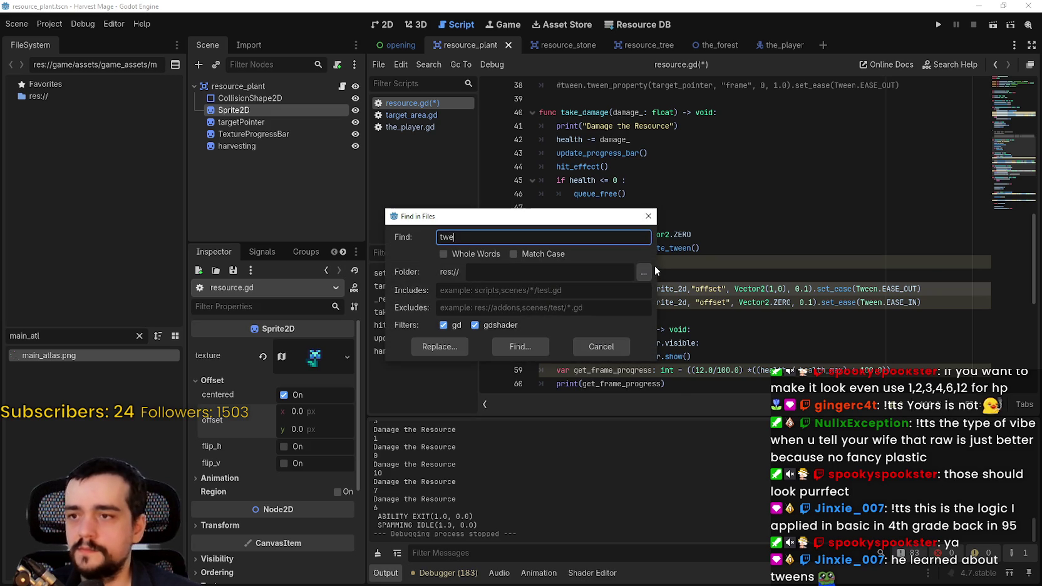
pyautogui.press('Return')
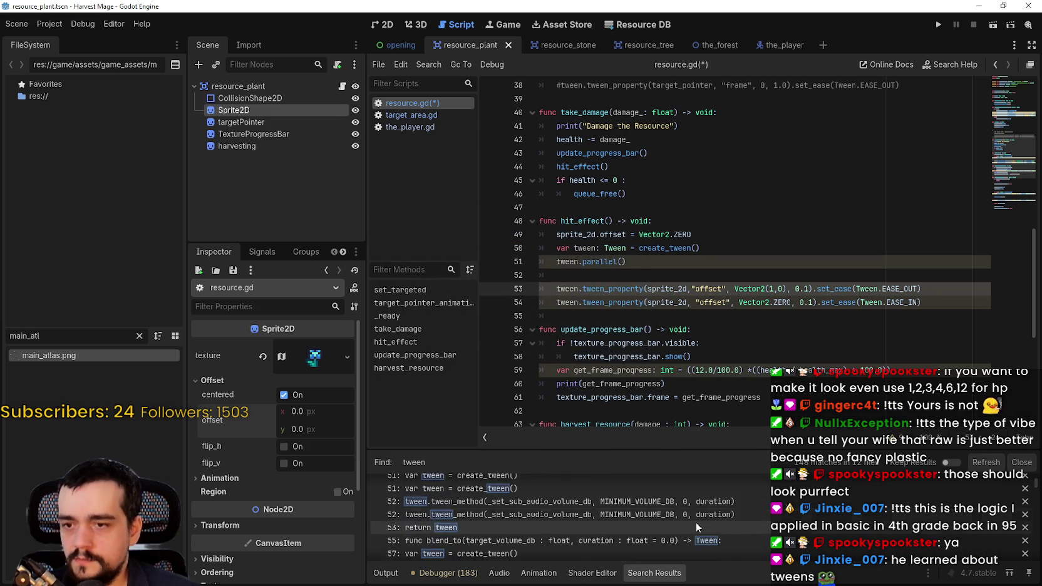
pyautogui.scroll(-10, 697, 522)
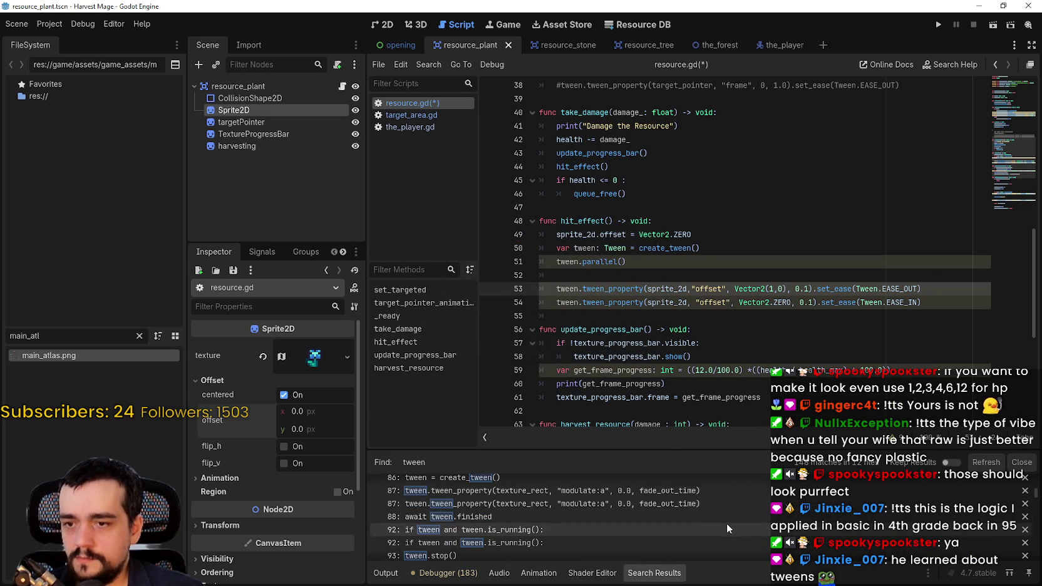
pyautogui.scroll(-8, 665, 492)
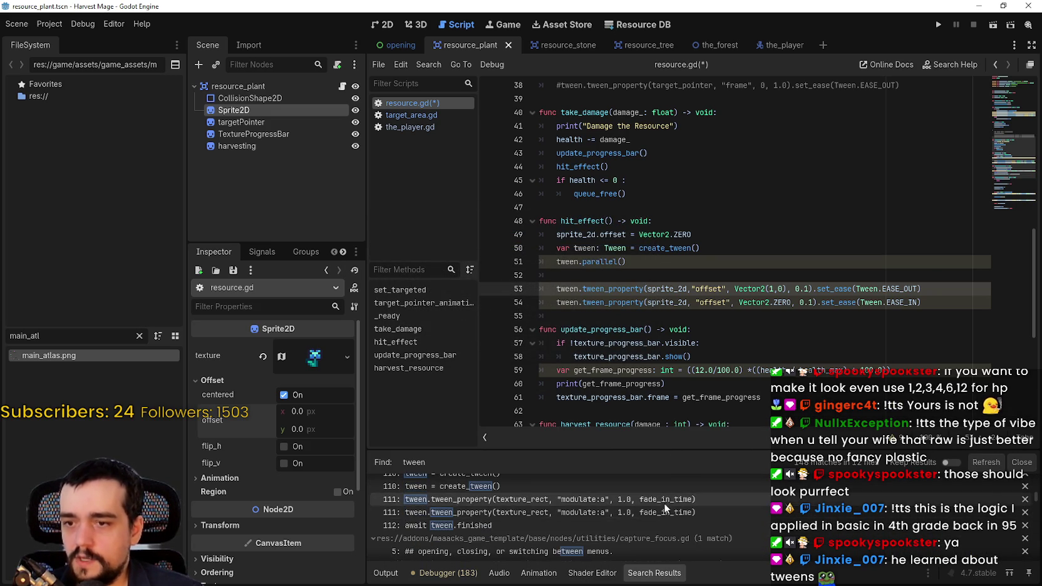
pyautogui.scroll(-3, 600, 512)
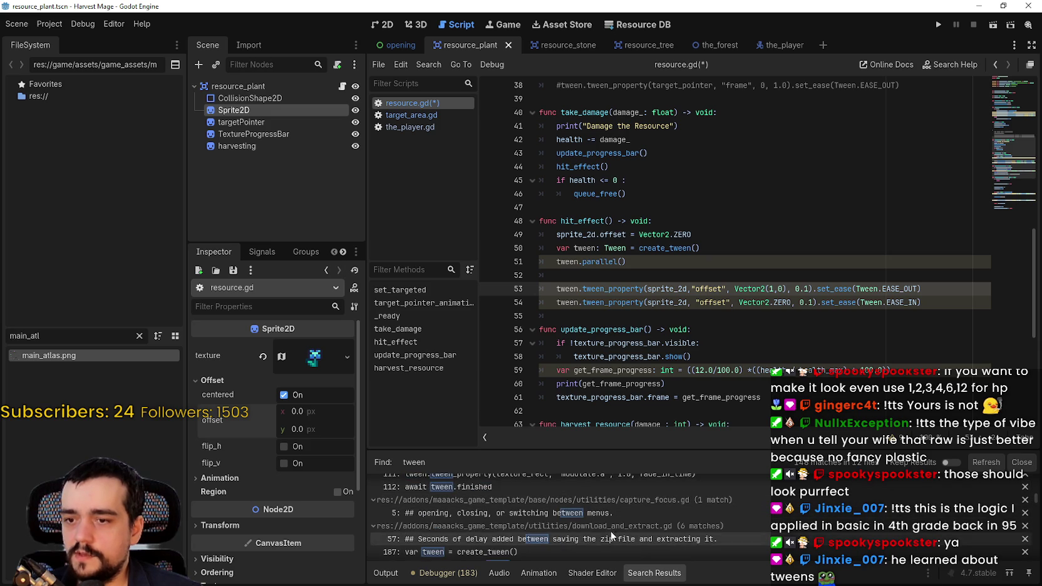
pyautogui.scroll(-10, 670, 529)
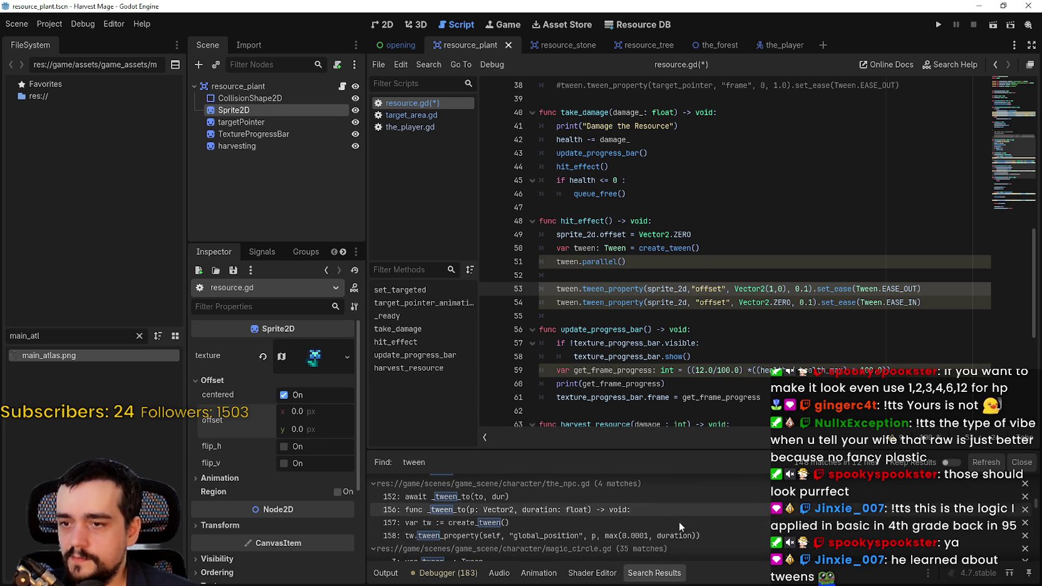
pyautogui.scroll(-5, 741, 528)
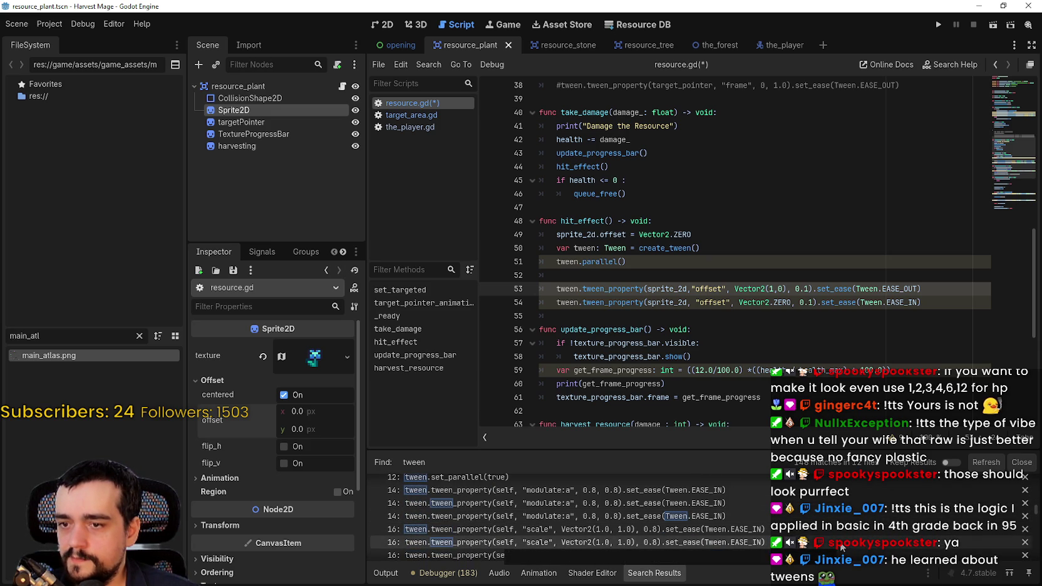
pyautogui.scroll(3, 637, 517)
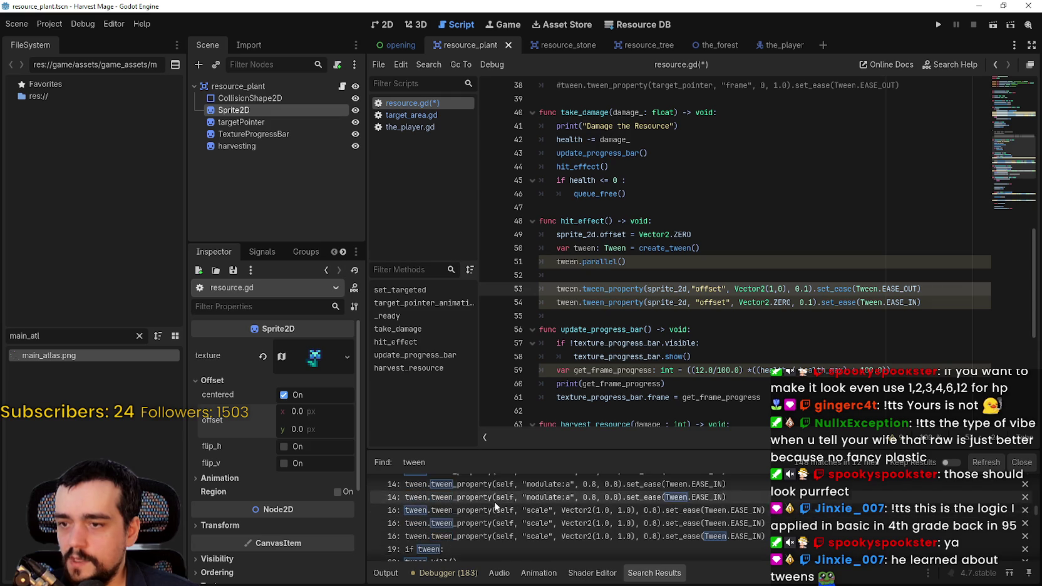
pyautogui.scroll(-3, 515, 503)
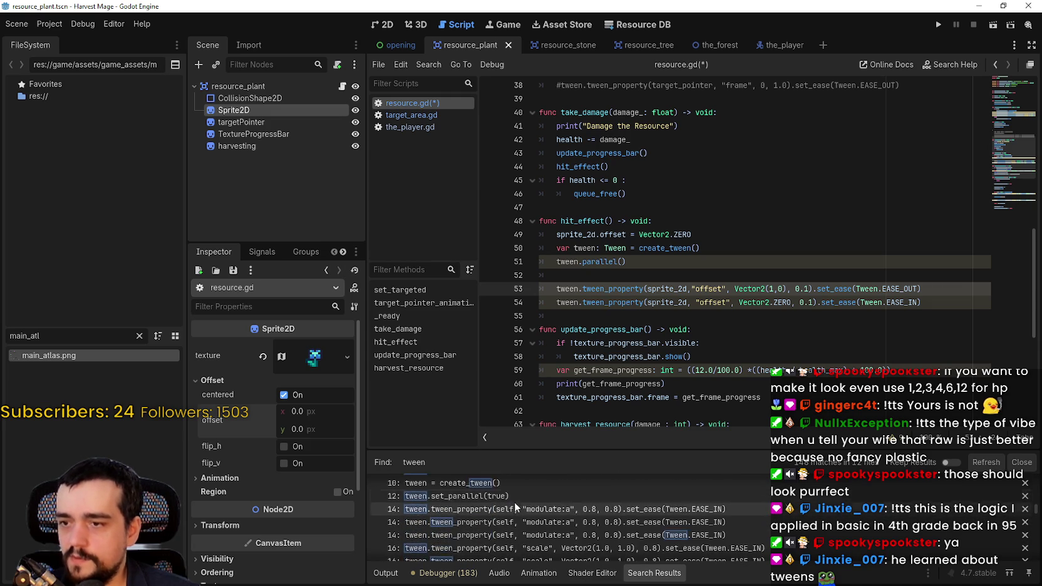
pyautogui.click(581, 532)
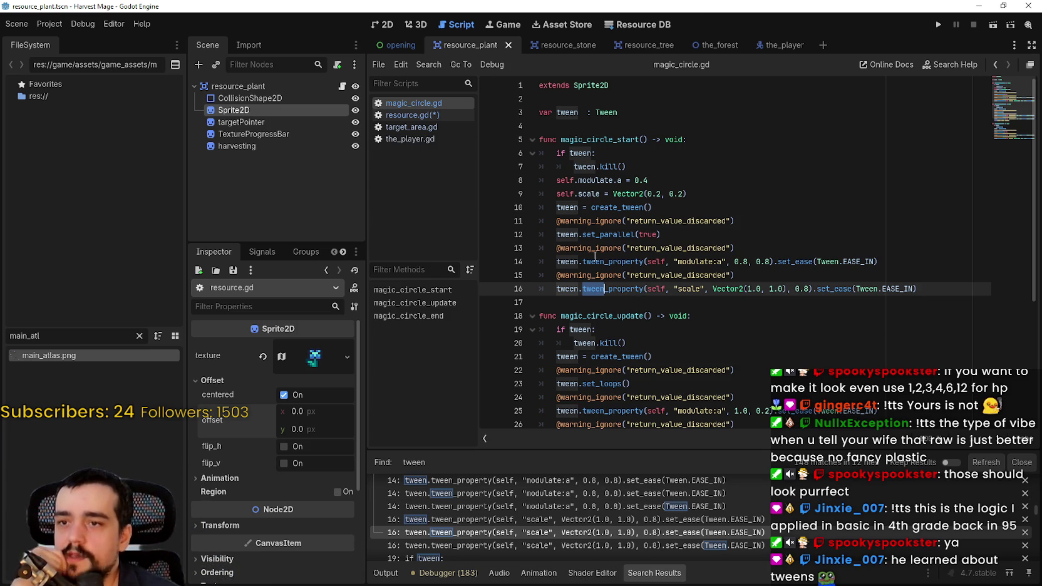
# - Copy lines 6–16 of magic_circle_start's tween setup and return to hit_effect in resource.gd
pyautogui.moveTo(923, 288)
pyautogui.mouseDown()
pyautogui.moveTo(520, 246)
pyautogui.moveTo(532, 151)
pyautogui.mouseUp()
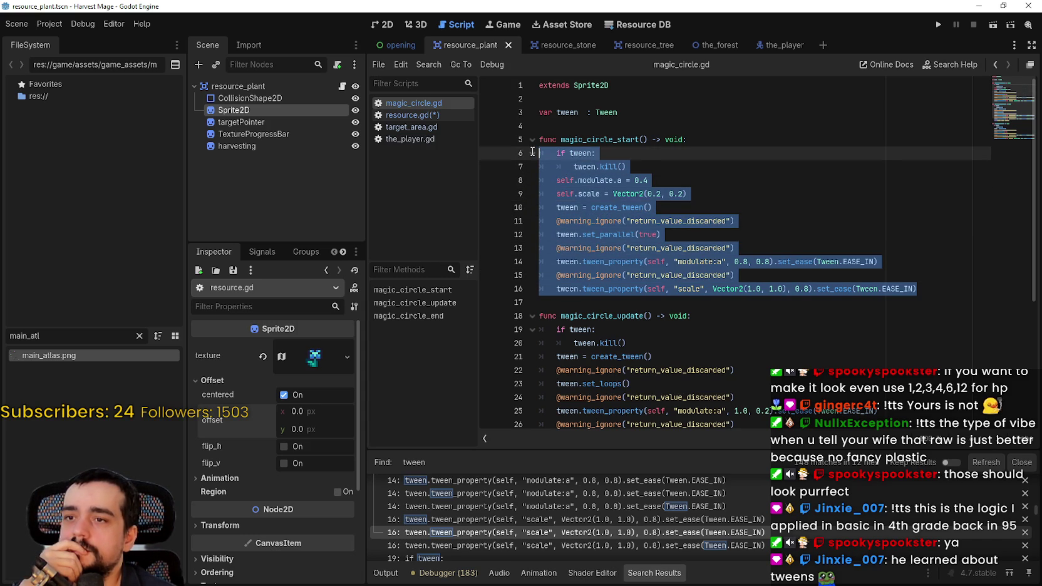
pyautogui.rightClick(596, 207)
pyautogui.click(631, 284)
pyautogui.click(431, 116)
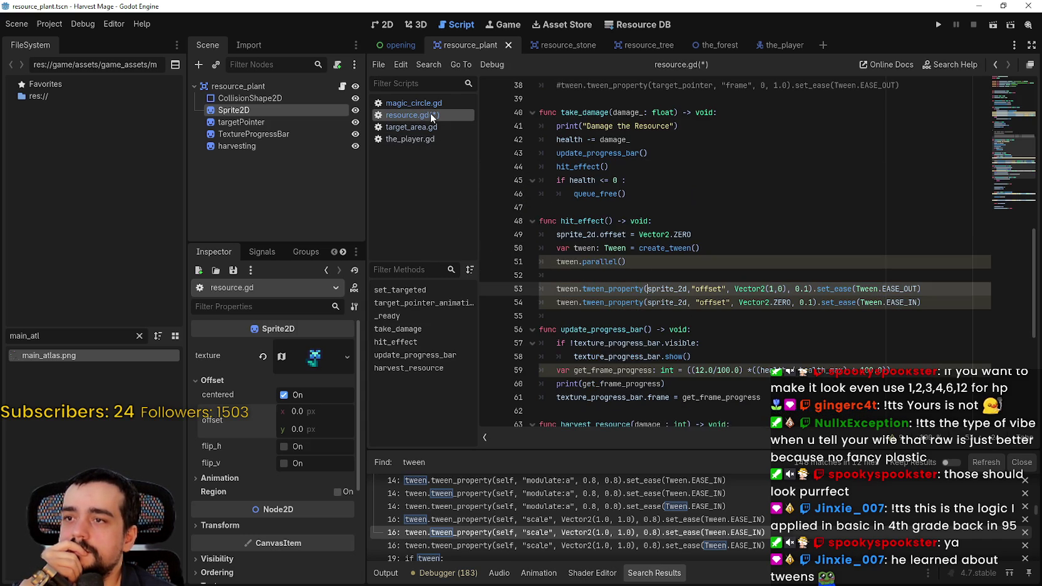
pyautogui.click(636, 267)
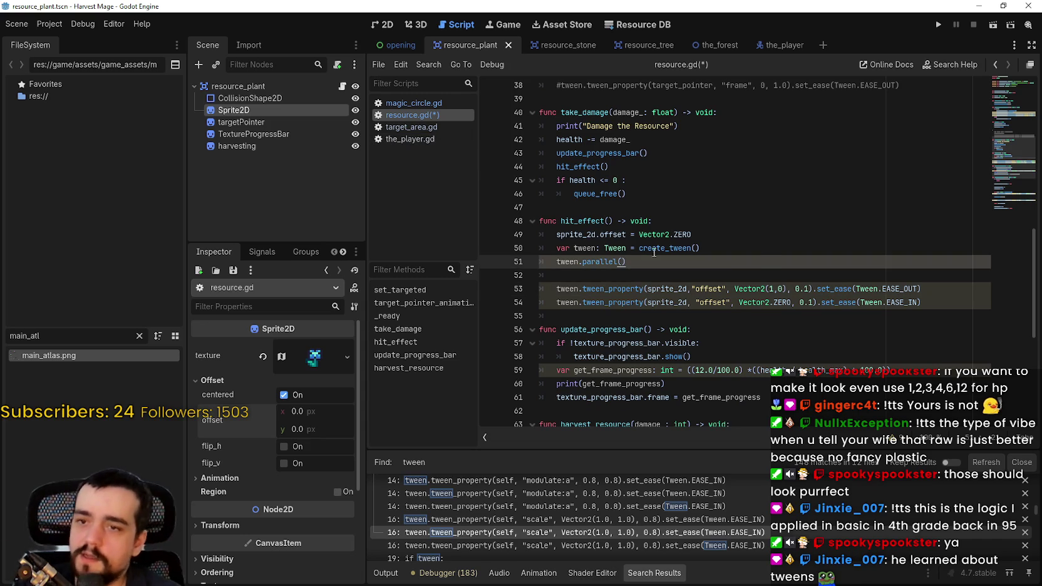
pyautogui.click(744, 243)
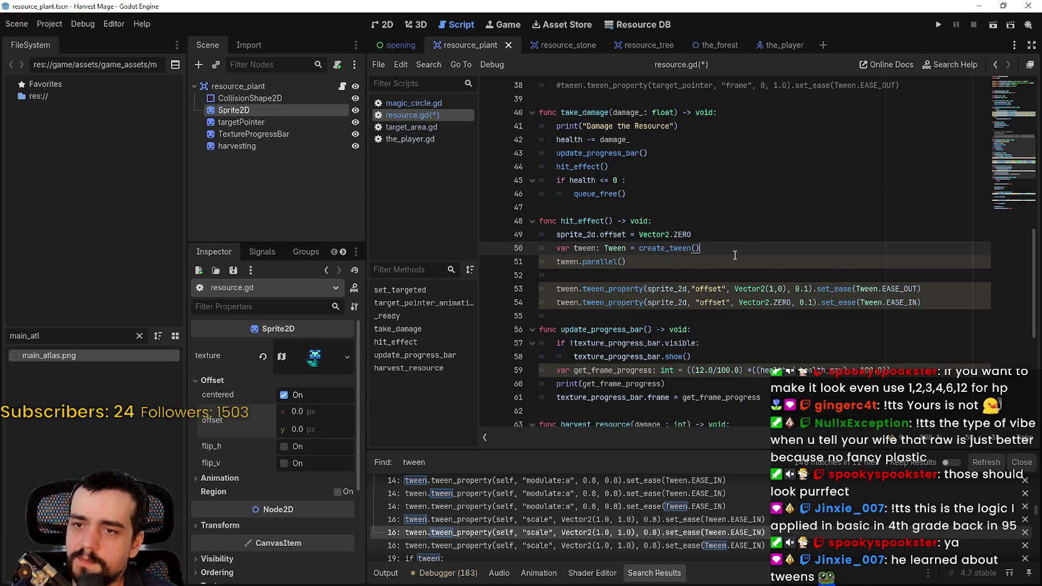
# - Paste the copied magic-circle tween code below hit_effect's offset tweens
pyautogui.press('Return')
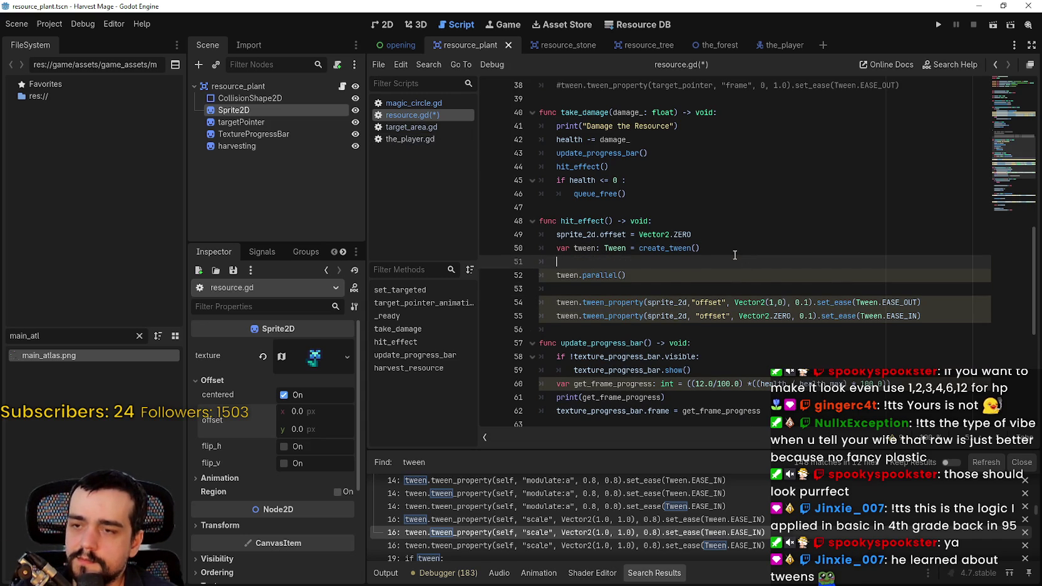
pyautogui.press('BackSpace')
pyautogui.press('BackSpace')
pyautogui.moveTo(642, 269); pyautogui.dragTo(537, 262)
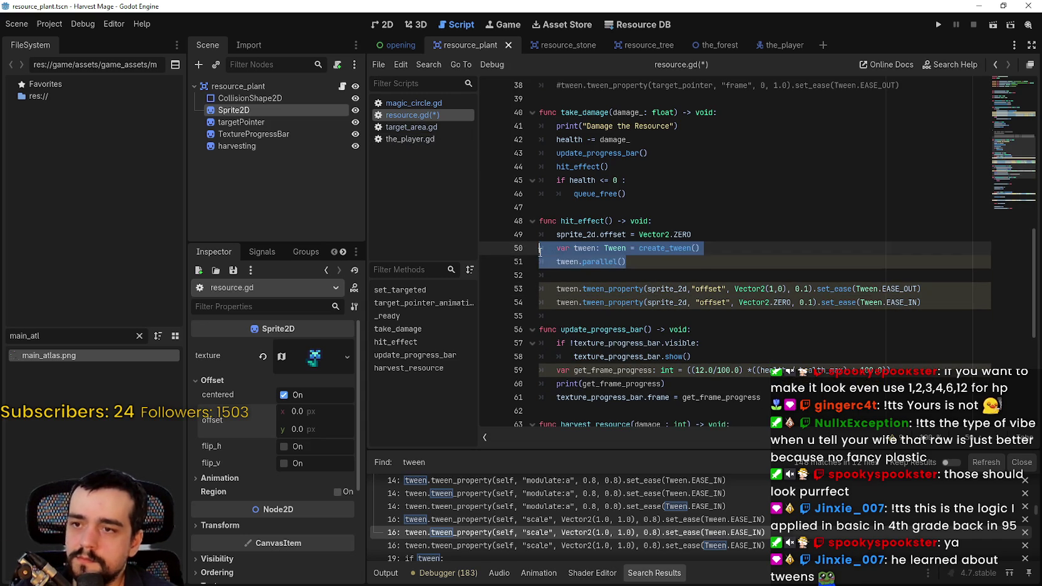
pyautogui.click(601, 277)
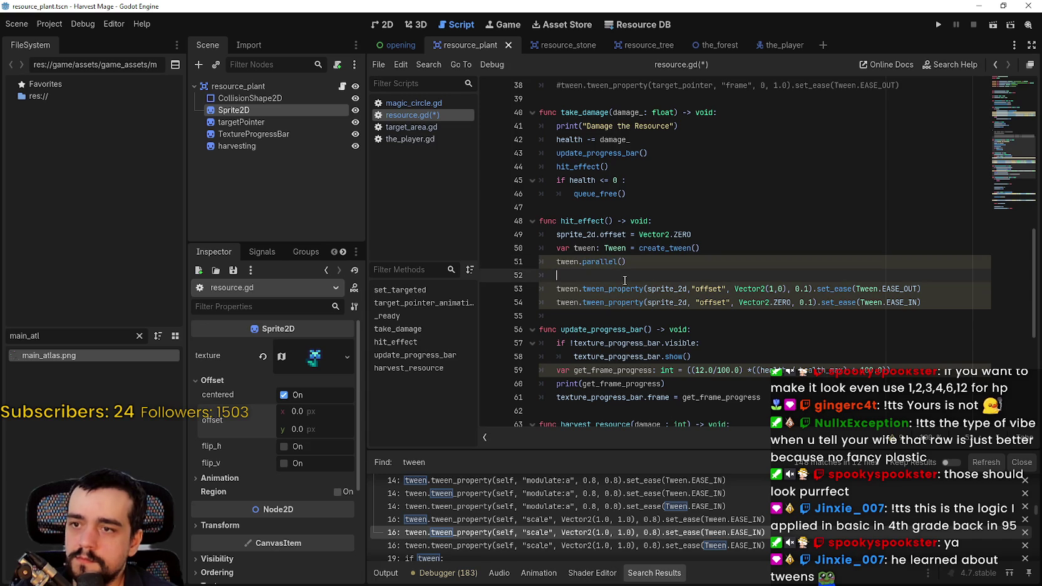
pyautogui.click(606, 313)
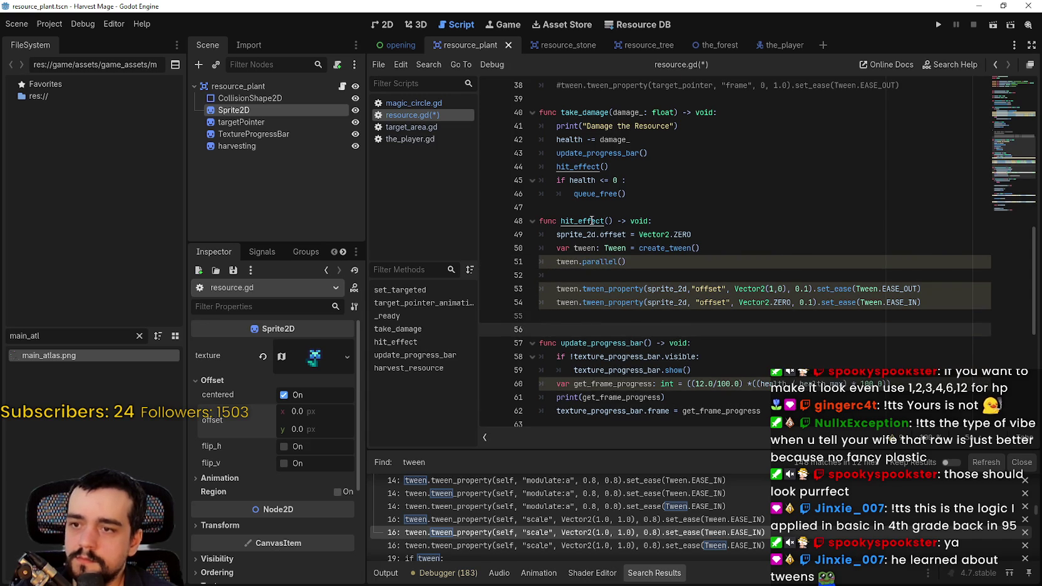
pyautogui.hotkey('ctrl', 'v')
# - Delete the pasted return_value_discarded warning line and the if tween / kill lines
pyautogui.scroll(-3, 709, 235)
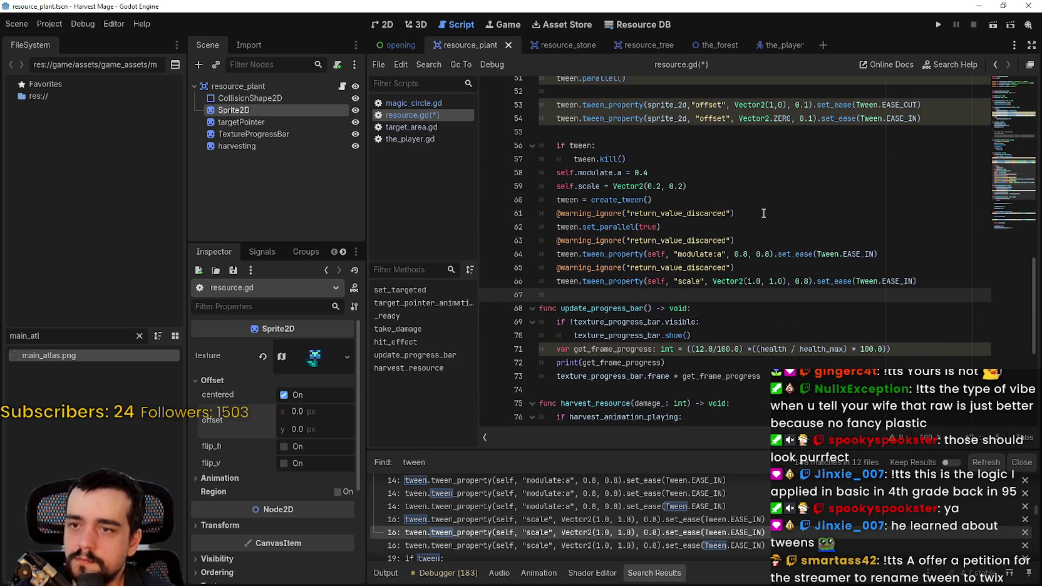
pyautogui.moveTo(735, 213); pyautogui.dragTo(540, 212)
pyautogui.press('BackSpace')
pyautogui.press('BackSpace')
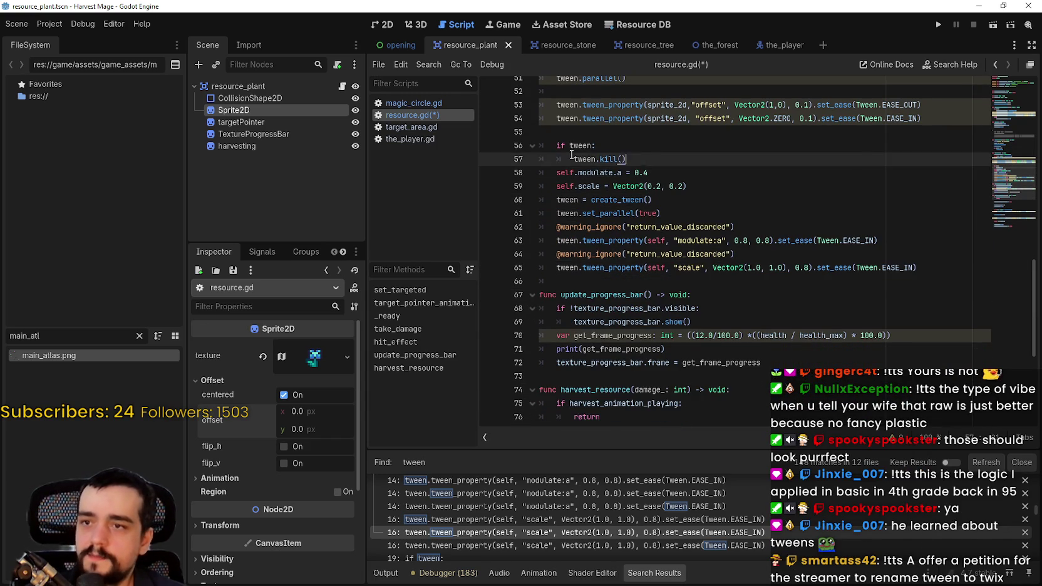
pyautogui.press('Up')
pyautogui.press('Up')
pyautogui.press('Up')
pyautogui.hotkey('shift', 'Up')
pyautogui.hotkey('shift', 'Up')
pyautogui.press('BackSpace')
pyautogui.scroll(4, 664, 196)
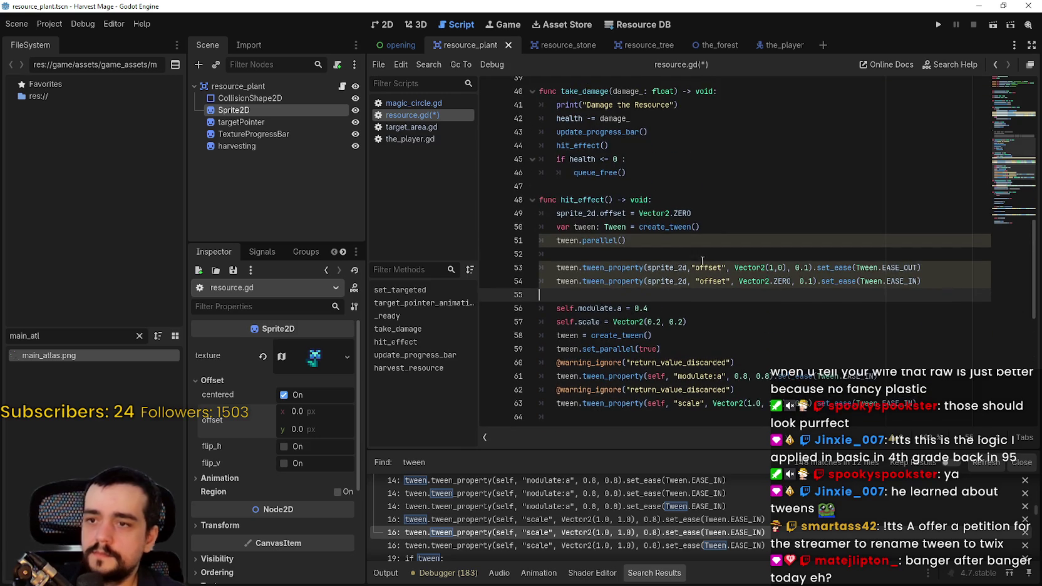
# - Remove the self.modulate.a = 0.4 line and make the scale line target sprite_2d
pyautogui.doubleClick(667, 267)
pyautogui.click(591, 313)
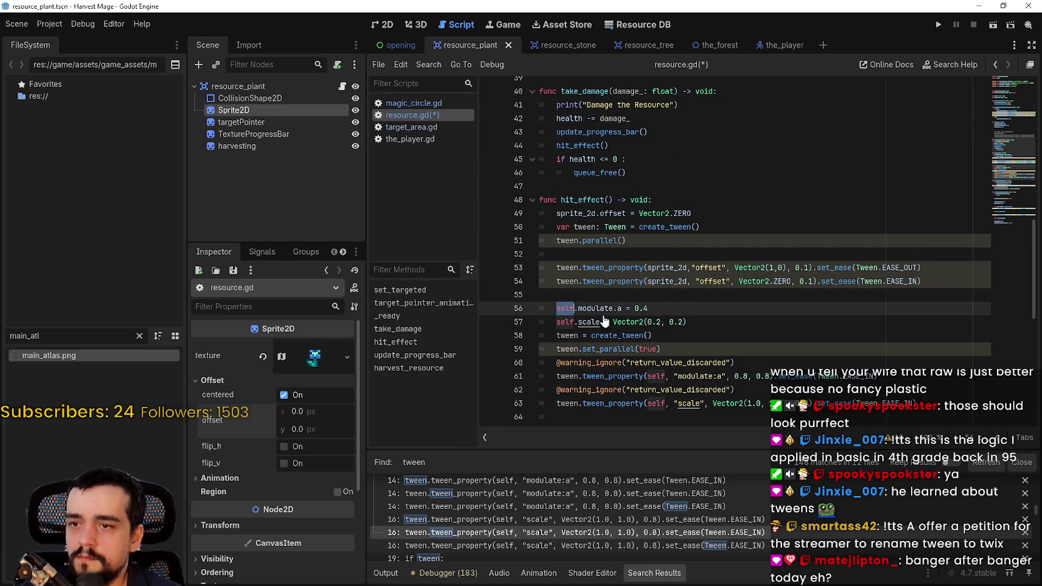
pyautogui.press('Up')
pyautogui.hotkey('shift', 'Down')
pyautogui.hotkey('shift', 'End')
pyautogui.press('Delete')
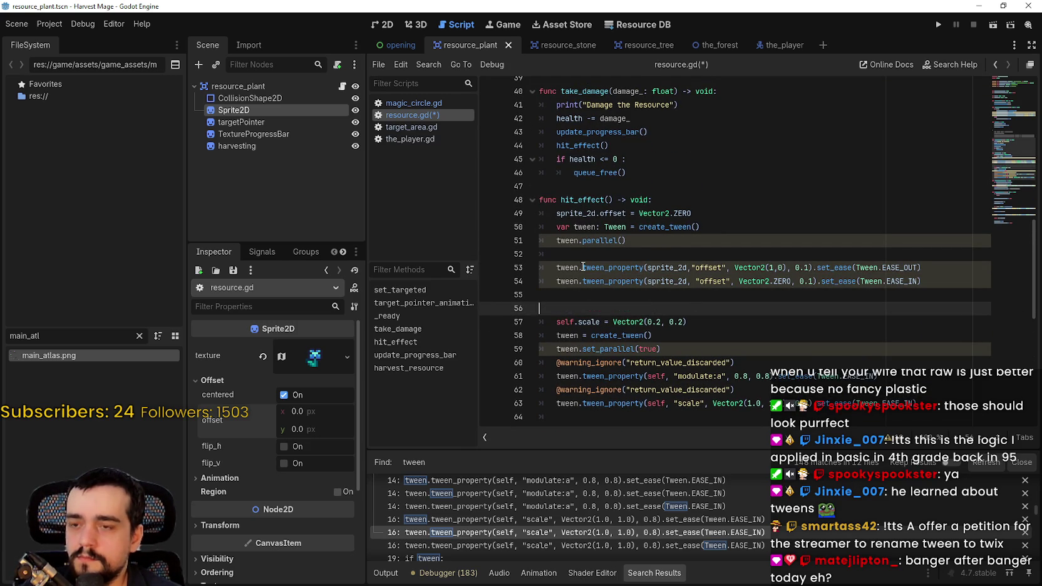
pyautogui.press('BackSpace')
pyautogui.moveTo(584, 267)
pyautogui.write('sprite_2d')
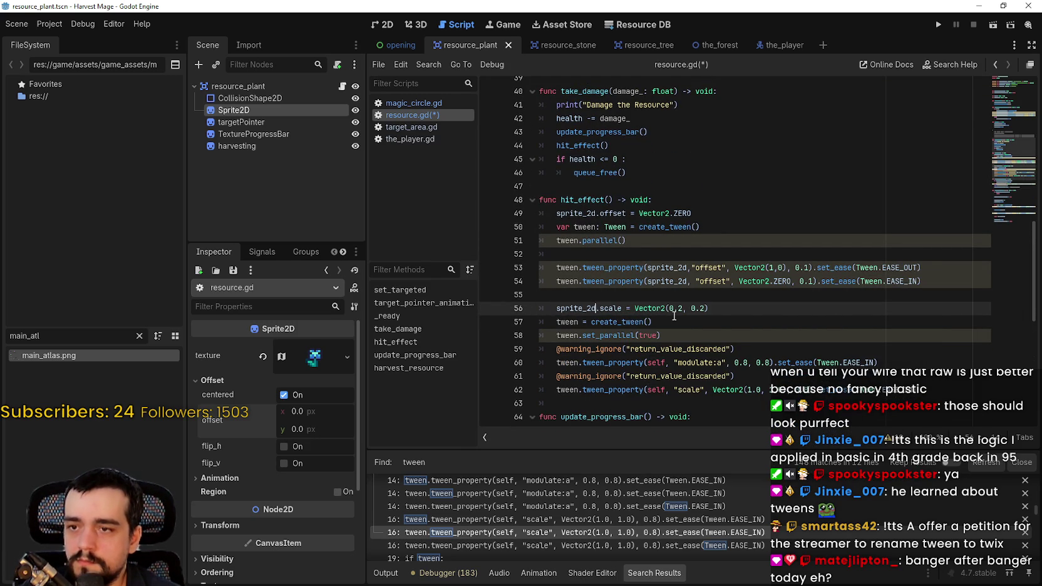
pyautogui.moveTo(661, 308); pyautogui.dragTo(720, 310)
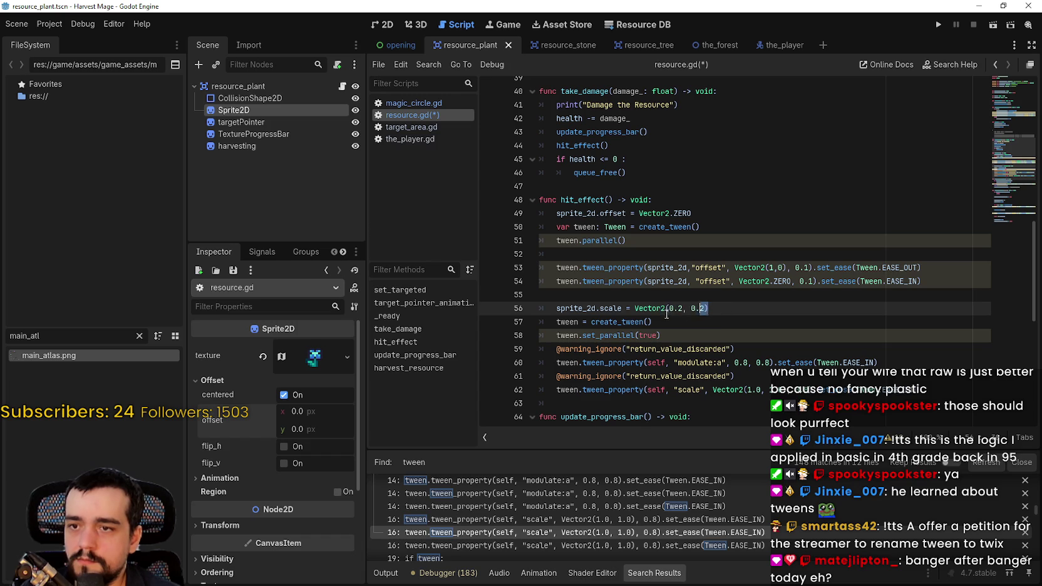
pyautogui.doubleClick(650, 308)
pyautogui.scroll(-3, 273, 490)
# - Change the sprite_2d scale reset from Vector2(0.2, 0.2) to Vector2(1.0, 1.0)
pyautogui.scroll(-1, 273, 485)
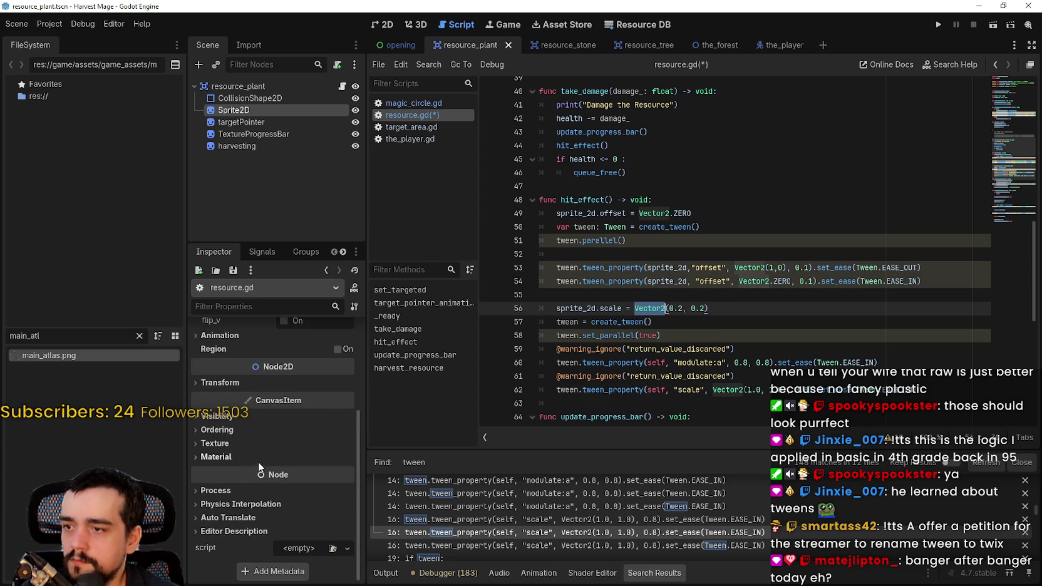
pyautogui.scroll(4, 258, 462)
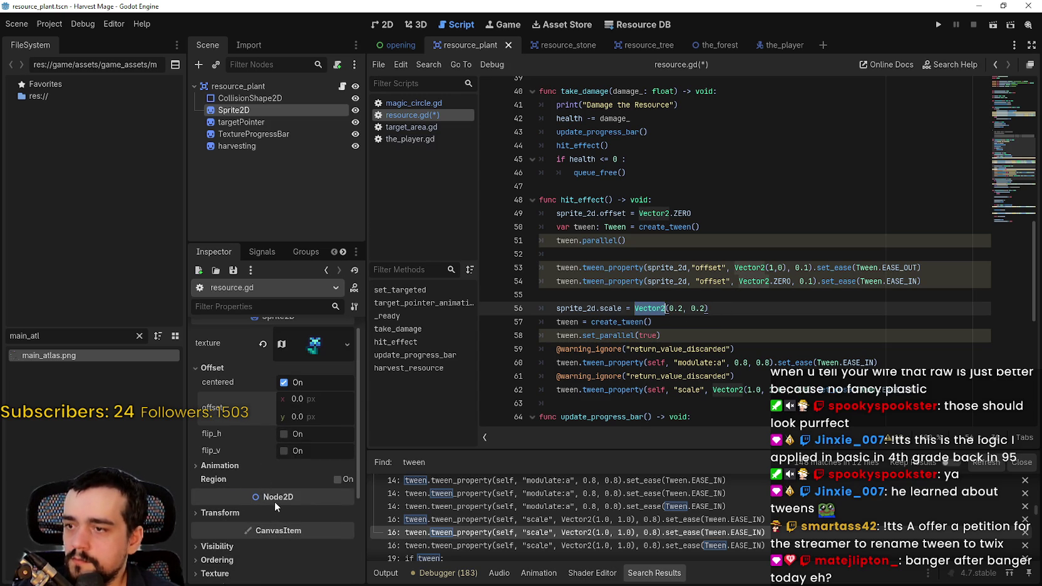
pyautogui.scroll(-2, 232, 478)
pyautogui.click(221, 449)
pyautogui.scroll(-3, 226, 463)
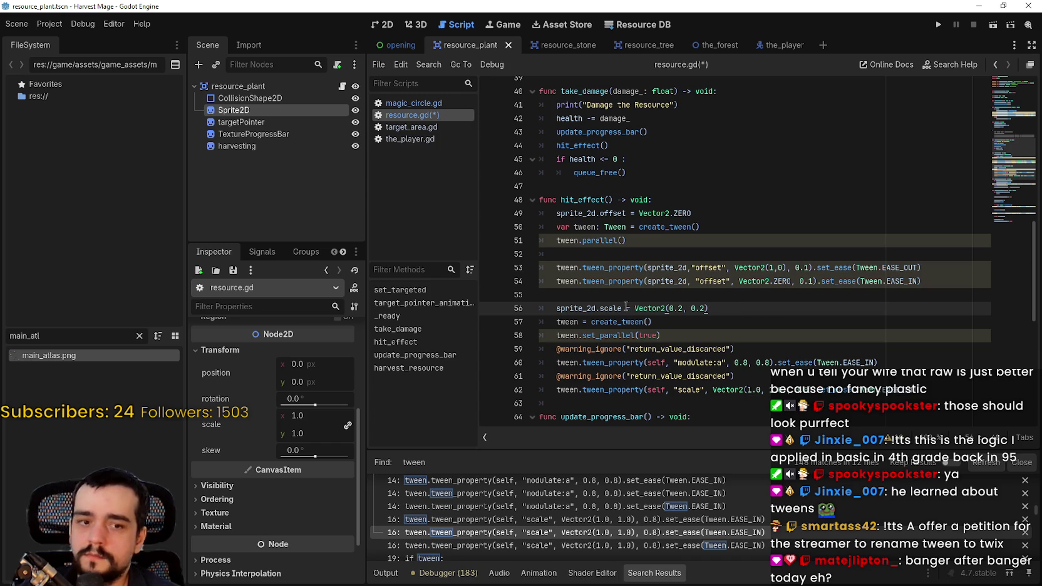
pyautogui.click(647, 306)
pyautogui.moveTo(634, 307); pyautogui.dragTo(711, 309)
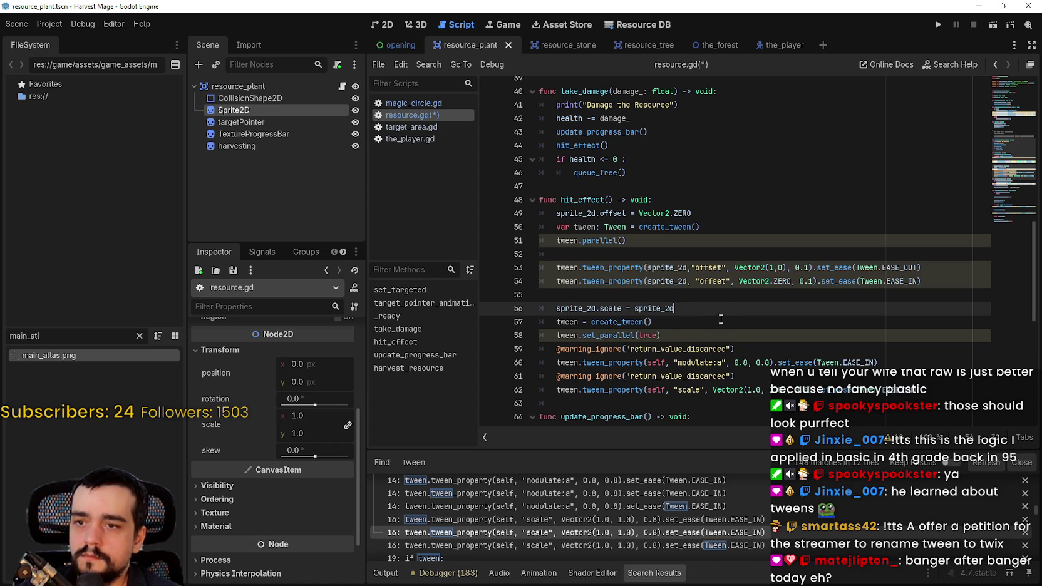
pyautogui.hotkey('ctrl', 'x')
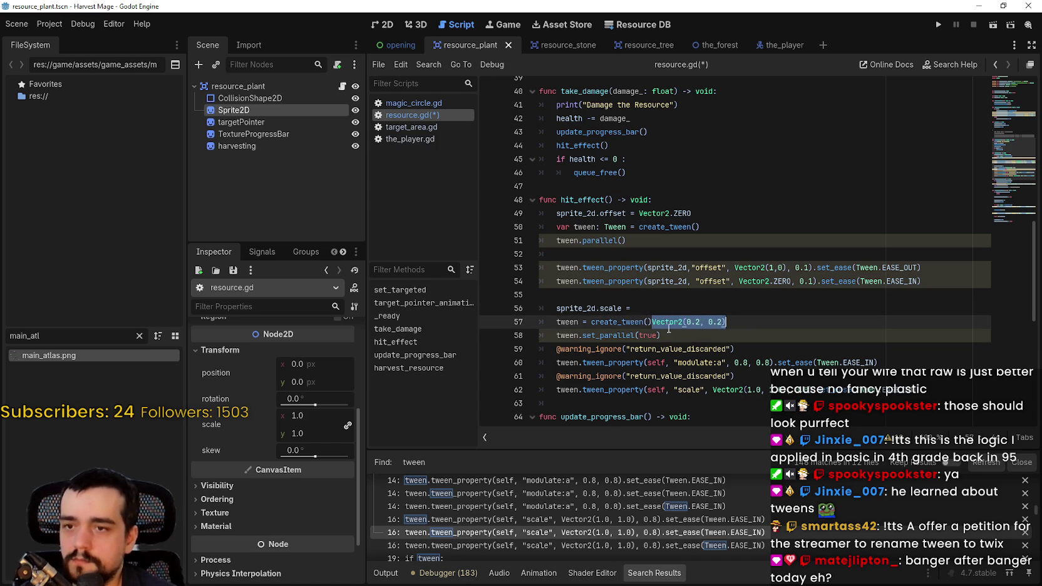
pyautogui.hotkey('ctrl', 'z')
pyautogui.click(674, 306)
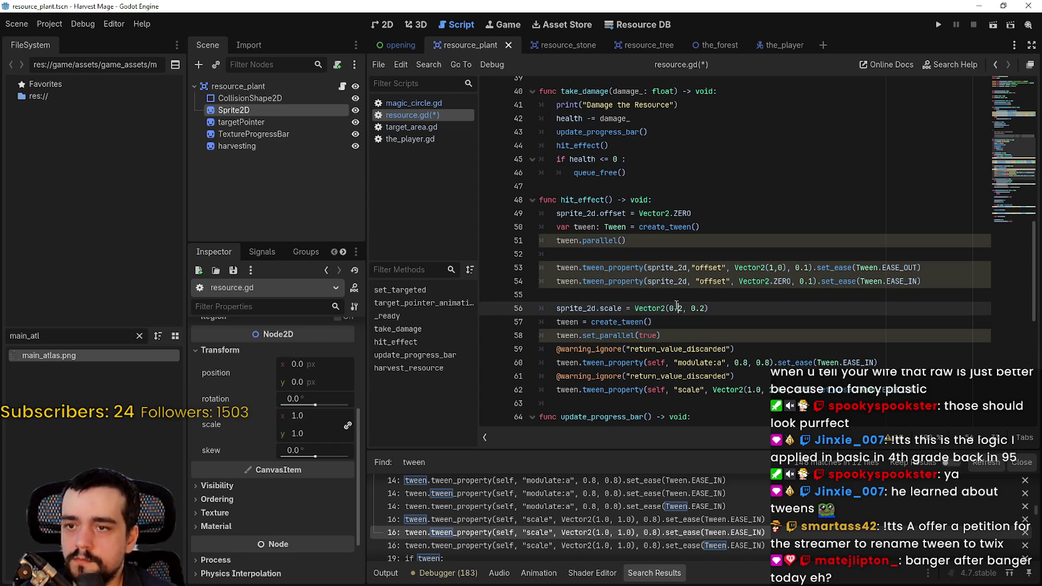
pyautogui.doubleClick(677, 308)
pyautogui.write('1.0')
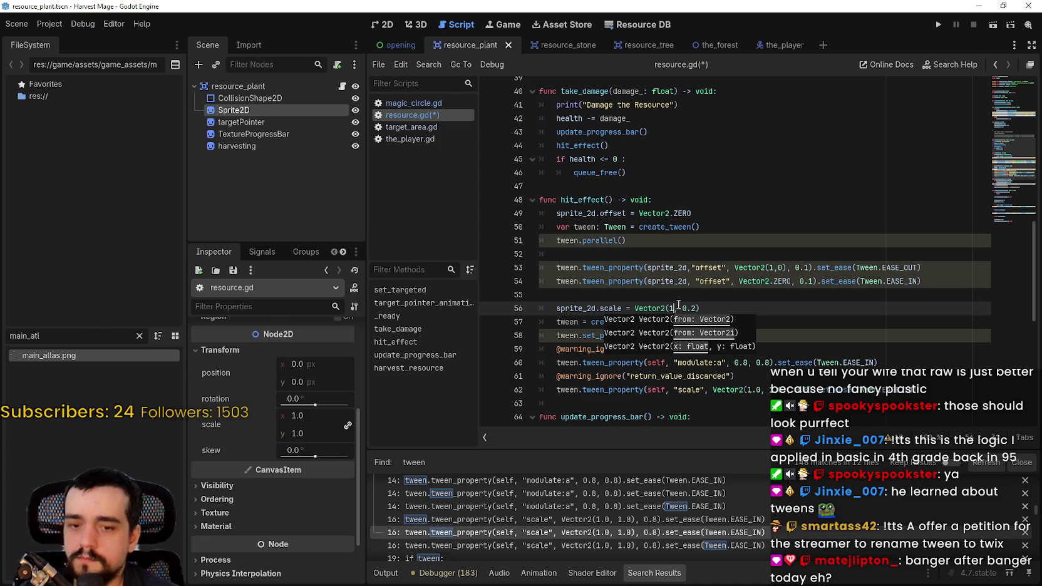
pyautogui.doubleClick(694, 308)
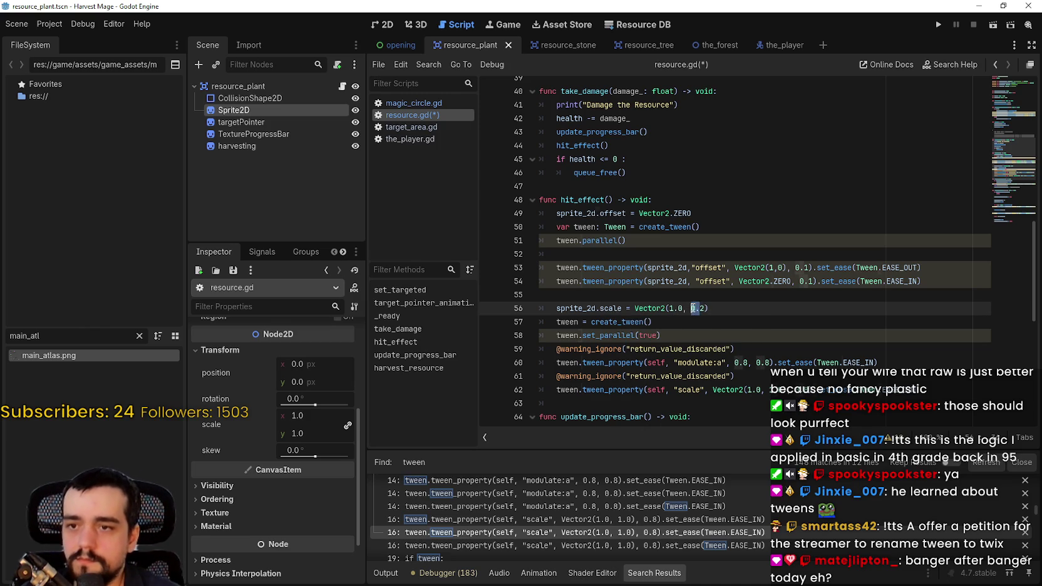
pyautogui.write('1.0')
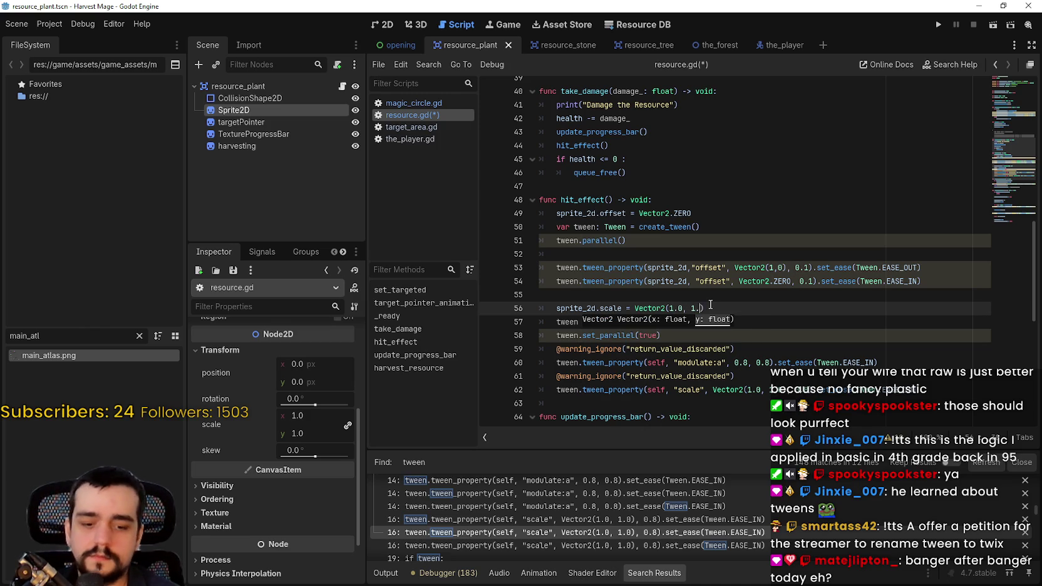
# - Cut the return_value_discarded warning line from the second tween block
pyautogui.scroll(-1, 695, 282)
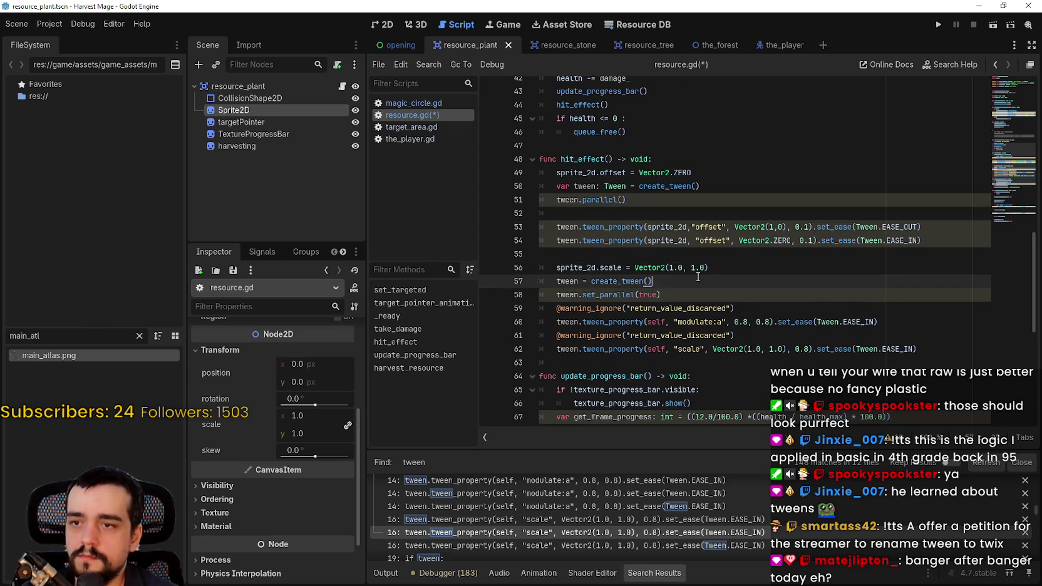
pyautogui.click(678, 227)
pyautogui.click(677, 251)
pyautogui.press('Down')
pyautogui.press('Down')
pyautogui.press('Down')
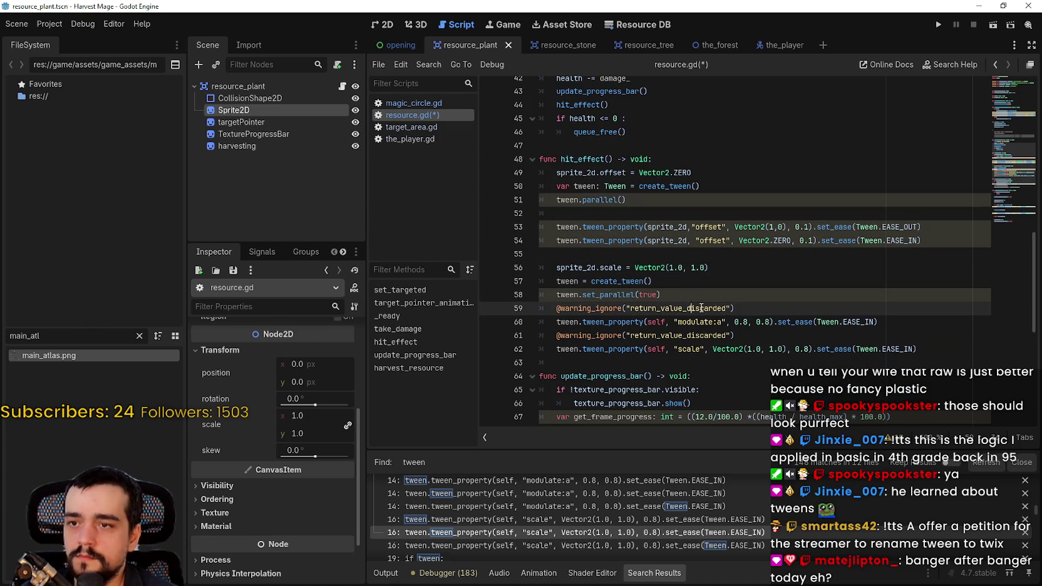
pyautogui.press('End')
pyautogui.tripleClick(656, 308)
pyautogui.hotkey('ctrl', 'x')
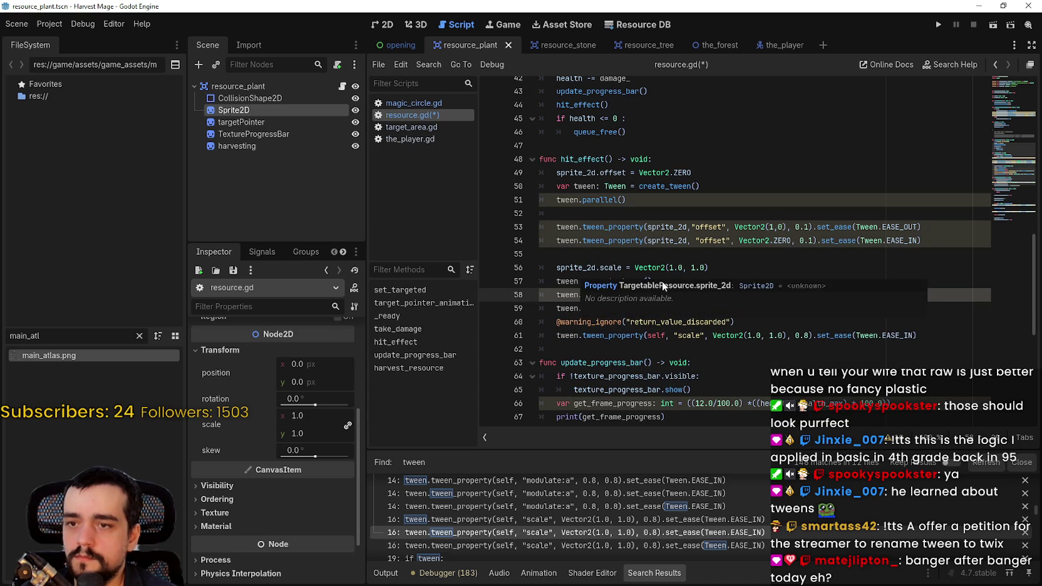
# - Replace the modulate fade line with the offset tween and delete the warning_ignore annotation
pyautogui.click(771, 213)
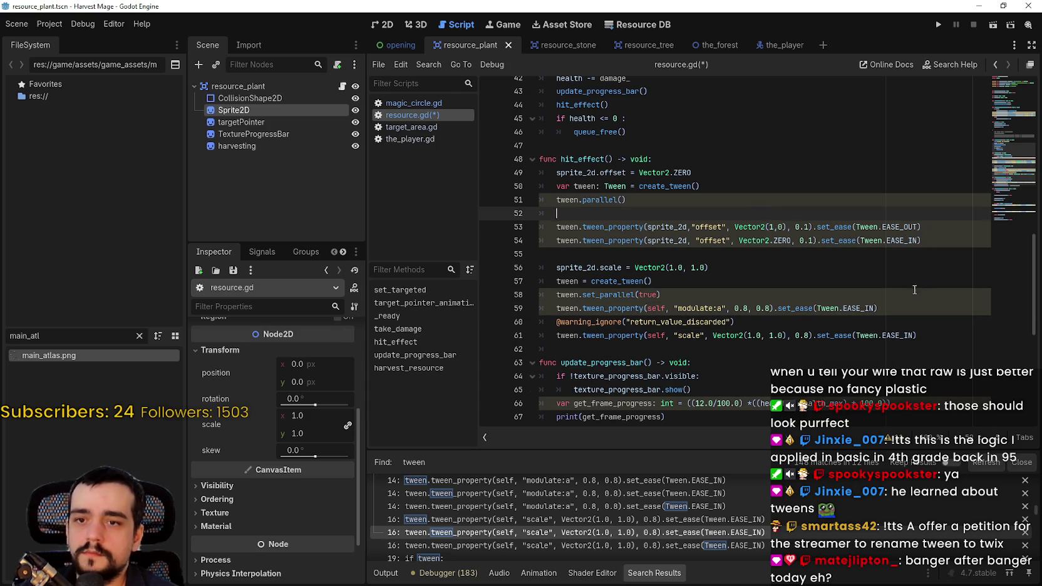
pyautogui.moveTo(921, 240); pyautogui.dragTo(551, 245)
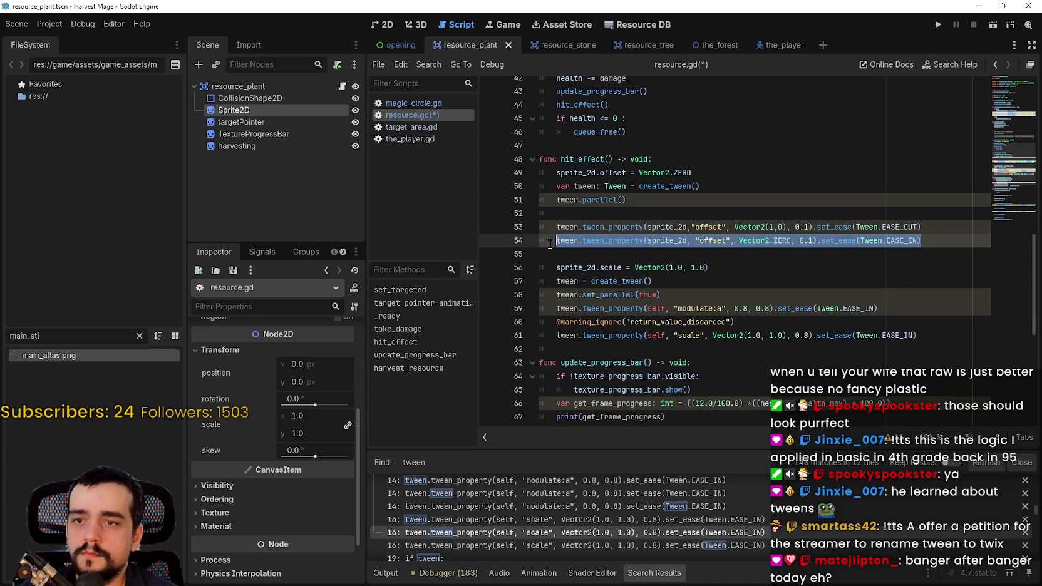
pyautogui.moveTo(878, 308); pyautogui.dragTo(557, 316)
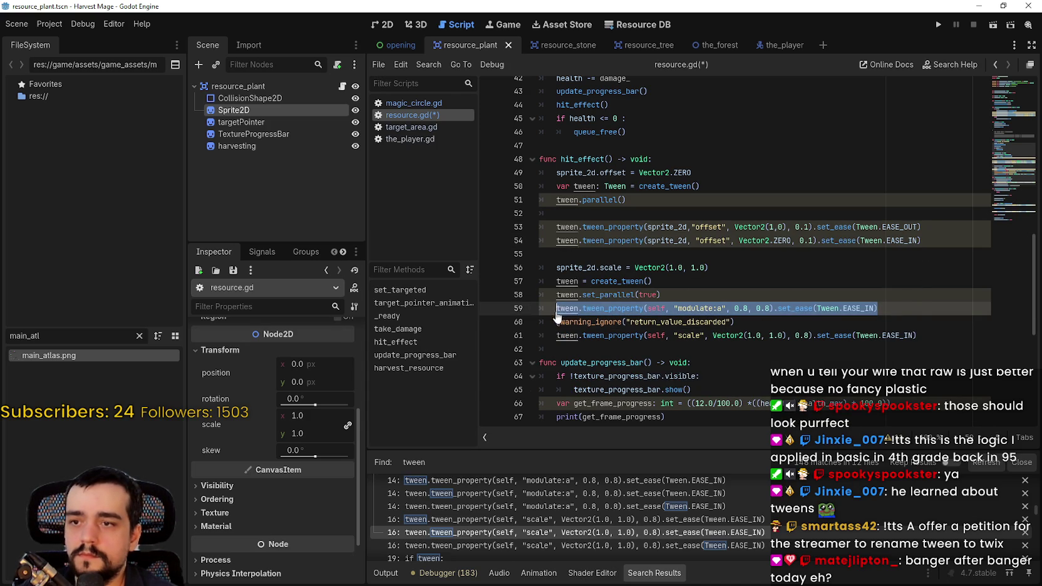
pyautogui.hotkey('ctrl', 'v')
pyautogui.moveTo(765, 325); pyautogui.dragTo(540, 322)
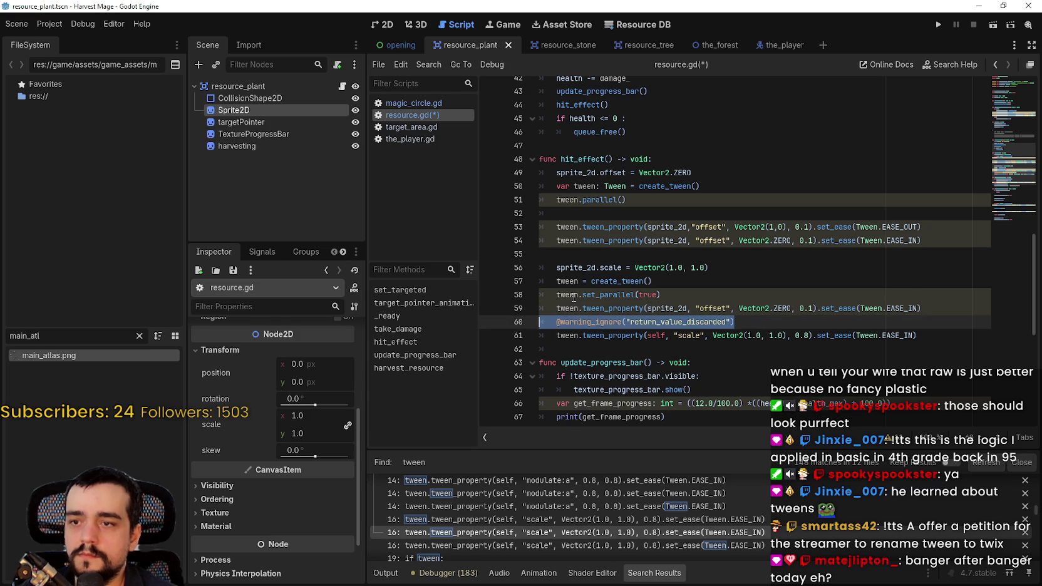
pyautogui.press('BackSpace')
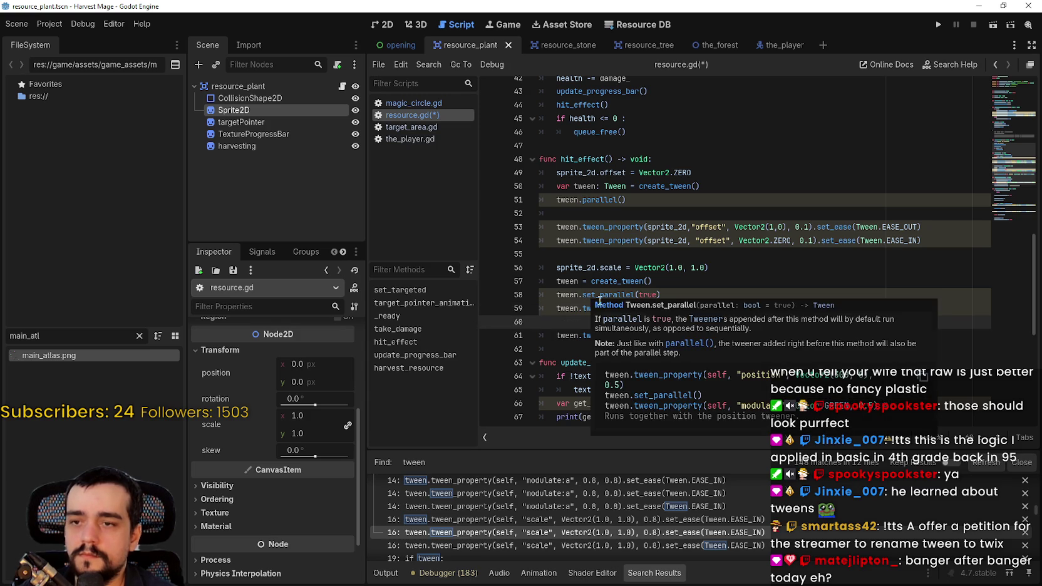
pyautogui.press('BackSpace')
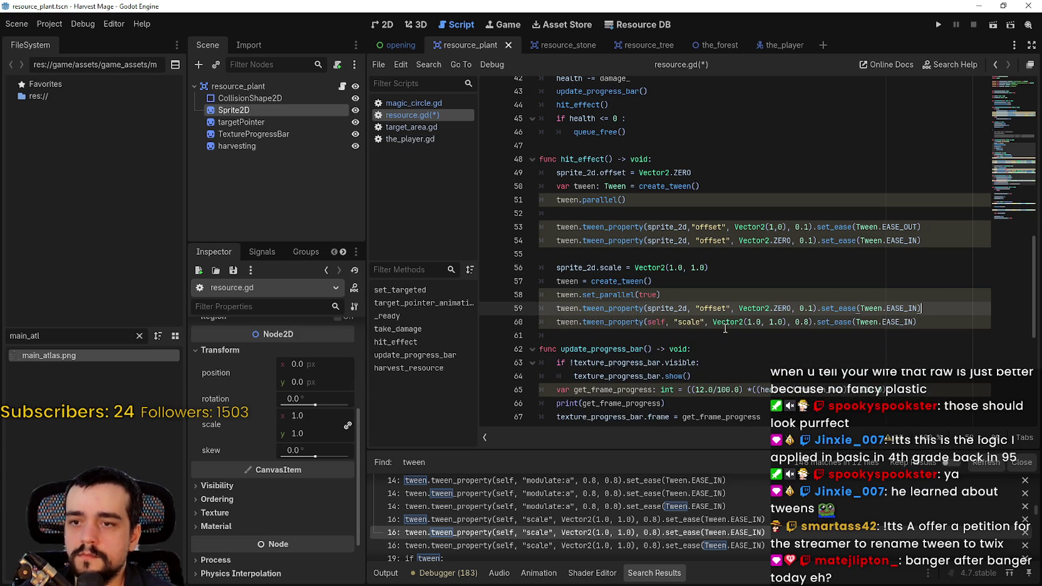
# - Swap self for sprite_2d in the scale tween_property call
pyautogui.doubleClick(667, 308)
pyautogui.hotkey('ctrl', 'c')
pyautogui.doubleClick(660, 322)
pyautogui.hotkey('ctrl', 'v')
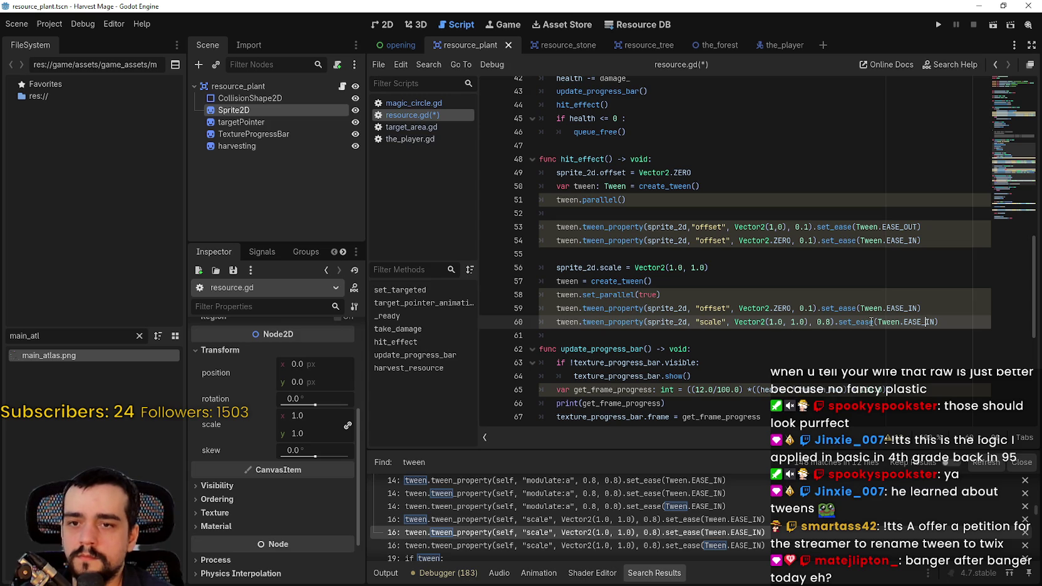
pyautogui.click(770, 322)
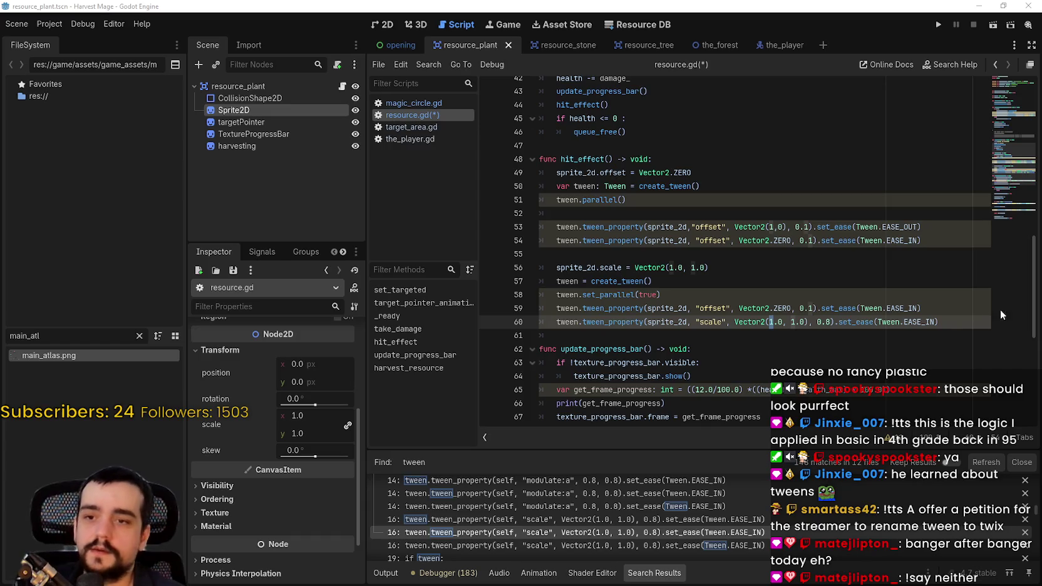
# - Change the scale tween target to Vector2(1.1, 1.1) and save the script
pyautogui.click(779, 322)
pyautogui.press('Delete')
pyautogui.write('1')
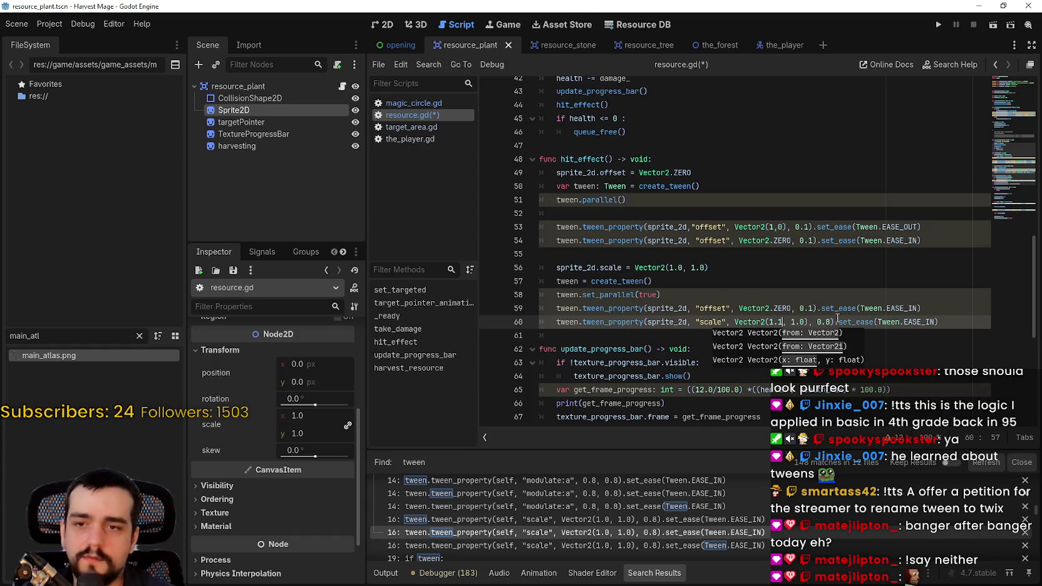
pyautogui.click(799, 320)
pyautogui.press('Delete')
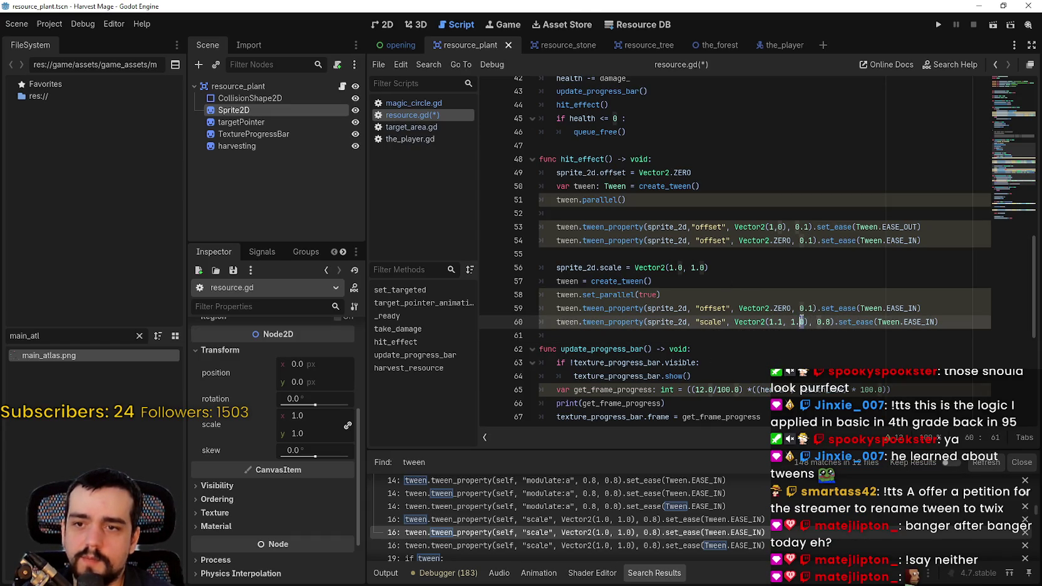
pyautogui.write('1')
pyautogui.click(810, 335)
pyautogui.hotkey('ctrl', 's')
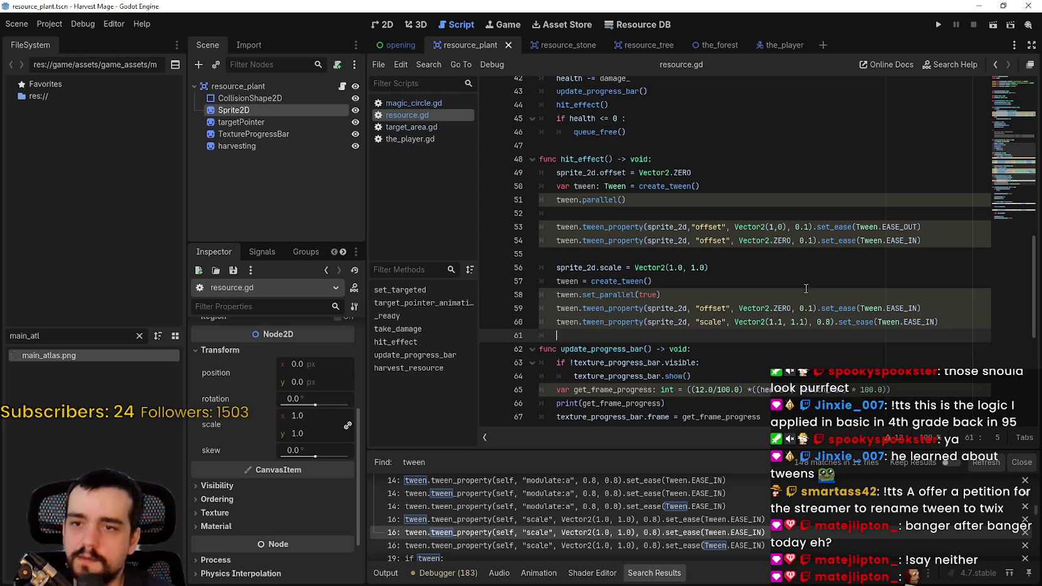
# - Shorten the scale tween duration from 0.8 to 0.1 seconds
pyautogui.click(830, 323)
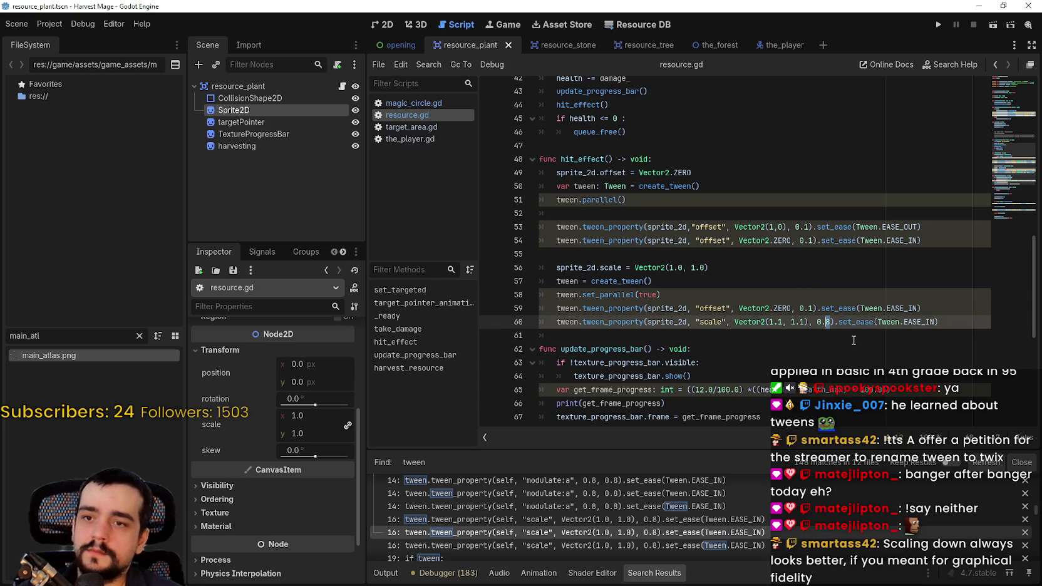
pyautogui.moveTo(867, 314)
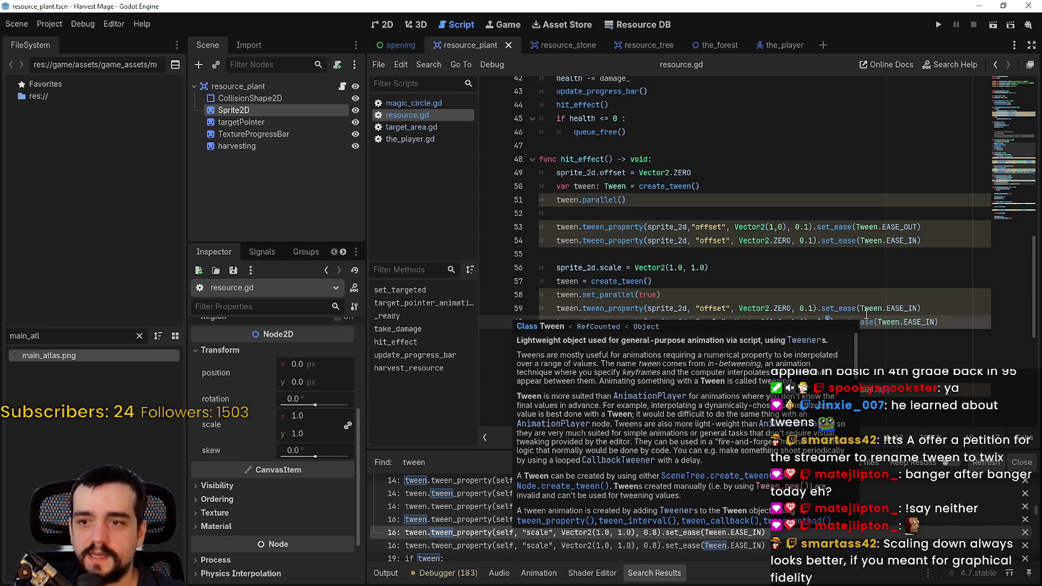
pyautogui.click(812, 335)
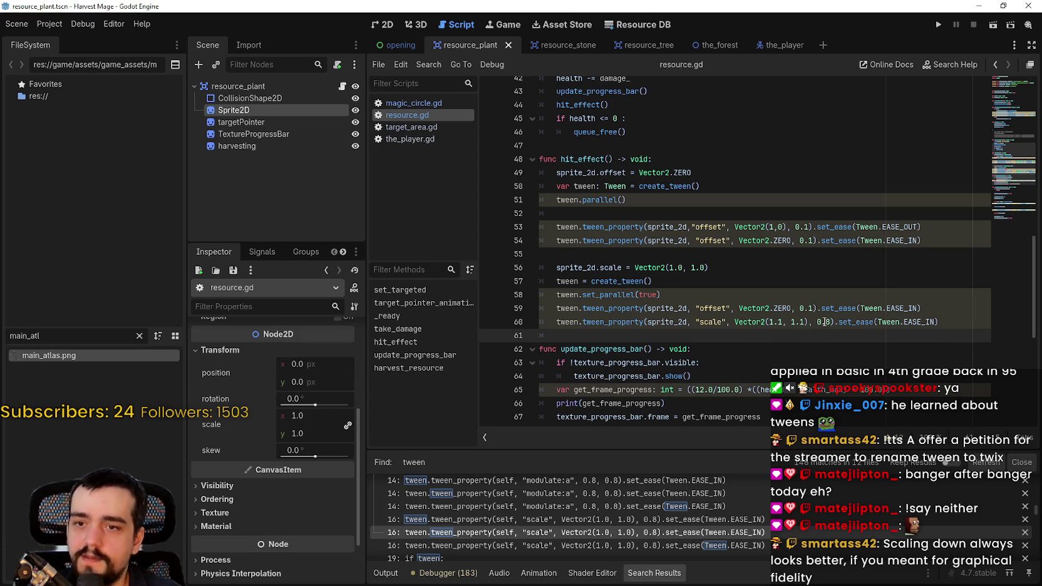
pyautogui.doubleClick(827, 322)
pyautogui.write('1')
pyautogui.click(820, 338)
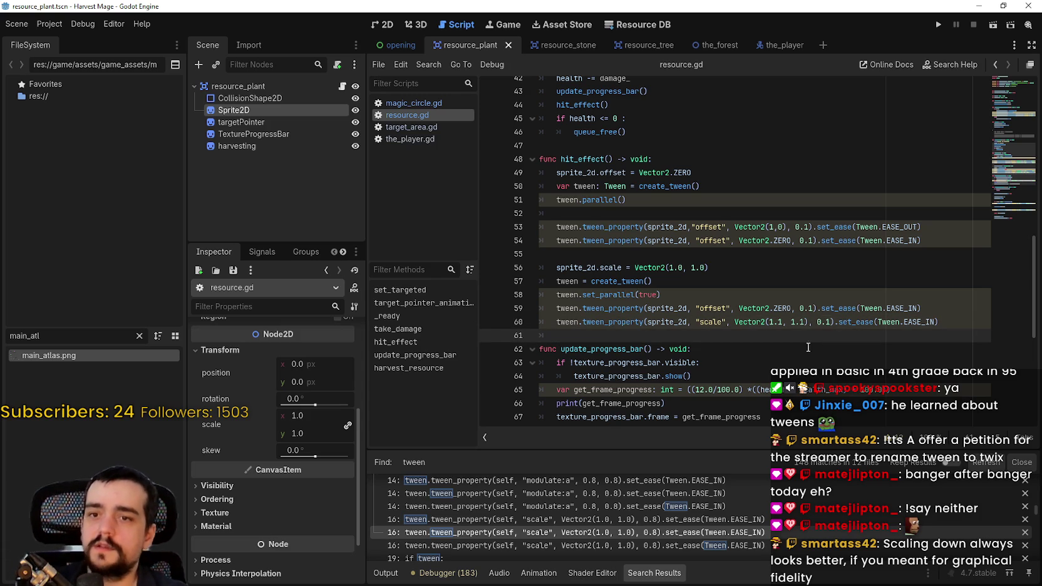
# - Select the create_tween, tween.parallel(), offset and scale tween lines in hit_effect
pyautogui.scroll(-1, 809, 348)
pyautogui.keyDown('shift'); pyautogui.click(612, 226); pyautogui.keyUp('shift')
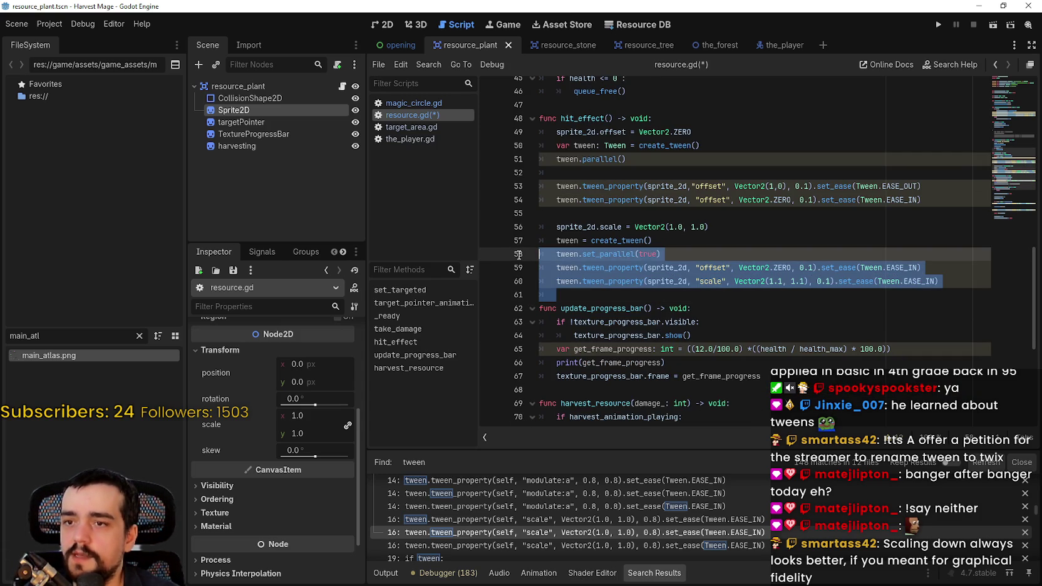
pyautogui.click(614, 213)
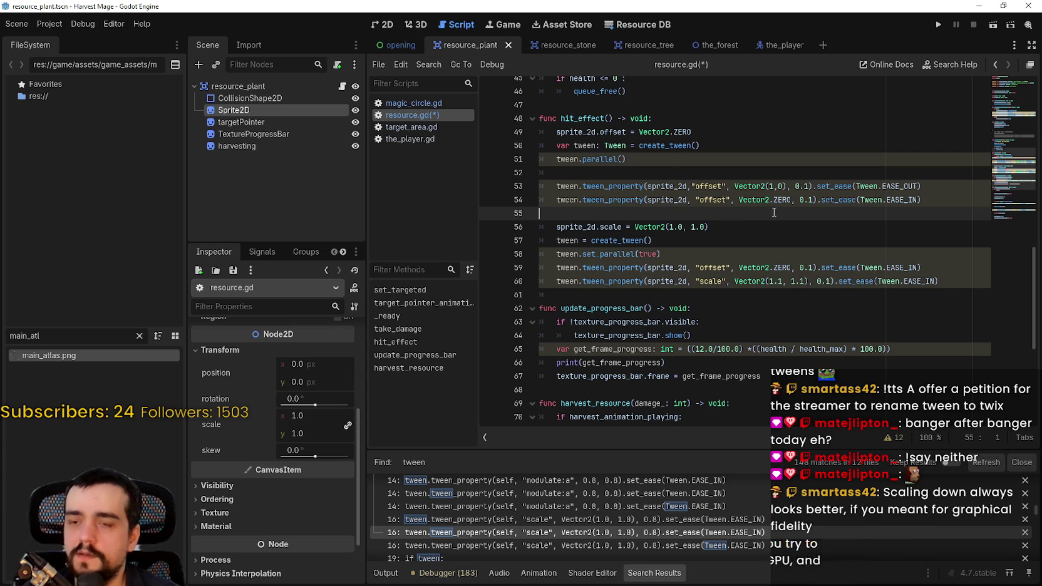
pyautogui.moveTo(661, 159); pyautogui.dragTo(543, 154)
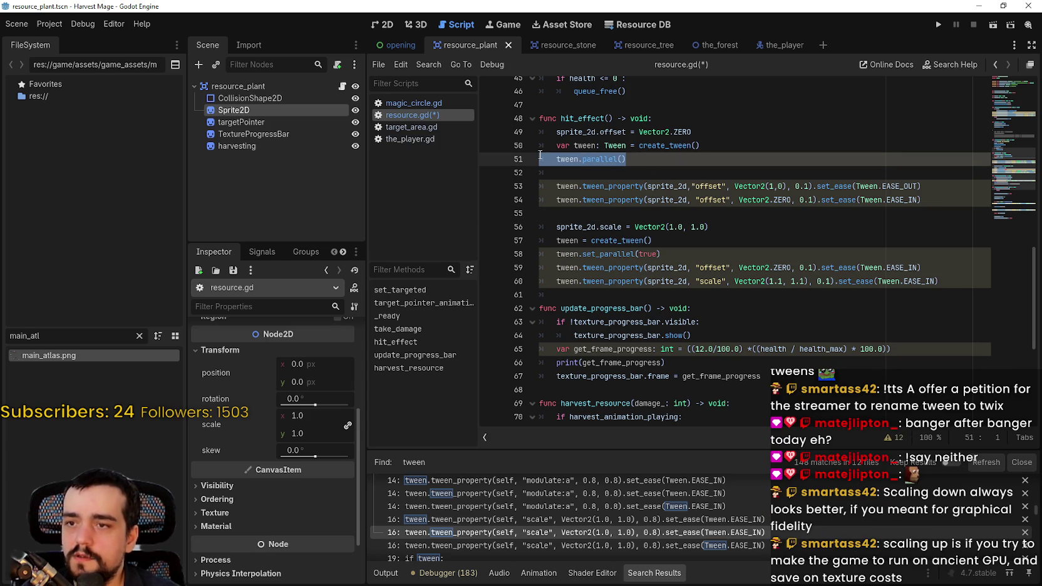
pyautogui.moveTo(763, 292)
pyautogui.mouseDown()
pyautogui.moveTo(514, 241)
pyautogui.moveTo(498, 251)
pyautogui.mouseUp()
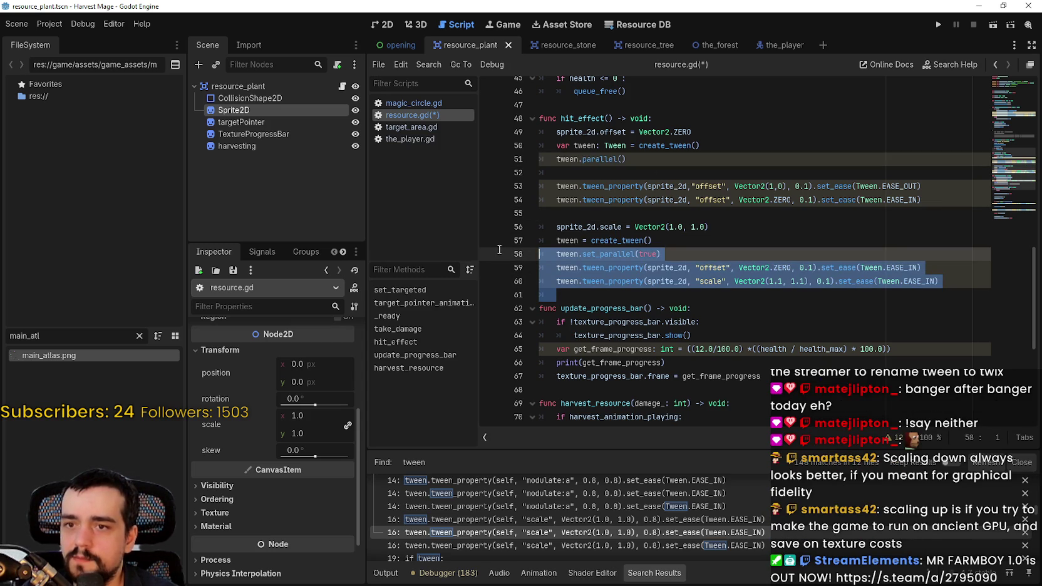
pyautogui.hotkey('shift', 'Up')
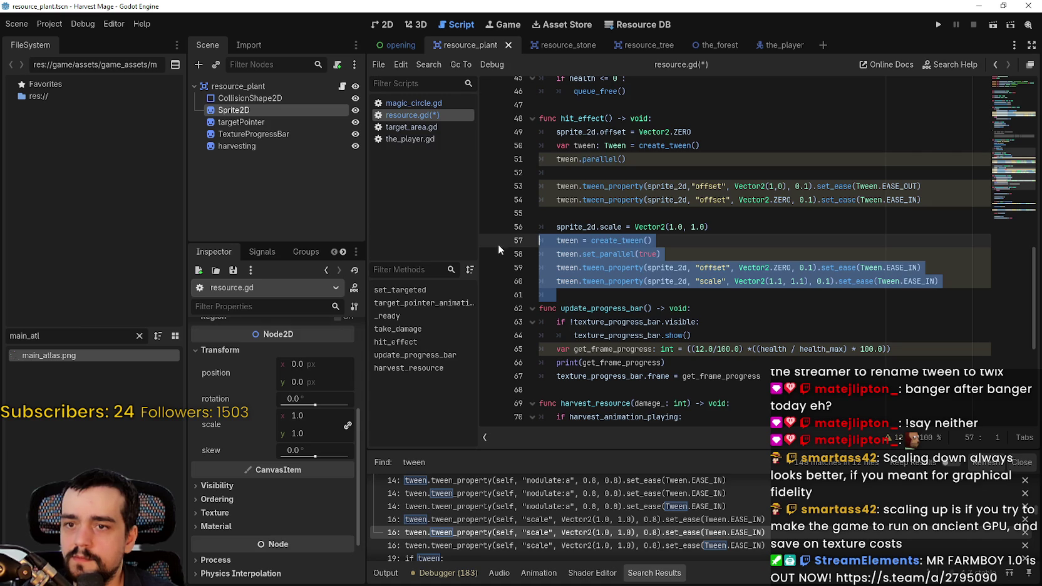
# - Duplicate the 1.1 scale tween line and change the copy to Vector2(1.0, 1.0)
pyautogui.moveTo(939, 281); pyautogui.dragTo(557, 282)
pyautogui.click(970, 278)
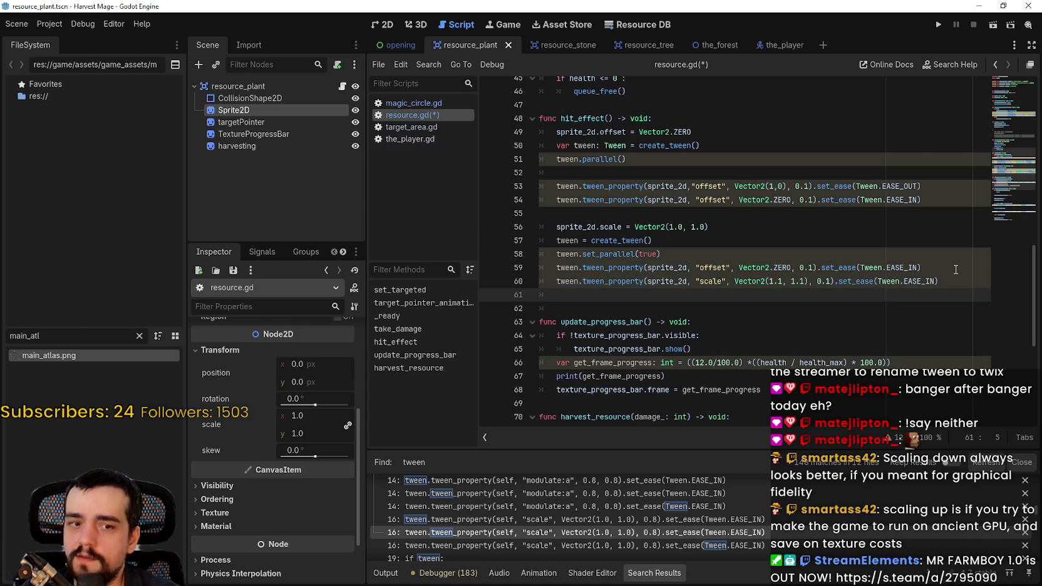
pyautogui.press('Return')
pyautogui.hotkey('ctrl', 'v')
pyautogui.click(787, 294)
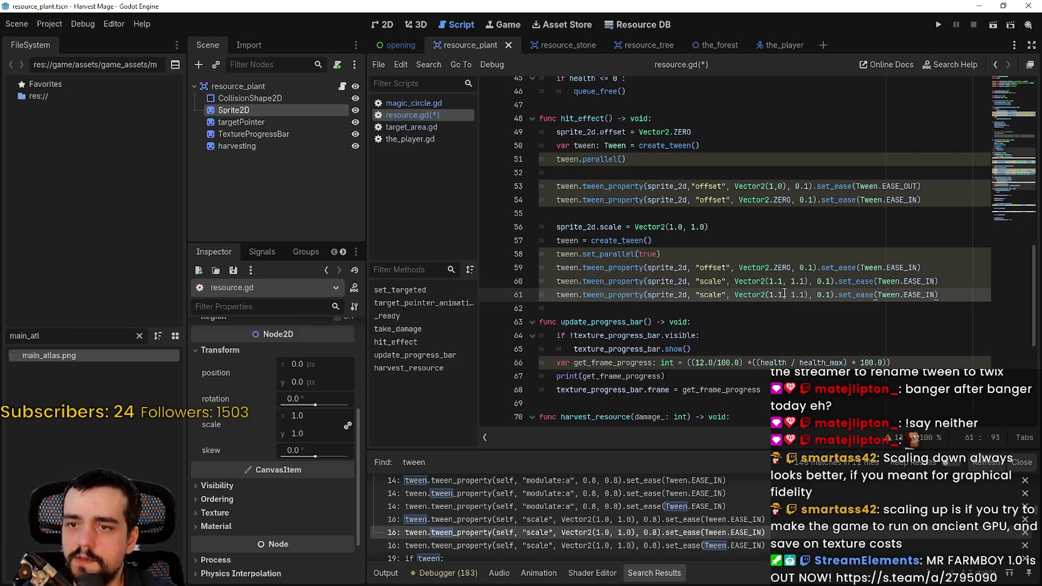
pyautogui.write('0')
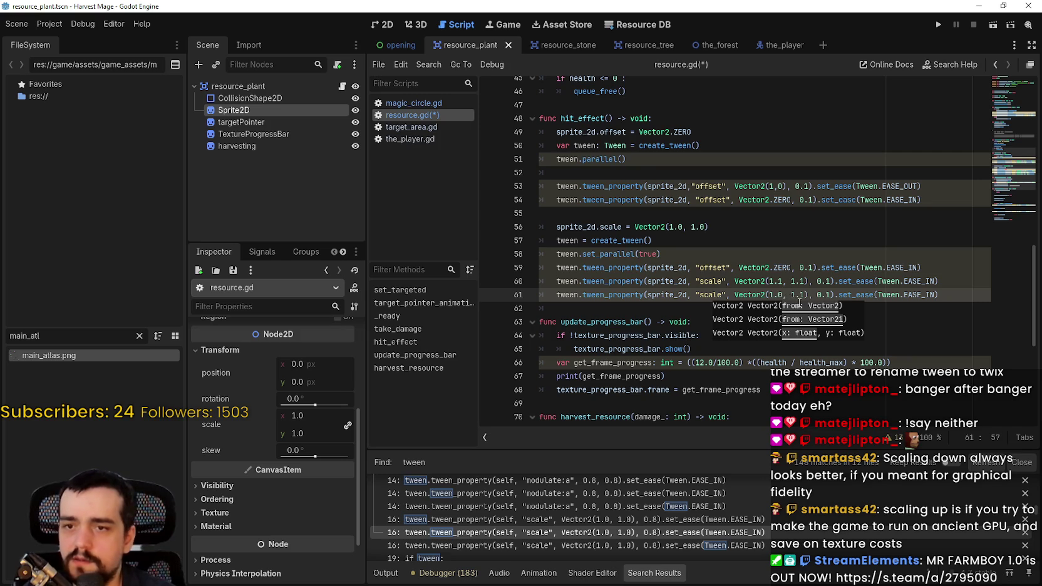
pyautogui.doubleClick(801, 295)
pyautogui.write('0')
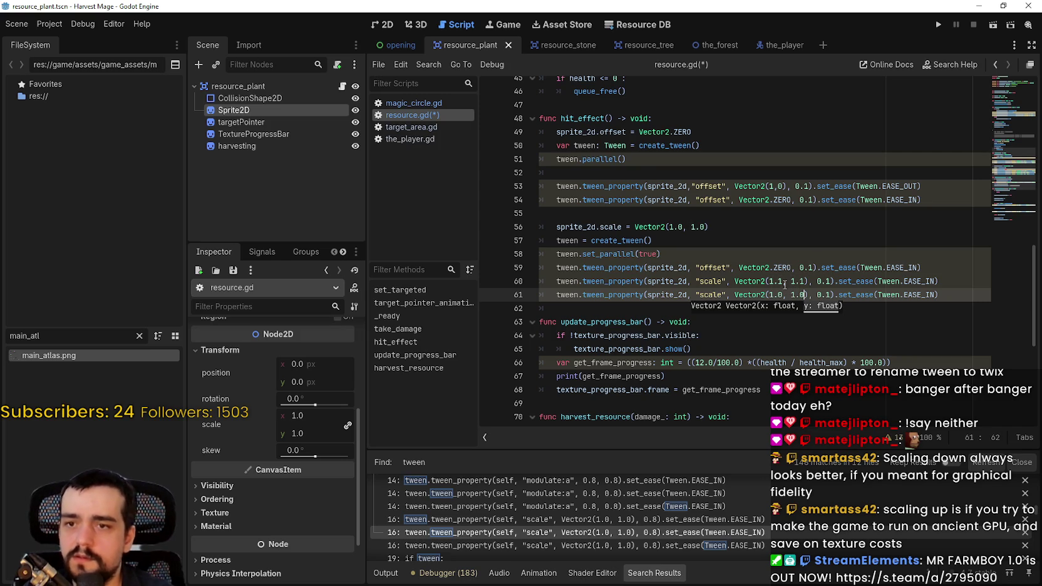
pyautogui.click(812, 269)
pyautogui.click(891, 293)
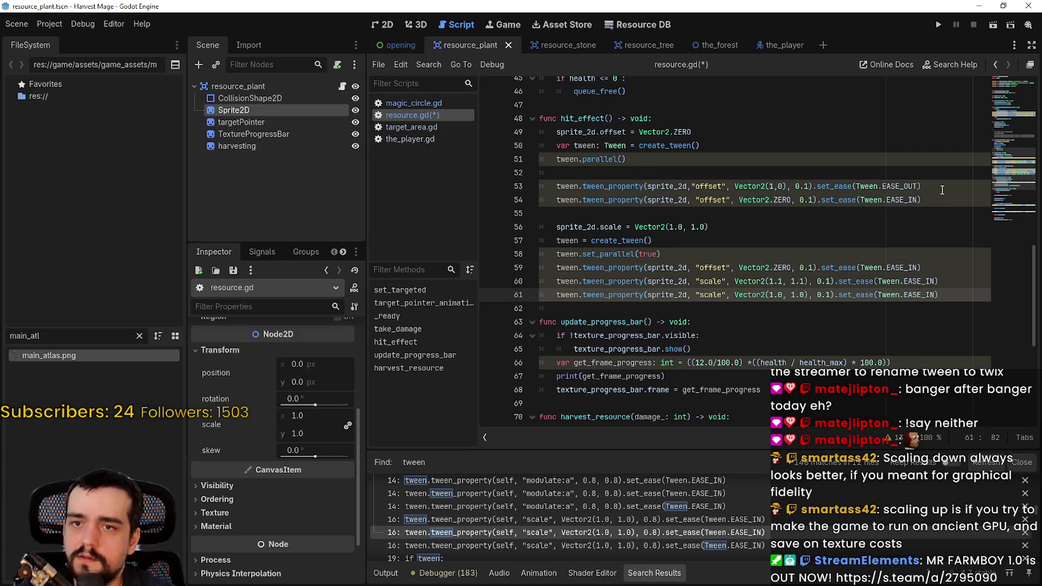
# - Paste the offset reset tween line below the parallel offset tween and save resource.gd
pyautogui.moveTo(940, 197)
pyautogui.mouseDown()
pyautogui.moveTo(589, 186)
pyautogui.moveTo(541, 198)
pyautogui.mouseUp()
pyautogui.hotkey('ctrl', 'c')
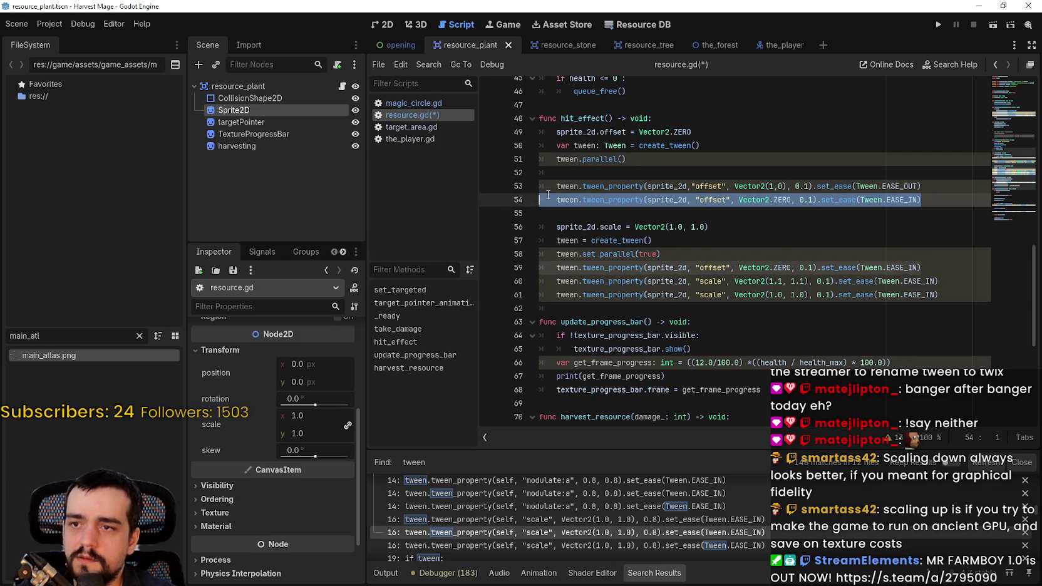
pyautogui.click(944, 268)
pyautogui.press('Return')
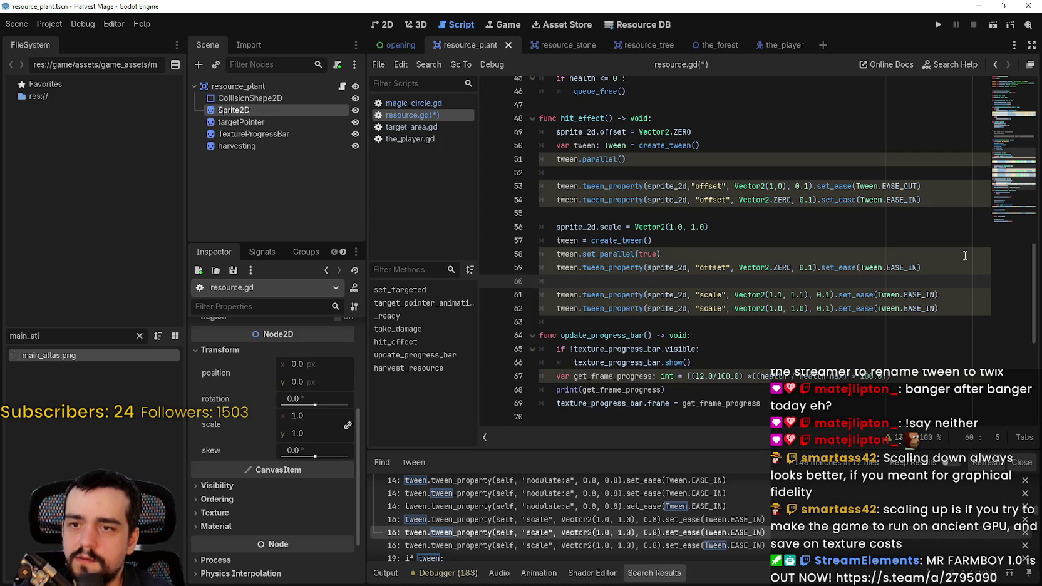
pyautogui.hotkey('ctrl', 'v')
pyautogui.hotkey('ctrl', 's')
# - Delete the second create_tween() line so everything uses the original parallel tween
pyautogui.moveTo(939, 200); pyautogui.dragTo(492, 186)
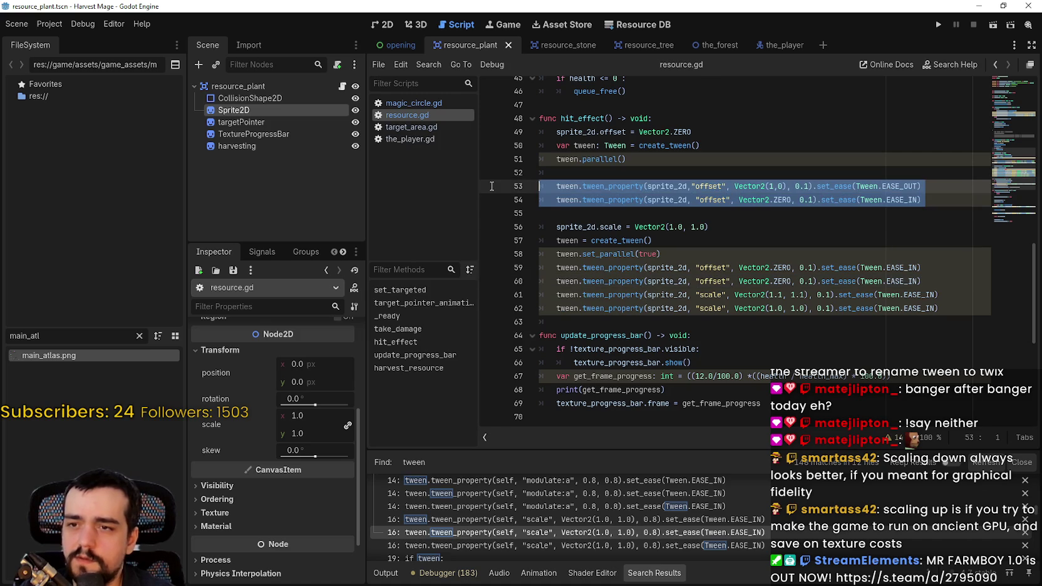
pyautogui.moveTo(553, 204)
pyautogui.mouseDown()
pyautogui.moveTo(567, 210)
pyautogui.moveTo(534, 156)
pyautogui.mouseUp()
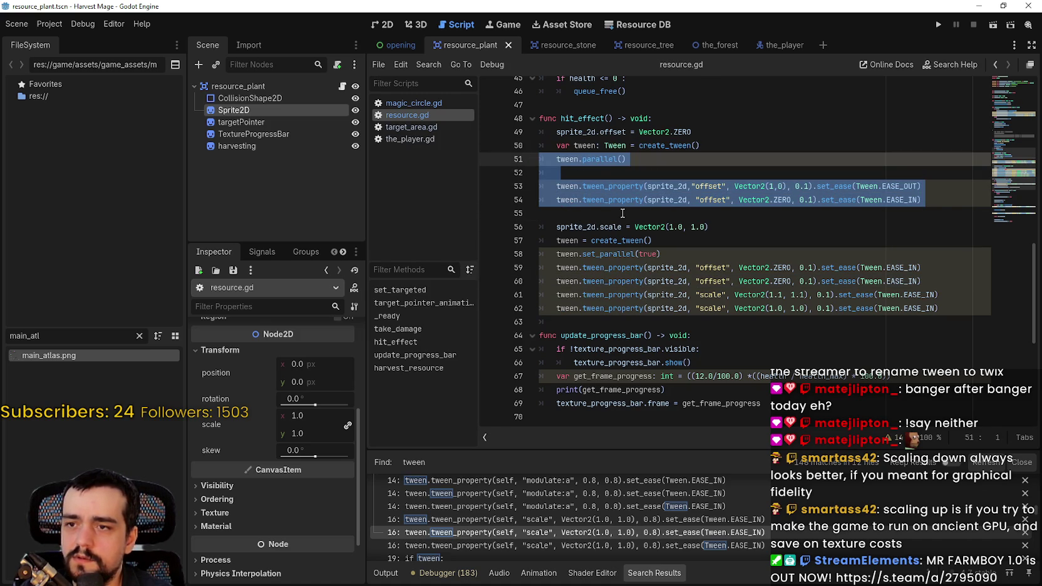
pyautogui.moveTo(670, 242); pyautogui.dragTo(527, 240)
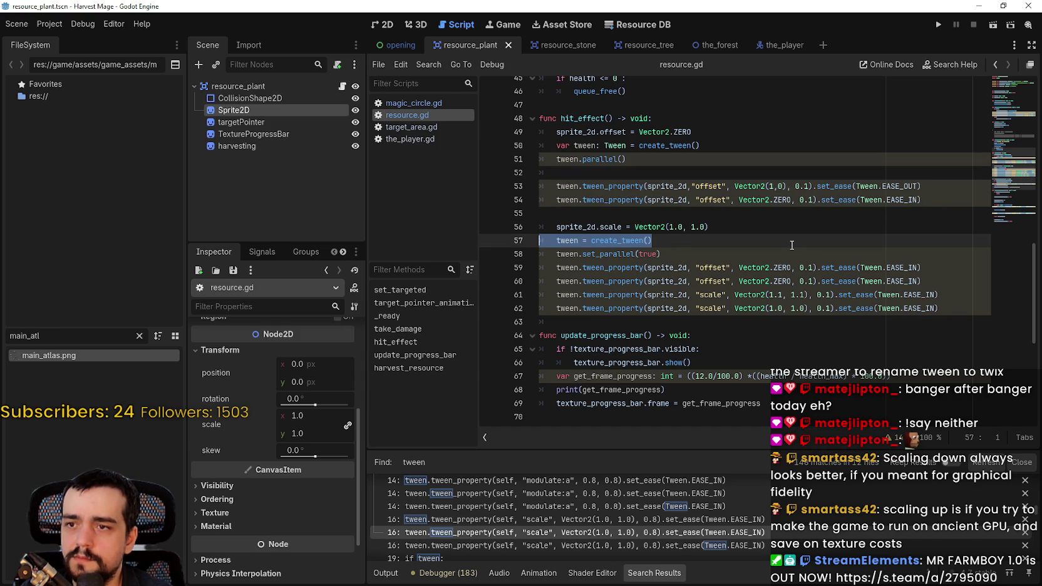
pyautogui.press('BackSpace')
# - Copy the sprite scale reset line to a new line 50 under the offset reset
pyautogui.moveTo(711, 228); pyautogui.dragTo(538, 226)
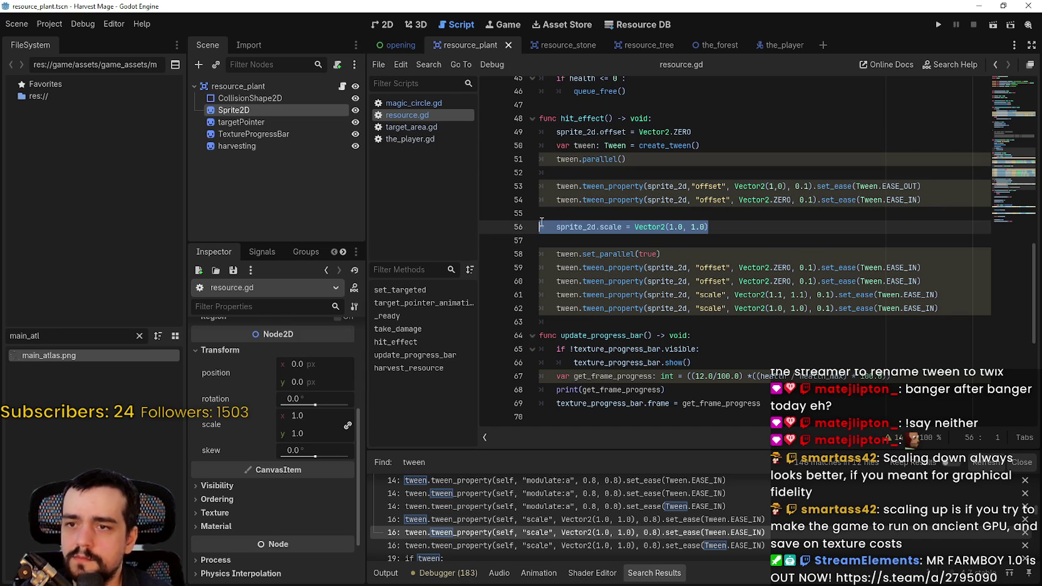
pyautogui.hotkey('ctrl', 'c')
pyautogui.click(708, 137)
pyautogui.press('Return')
pyautogui.hotkey('ctrl', 'v')
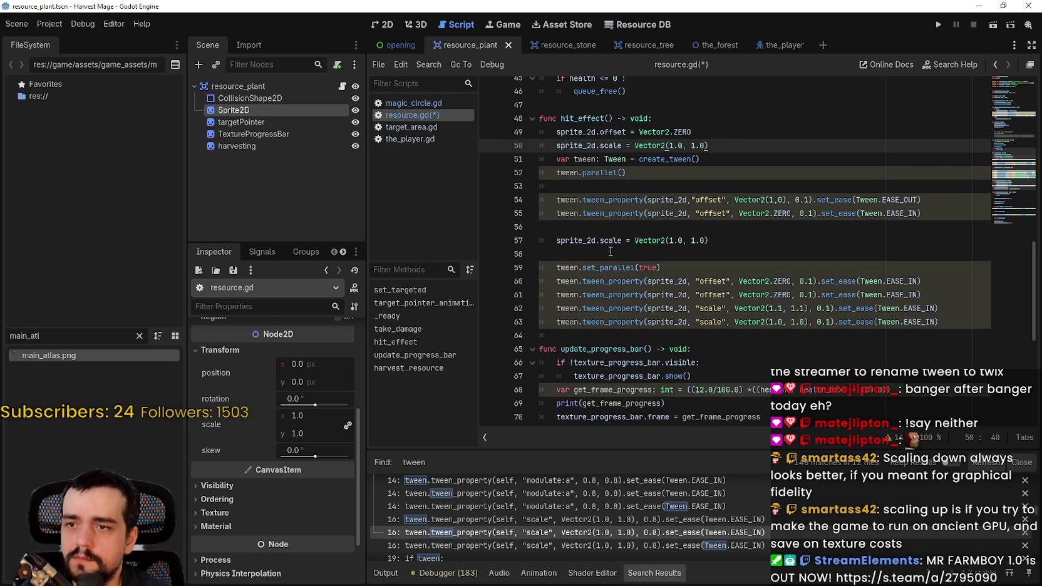
# - Delete the old sequential tween.parallel() block, then save and run the game with F5
pyautogui.moveTo(611, 251)
pyautogui.mouseDown()
pyautogui.moveTo(540, 209)
pyautogui.moveTo(532, 161)
pyautogui.moveTo(531, 172)
pyautogui.mouseUp()
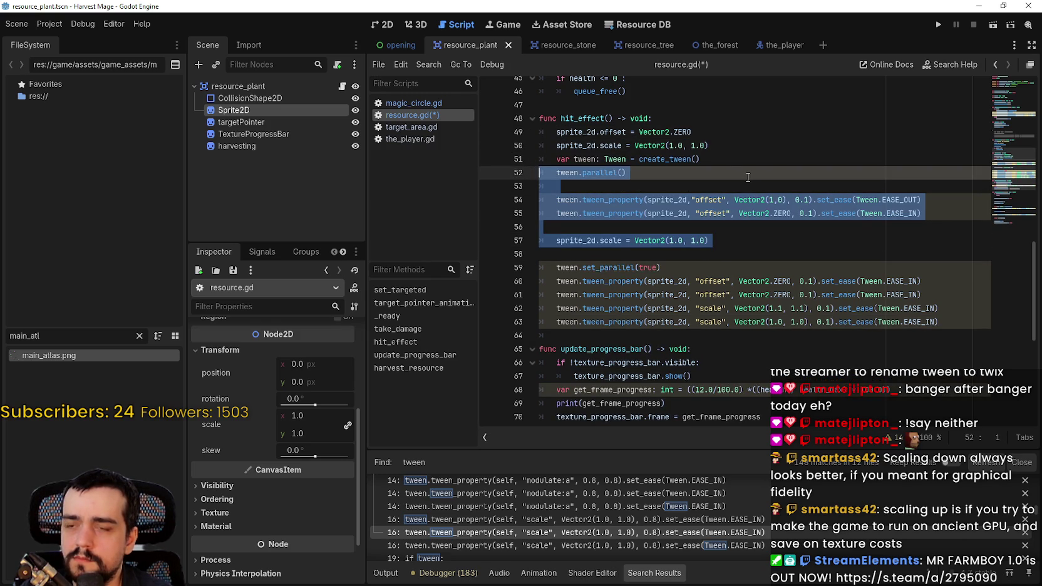
pyautogui.press('BackSpace')
pyautogui.press('BackSpace')
pyautogui.press('BackSpace')
pyautogui.click(757, 254)
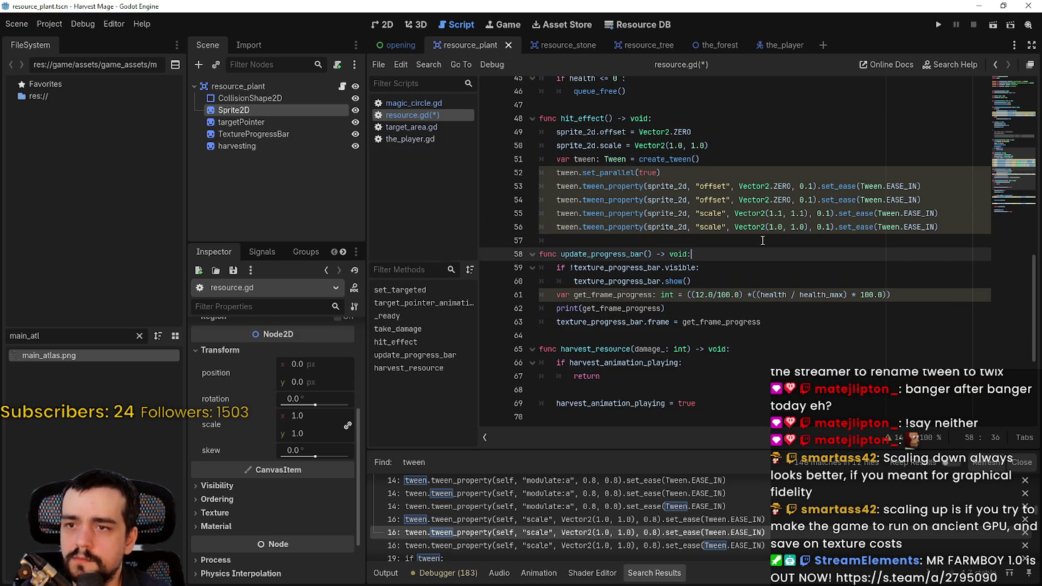
pyautogui.press('F5')
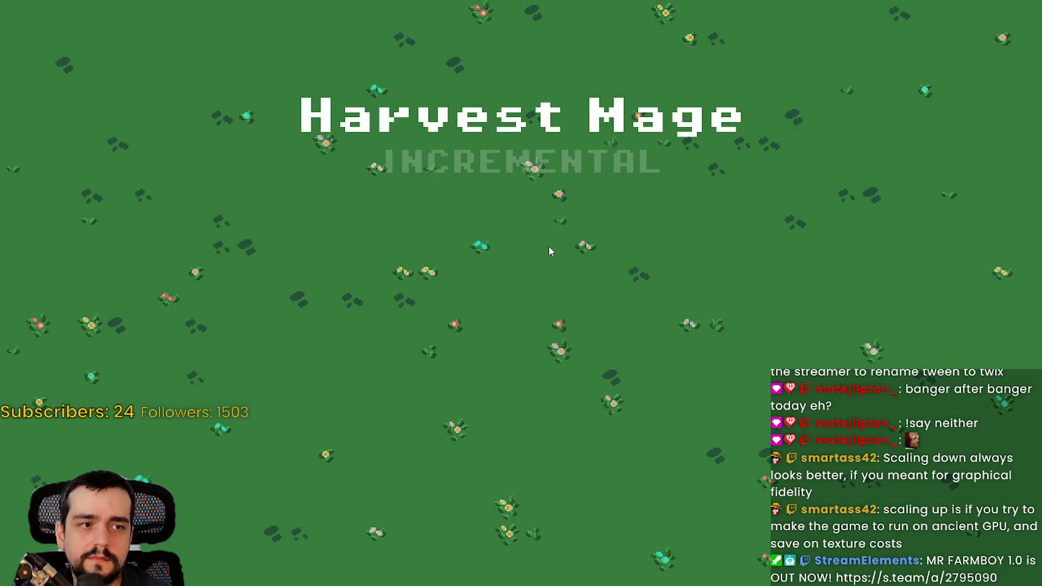
# - Continue the saved game, walk up-right and strike a blue flower three times, then return to Godot
pyautogui.press('Down')
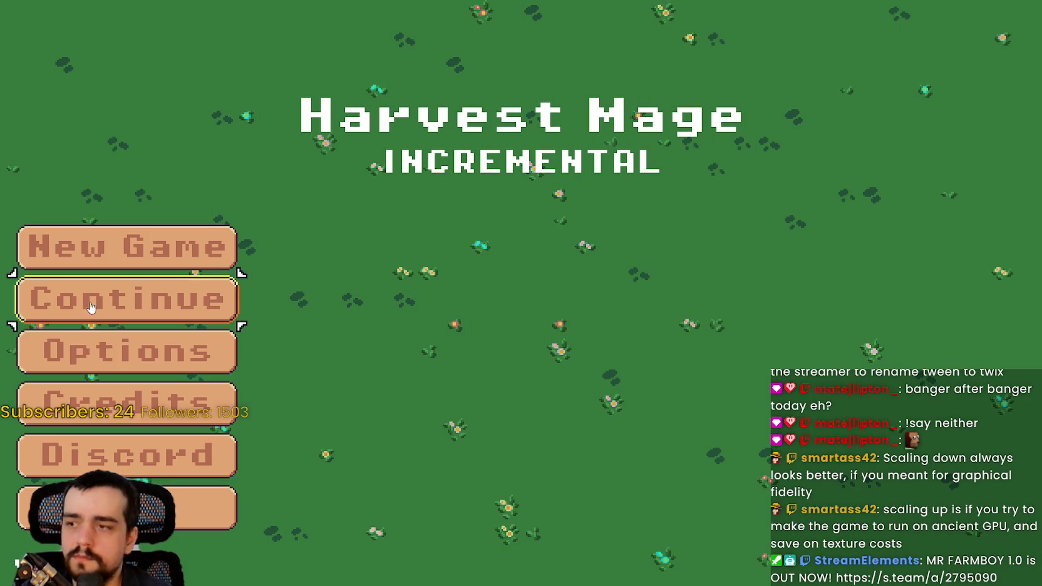
pyautogui.press('Return')
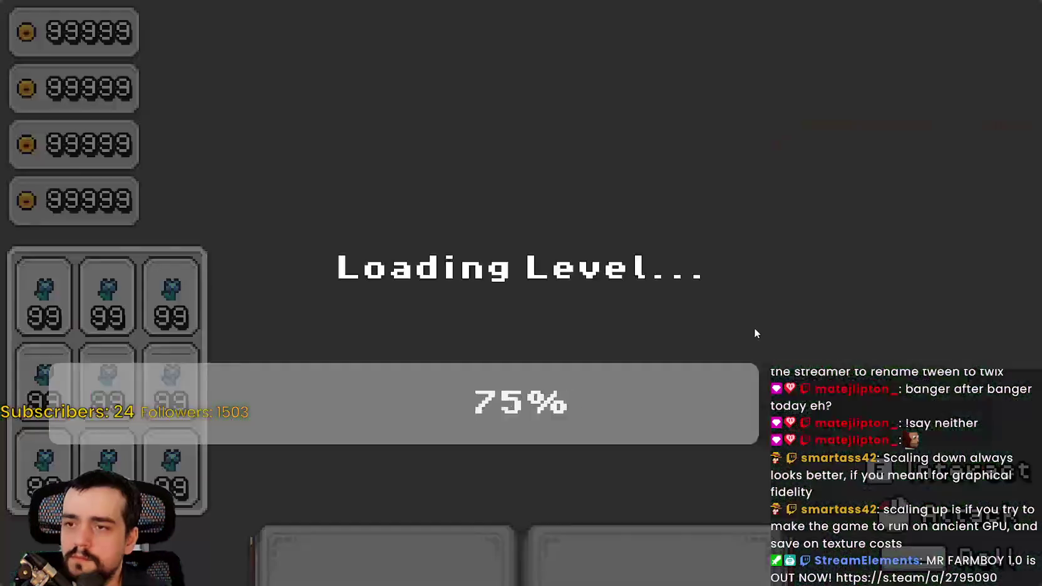
pyautogui.press('w')
pyautogui.press('d')
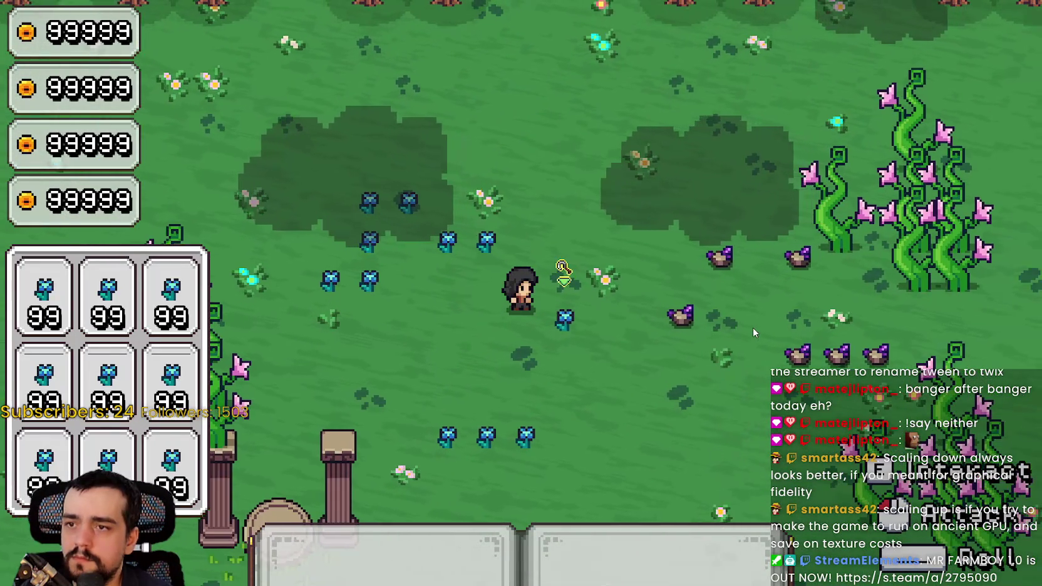
pyautogui.click(751, 328)
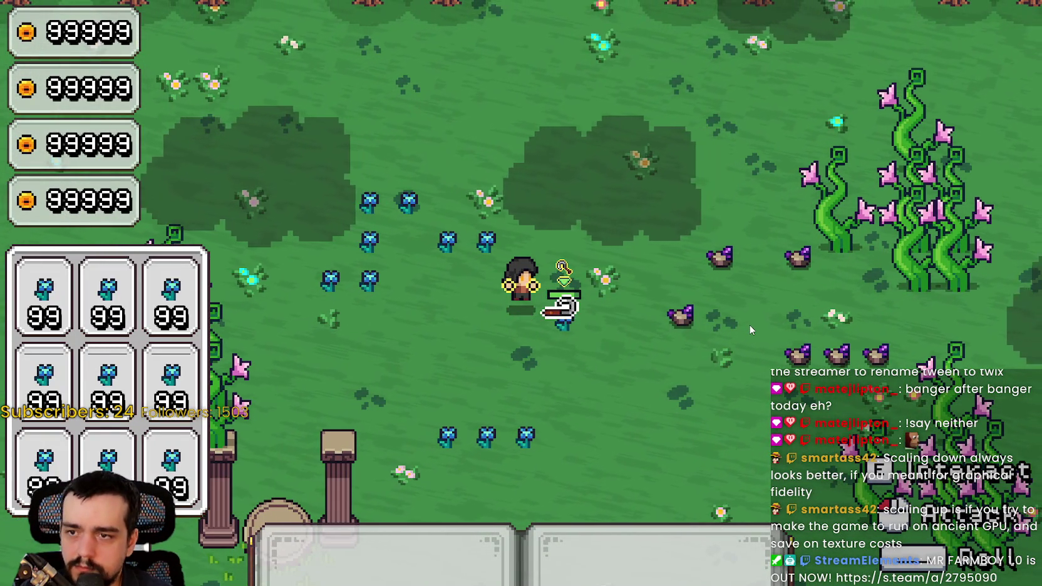
pyautogui.click(750, 328)
pyautogui.click(749, 325)
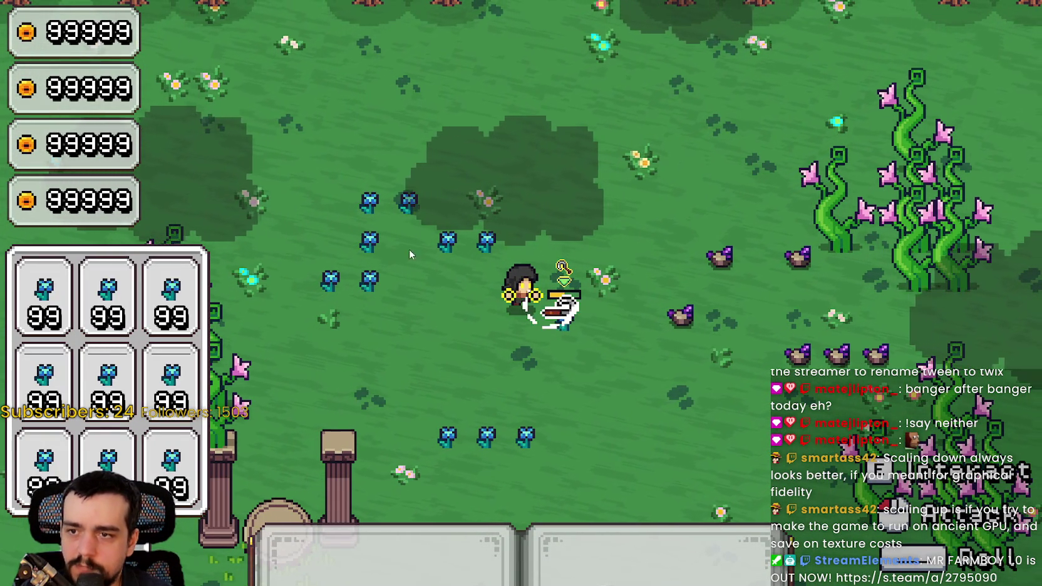
pyautogui.hotkey('alt', 'Tab')
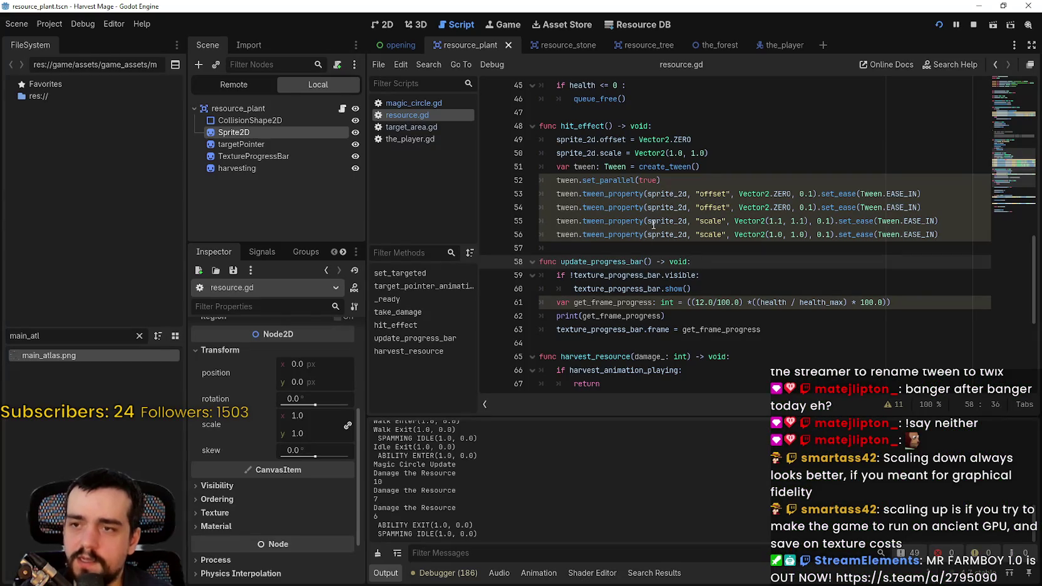
# - Comment out the offset reset line 54 and scale reset line 56, save, and rerun the game
pyautogui.click(555, 203)
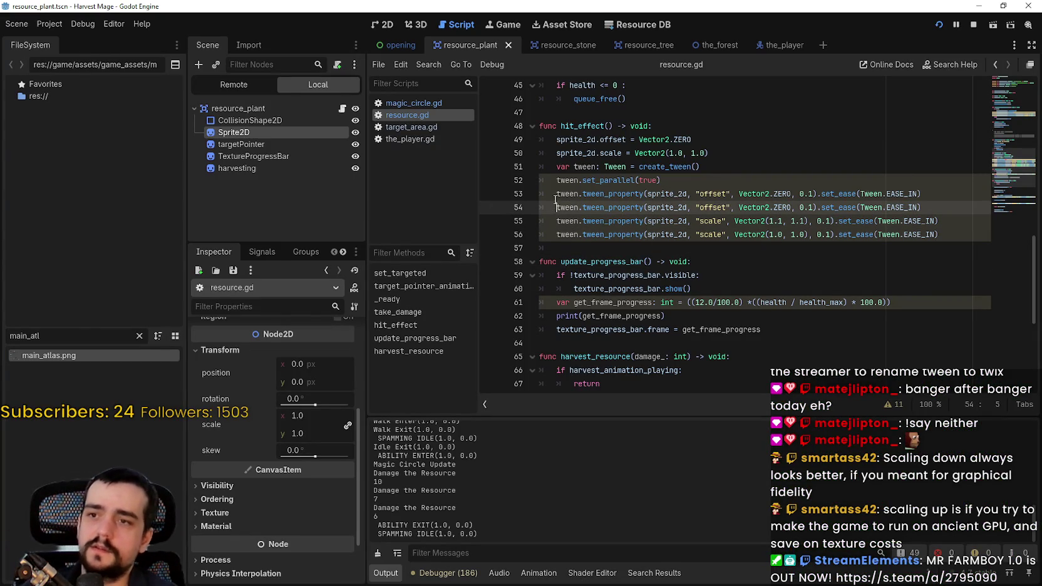
pyautogui.hotkey('ctrl', 'k')
pyautogui.click(554, 235)
pyautogui.hotkey('ctrl', 'k')
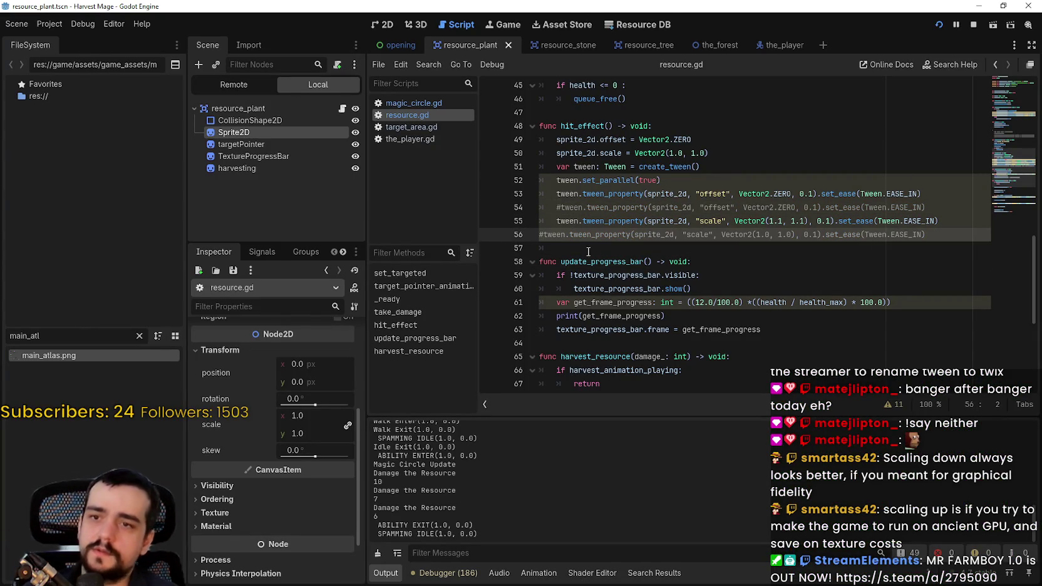
pyautogui.hotkey('ctrl', 's')
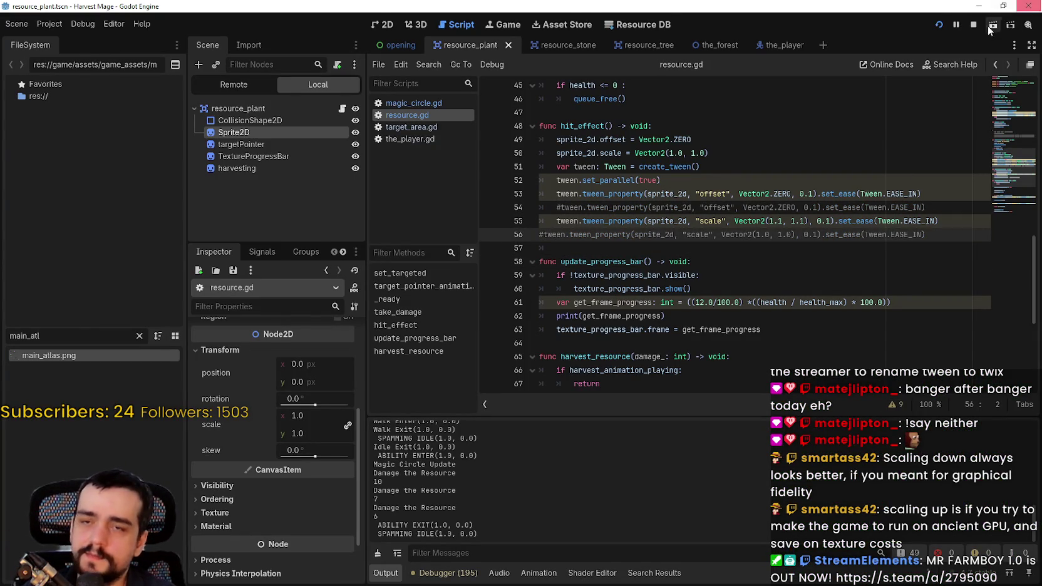
pyautogui.press('F5')
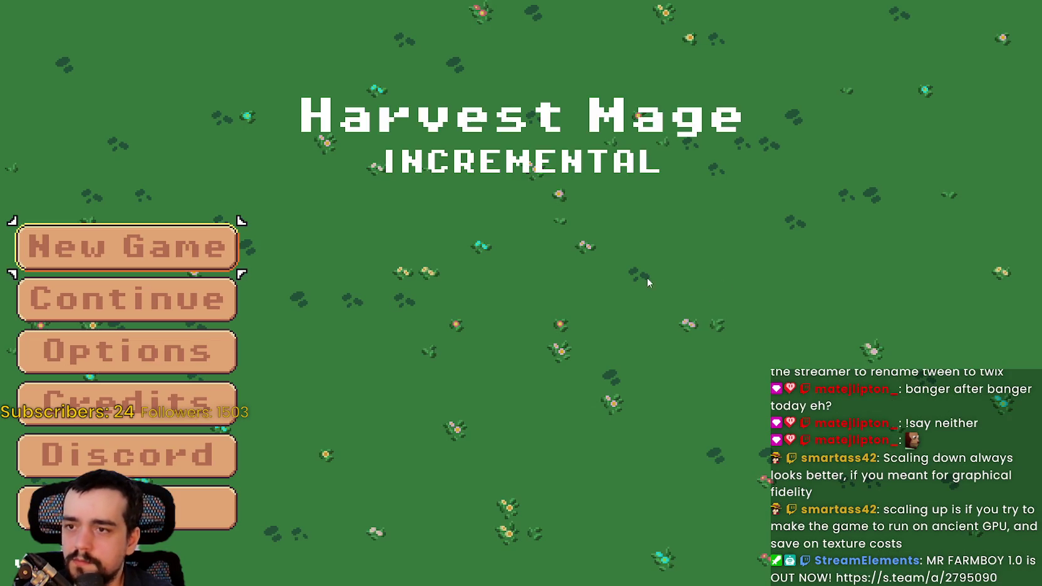
# - Continue the saved game, harvest flowers three times, then close the game with F8
pyautogui.press('Down')
pyautogui.press('Return')
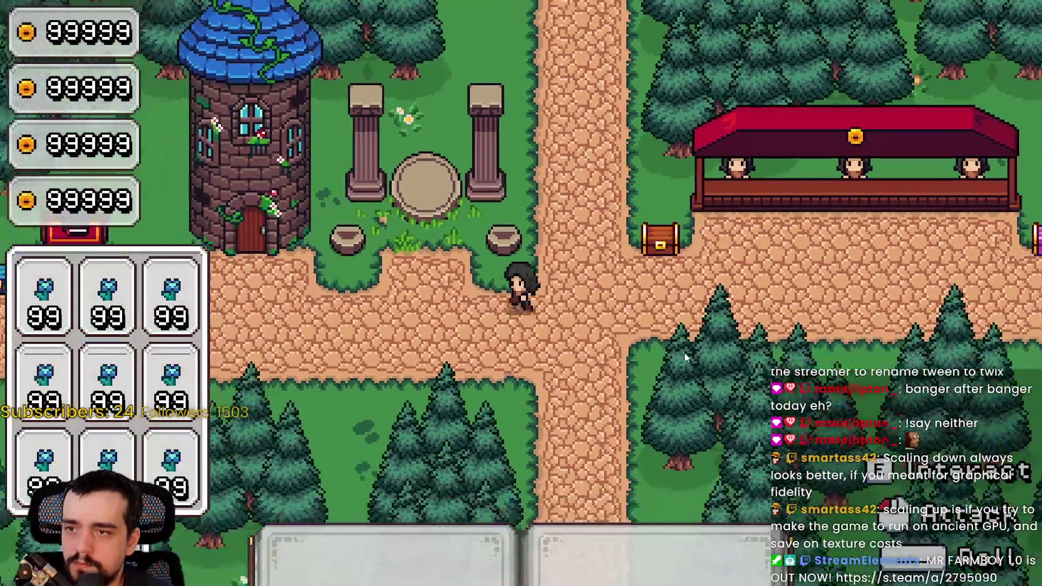
pyautogui.click(719, 367)
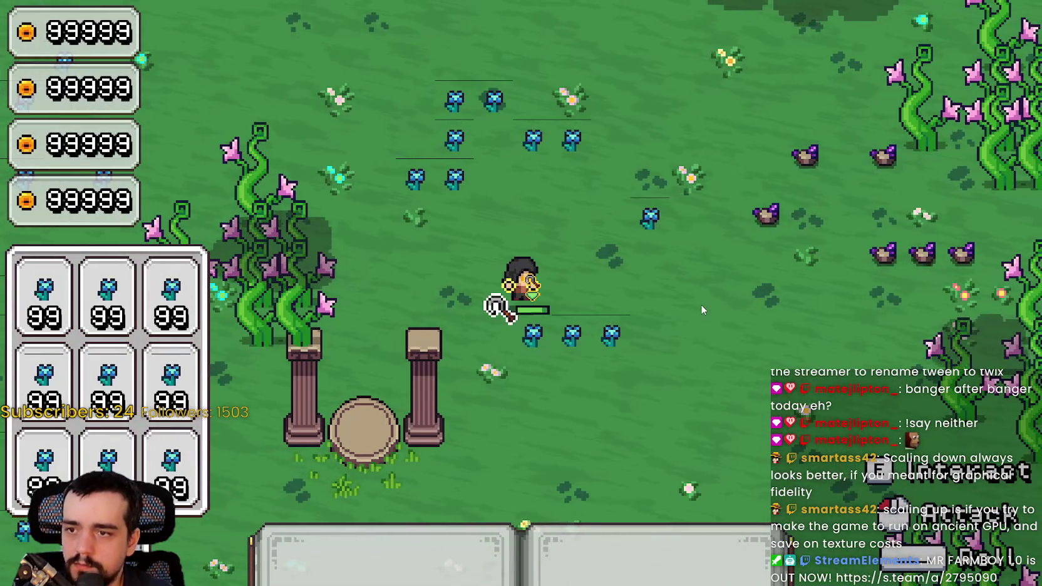
pyautogui.click(702, 306)
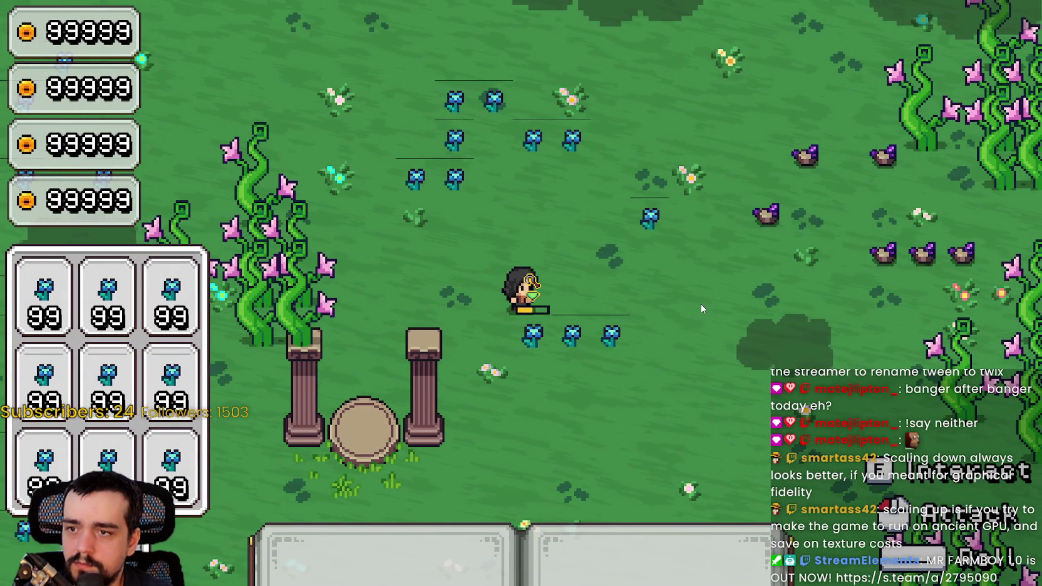
pyautogui.click(564, 360)
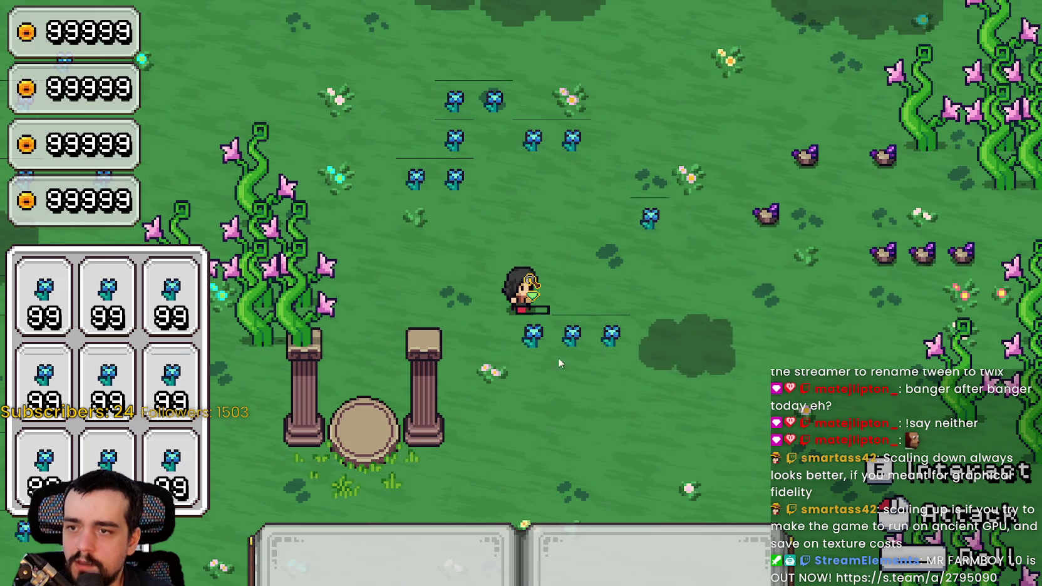
pyautogui.press('F8')
pyautogui.click(780, 259)
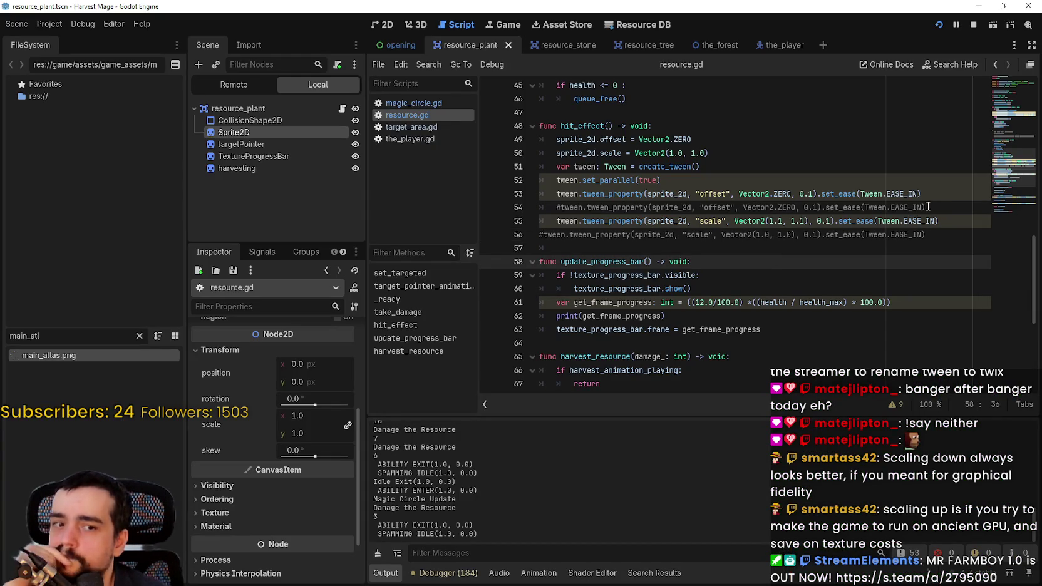
pyautogui.click(952, 222)
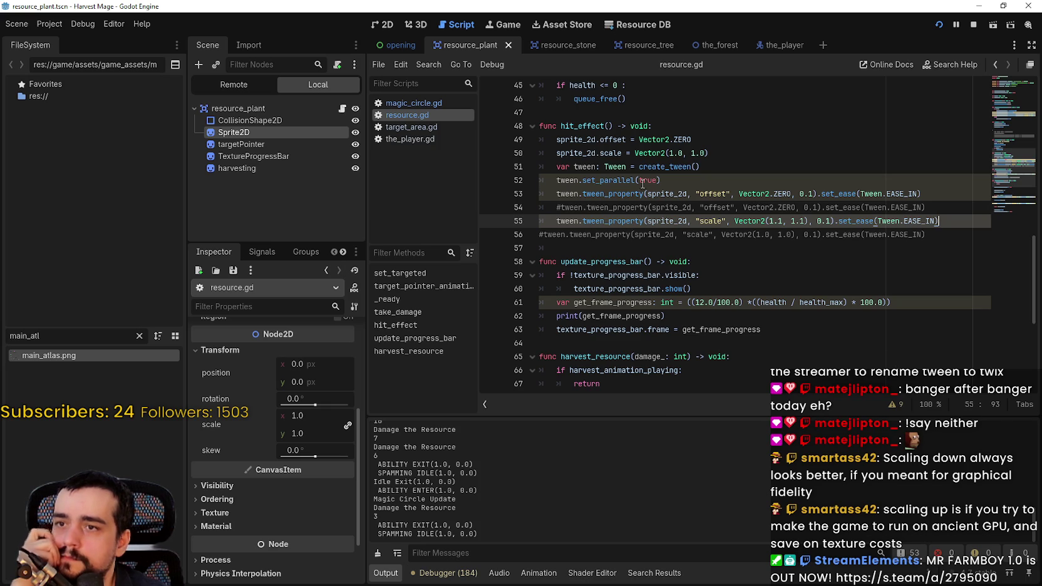
pyautogui.moveTo(558, 162)
pyautogui.mouseDown()
pyautogui.moveTo(626, 182)
pyautogui.moveTo(940, 222)
pyautogui.mouseUp()
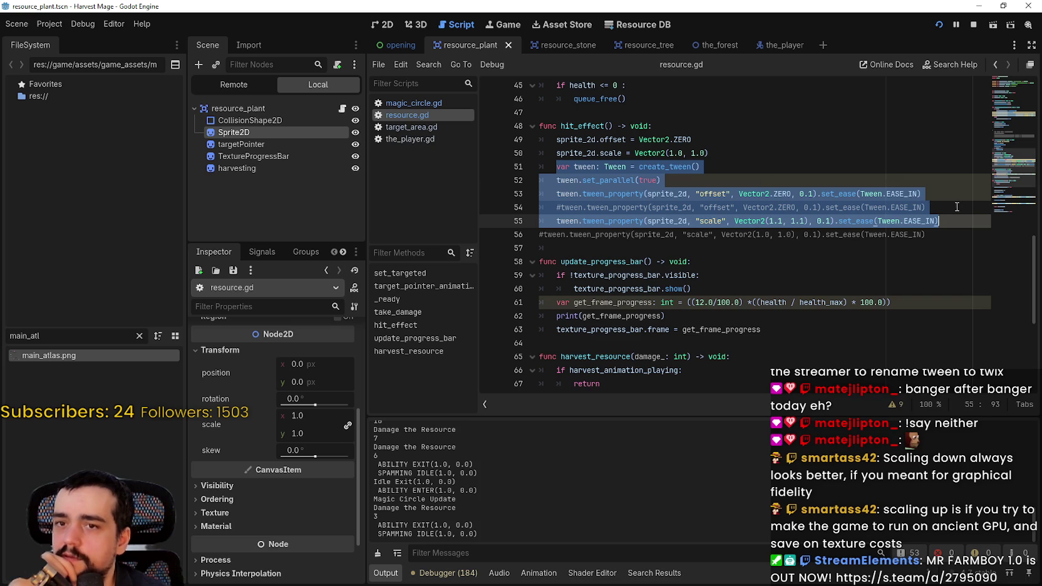
pyautogui.moveTo(927, 207); pyautogui.dragTo(557, 208)
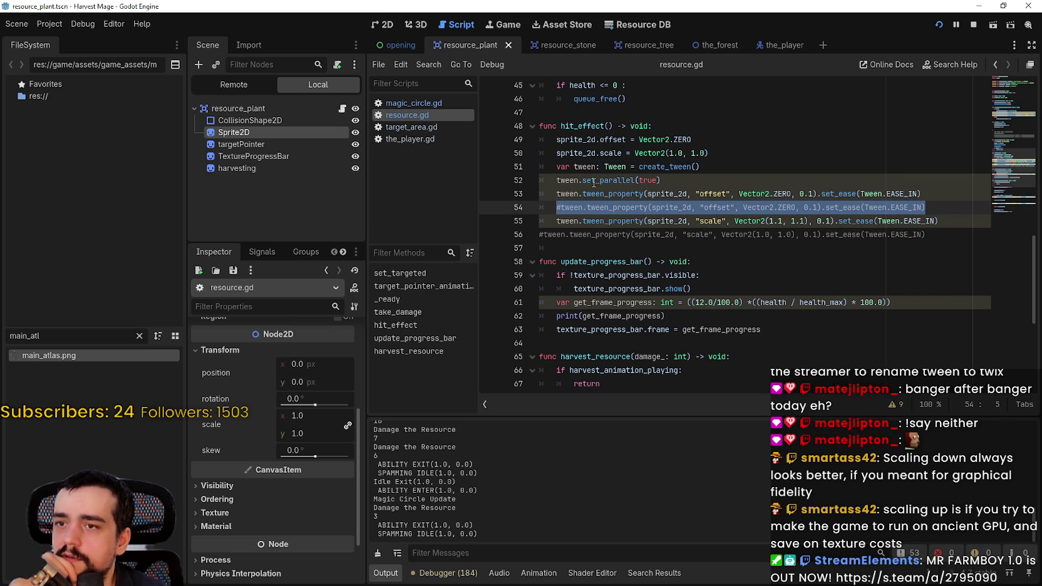
pyautogui.moveTo(604, 181)
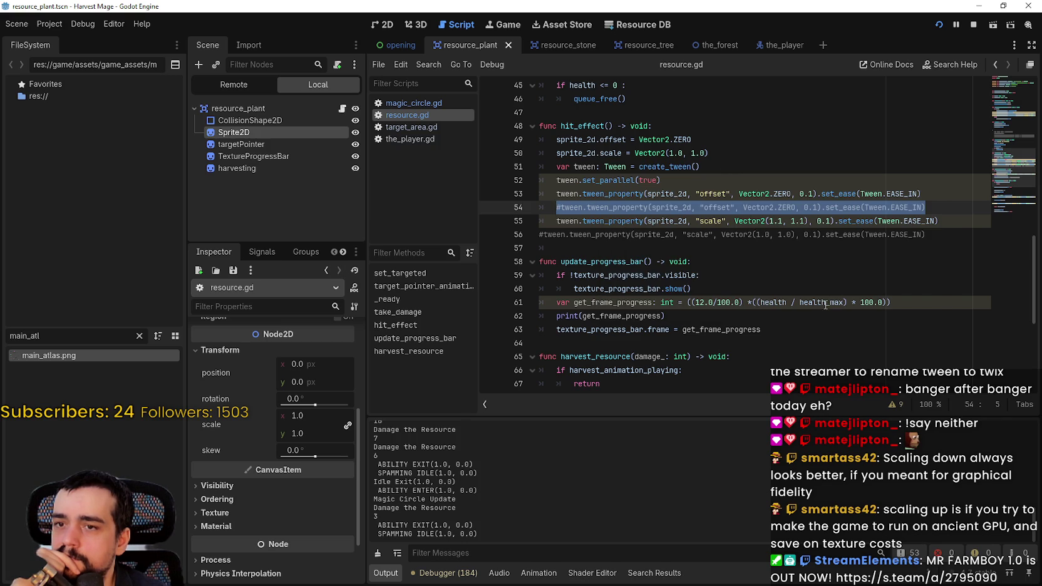
pyautogui.click(631, 145)
pyautogui.click(667, 181)
pyautogui.hotkey('shift', 'Home')
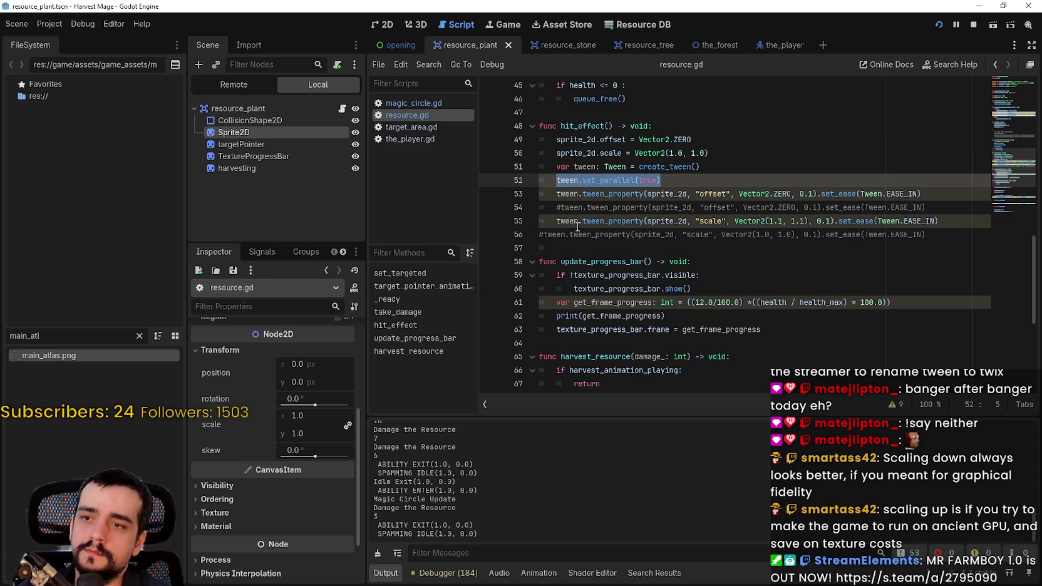
pyautogui.moveTo(624, 217)
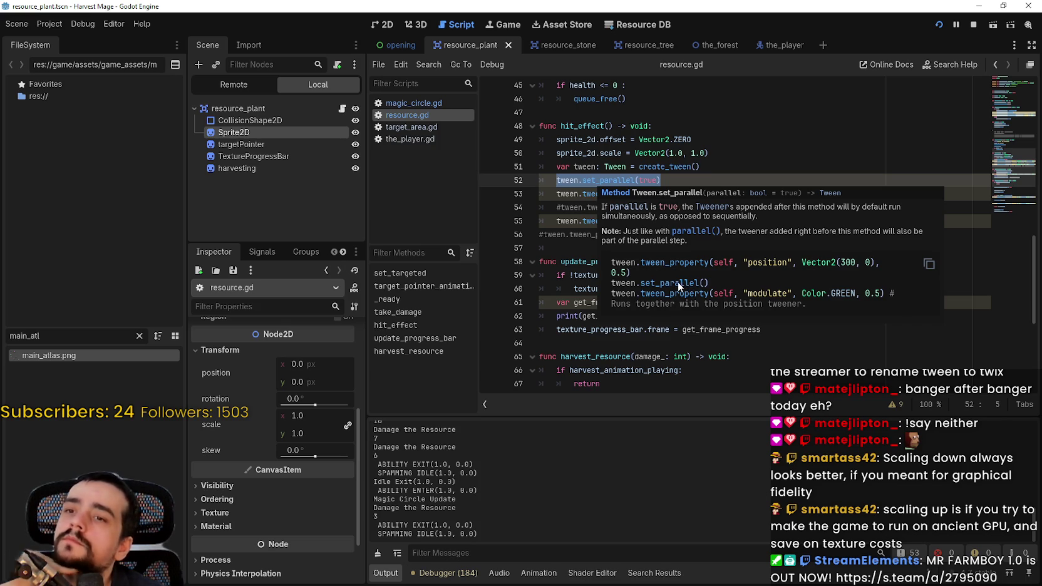
pyautogui.click(584, 221)
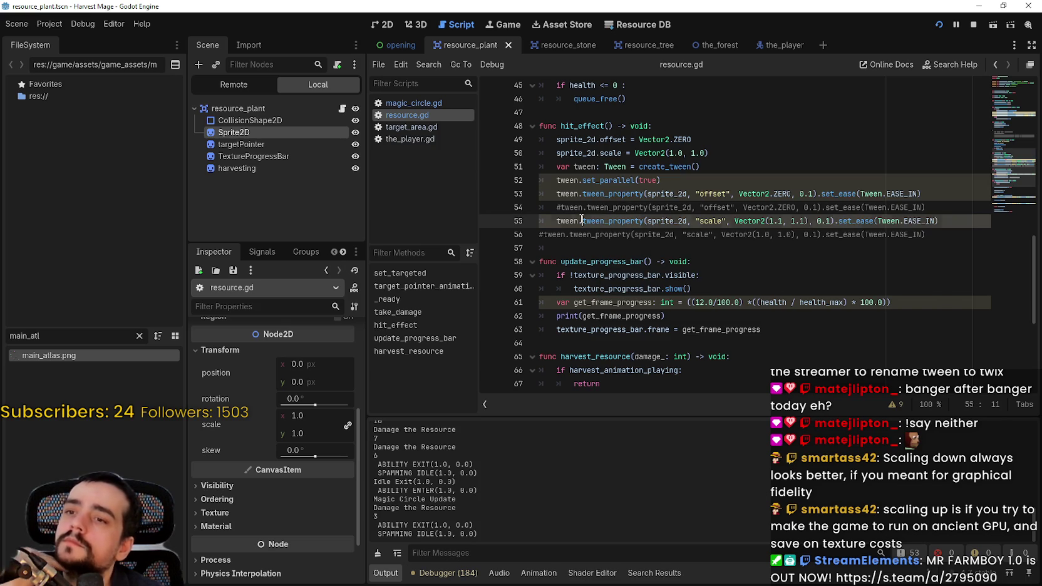
pyautogui.press('End')
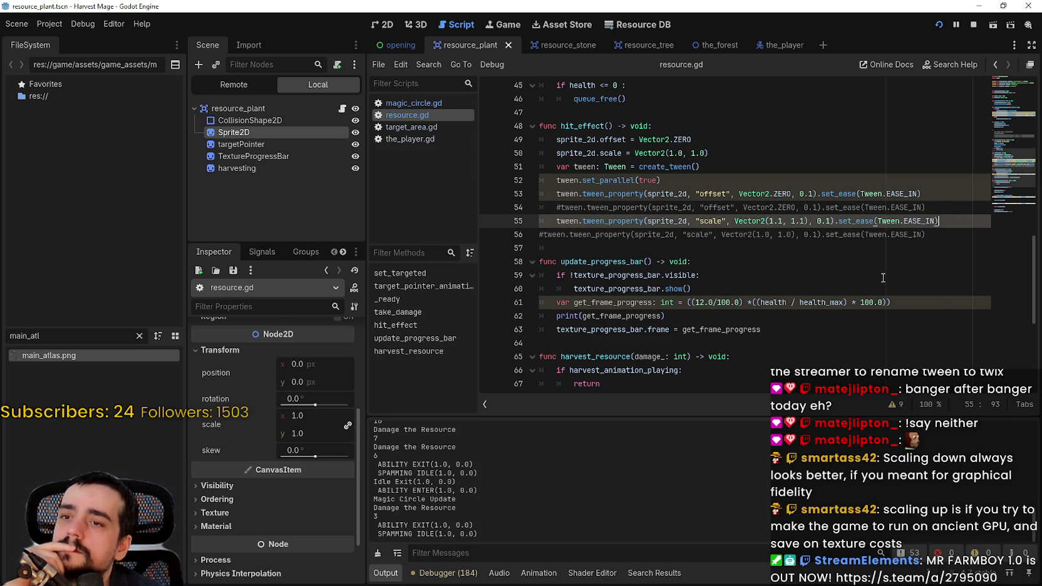
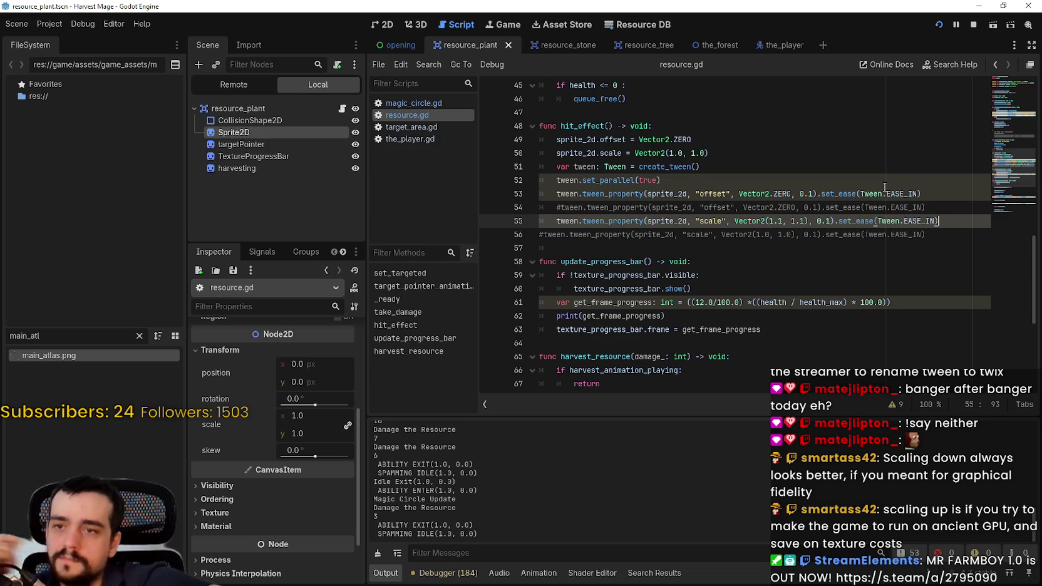
# - Change the offset target on line 53 from Vector2.ZERO to Vector2(1,0) and save
pyautogui.doubleClick(790, 191)
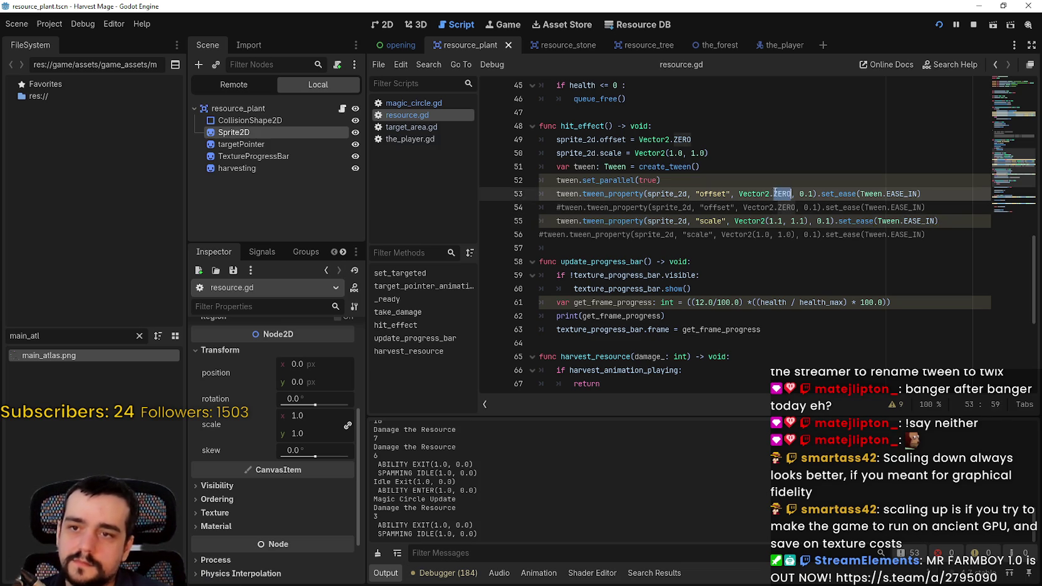
pyautogui.write('Vector')
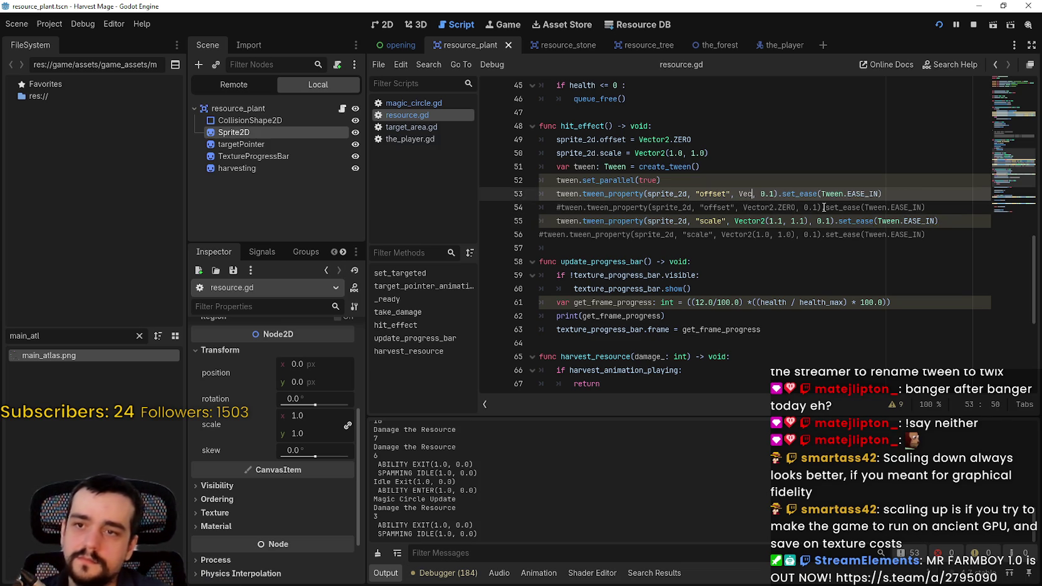
pyautogui.write('2')
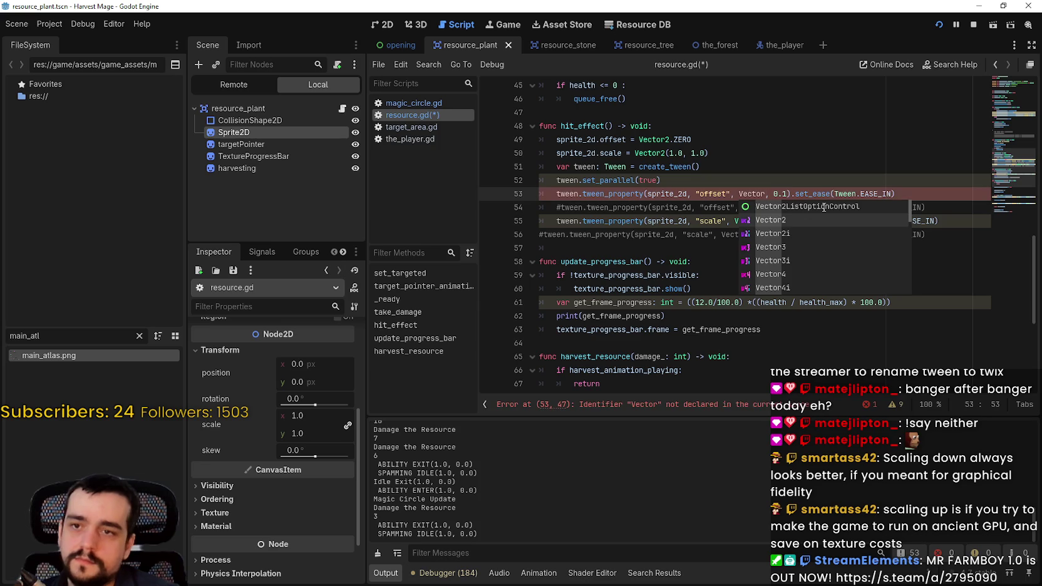
pyautogui.press('Return')
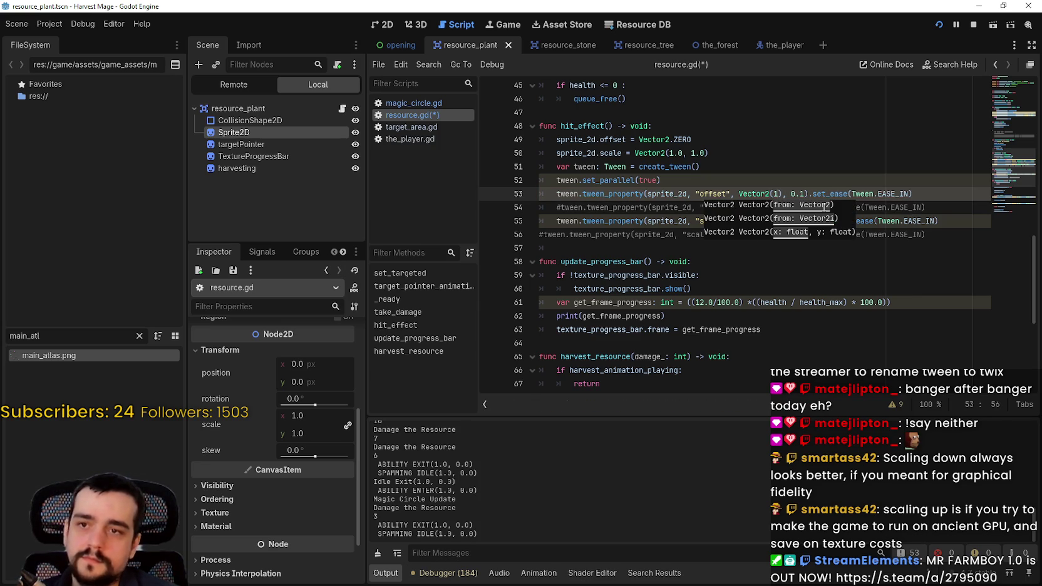
pyautogui.write('1,0')
pyautogui.hotkey('ctrl', 's')
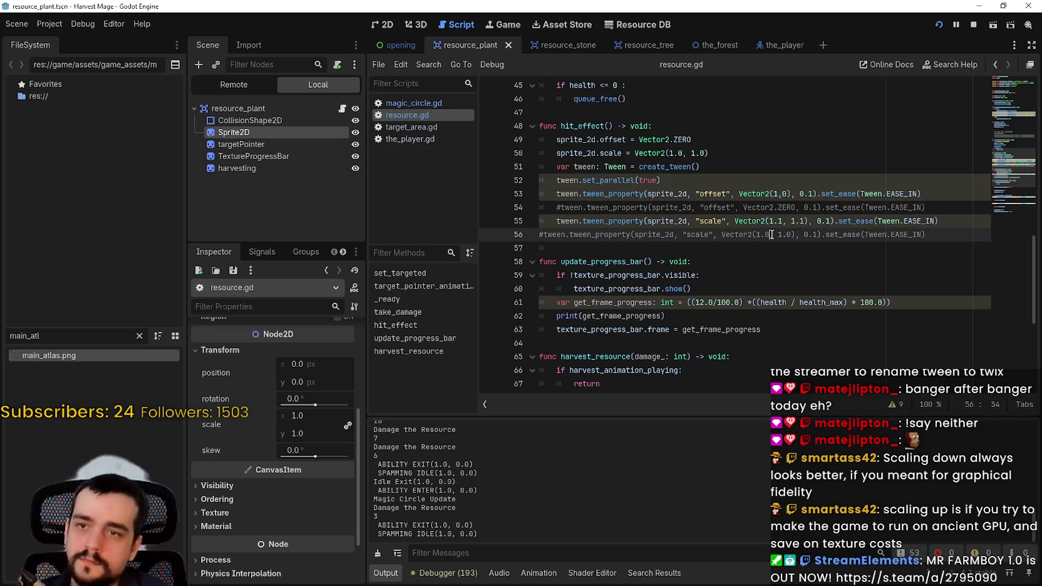
pyautogui.click(944, 191)
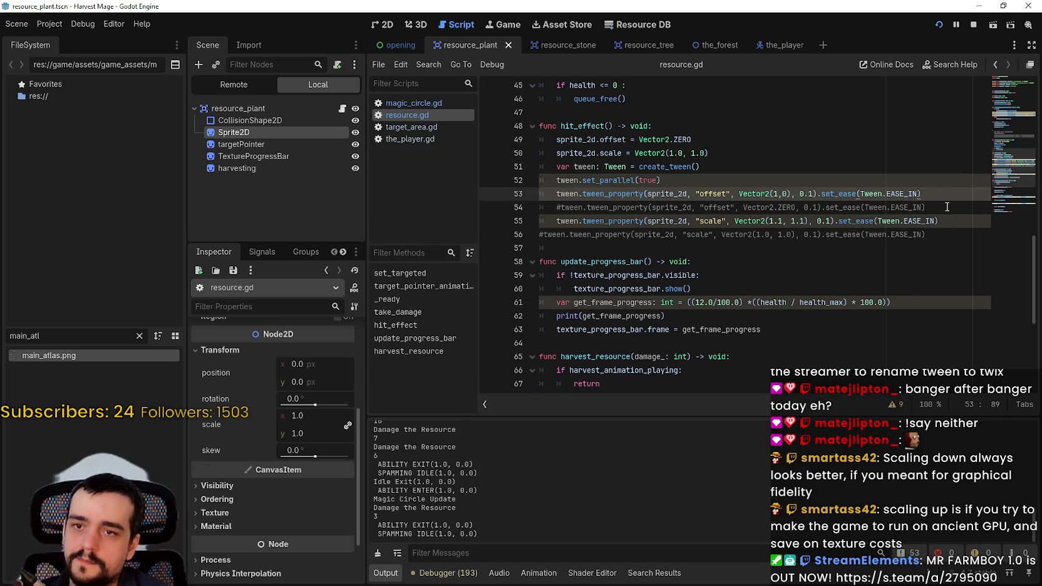
# - Put the offset reset line below the scale tween and uncomment both reset tweens
pyautogui.moveTo(947, 206); pyautogui.dragTo(542, 207)
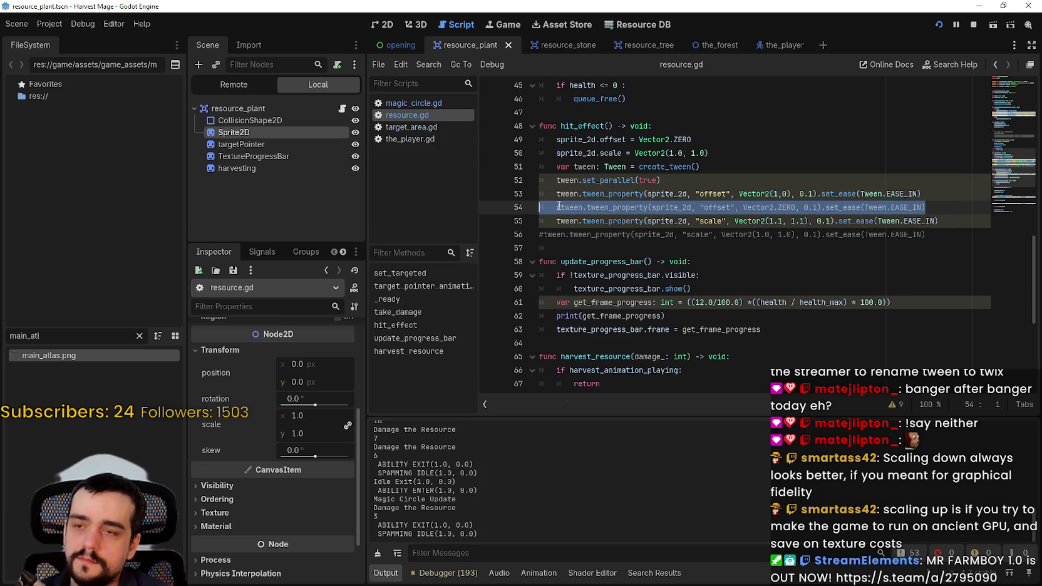
pyautogui.press('BackSpace')
pyautogui.press('BackSpace')
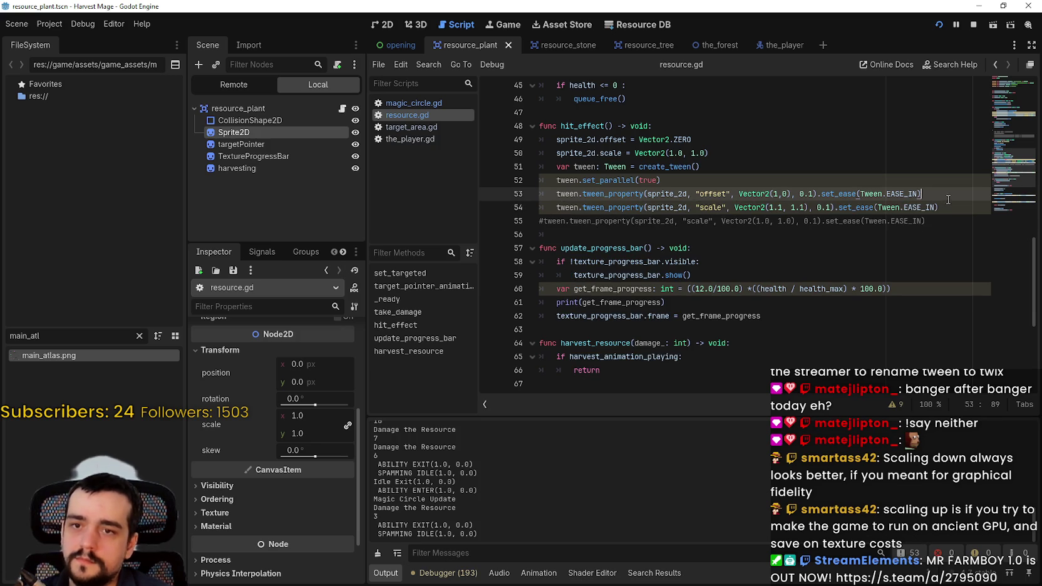
pyautogui.hotkey('ctrl', 'z')
pyautogui.hotkey('ctrl', 'z')
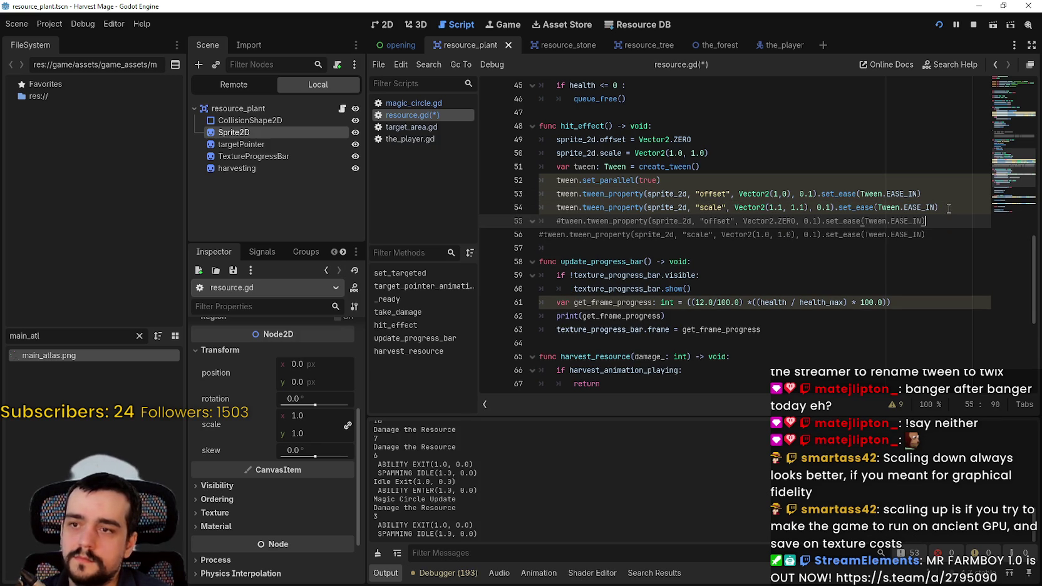
pyautogui.click(563, 222)
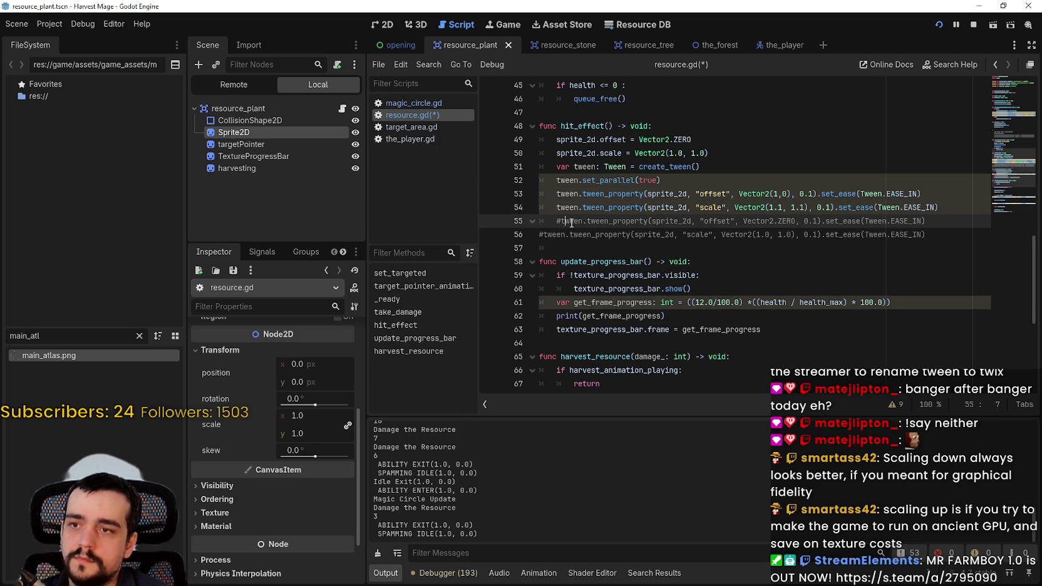
pyautogui.press('BackSpace')
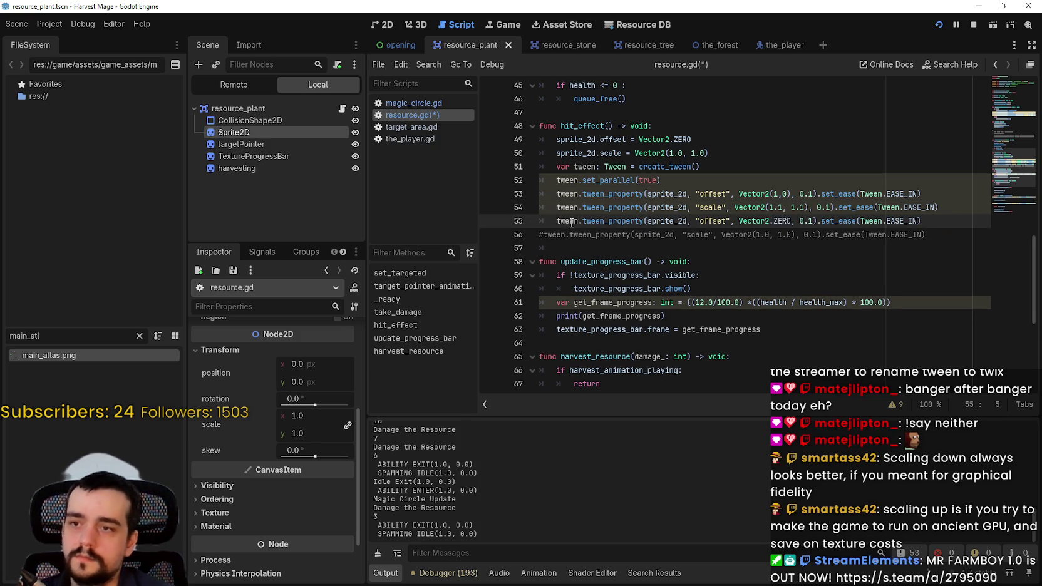
pyautogui.press('Down')
pyautogui.press('Home')
pyautogui.press('Delete')
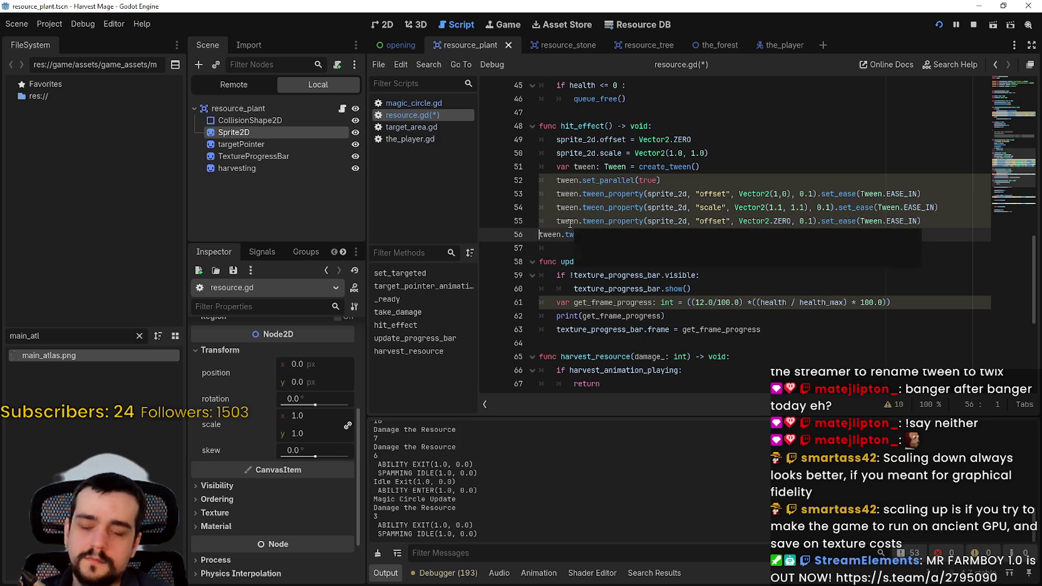
pyautogui.click(948, 208)
# - Add a new line 55 reading tween.tween_await(tween.) after the scale tween
pyautogui.press('Return')
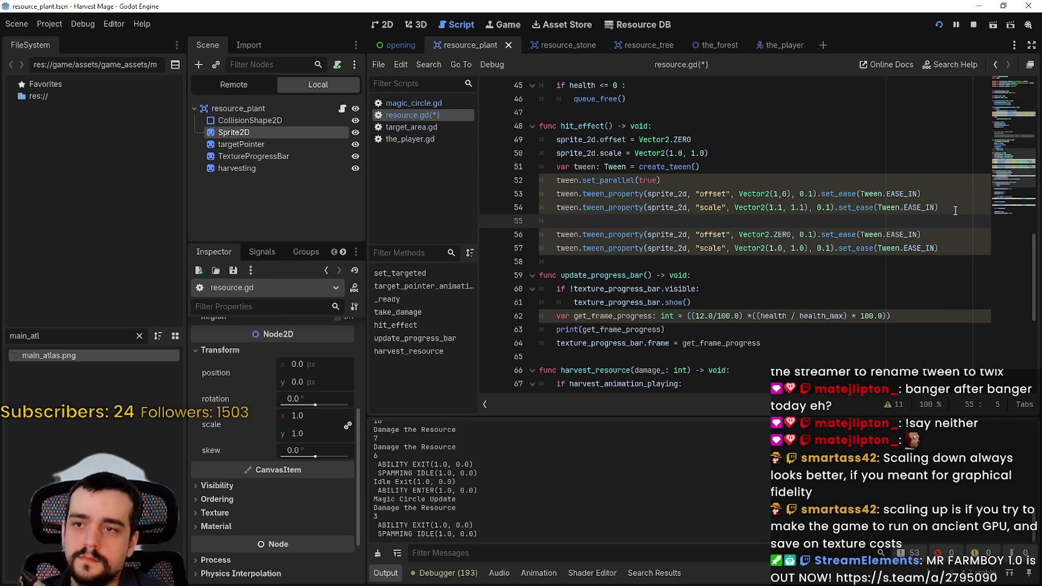
pyautogui.write('tween')
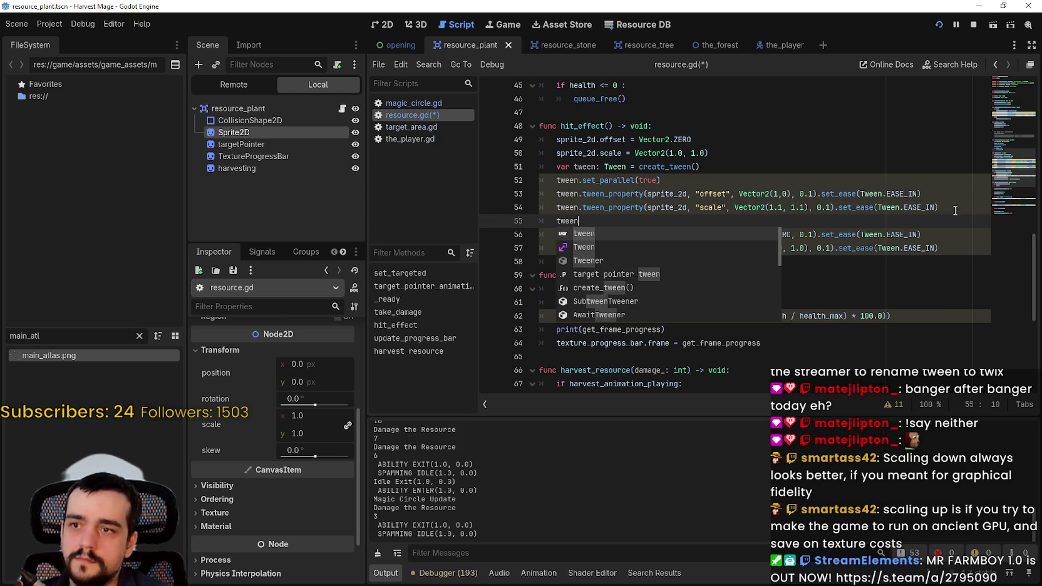
pyautogui.press('Escape')
pyautogui.write('.awai')
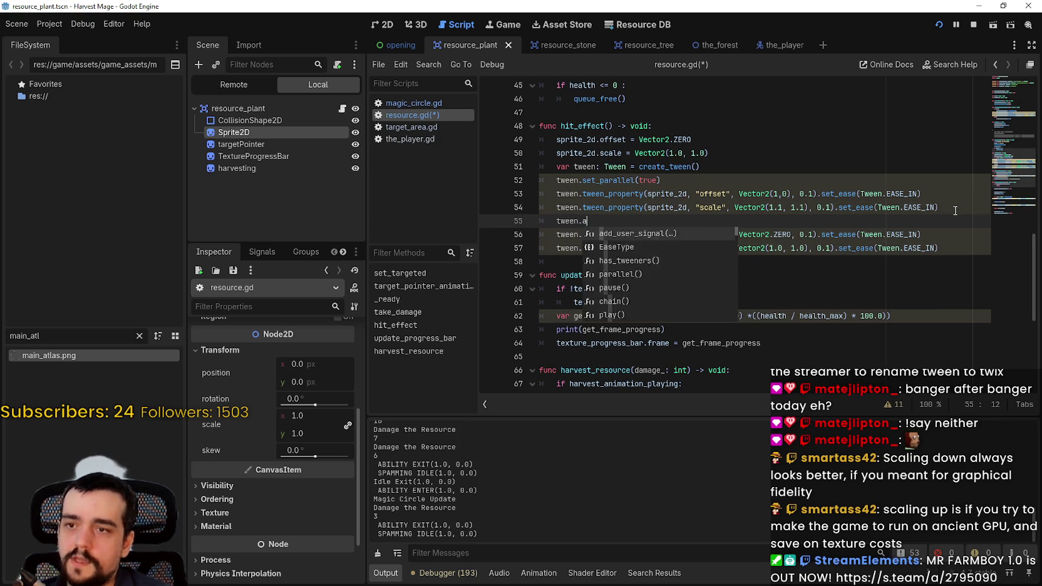
pyautogui.press('Return')
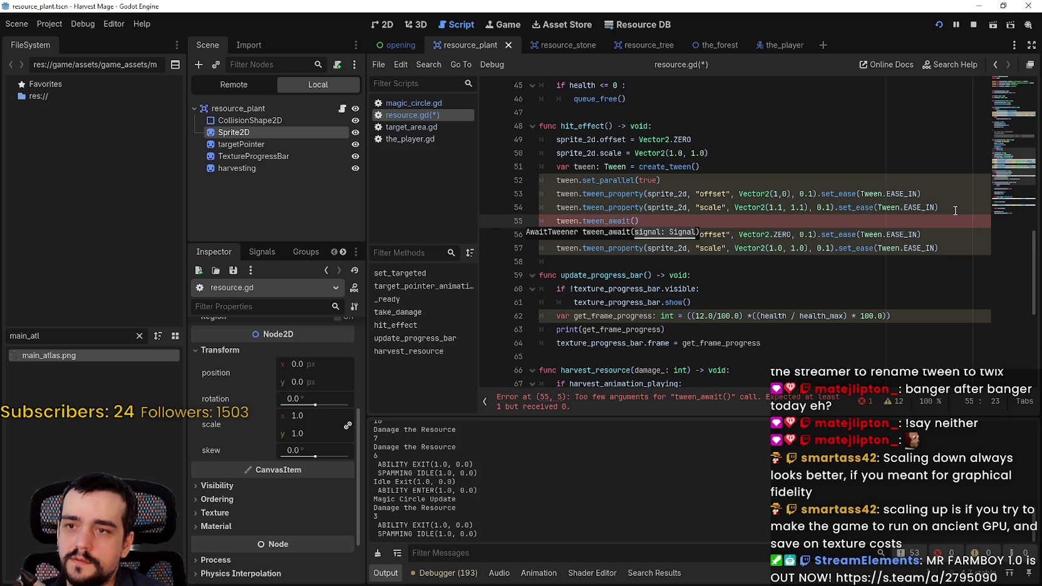
pyautogui.write('tw')
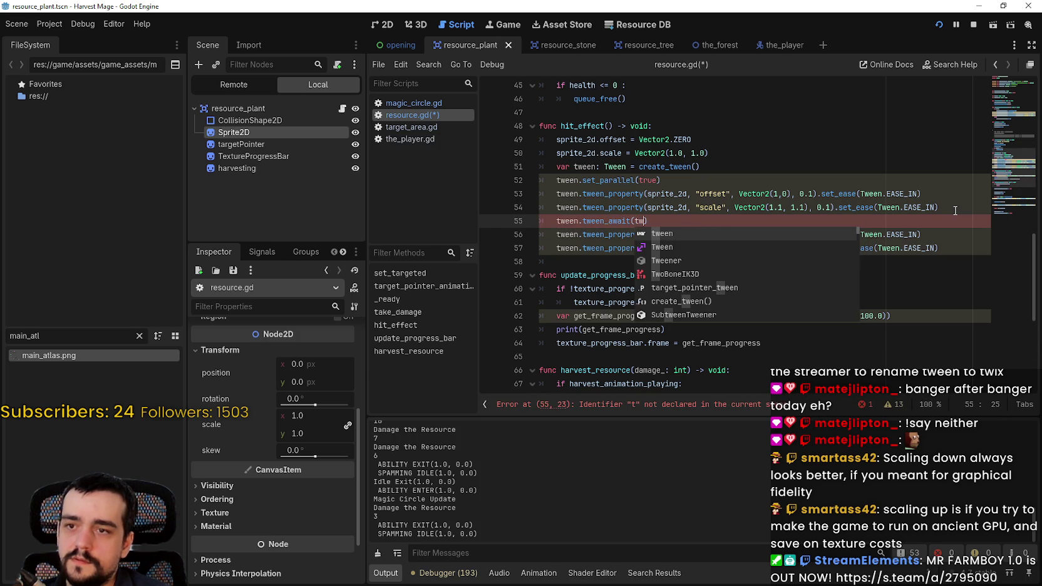
pyautogui.press('BackSpace')
pyautogui.write('ween')
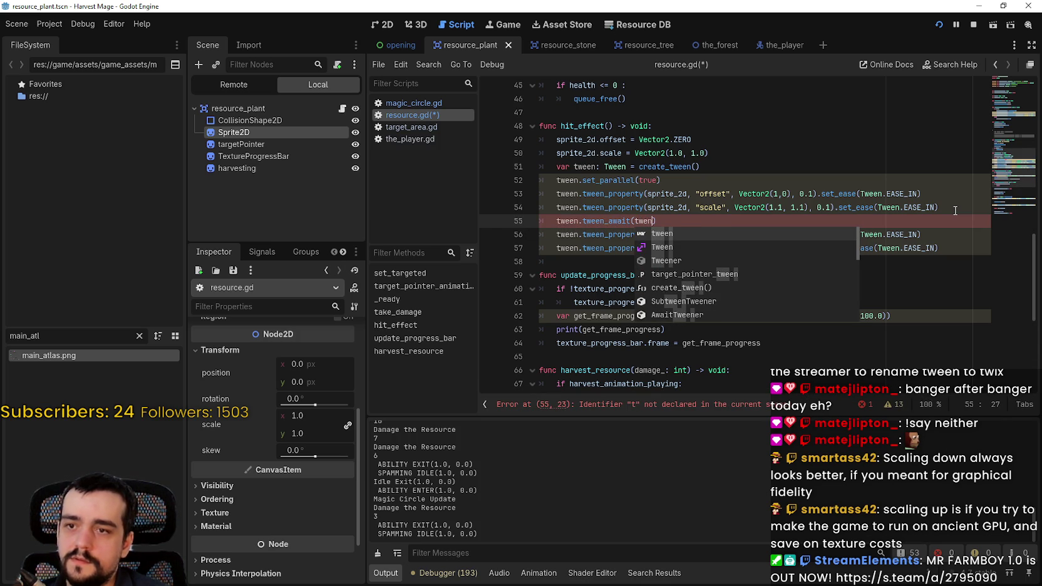
pyautogui.press('Return')
pyautogui.write('.')
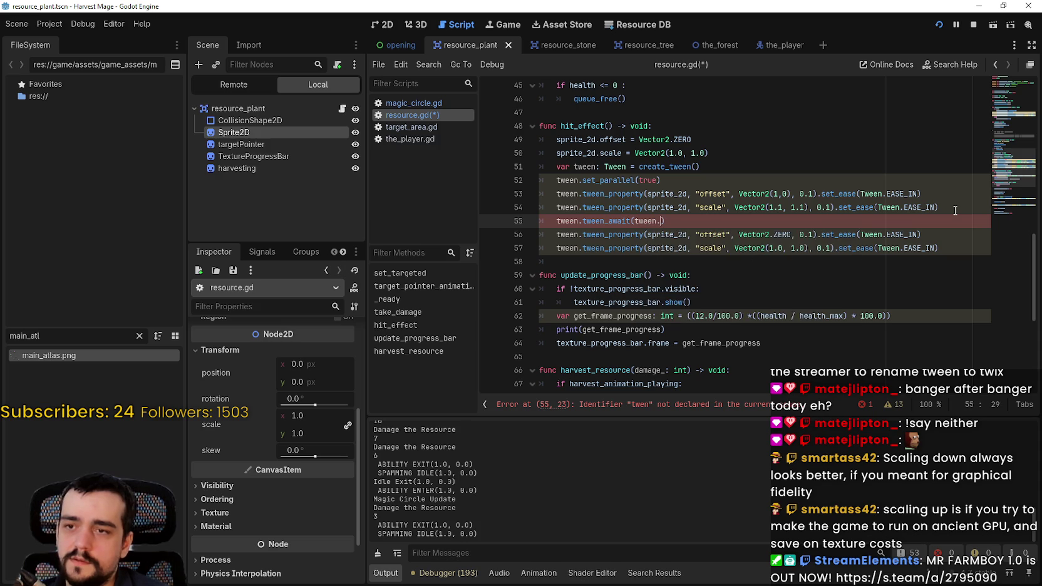
# - Browse the Tween member suggestions past loop_finished down to step_finished
pyautogui.press('Down')
pyautogui.press('Down')
pyautogui.press('Down')
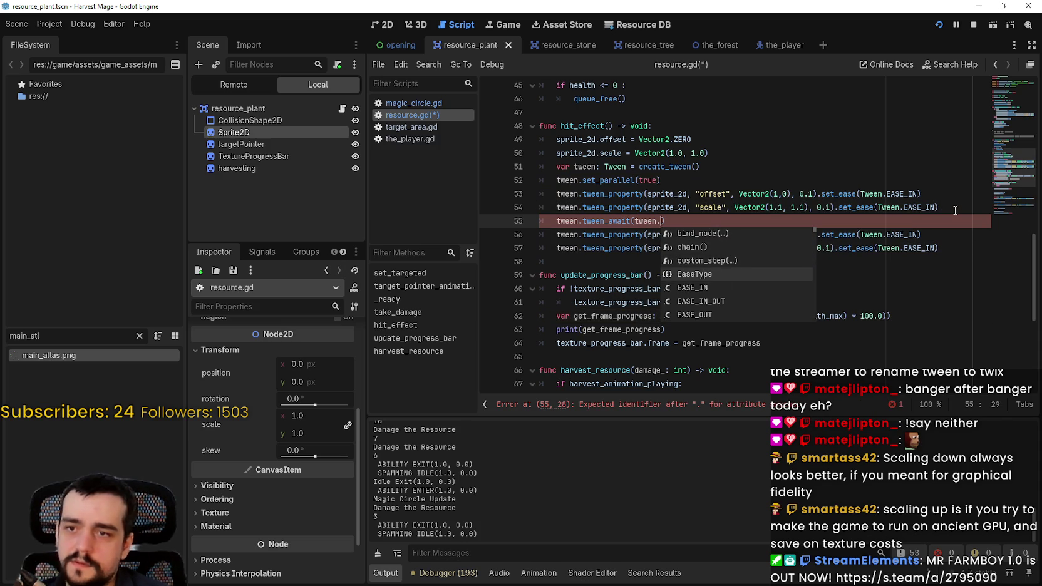
pyautogui.press('Down')
pyautogui.press('Down')
pyautogui.press('Down')
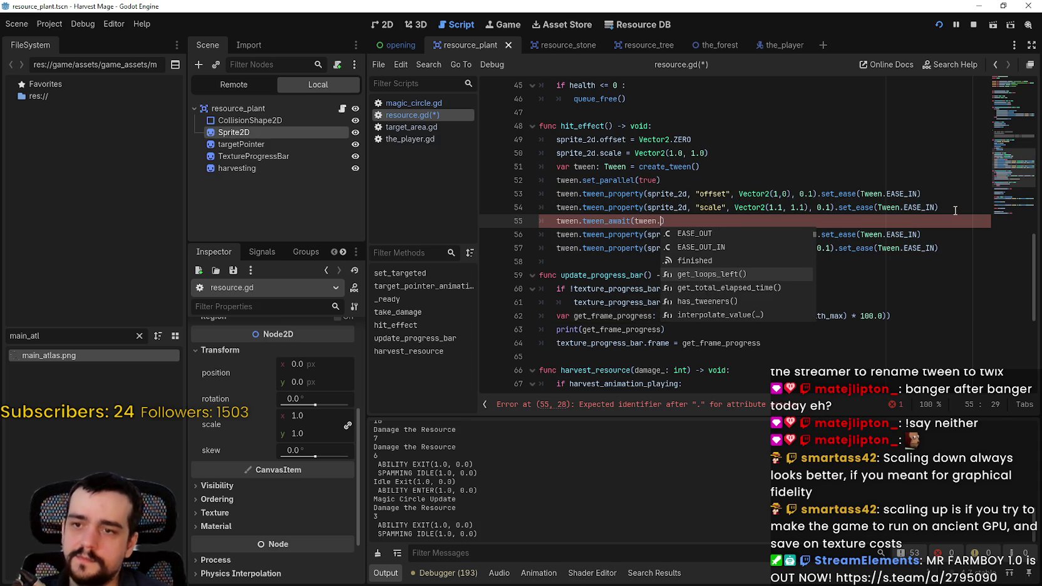
pyautogui.press('Down')
pyautogui.press('Down')
pyautogui.press('Down')
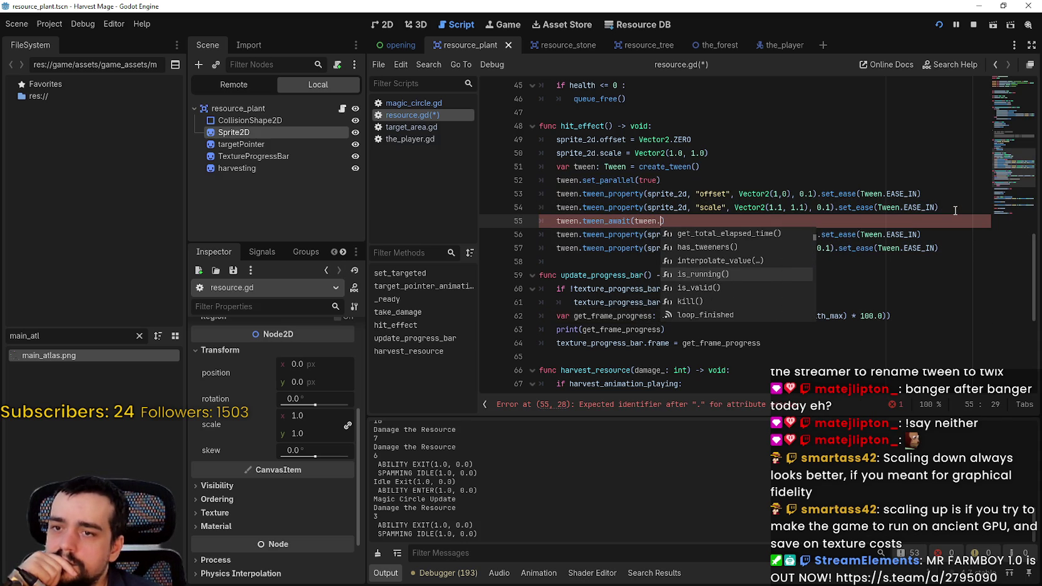
pyautogui.press('Down')
pyautogui.press('Down')
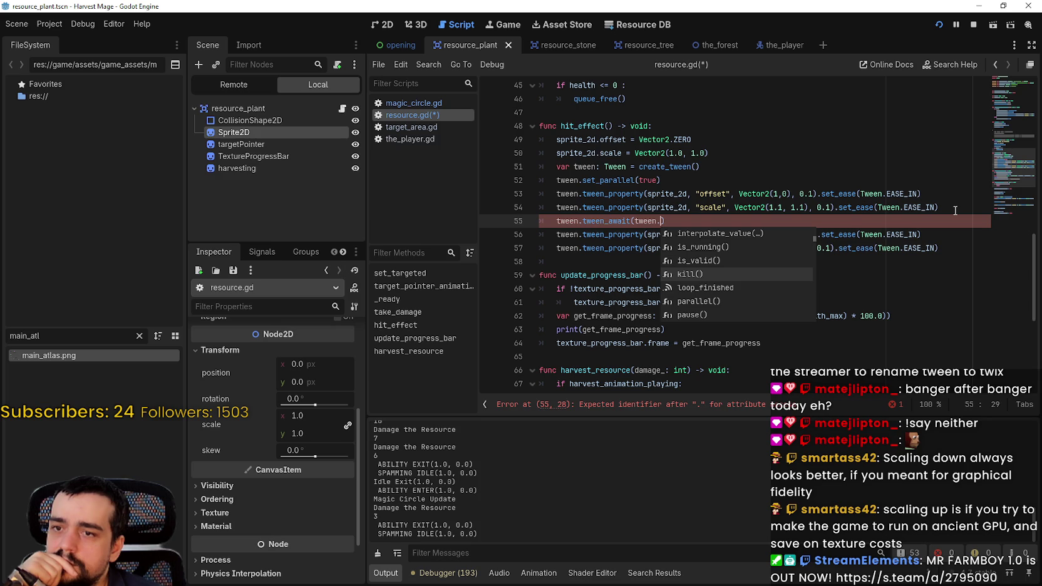
pyautogui.press('Down')
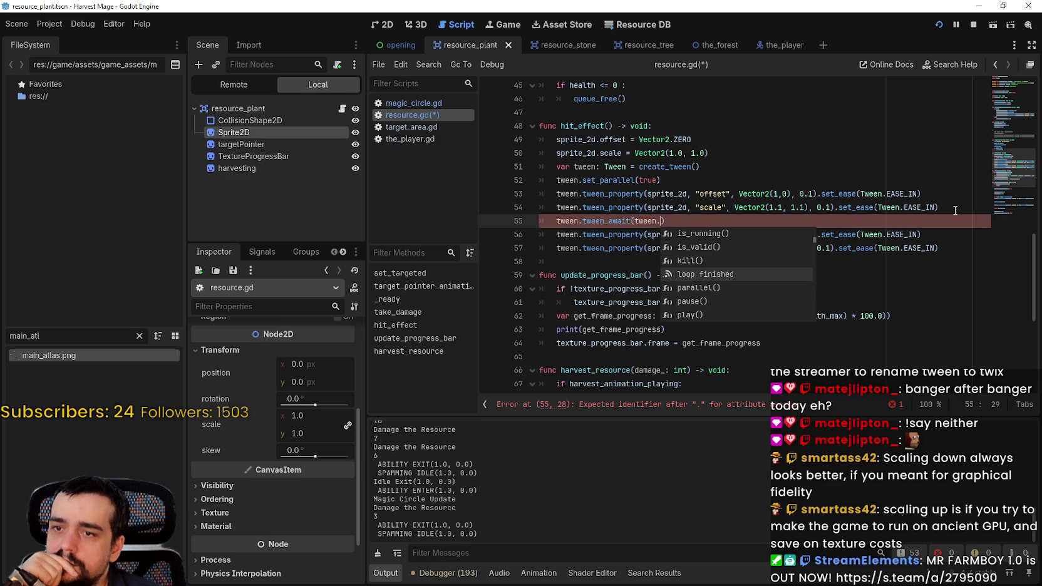
pyautogui.press('Down')
pyautogui.press('Down')
pyautogui.press('Down')
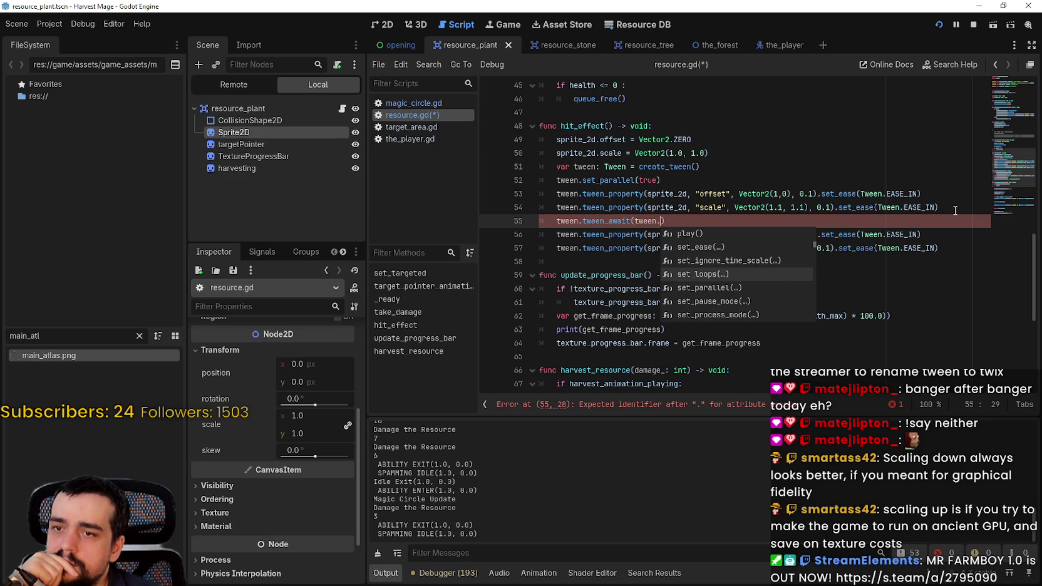
pyautogui.press('Down')
pyautogui.press('Down')
pyautogui.press('Down')
pyautogui.press('Down')
pyautogui.press('Down')
pyautogui.press('Down')
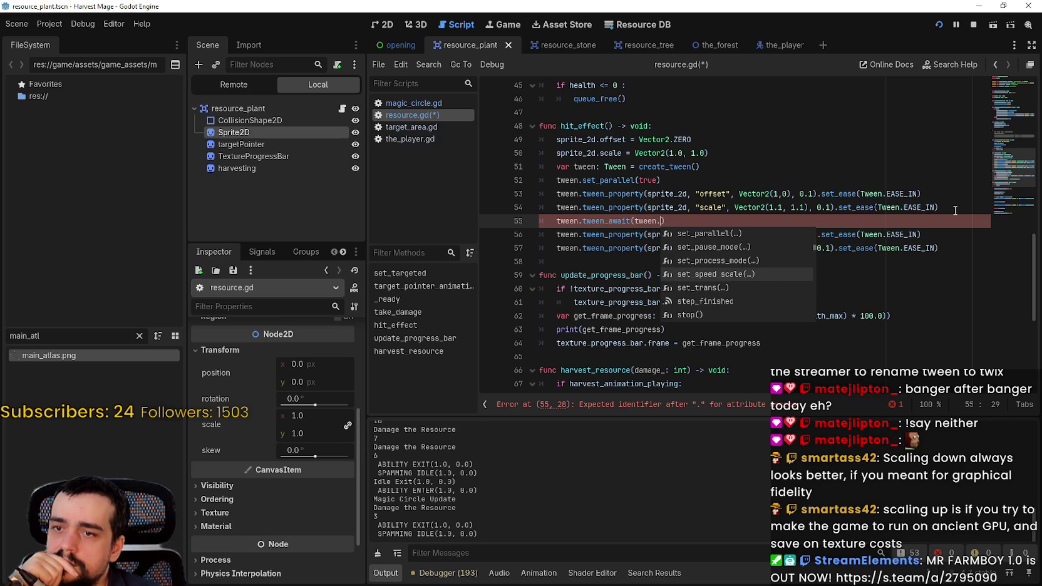
pyautogui.press('Down')
pyautogui.press('Down')
pyautogui.press('Down')
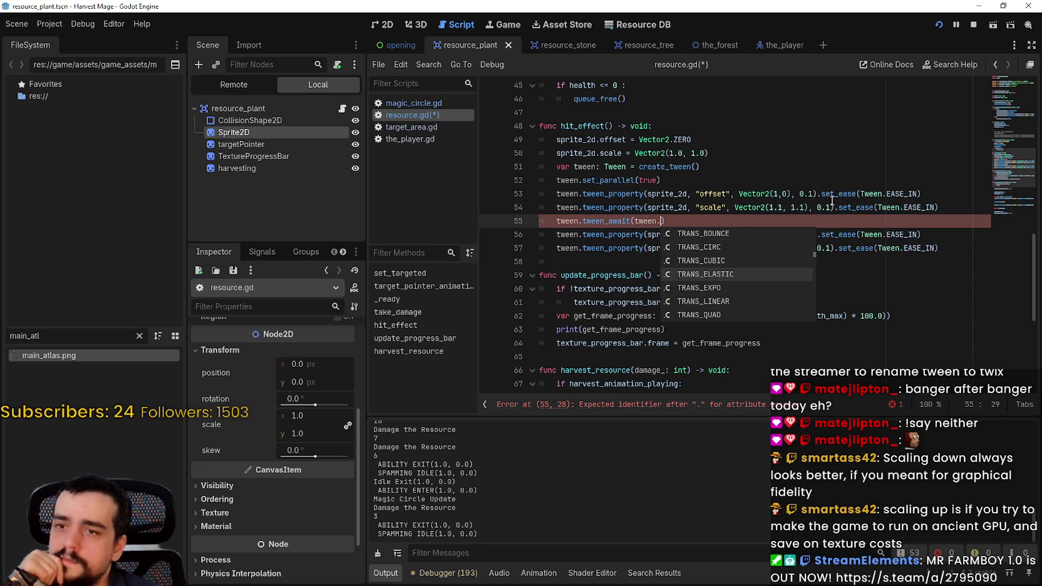
pyautogui.click(625, 221)
pyautogui.moveTo(604, 220)
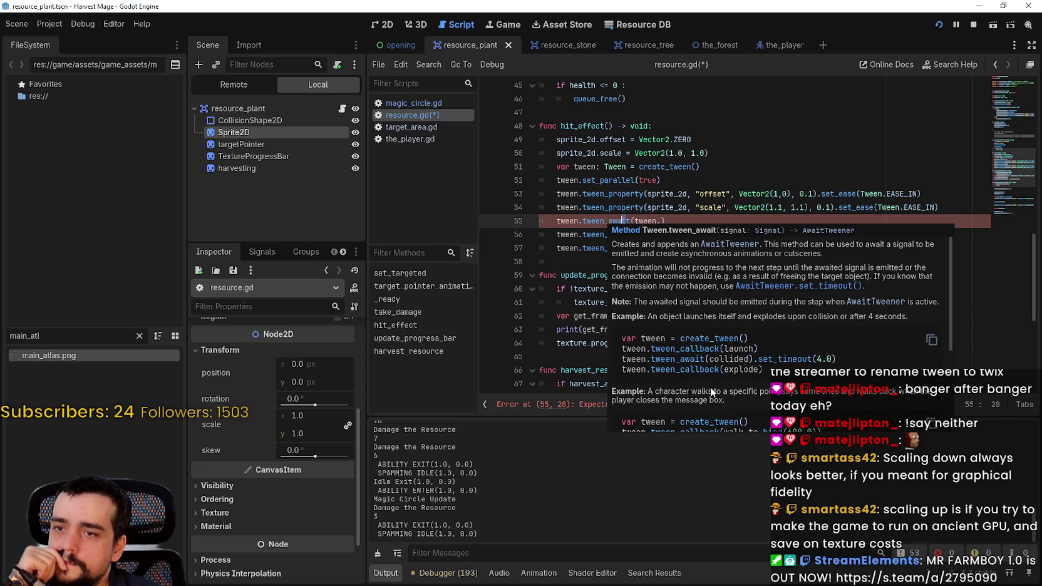
pyautogui.scroll(-3, 710, 372)
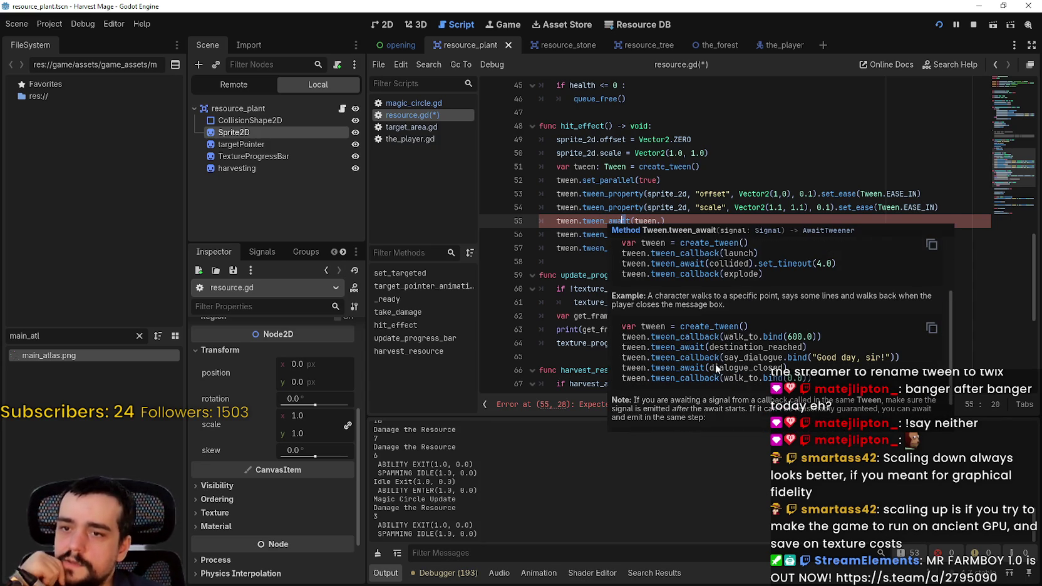
pyautogui.scroll(-2, 719, 374)
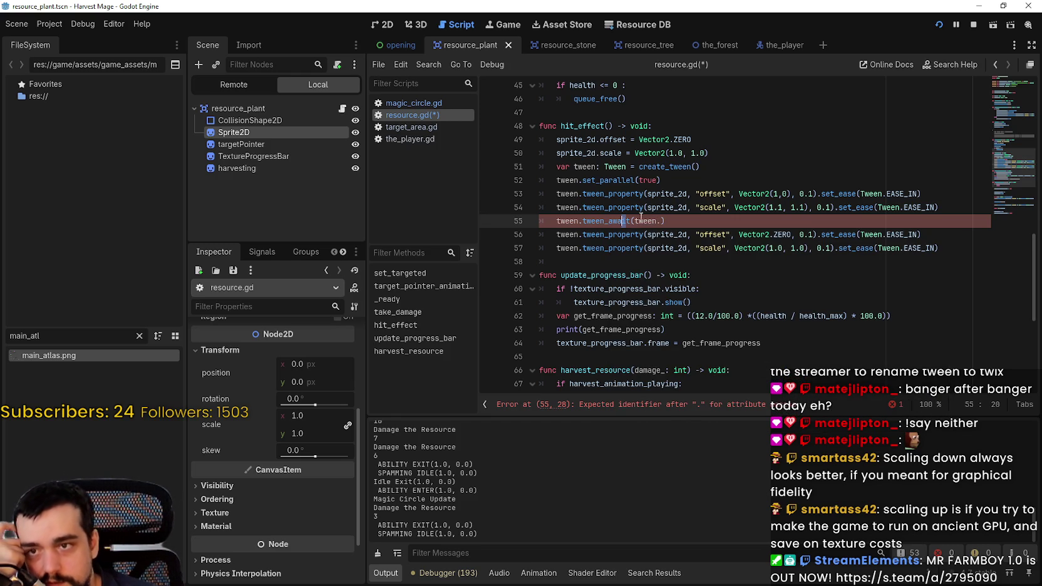
pyautogui.moveTo(640, 215)
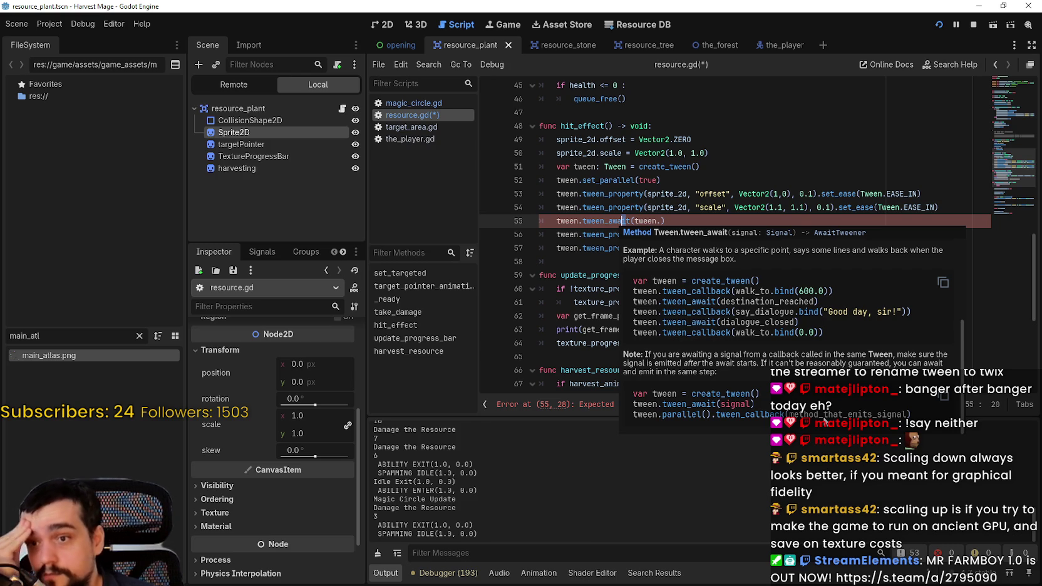
pyautogui.scroll(3, 820, 410)
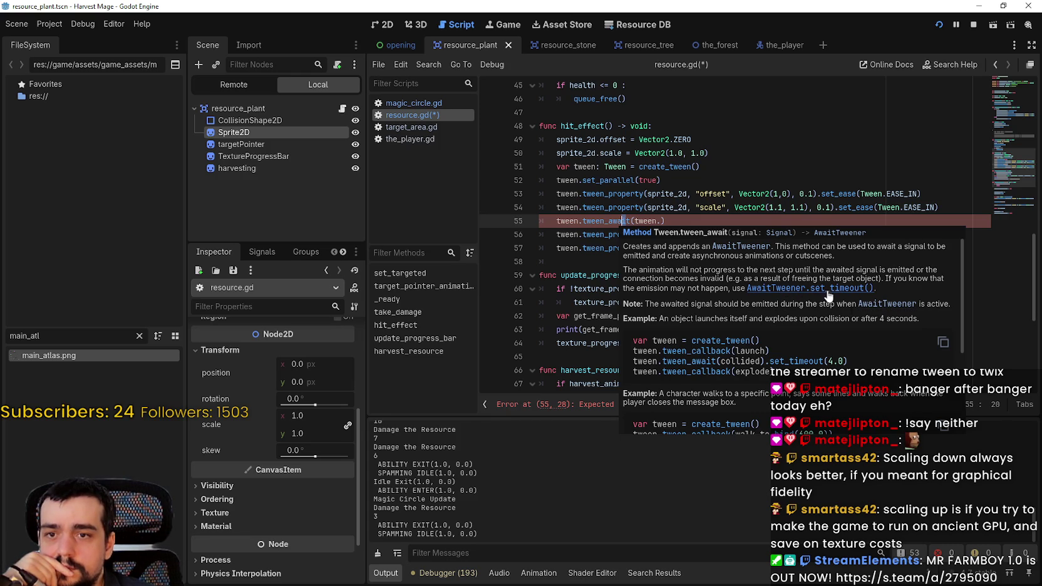
# - Start line 56 below the tween_await call, try AwaitTweener's members, then clear the attempt
pyautogui.click(704, 218)
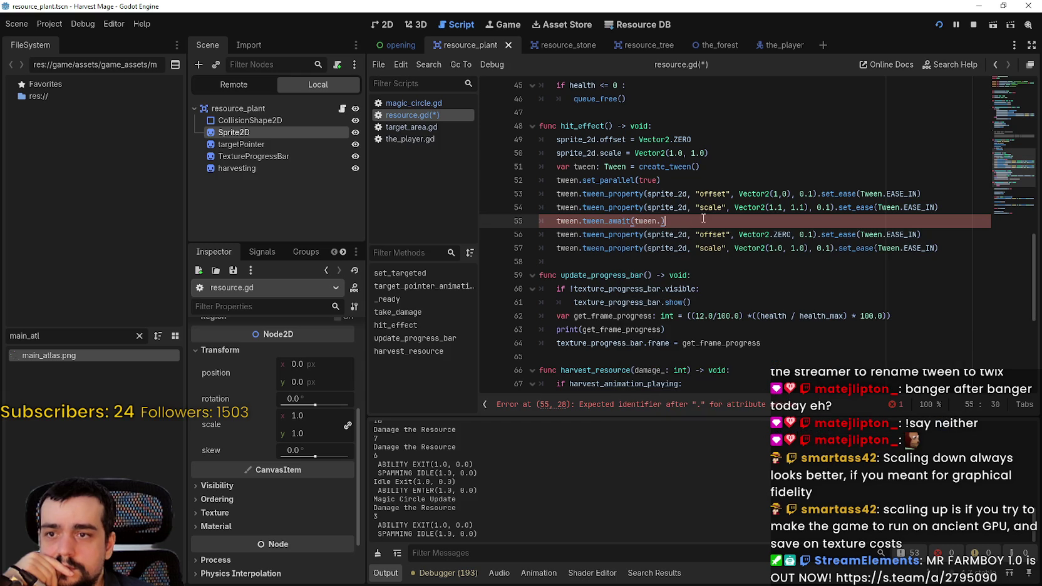
pyautogui.press('Return')
pyautogui.write('tw')
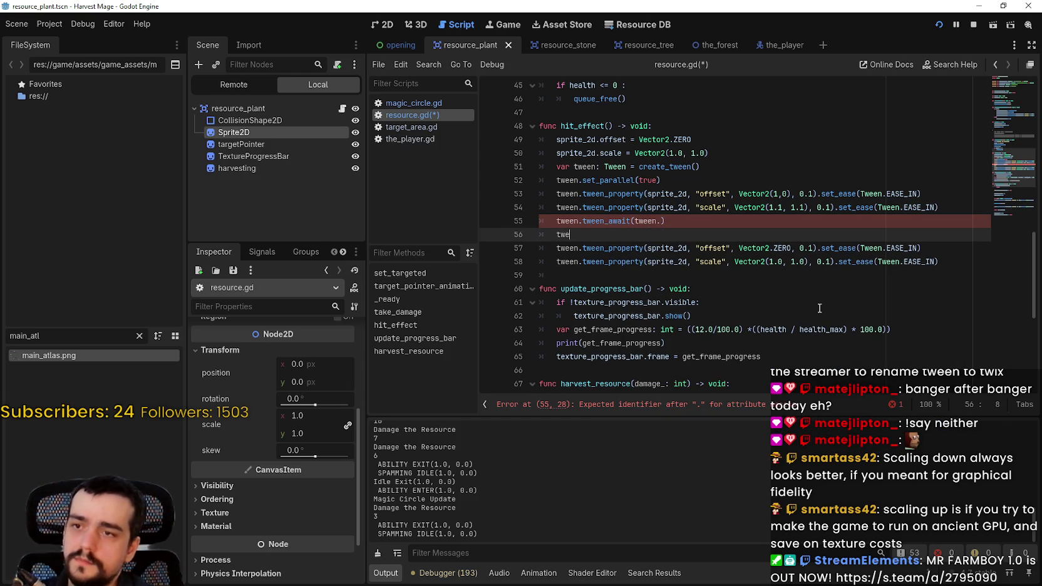
pyautogui.write('en.await')
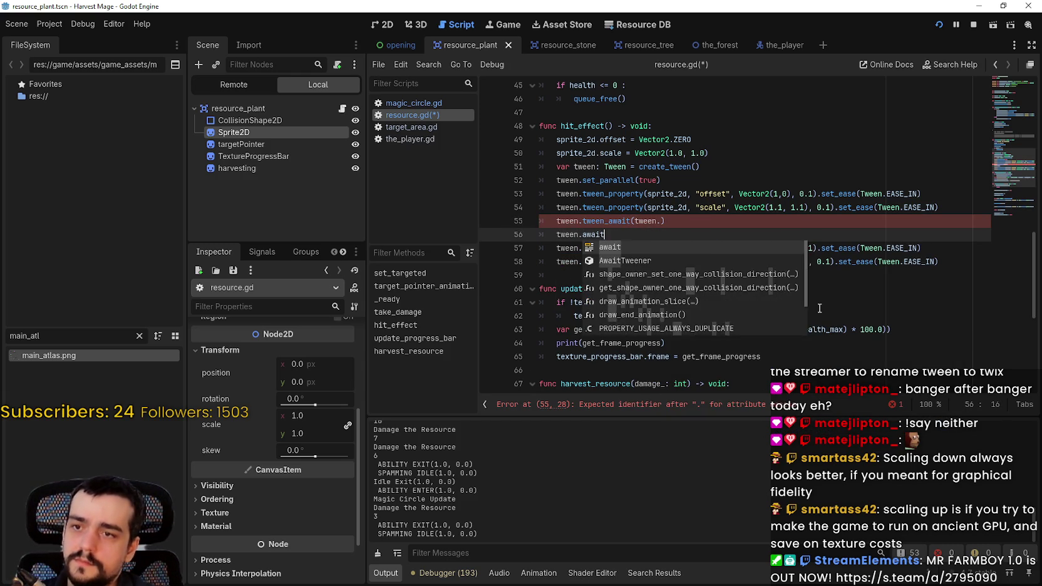
pyautogui.press('BackSpace')
pyautogui.press('BackSpace')
pyautogui.press('BackSpace')
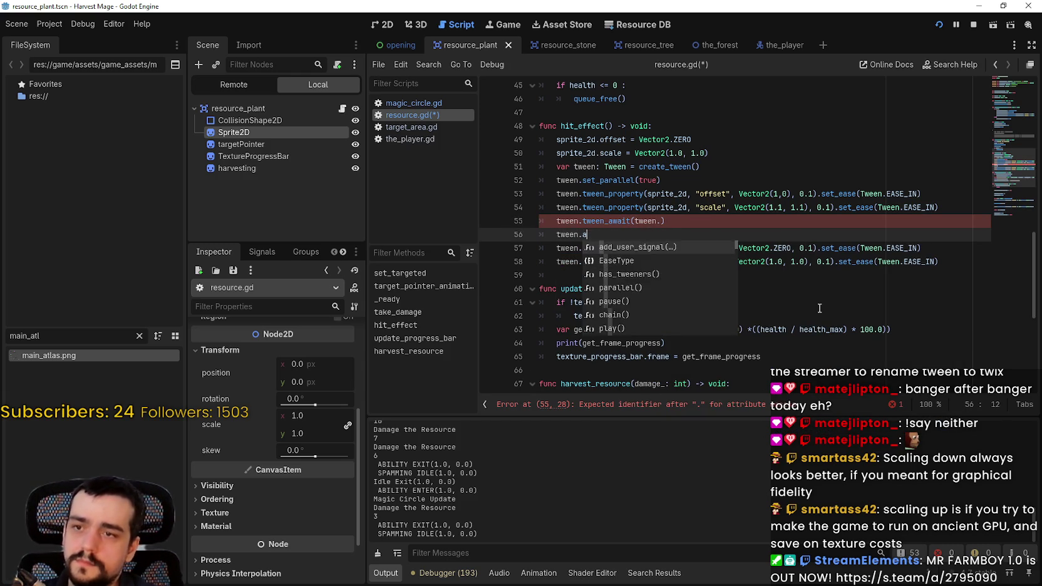
pyautogui.press('BackSpace')
pyautogui.press('BackSpace')
pyautogui.press('BackSpace')
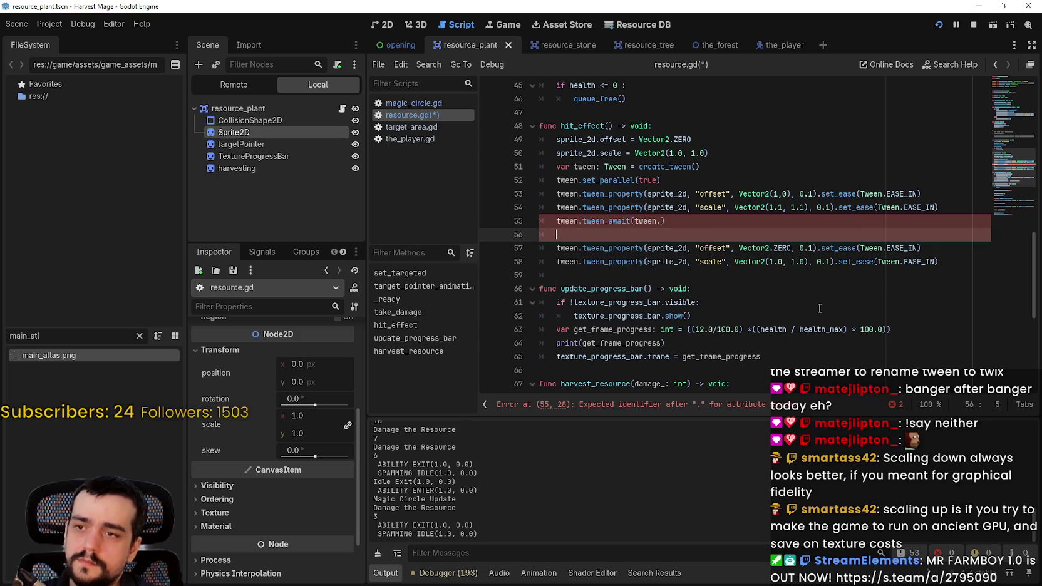
pyautogui.write('await')
pyautogui.press('Return')
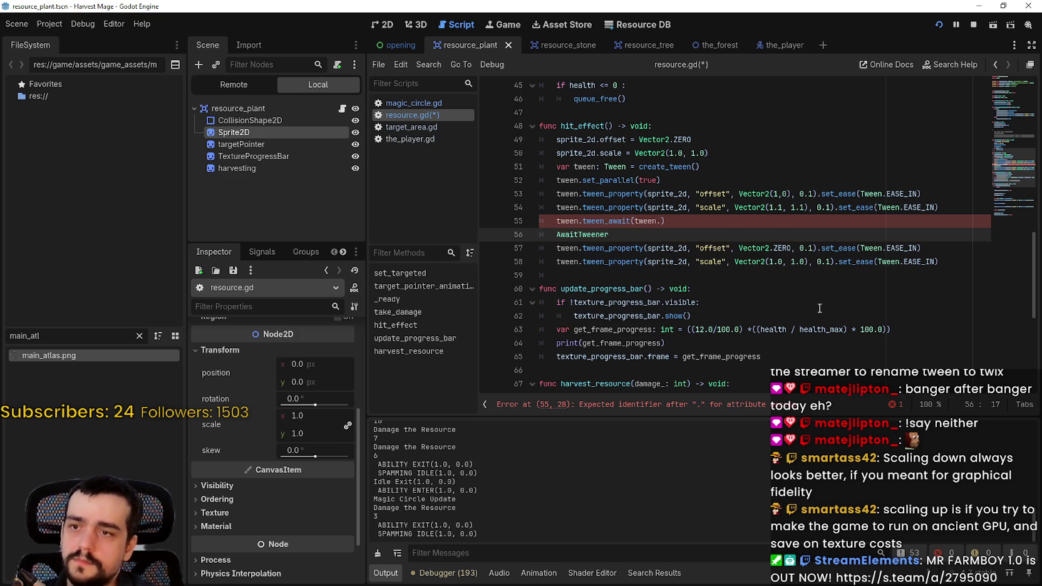
pyautogui.write('.')
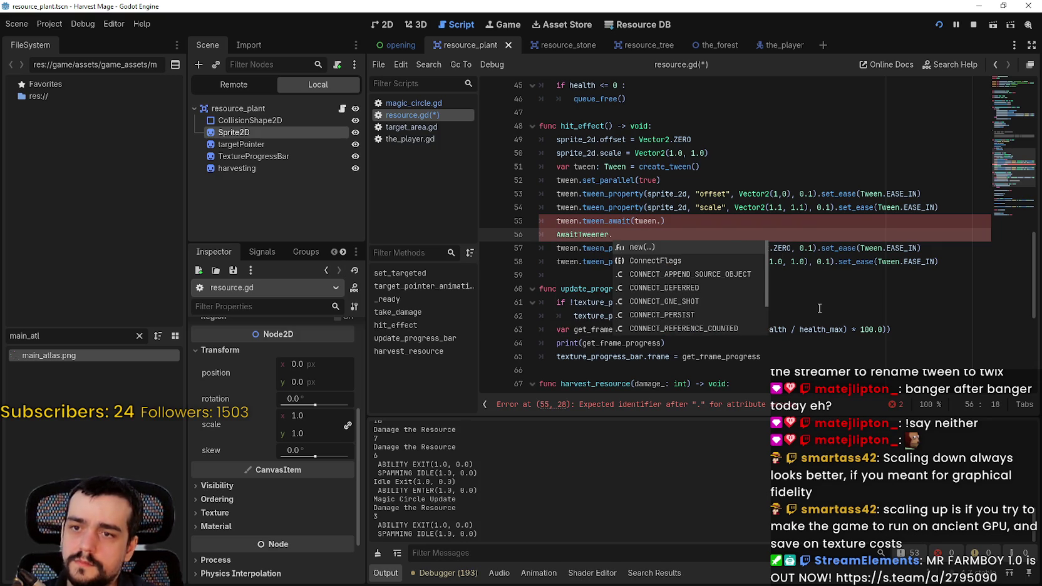
pyautogui.press('Down')
pyautogui.press('Down')
pyautogui.press('Down')
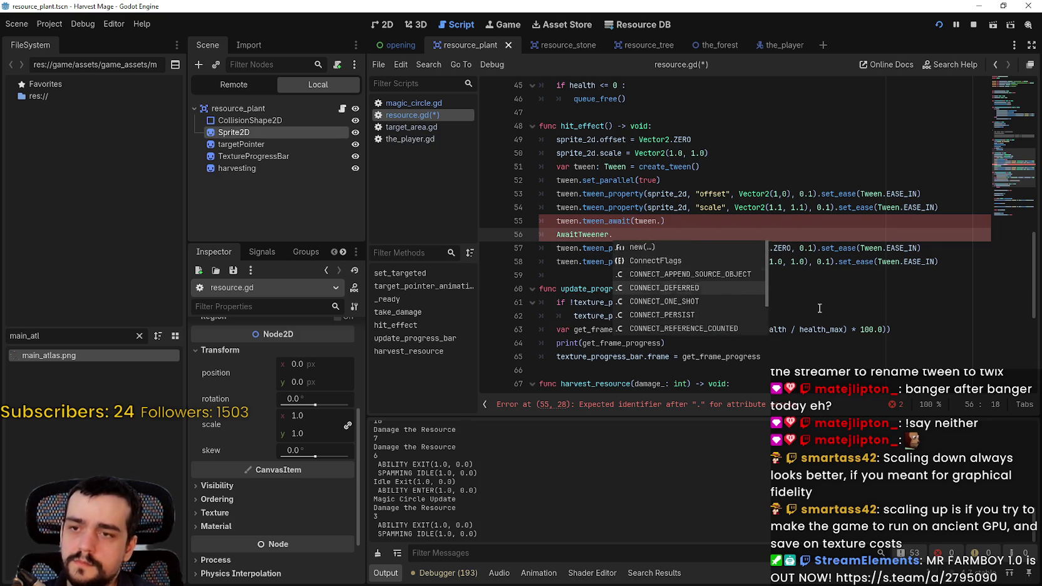
pyautogui.press('Down')
pyautogui.press('Down')
pyautogui.press('Down')
pyautogui.press('BackSpace')
pyautogui.press('BackSpace')
pyautogui.press('BackSpace')
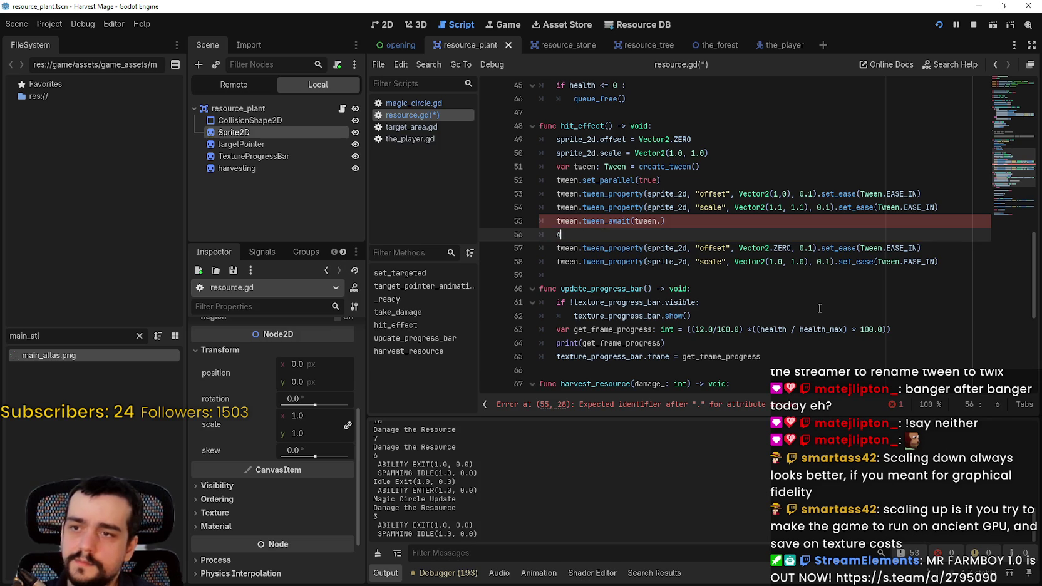
# - Type tween. on line 56 and scan the Tween member list for a signal
pyautogui.write('ween.')
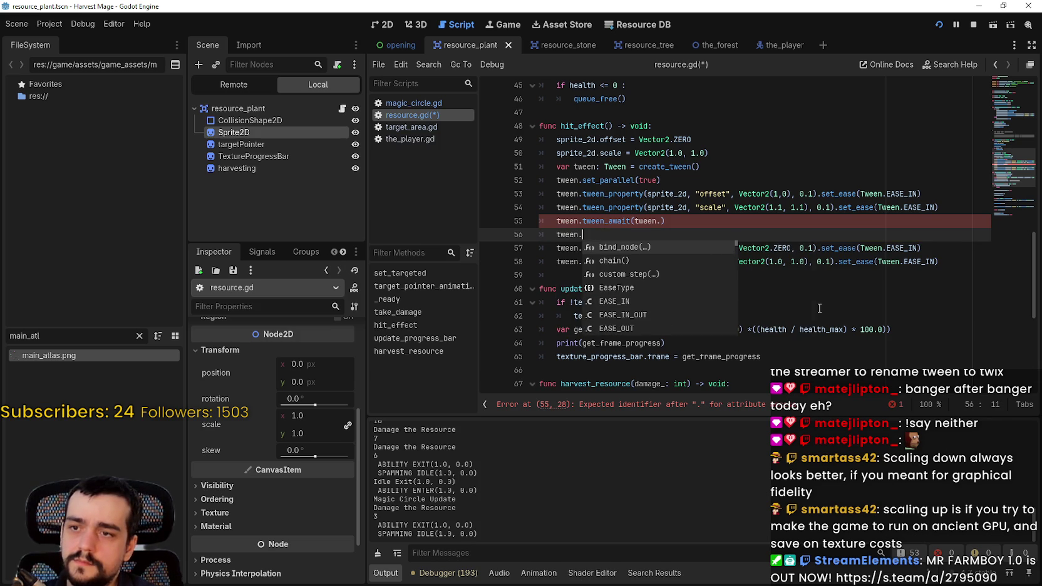
pyautogui.press('Down')
pyautogui.press('Down')
pyautogui.press('Down')
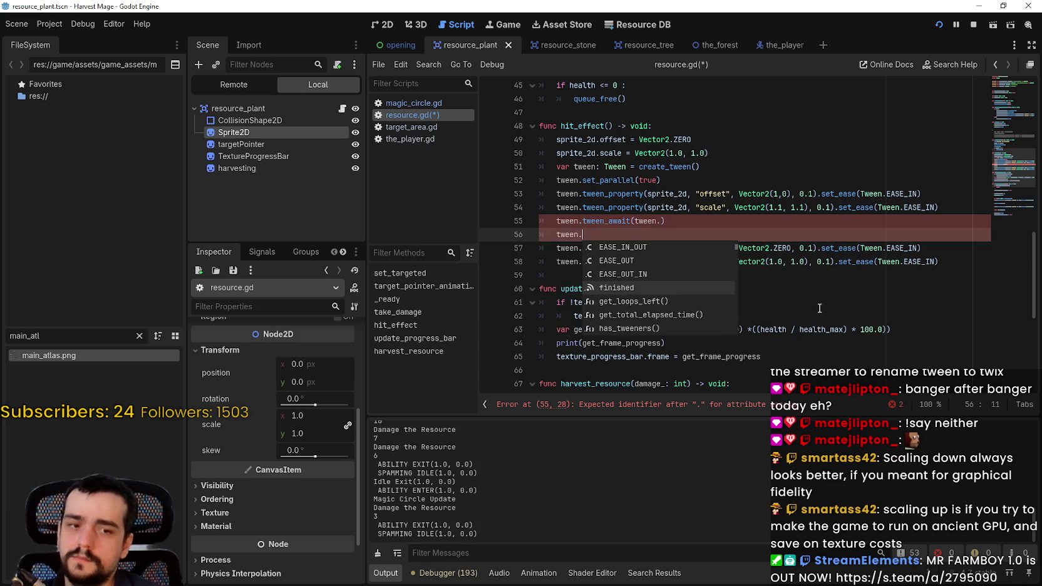
pyautogui.press('Down')
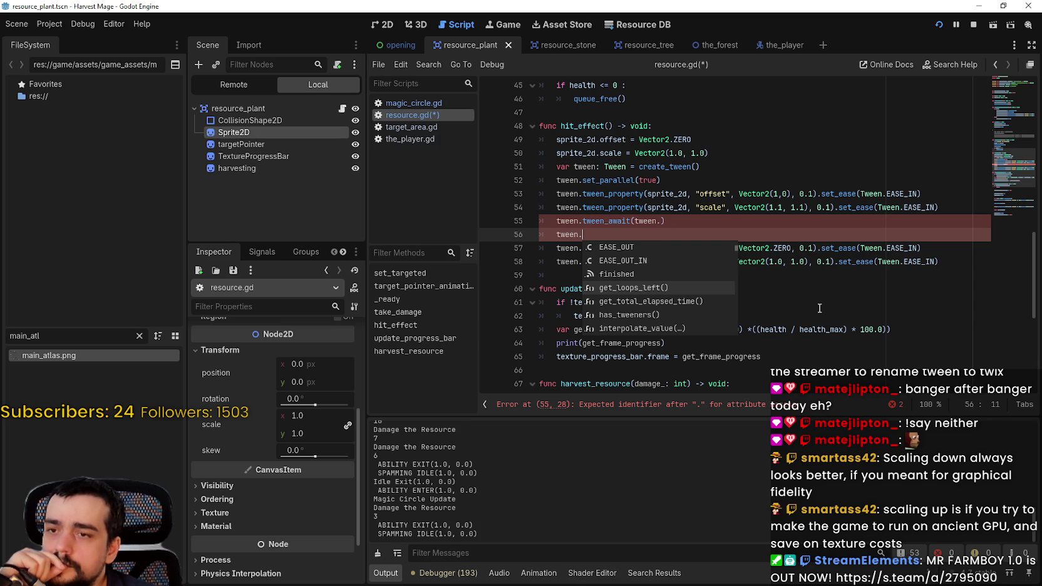
pyautogui.press('Down')
pyautogui.press('Down')
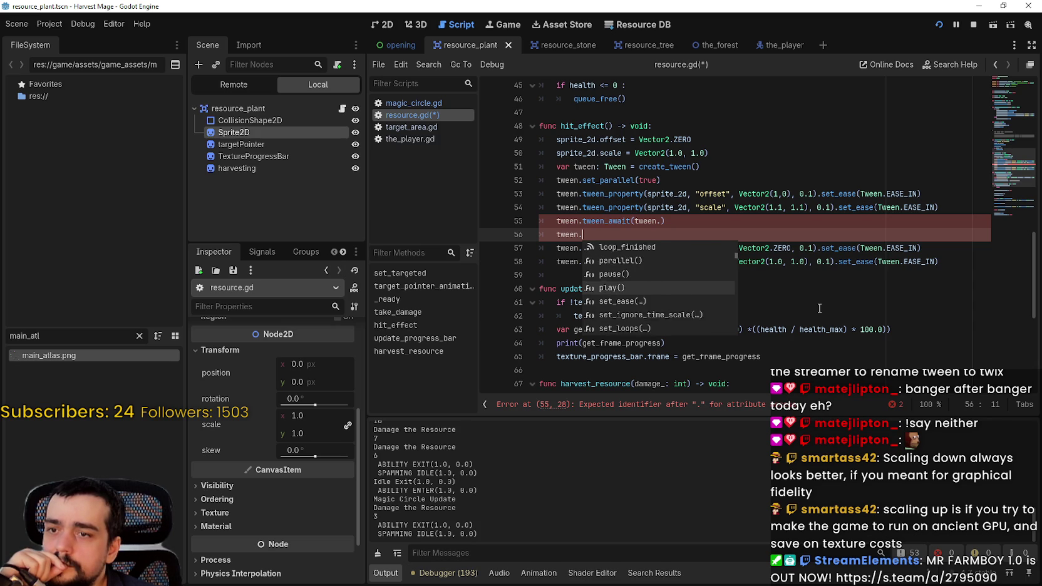
pyautogui.press('Down')
pyautogui.press('Down')
pyautogui.press('Down')
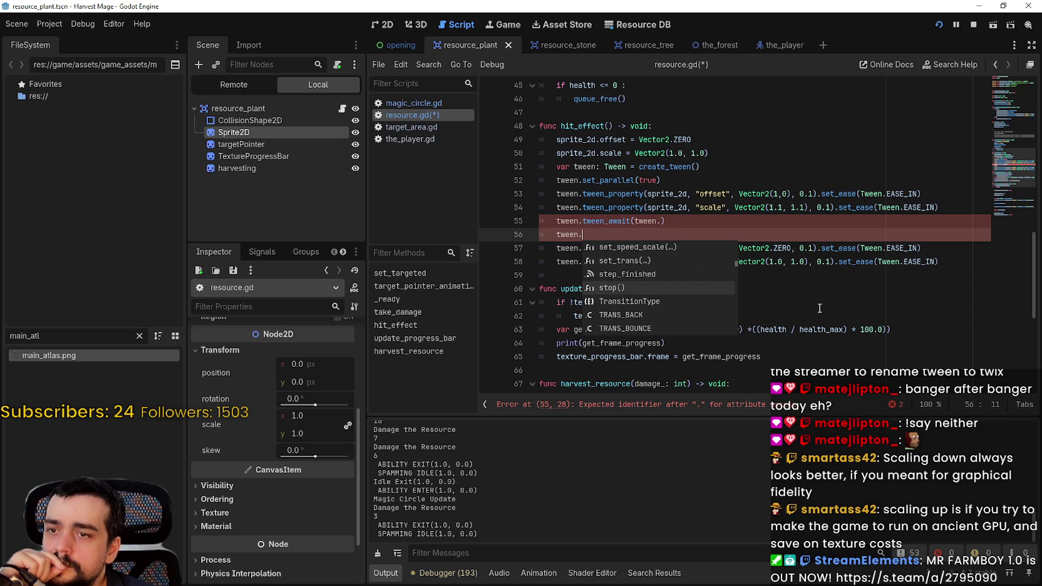
pyautogui.press('Down')
pyautogui.press('Down')
pyautogui.press('Down')
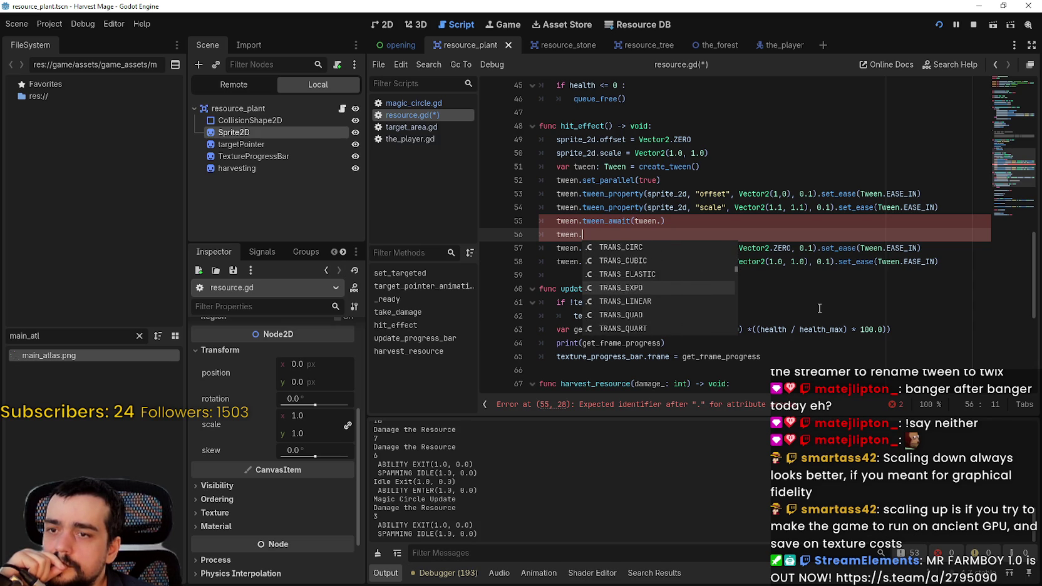
pyautogui.press('Down')
pyautogui.press('Down')
pyautogui.press('Down')
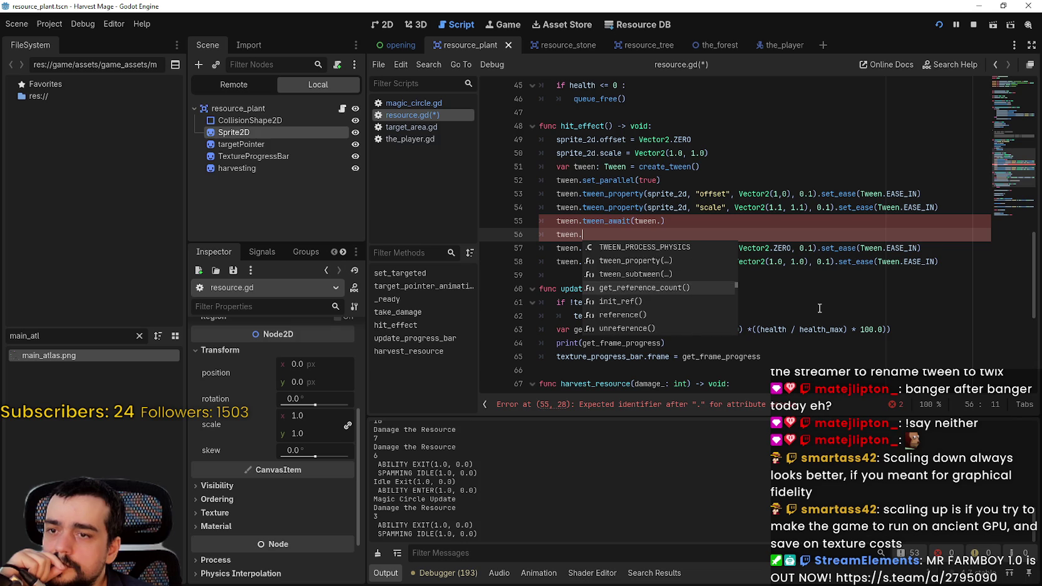
pyautogui.press('Down')
pyautogui.press('Down')
pyautogui.press('Down')
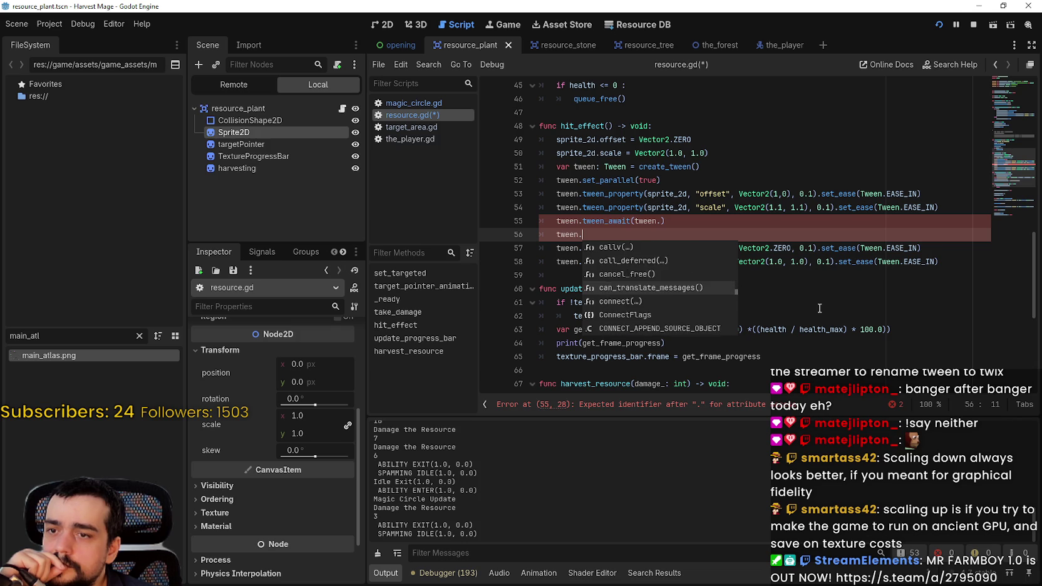
pyautogui.press('Down')
pyautogui.press('Down')
pyautogui.press('Down')
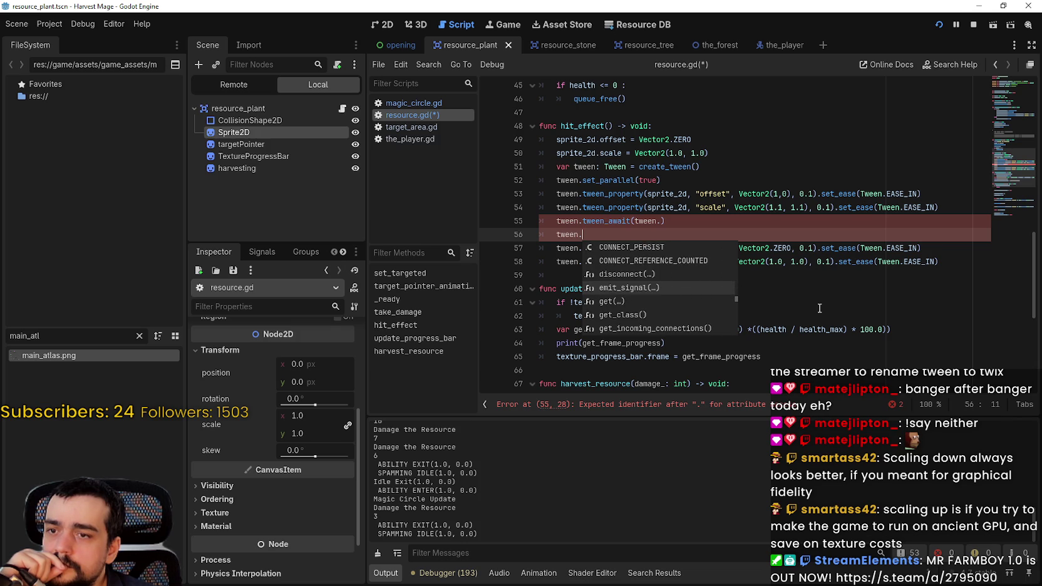
pyautogui.press('Down')
pyautogui.press('Down')
pyautogui.press('Down')
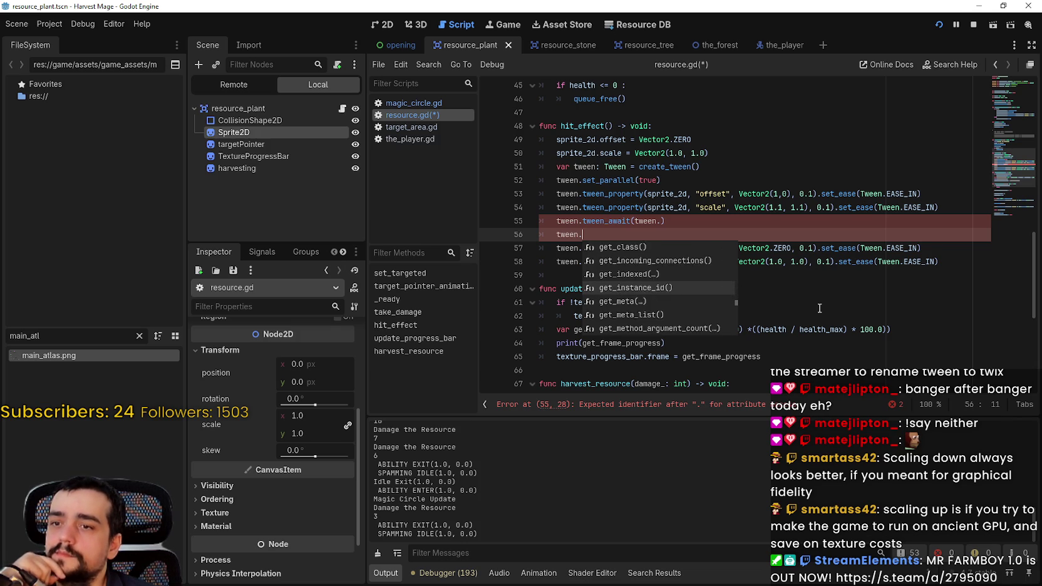
pyautogui.press('Down')
pyautogui.press('Down')
pyautogui.press('Down')
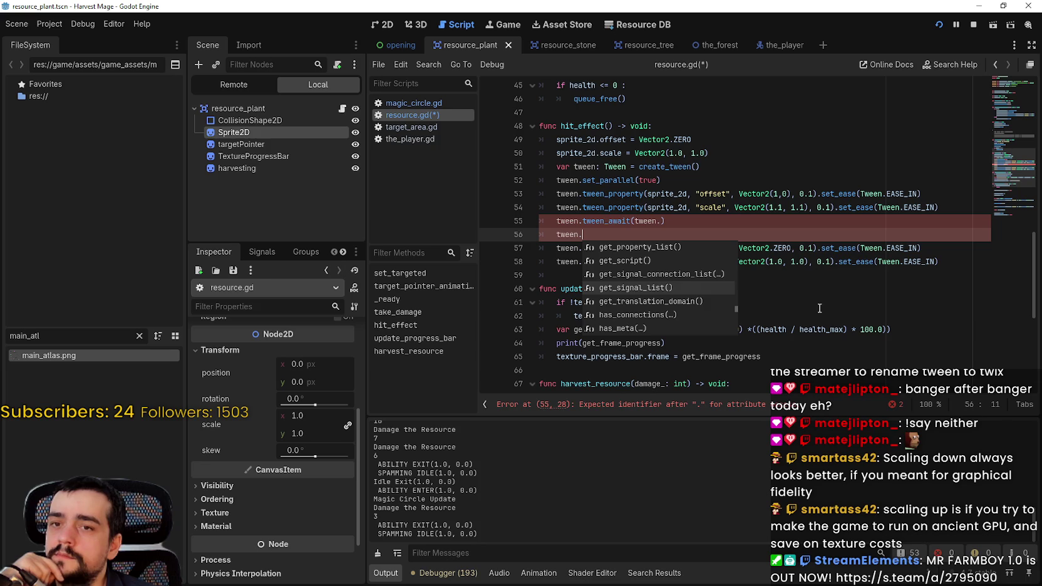
# - Delete the unfinished tween_await lines and review the outgoing and reset tween pairs
pyautogui.moveTo(627, 234); pyautogui.dragTo(537, 217)
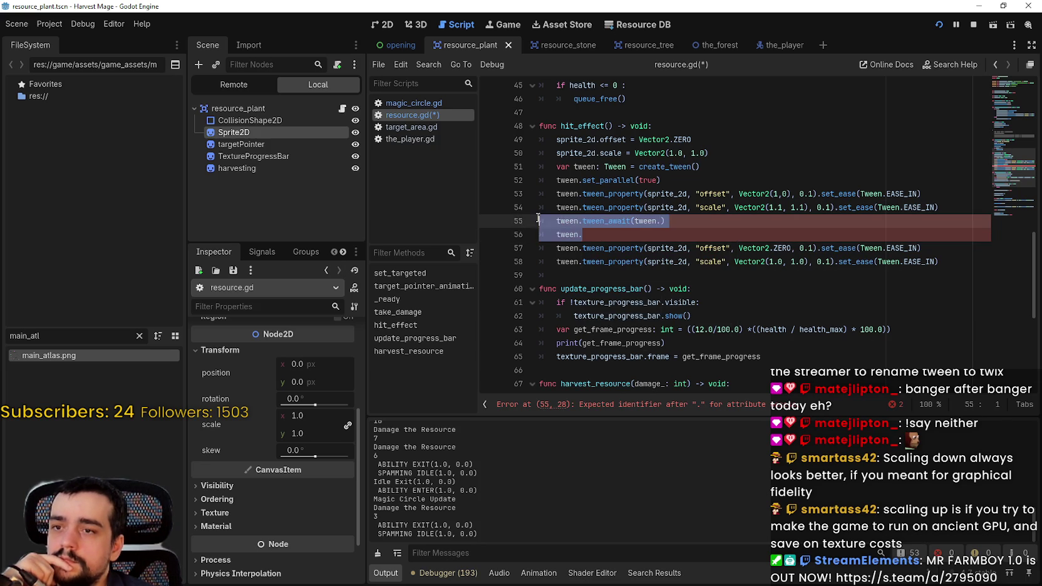
pyautogui.press('BackSpace')
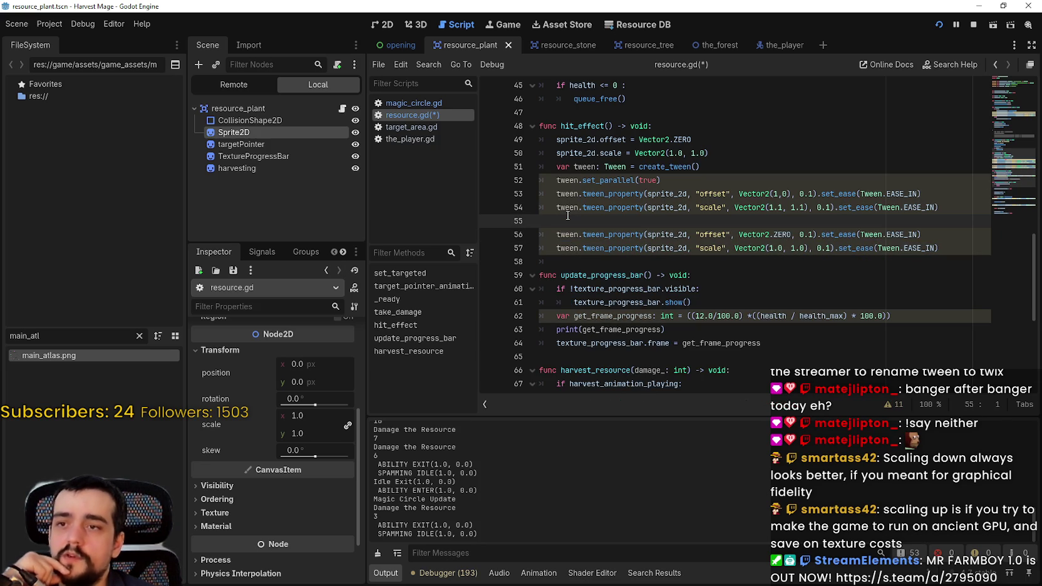
pyautogui.moveTo(941, 207); pyautogui.dragTo(520, 168)
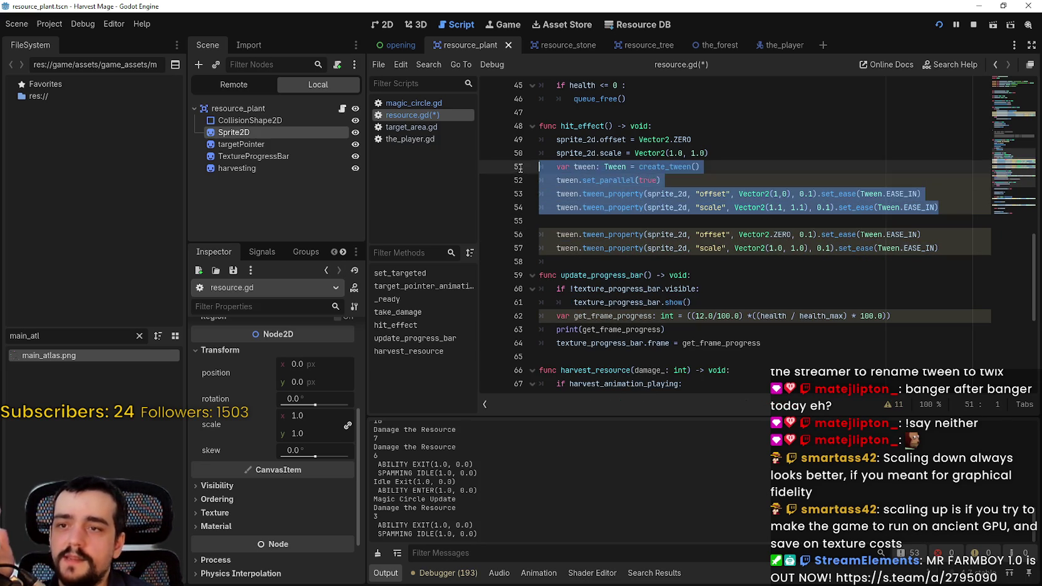
pyautogui.click(970, 248)
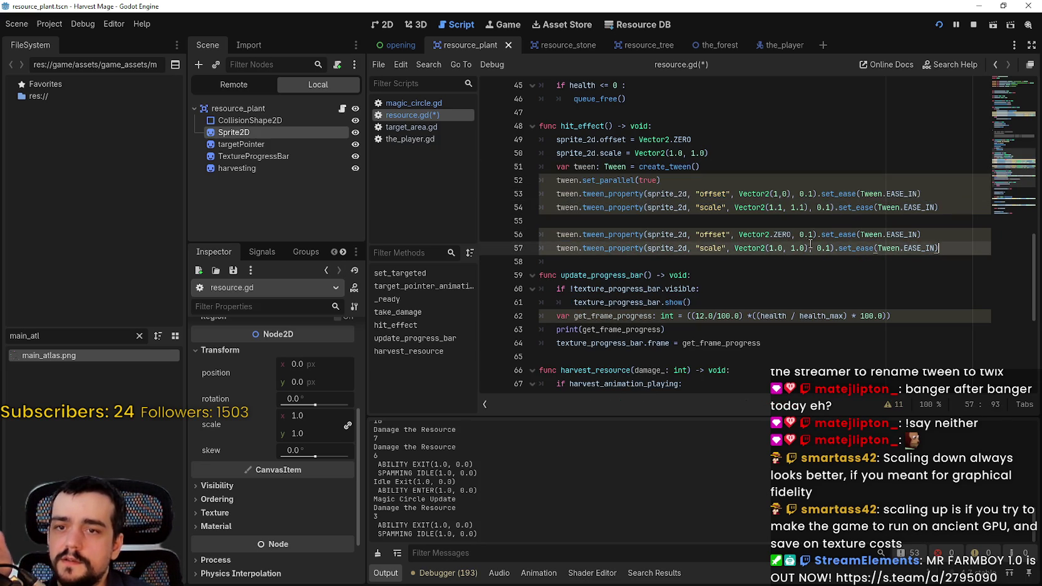
pyautogui.moveTo(940, 248); pyautogui.dragTo(506, 233)
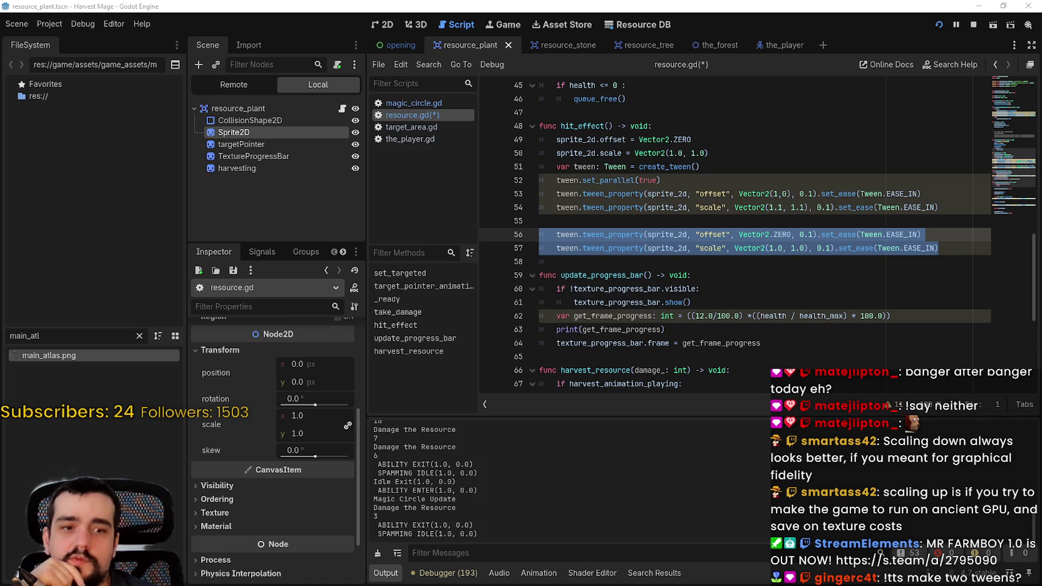
pyautogui.click(600, 219)
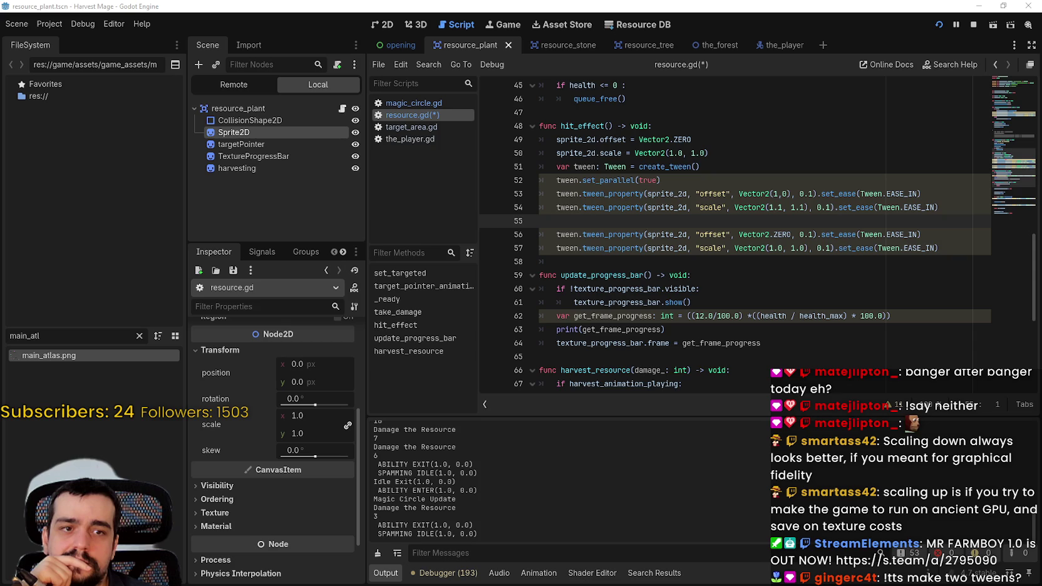
pyautogui.click(744, 263)
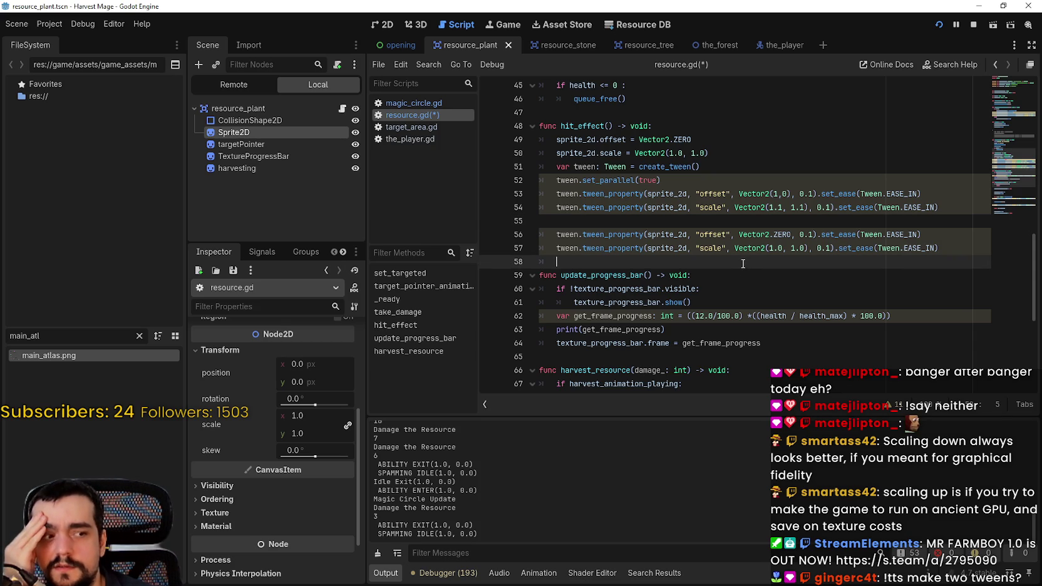
pyautogui.click(692, 224)
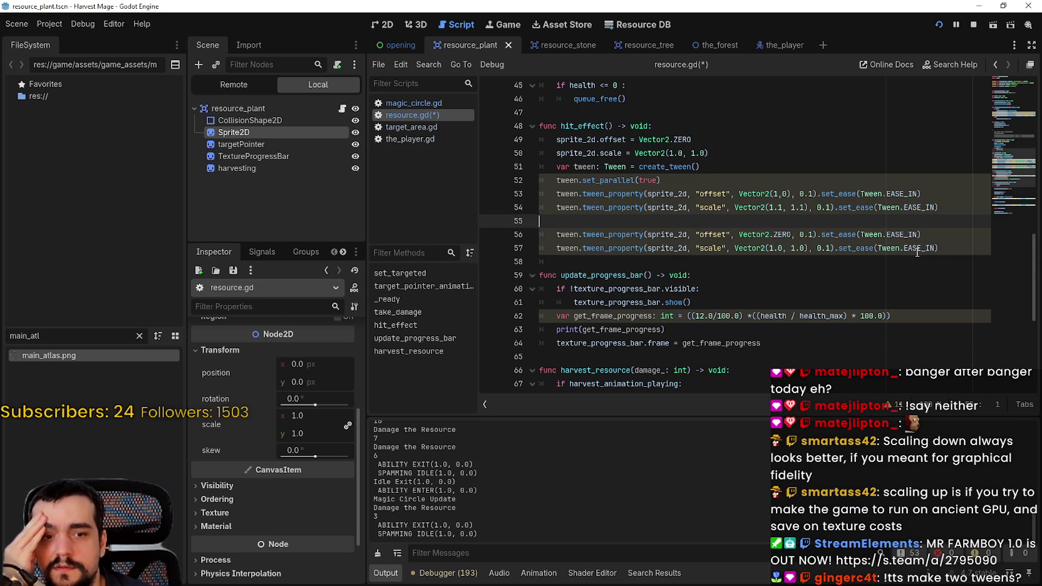
pyautogui.click(949, 212)
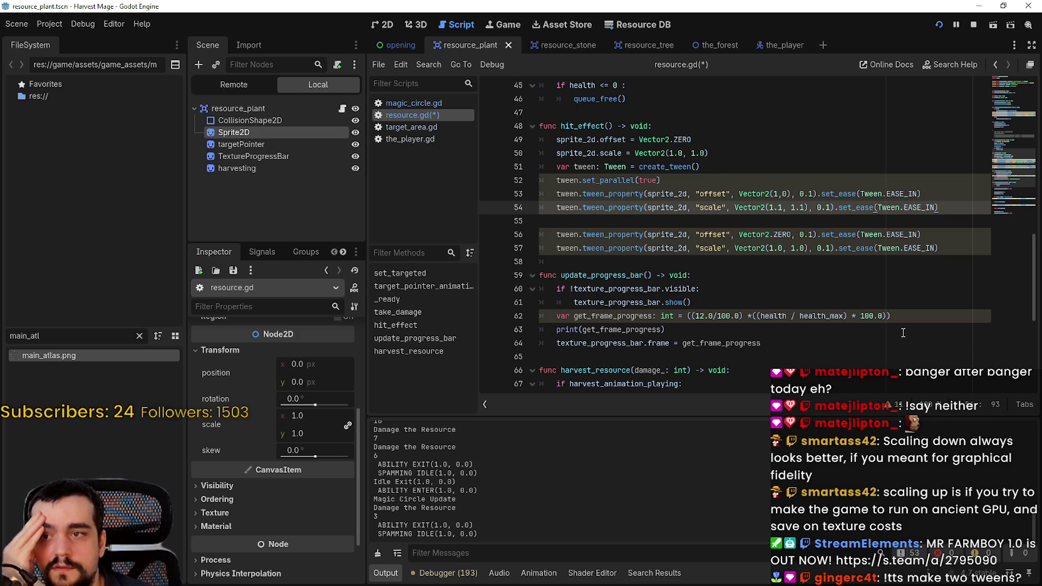
# - Insert await tween.finished after the outgoing tween pair
pyautogui.press('Return')
pyautogui.press('Return')
pyautogui.write('await')
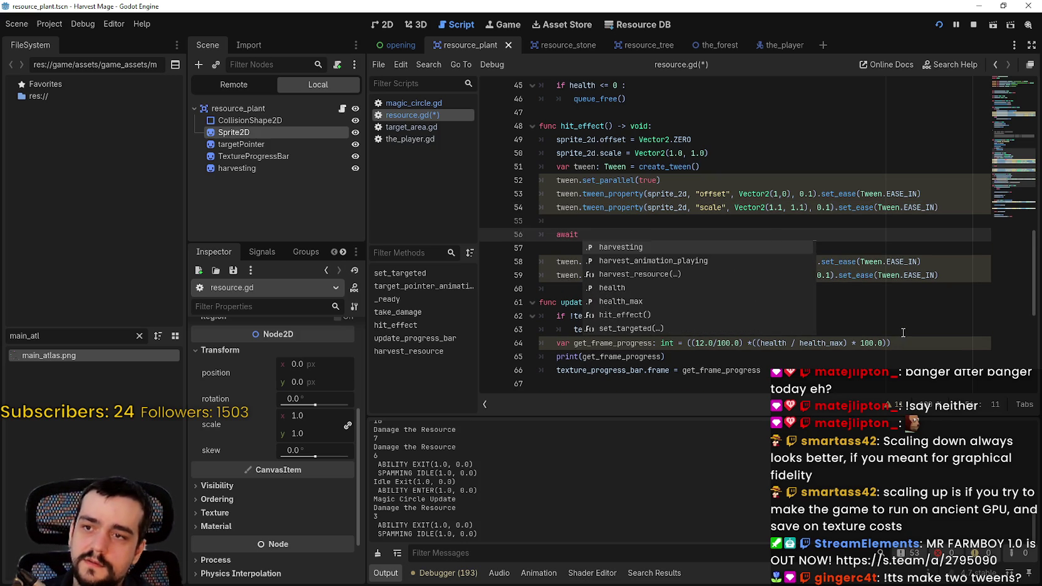
pyautogui.write(' tween.')
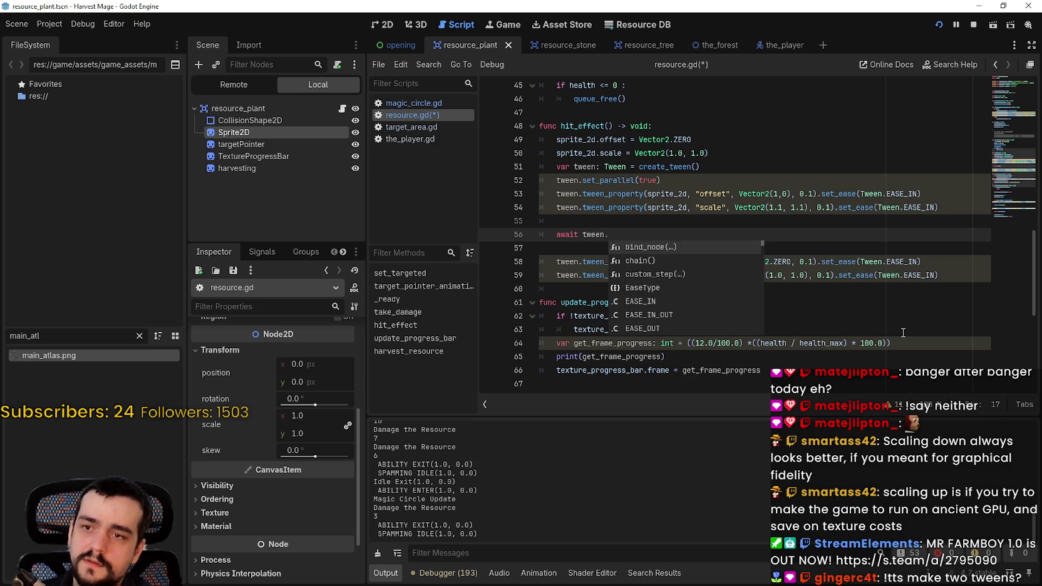
pyautogui.write('fini')
pyautogui.press('Return')
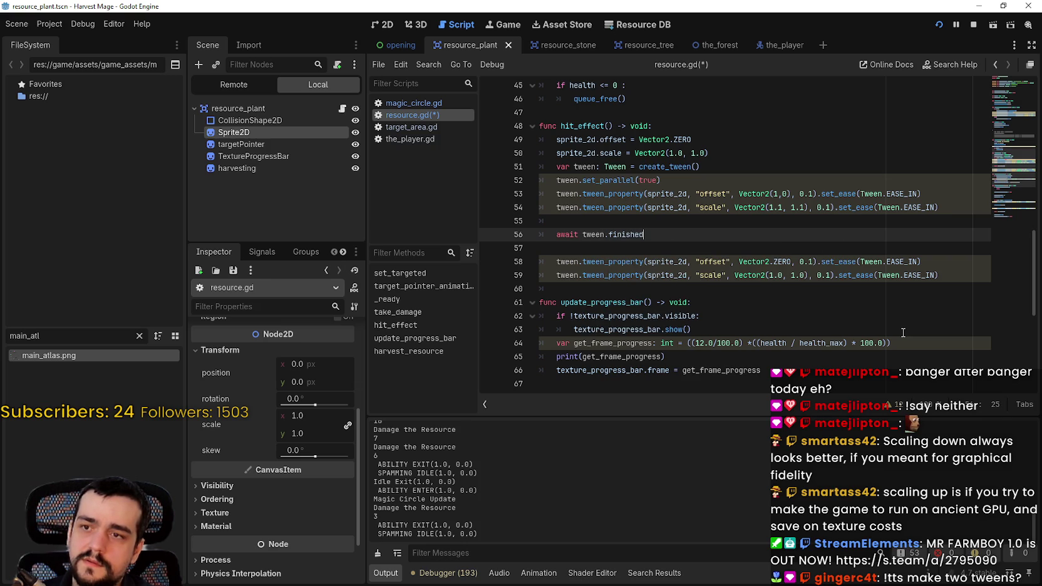
# - Create a second parallel tween_2 and run the three reset lines on it, then save
pyautogui.tripleClick(702, 166)
pyautogui.click(529, 252)
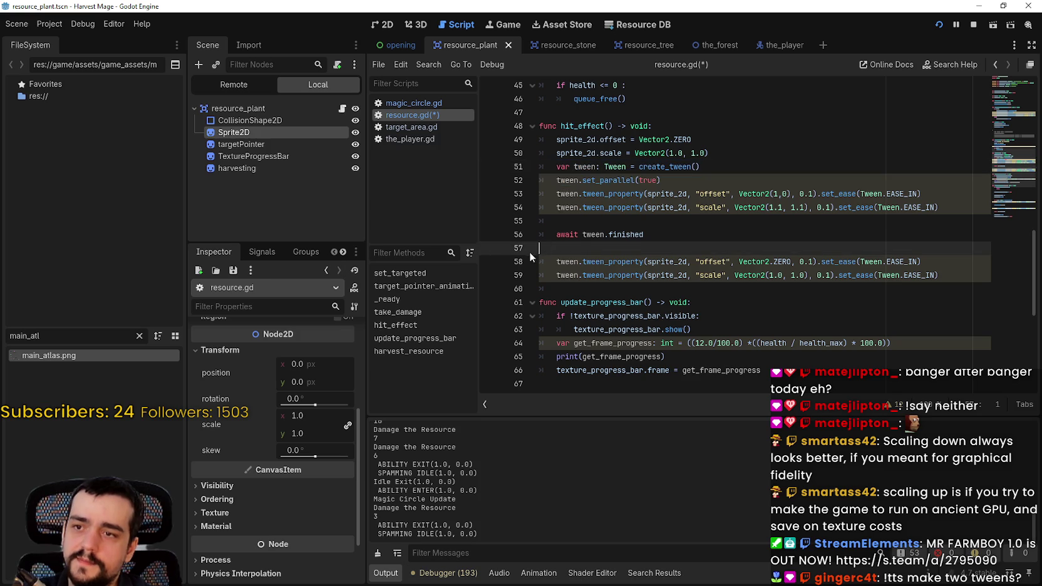
pyautogui.hotkey('ctrl', 'v')
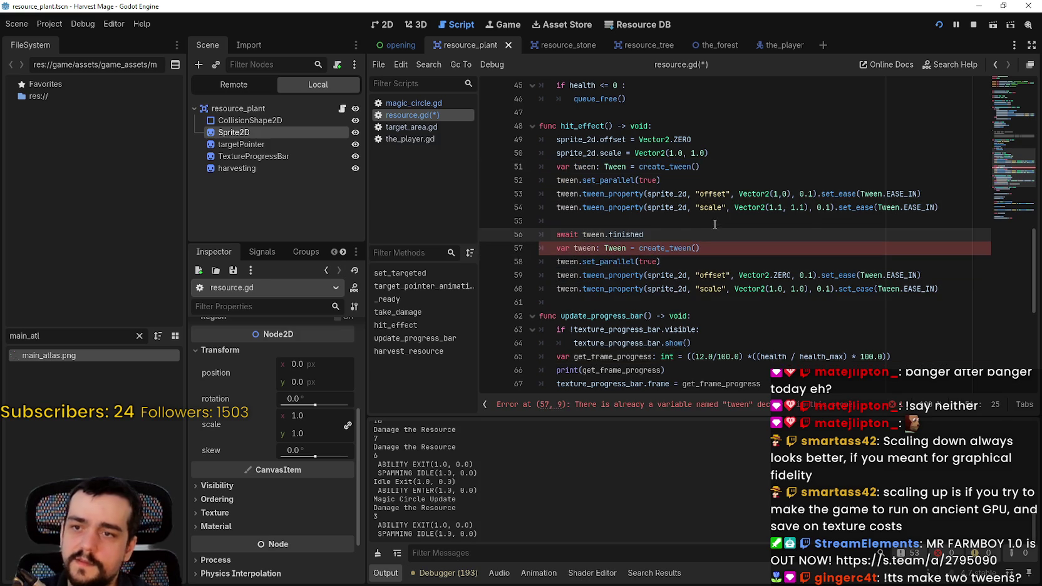
pyautogui.click(605, 249)
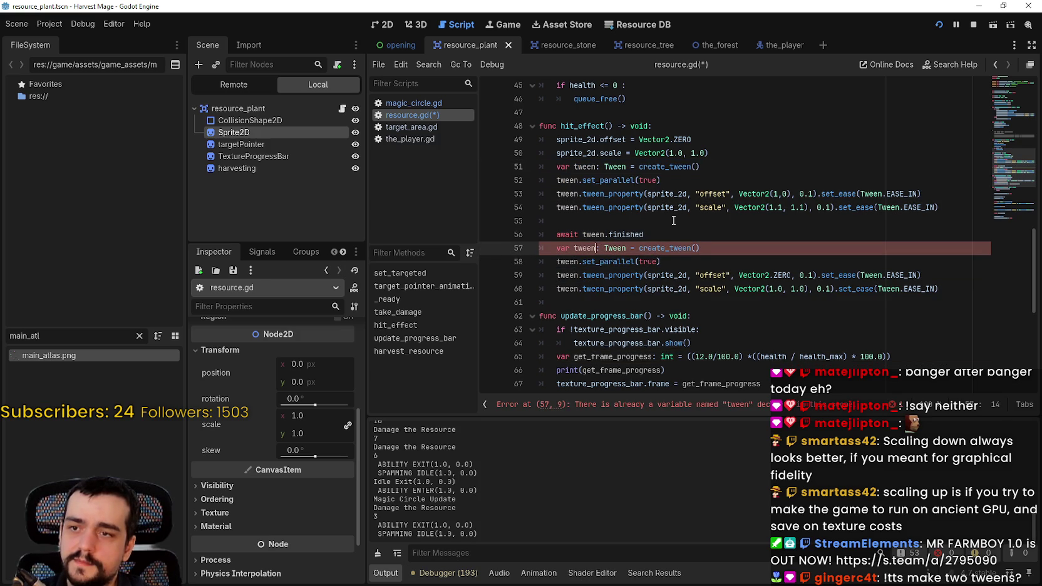
pyautogui.write('_2')
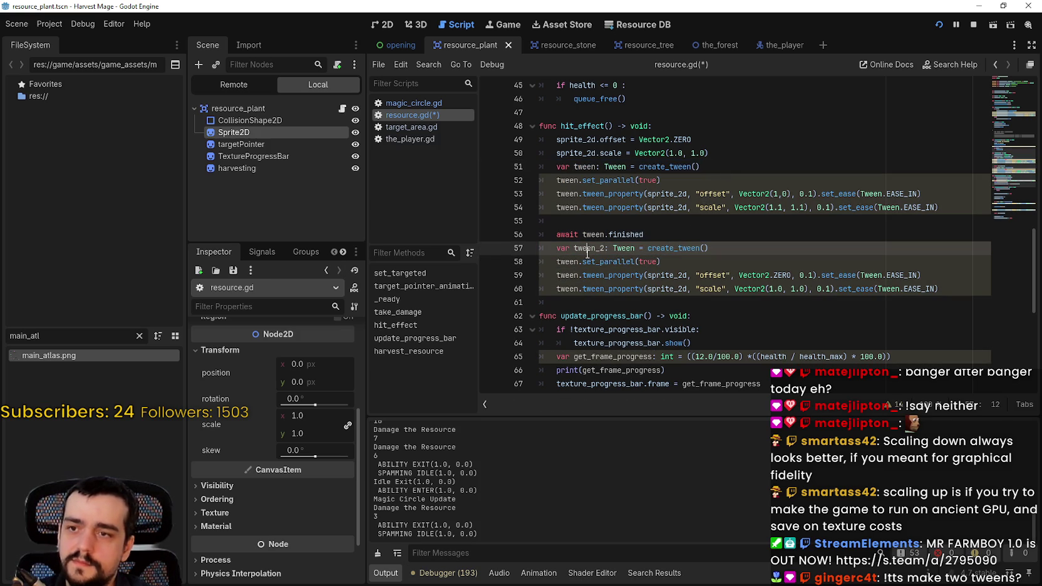
pyautogui.doubleClick(567, 261)
pyautogui.write('tween_2')
pyautogui.doubleClick(567, 275)
pyautogui.write('tween_2')
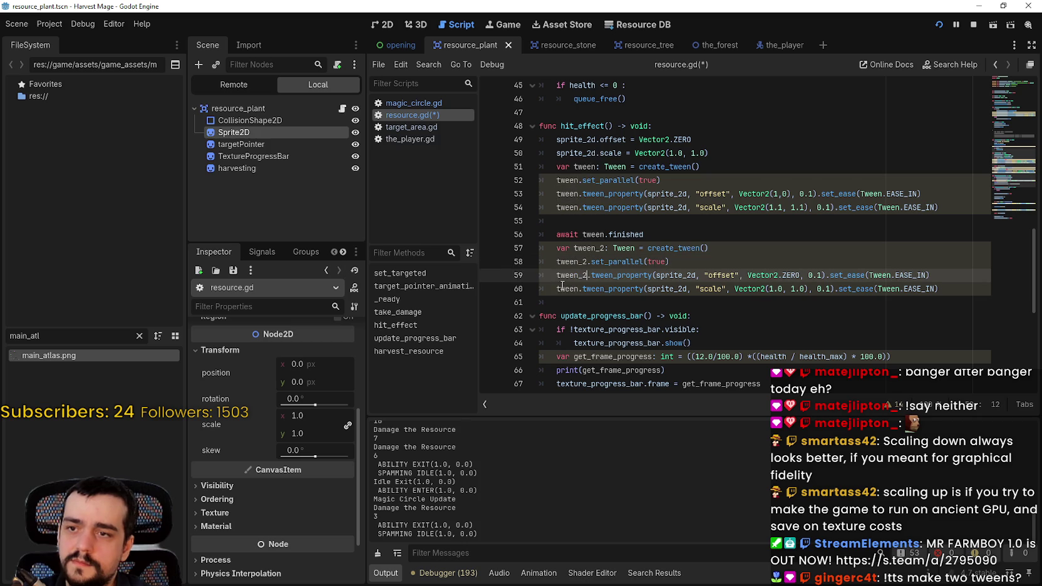
pyautogui.doubleClick(567, 288)
pyautogui.write('tween_2')
pyautogui.hotkey('ctrl', 's')
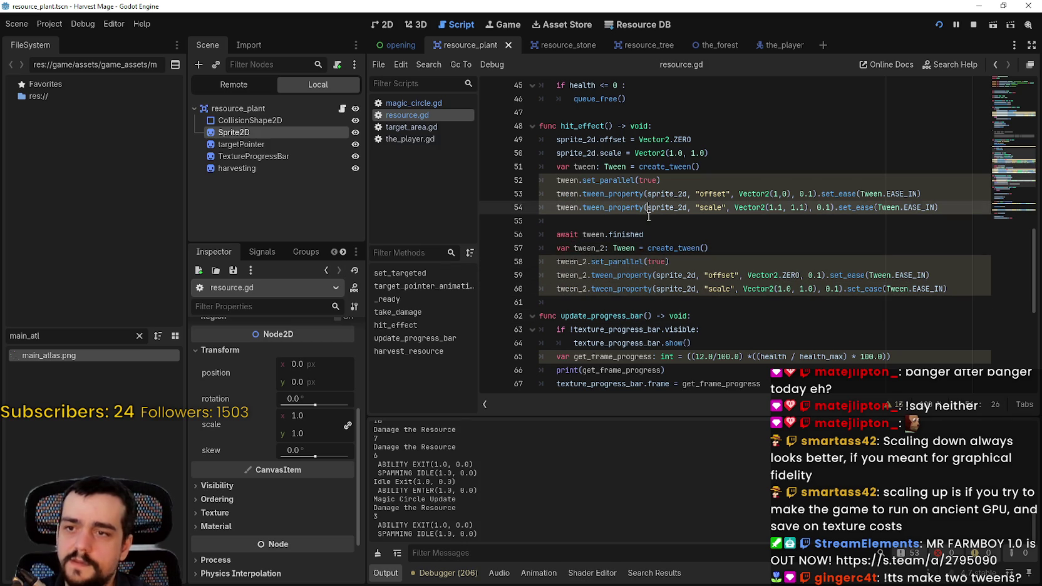
# - Remove the blank line before the await statement
pyautogui.click(649, 217)
pyautogui.press('BackSpace')
pyautogui.press('BackSpace')
pyautogui.click(808, 288)
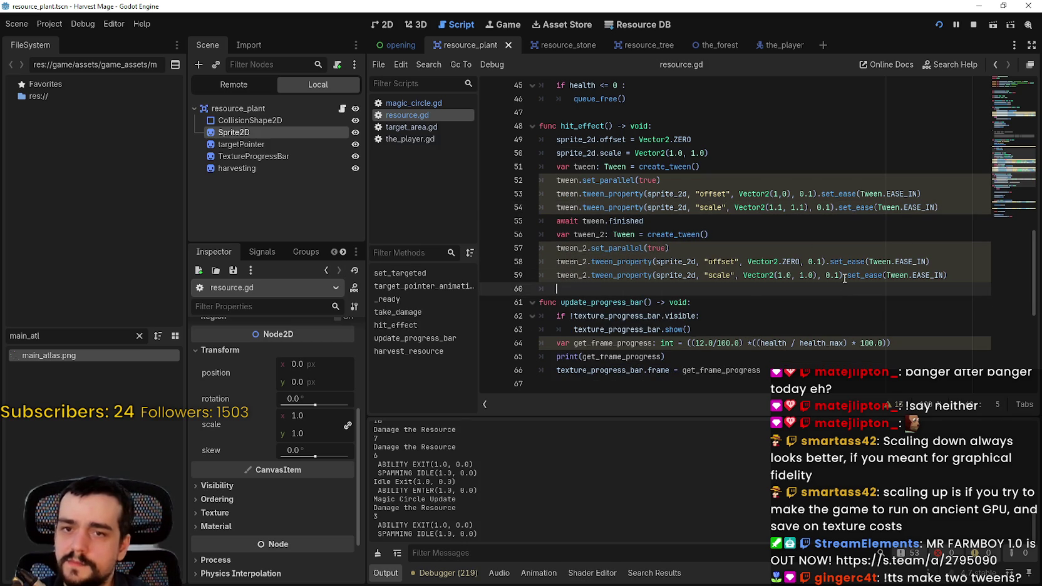
pyautogui.scroll(-1, 655, 234)
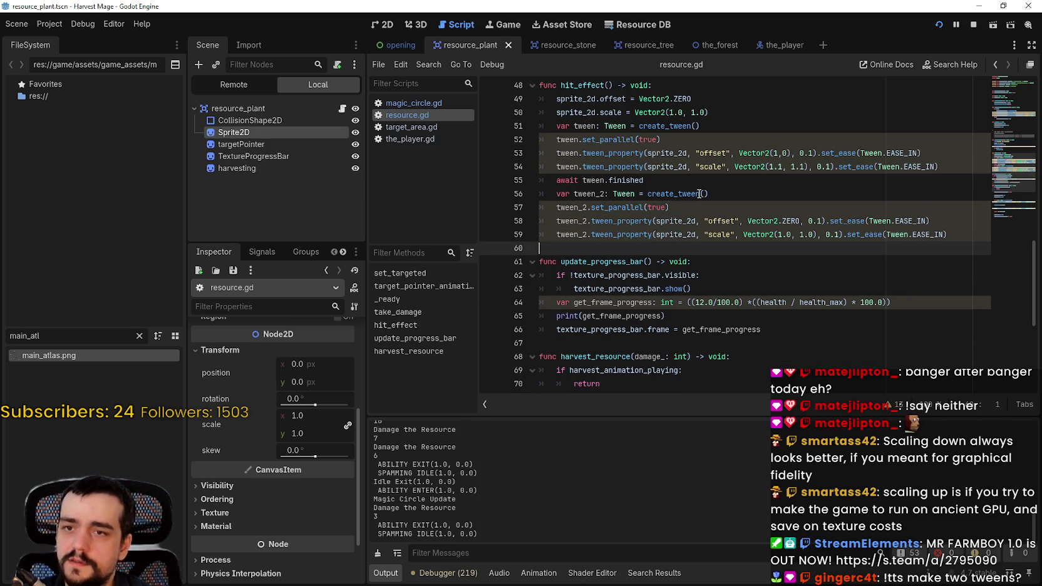
# - Stop the game and switch the offset reset tween on line 58 to EASE_OUT
pyautogui.click(940, 25)
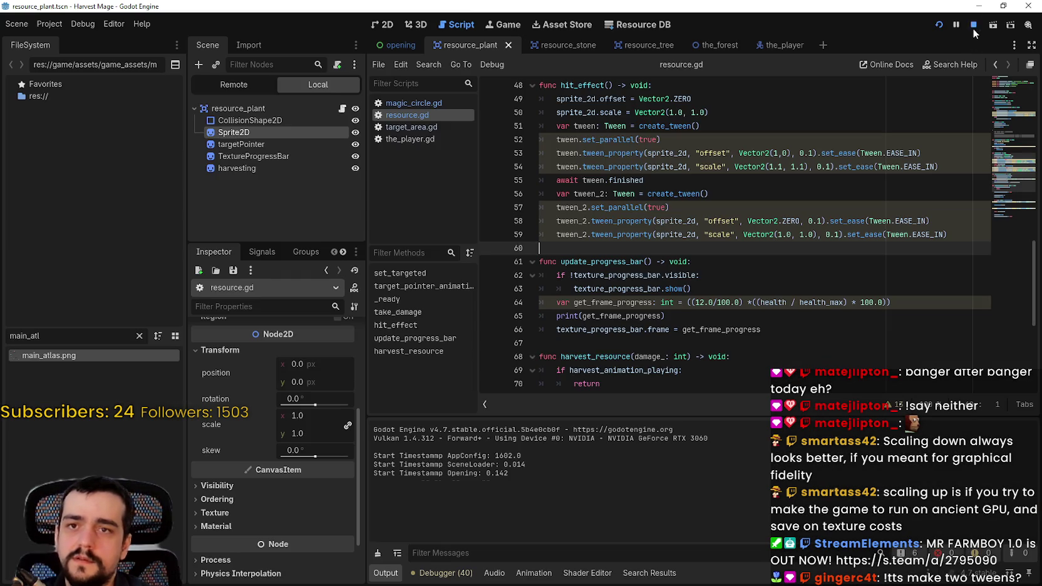
pyautogui.click(973, 27)
pyautogui.click(926, 221)
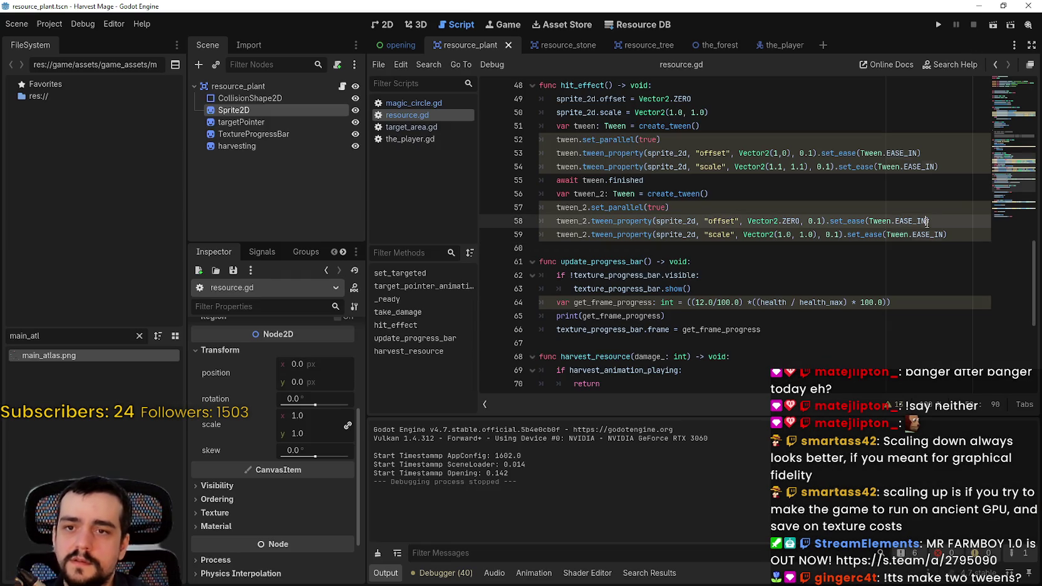
pyautogui.press('BackSpace')
pyautogui.press('BackSpace')
pyautogui.press('BackSpace')
pyautogui.write('E')
pyautogui.press('Down')
pyautogui.press('Down')
pyautogui.press('Down')
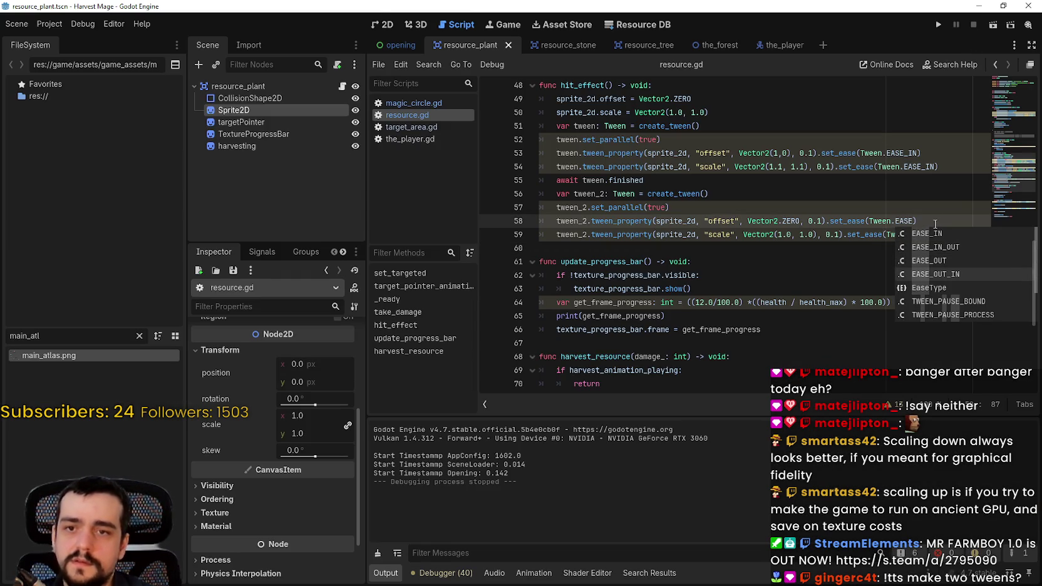
pyautogui.press('Up')
pyautogui.press('Return')
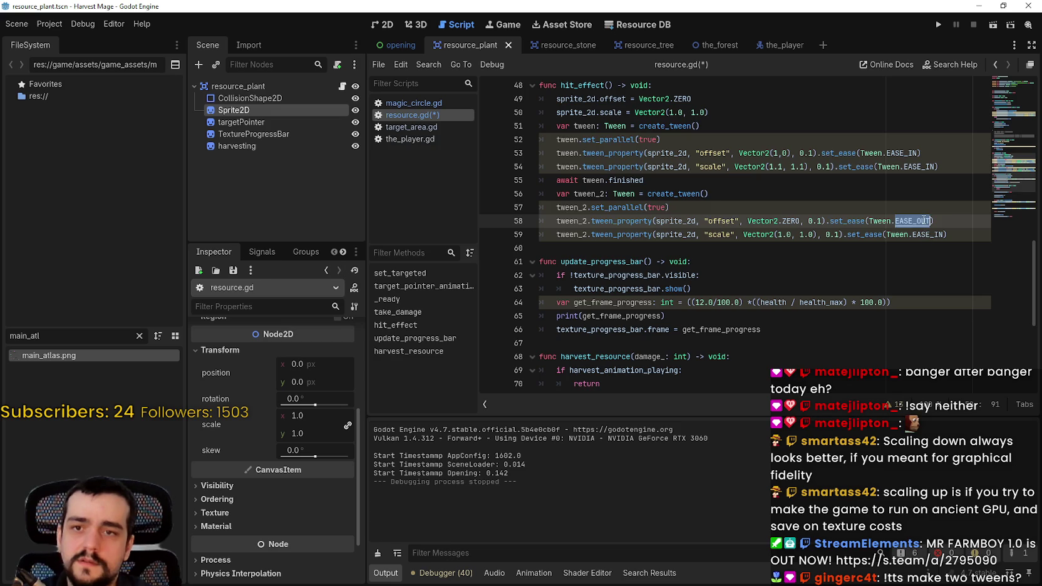
# - Select EASE_IN on line 59, returning from the Tween docs, to replace it
pyautogui.click(927, 235)
pyautogui.keyDown('ctrl'); pyautogui.click(927, 234); pyautogui.keyUp('ctrl')
pyautogui.hotkey('alt', 'Left')
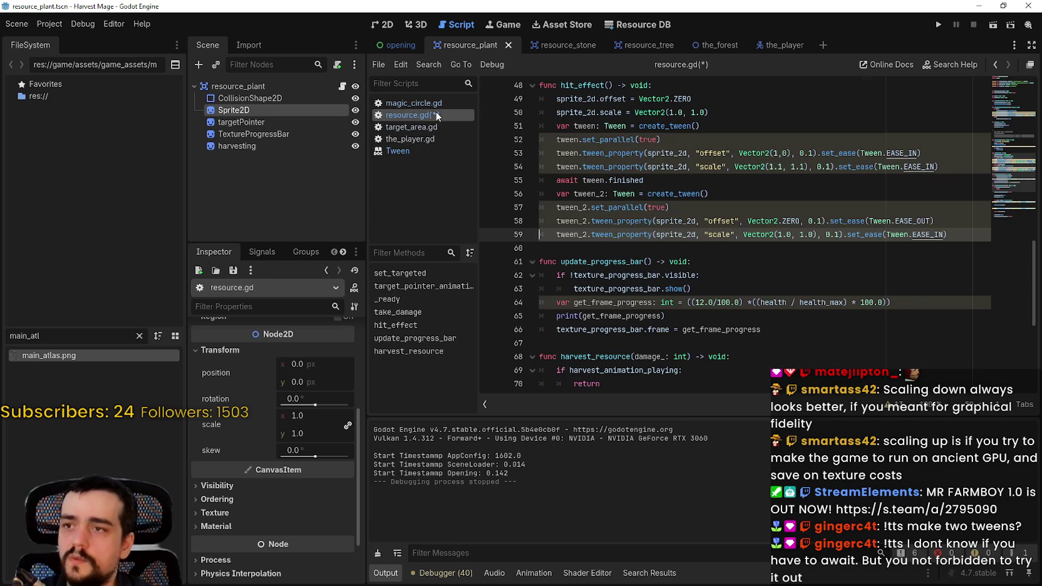
pyautogui.doubleClick(926, 234)
# - Set line 59 to EASE_OUT, run the game, and harvest two blue flowers
pyautogui.write('EASE_OUT')
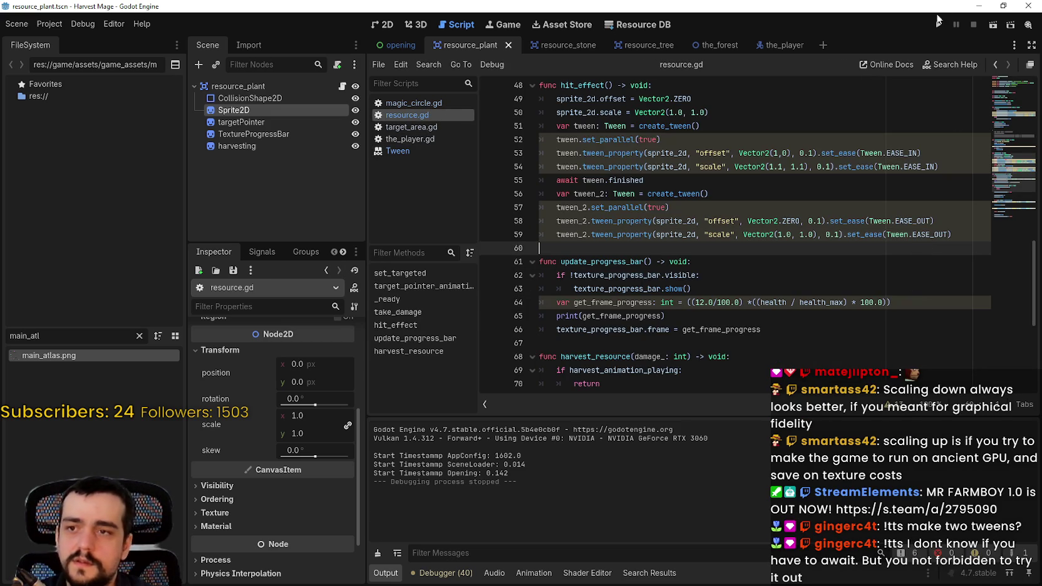
pyautogui.click(938, 24)
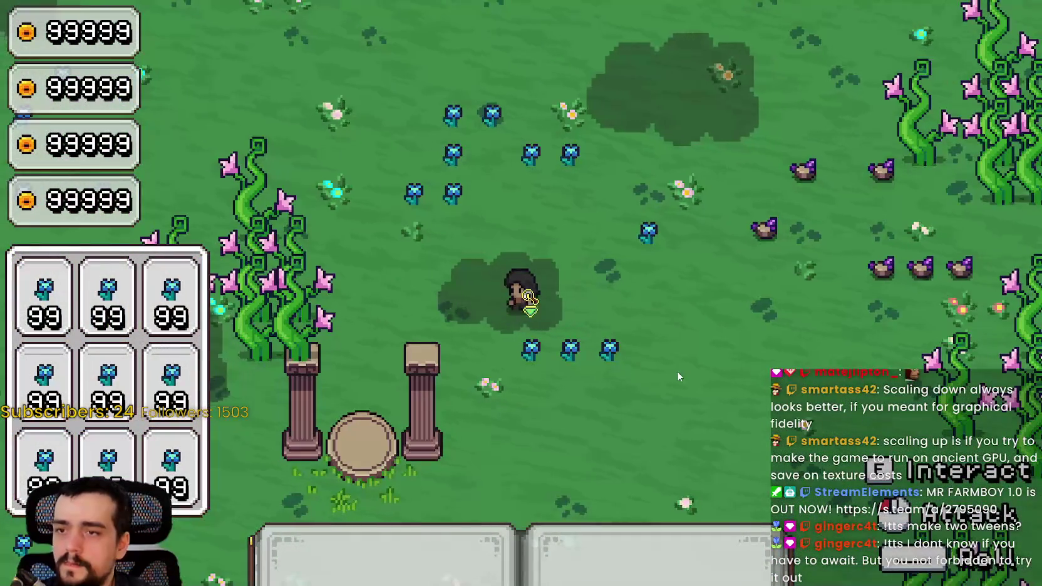
pyautogui.click(667, 372)
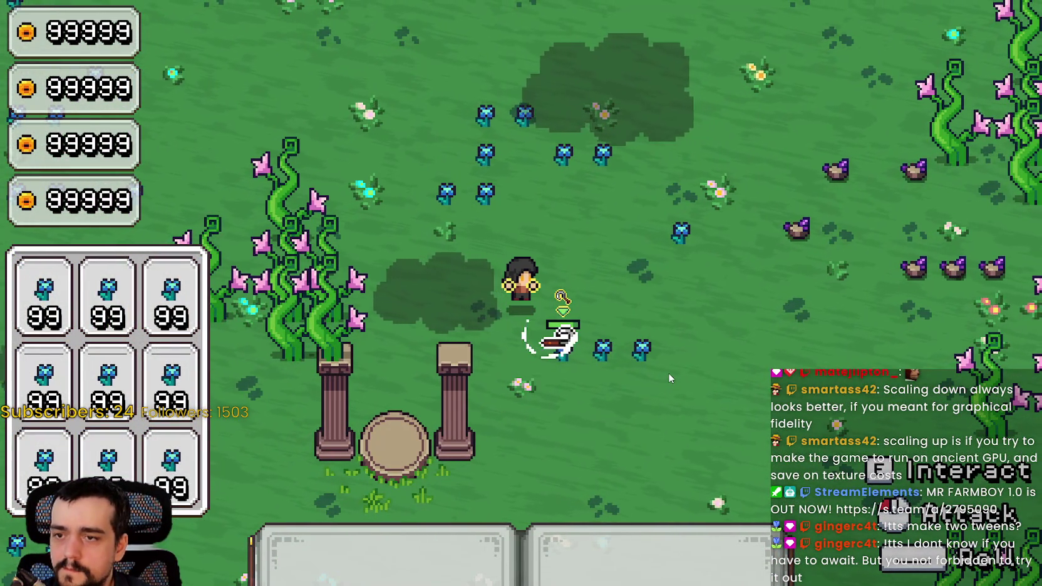
pyautogui.click(668, 372)
pyautogui.click(668, 372)
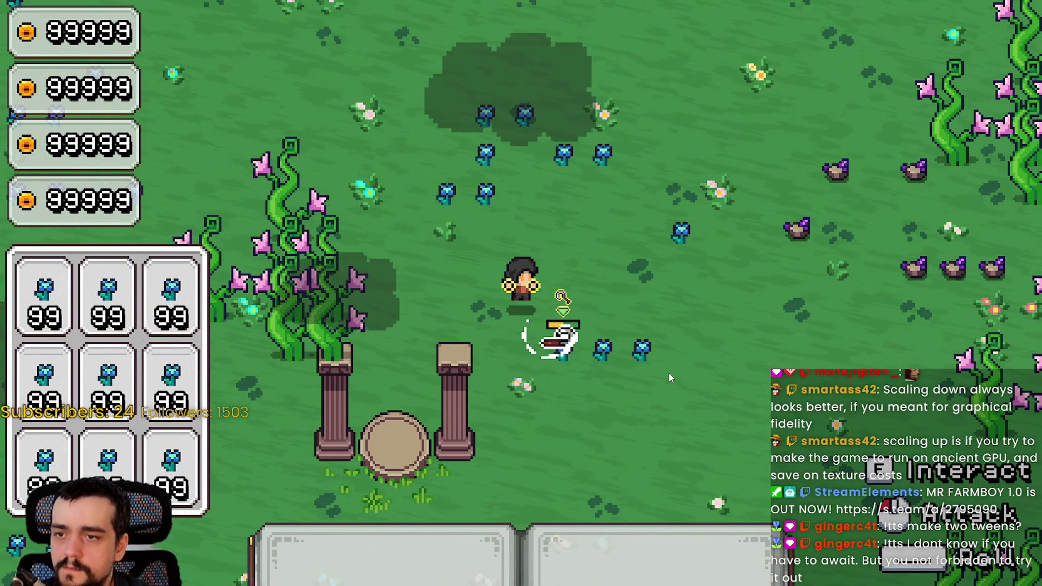
pyautogui.click(669, 372)
pyautogui.click(668, 372)
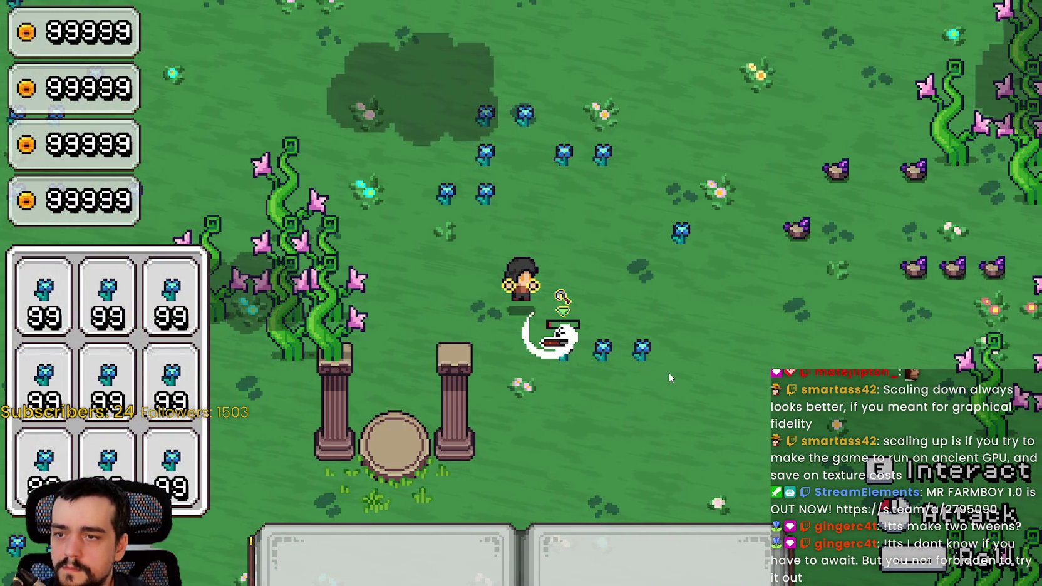
pyautogui.click(669, 372)
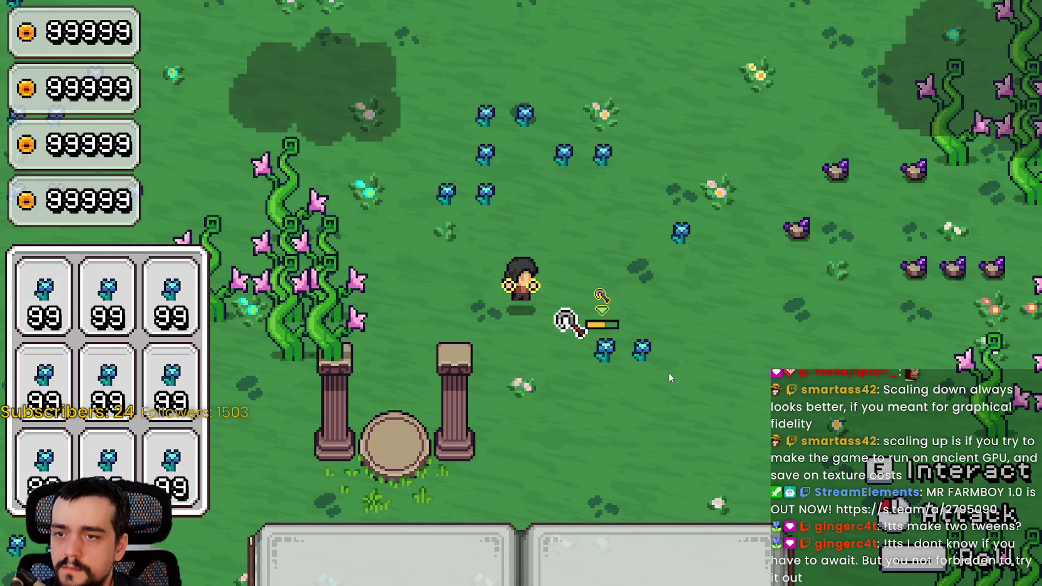
pyautogui.click(668, 372)
pyautogui.click(668, 372)
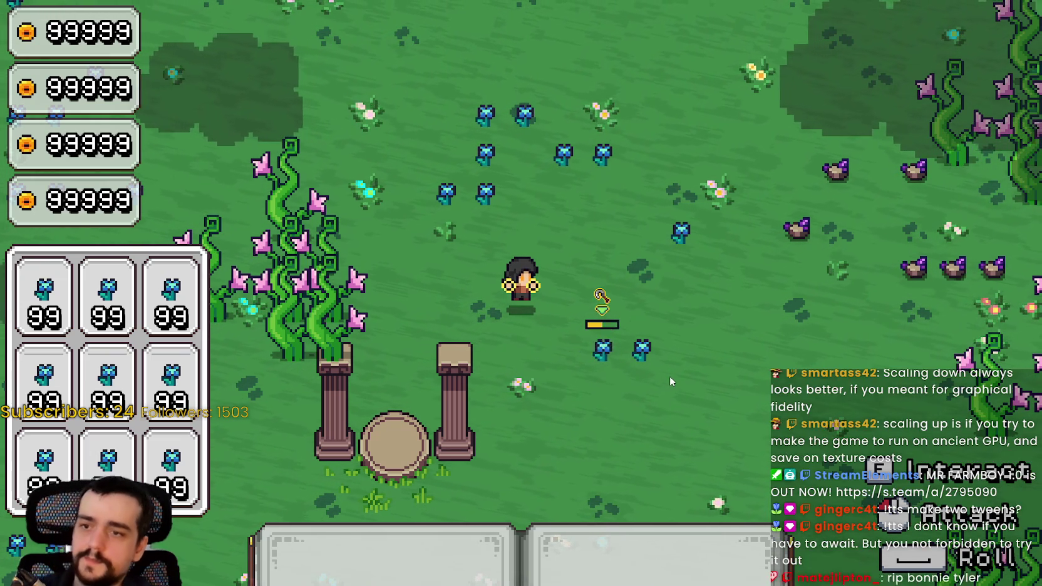
pyautogui.click(669, 376)
pyautogui.click(670, 374)
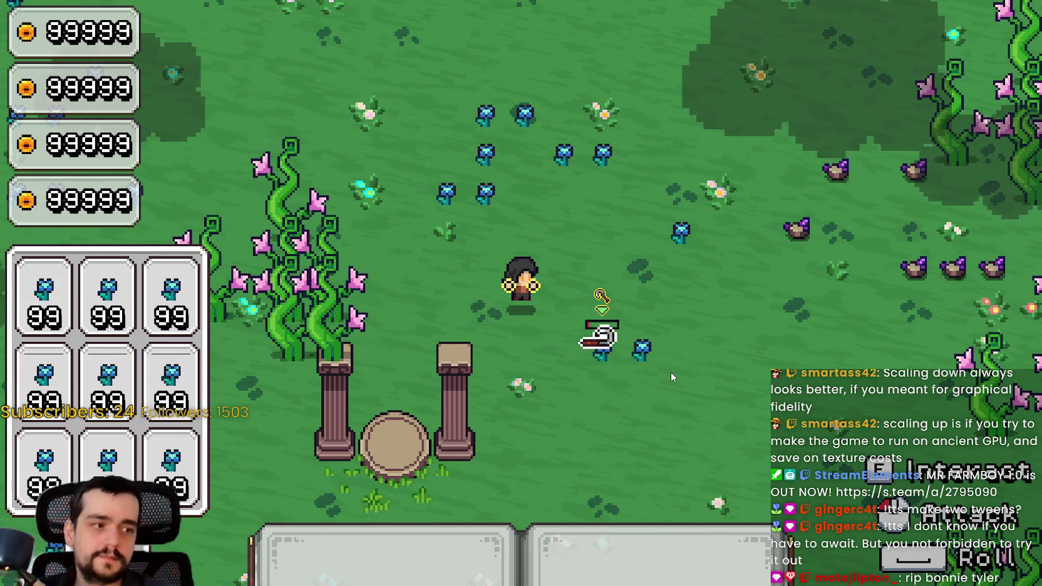
# - Harvest more blue flowers to the right and above the character
pyautogui.click(671, 365)
pyautogui.click(671, 366)
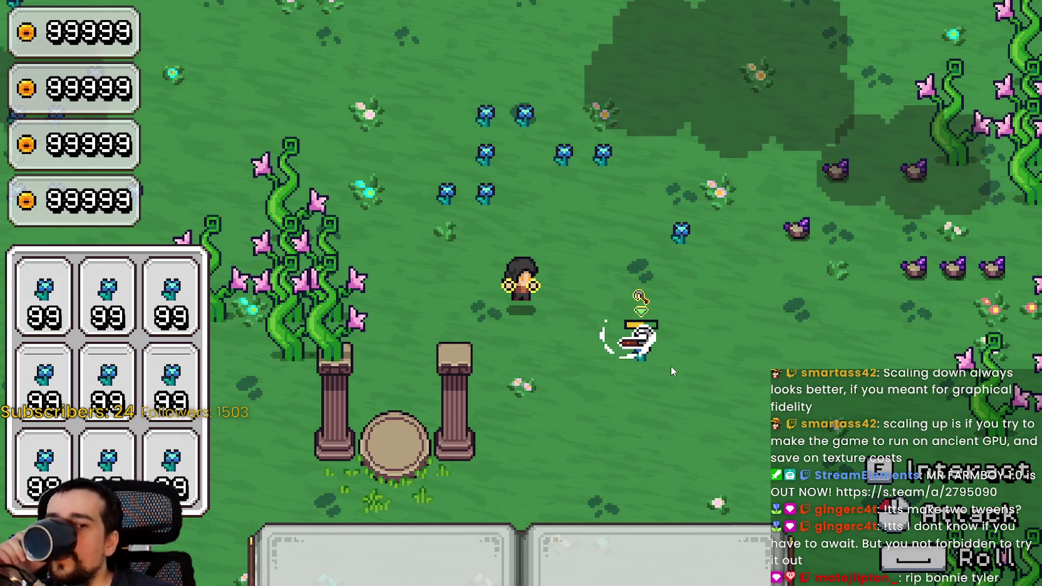
pyautogui.click(670, 365)
pyautogui.click(671, 366)
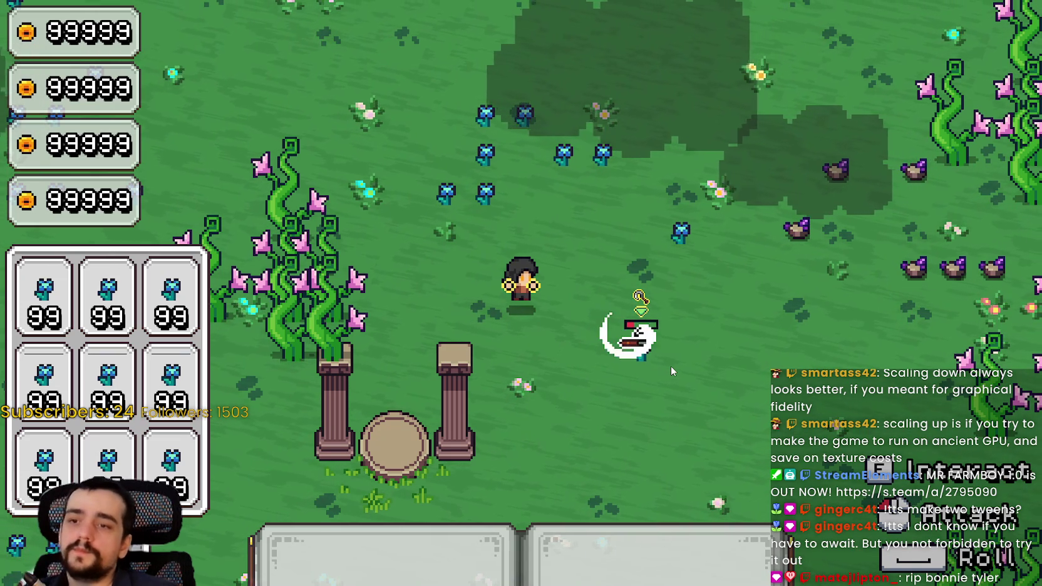
pyautogui.click(664, 355)
pyautogui.click(700, 306)
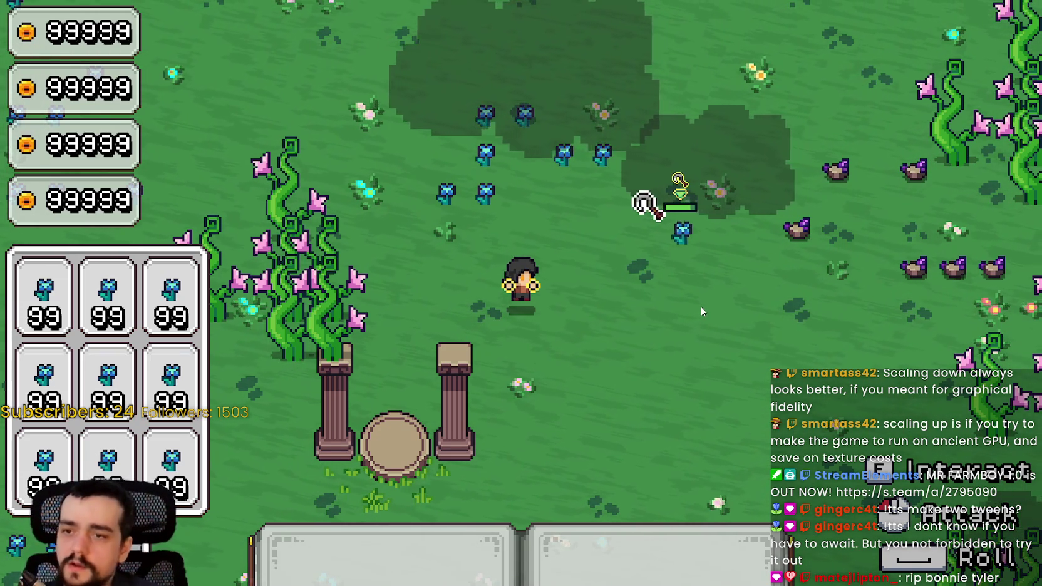
pyautogui.press('d')
pyautogui.click(622, 308)
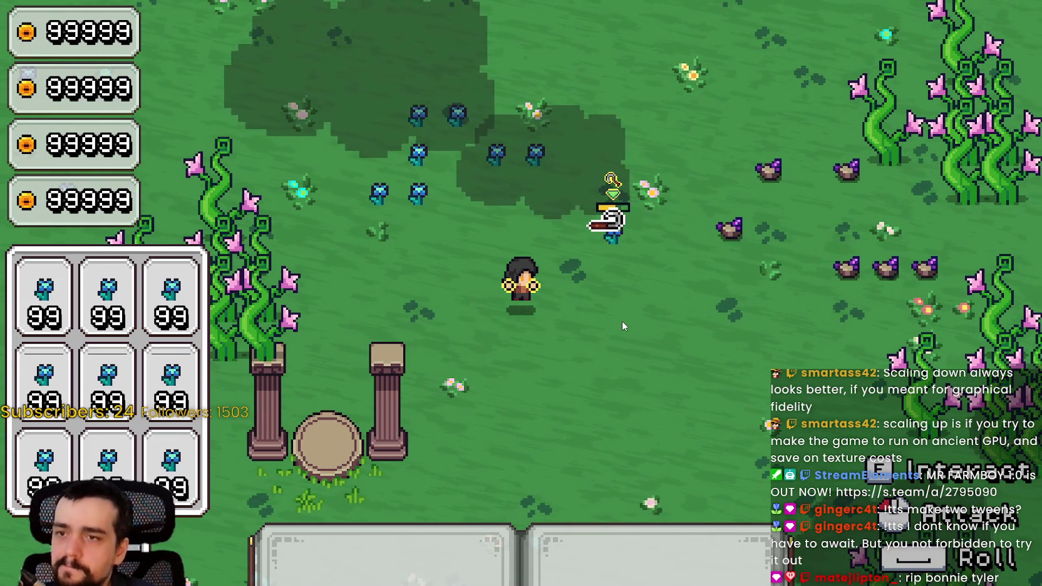
pyautogui.click(622, 320)
pyautogui.click(622, 322)
pyautogui.click(621, 324)
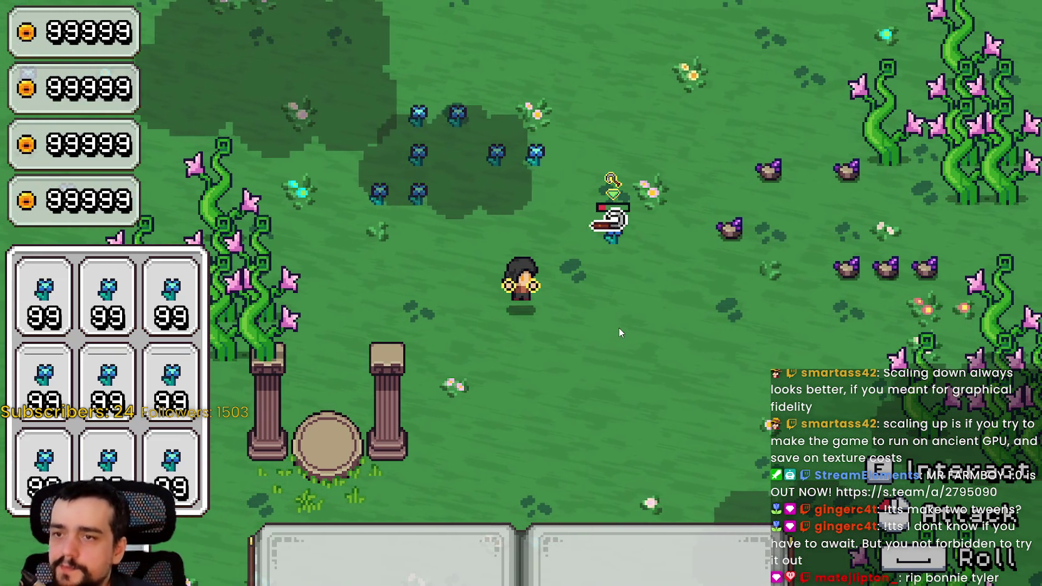
pyautogui.click(619, 328)
pyautogui.click(619, 327)
pyautogui.click(619, 328)
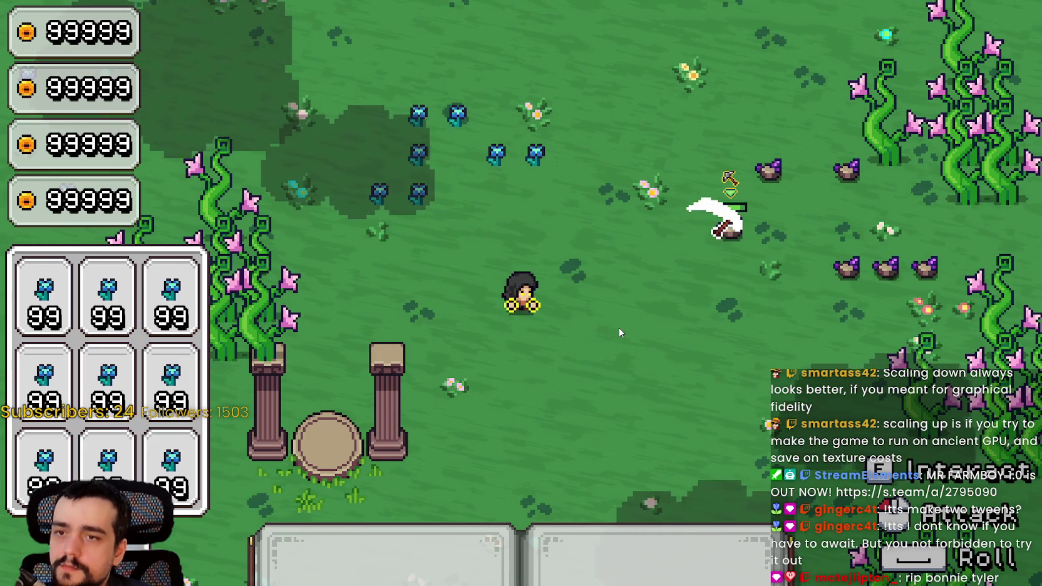
# - Mine a purple crystal up-right, then stop the game with F8
pyautogui.press('d')
pyautogui.press('w')
pyautogui.click(660, 313)
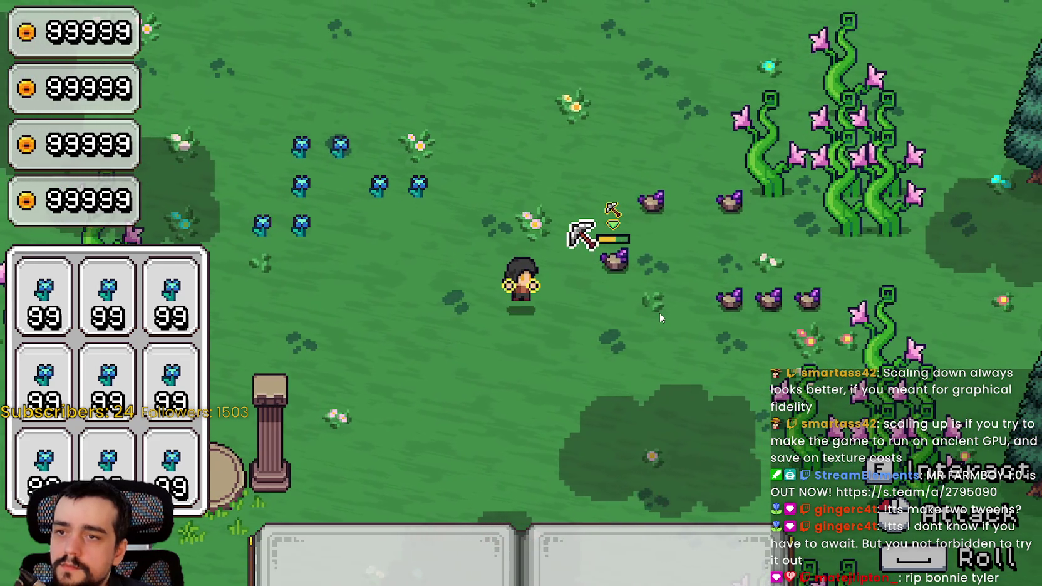
pyautogui.click(660, 313)
pyautogui.click(659, 313)
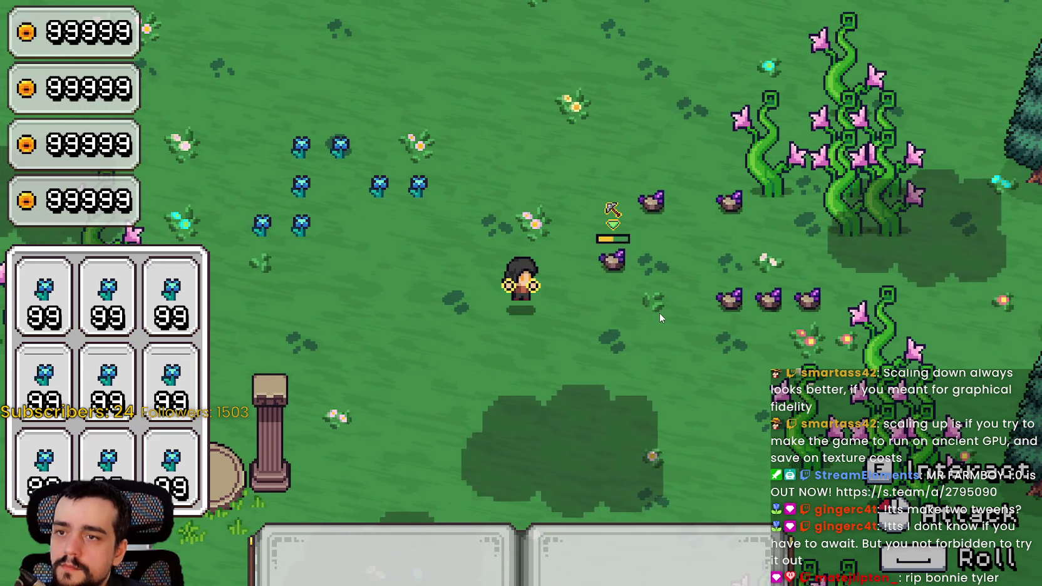
pyautogui.click(660, 313)
pyautogui.click(659, 318)
pyautogui.press('s')
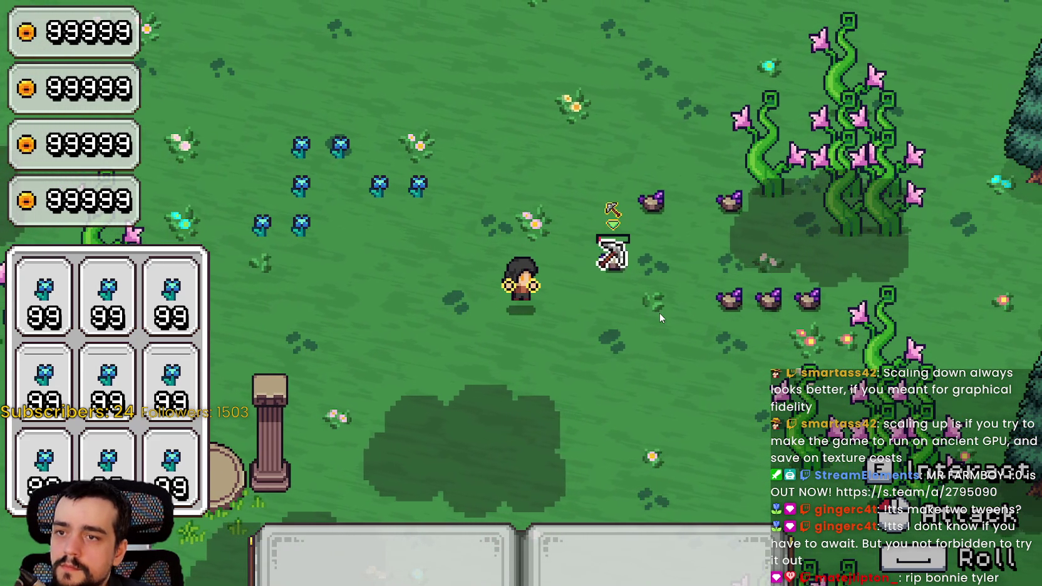
pyautogui.press('F8')
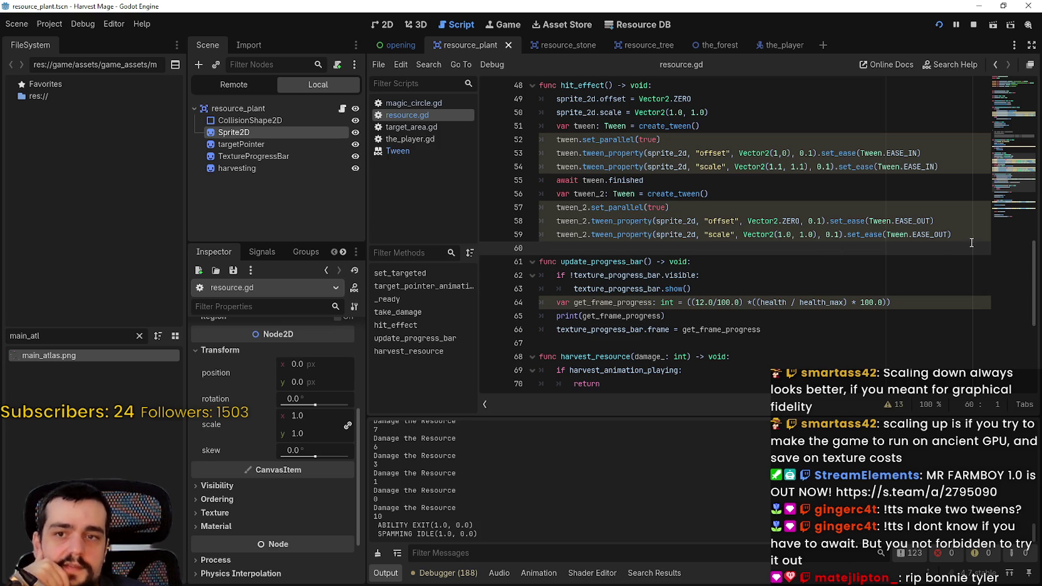
# - Change line 53's tween easing from EASE_IN to EASE_IN_OUT
pyautogui.moveTo(969, 238); pyautogui.dragTo(542, 126)
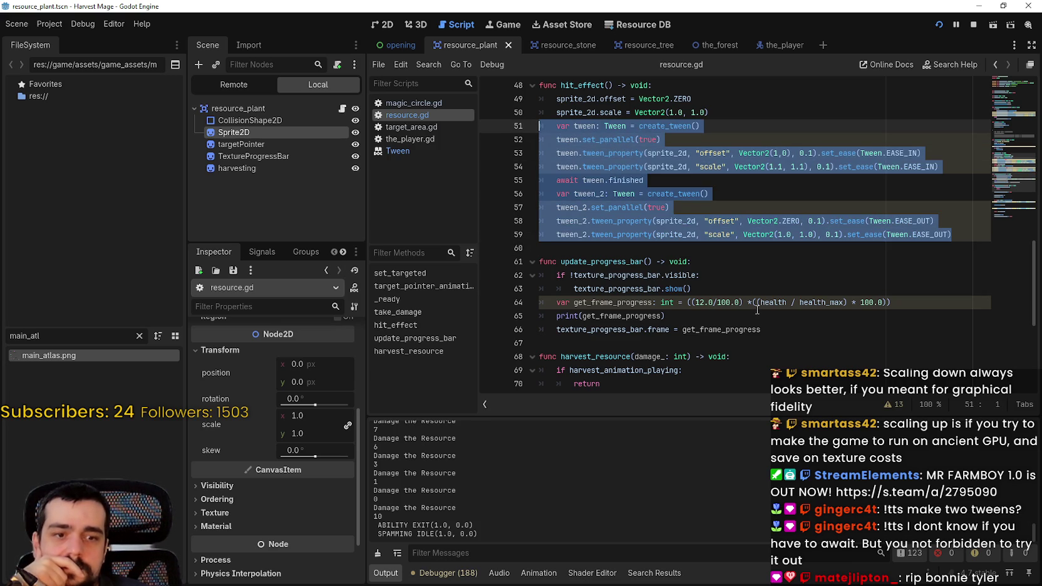
pyautogui.doubleClick(902, 152)
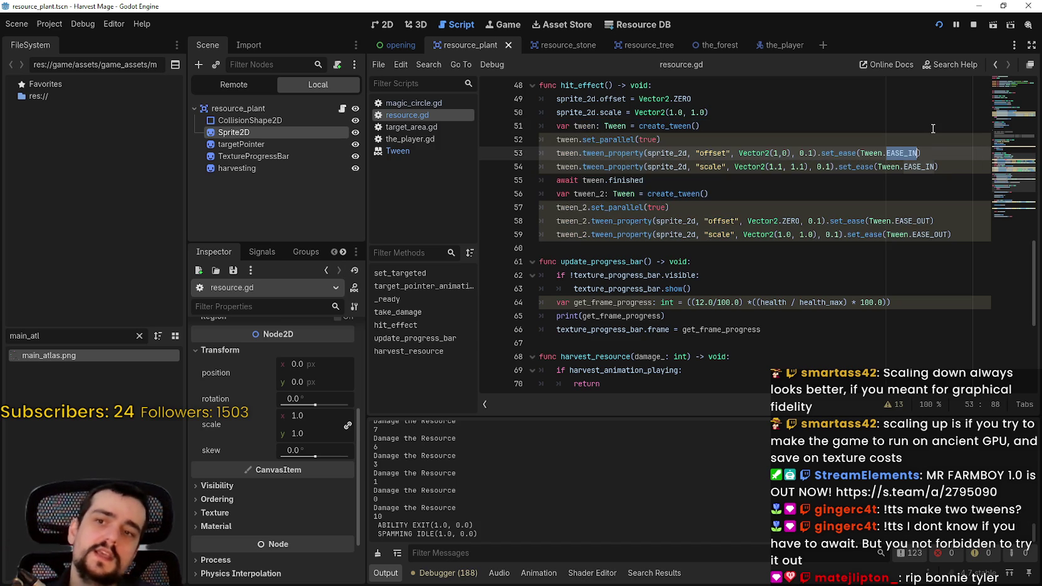
pyautogui.write('EASE_I')
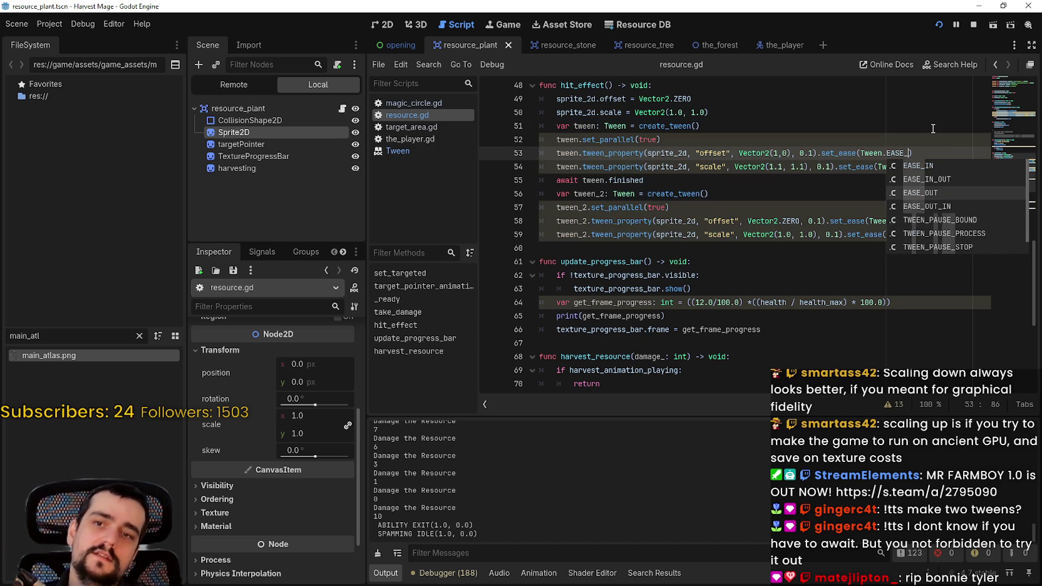
pyautogui.press('Down')
pyautogui.press('Return')
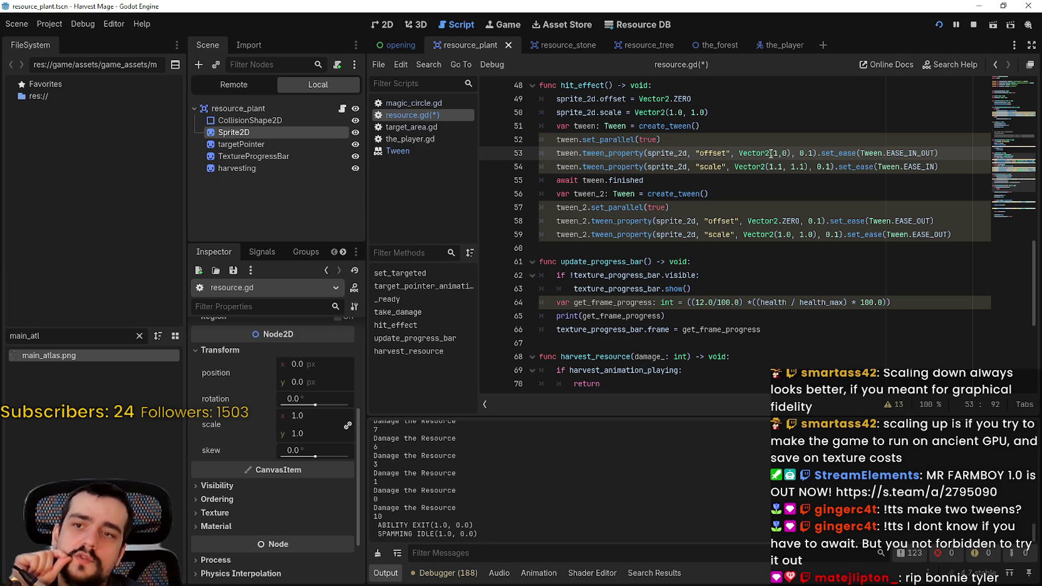
pyautogui.moveTo(771, 153); pyautogui.dragTo(787, 152)
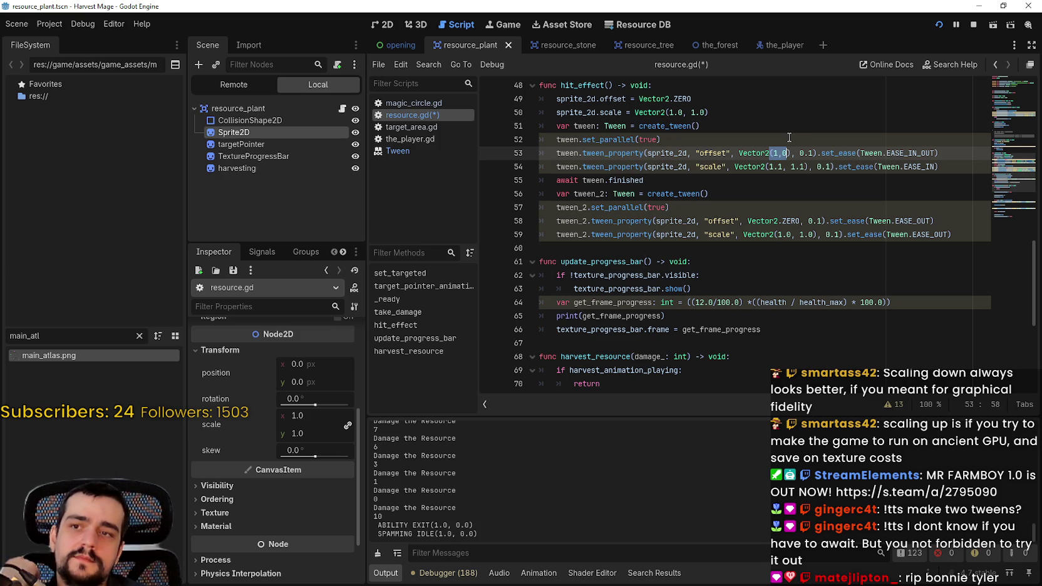
# - Comment out the await and second tween on lines 55–59
pyautogui.click(558, 190)
pyautogui.moveTo(604, 248); pyautogui.dragTo(578, 234)
pyautogui.moveTo(544, 199); pyautogui.dragTo(538, 183)
pyautogui.hotkey('ctrl', 'k')
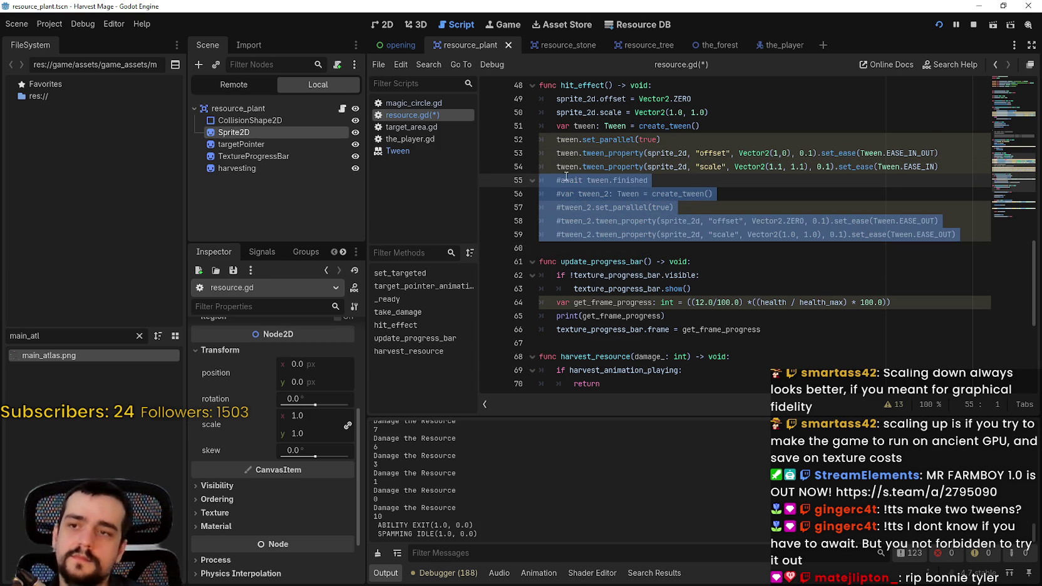
# - Make line 54 EASE_IN_OUT, set both tween durations to 0.2, then save and restart the game
pyautogui.doubleClick(917, 167)
pyautogui.write('EASE_IN_OUT')
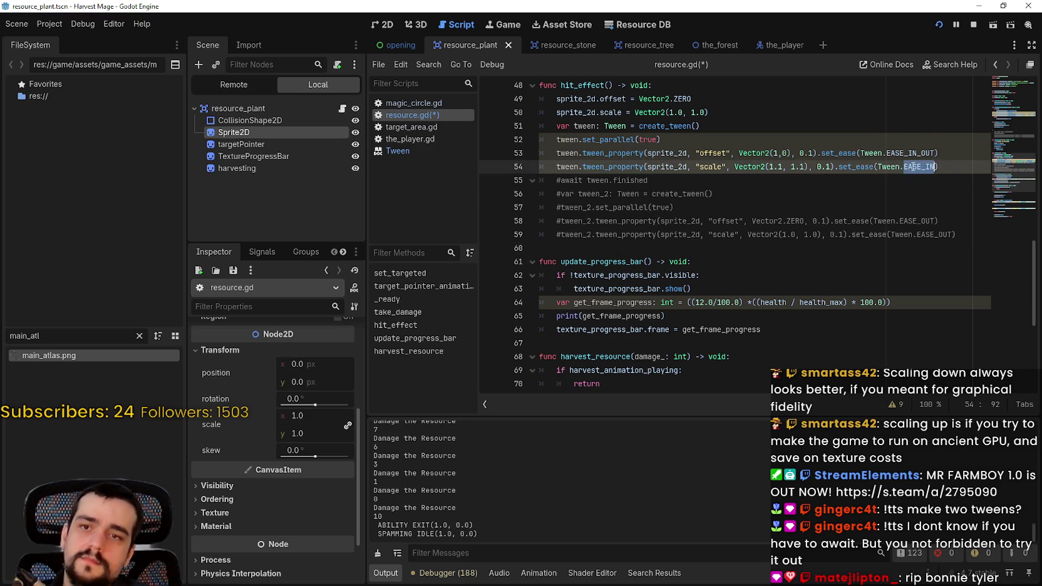
pyautogui.click(814, 166)
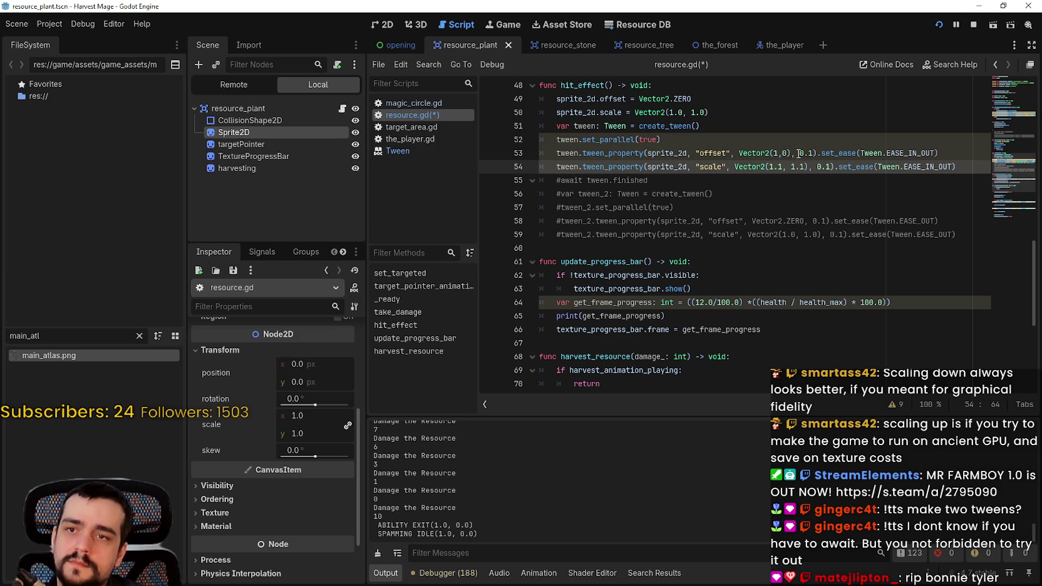
pyautogui.click(812, 152)
pyautogui.press('BackSpace')
pyautogui.write('2')
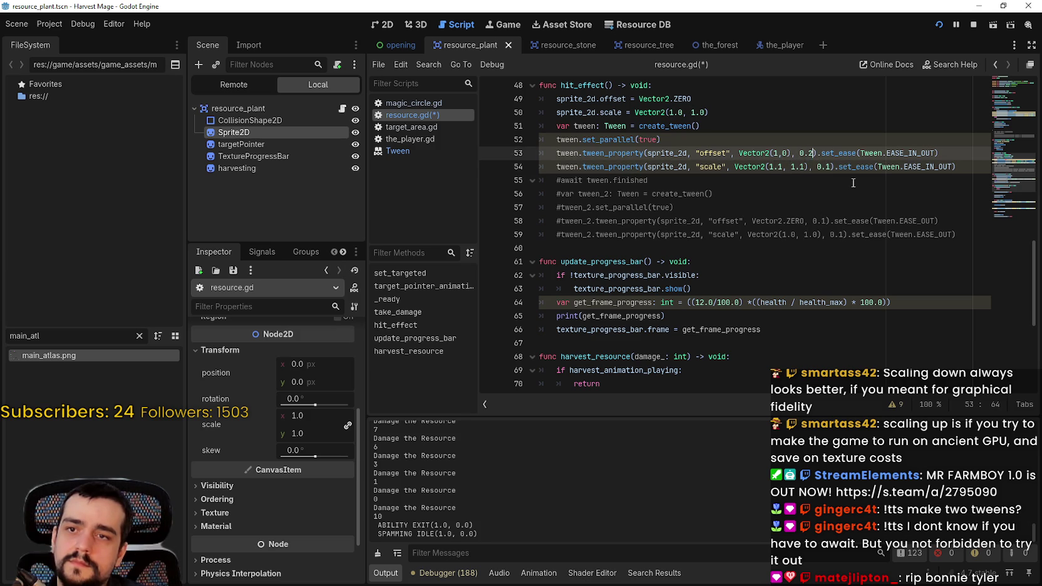
pyautogui.click(833, 166)
pyautogui.press('BackSpace')
pyautogui.write('2')
pyautogui.click(797, 185)
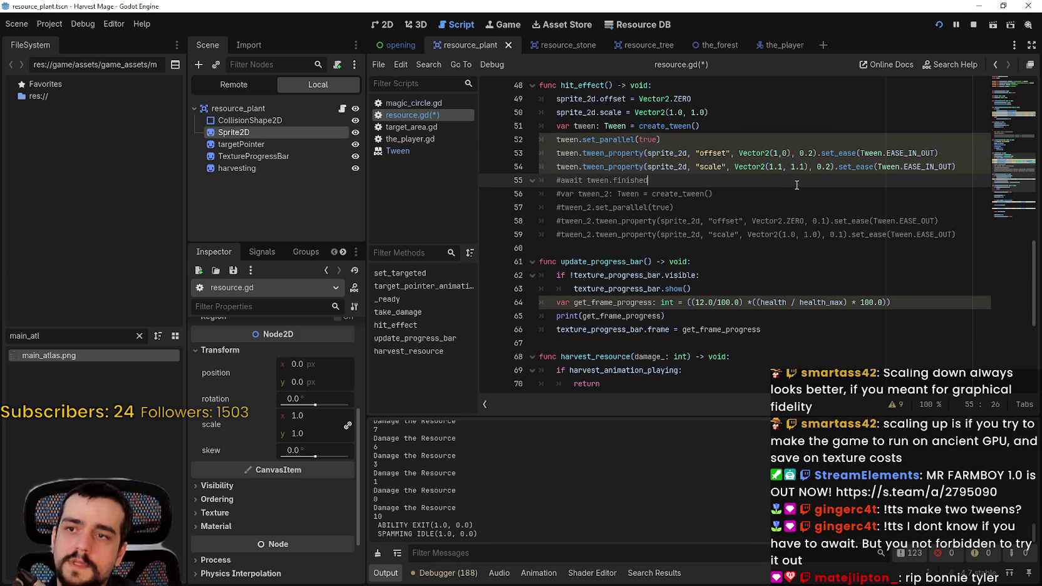
pyautogui.click(939, 24)
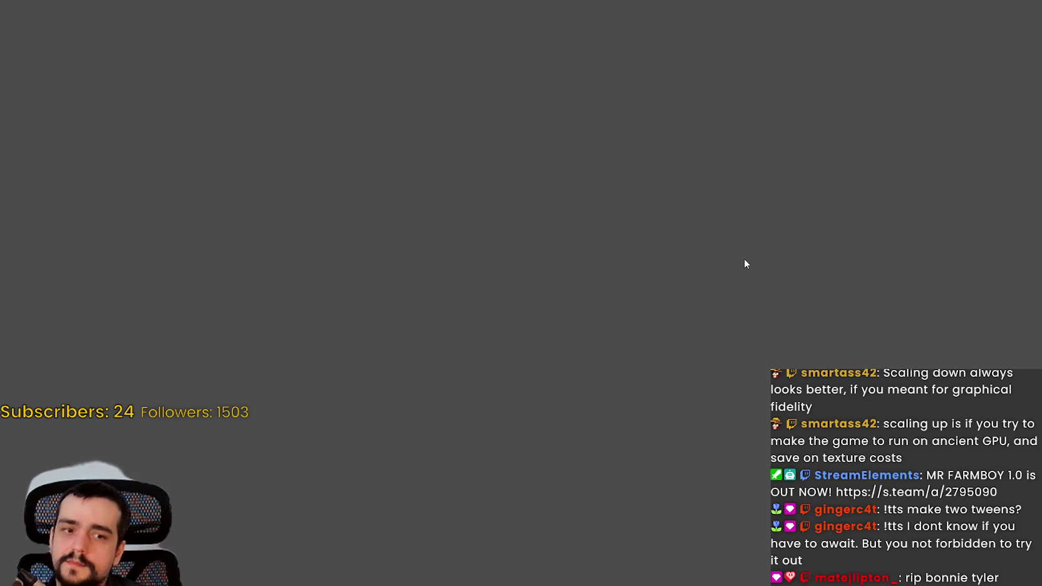
# - Start a new game and hit a blue flower to check the hit effect, then stop with F8
pyautogui.press('Return')
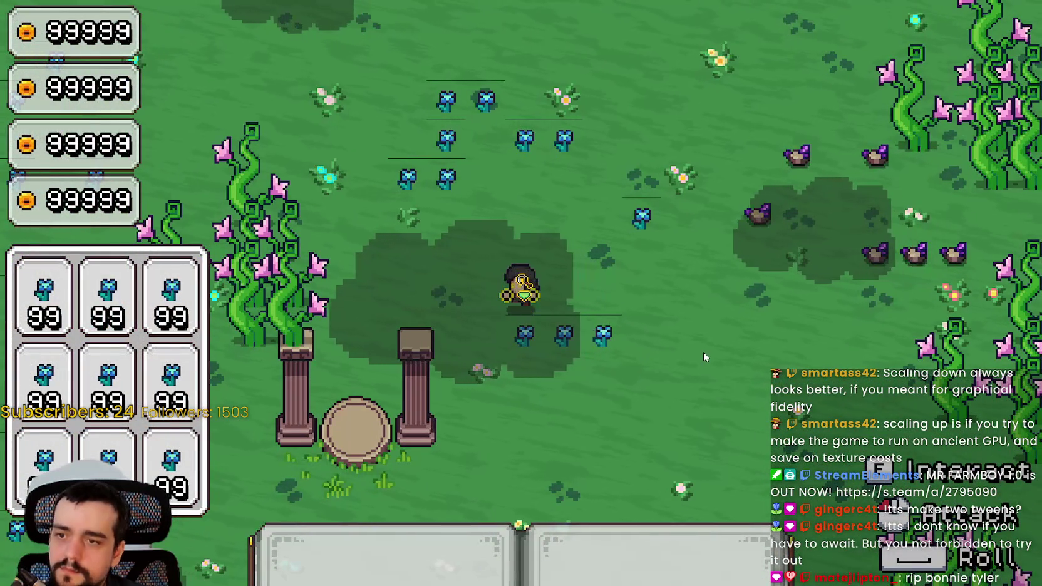
pyautogui.click(704, 352)
pyautogui.click(704, 350)
pyautogui.click(704, 348)
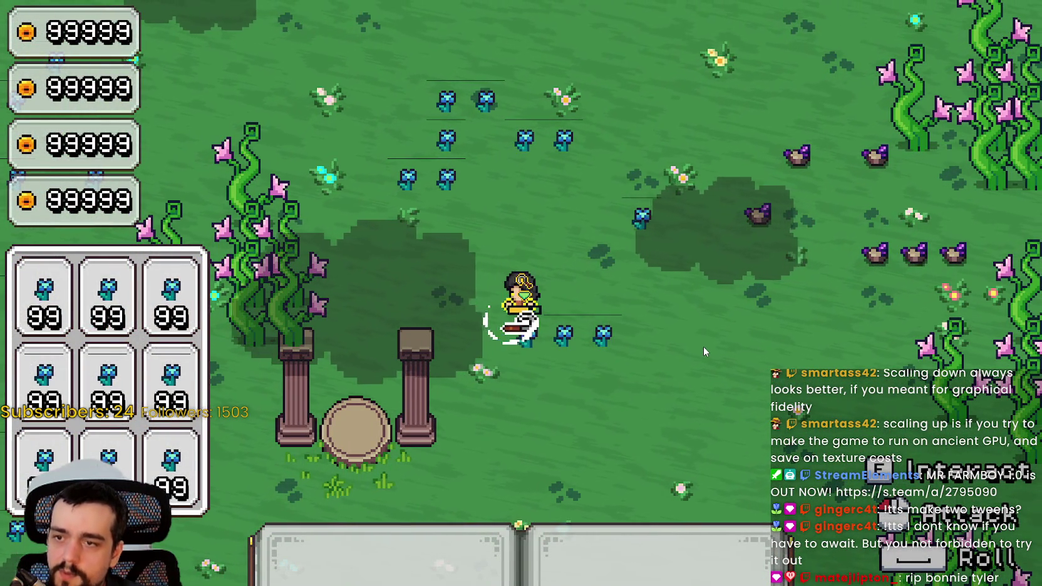
pyautogui.hotkey('w', 'd')
pyautogui.click(704, 352)
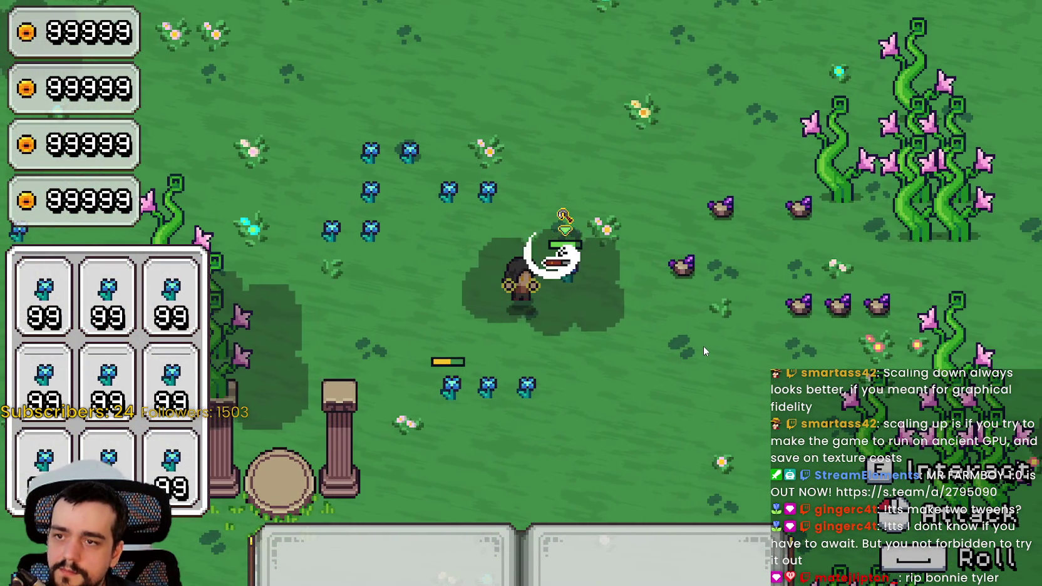
pyautogui.click(704, 346)
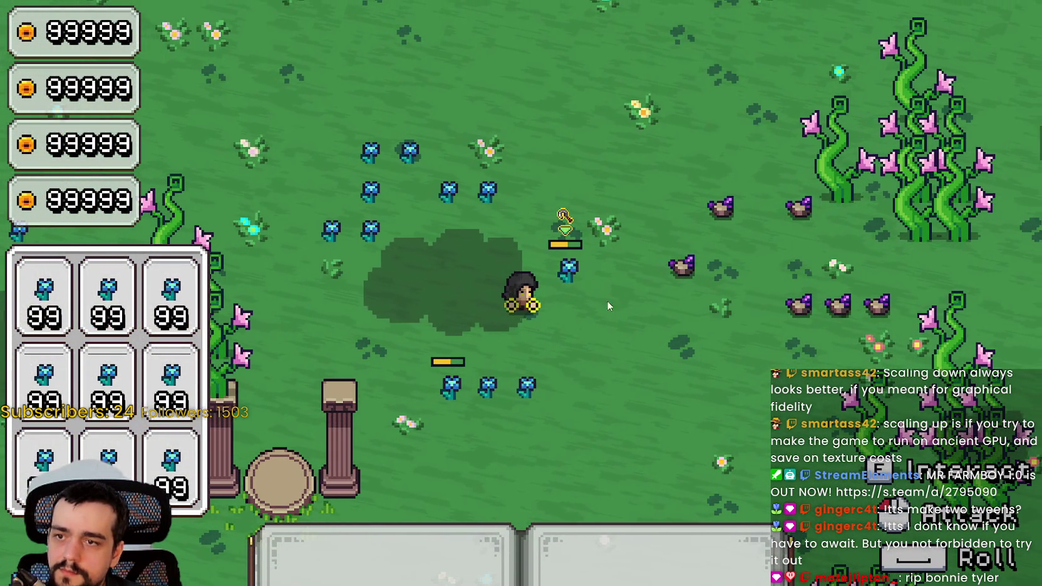
pyautogui.press('F8')
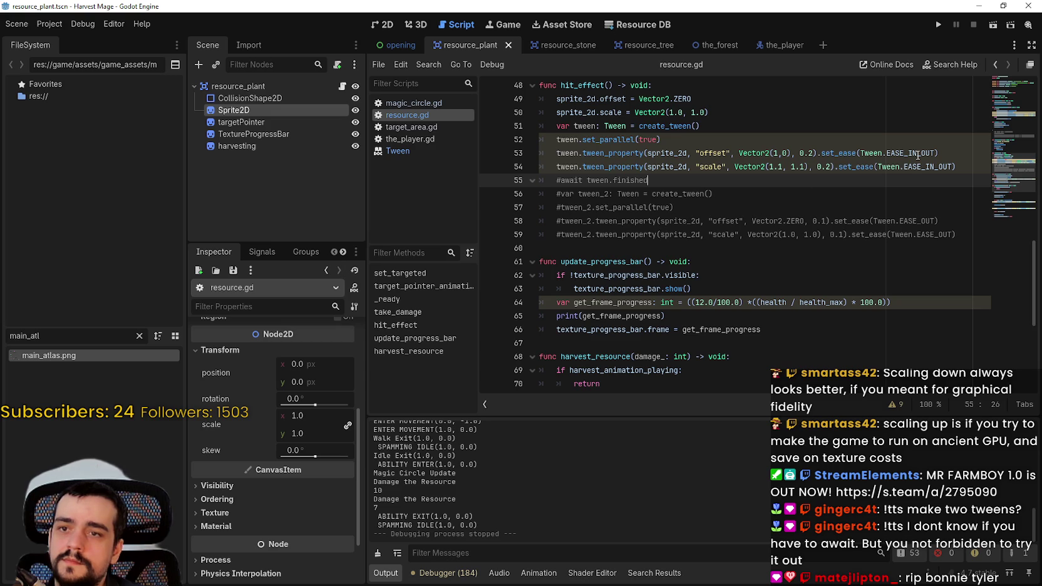
# - Undo the duration, easing and comment edits to restore both 0.1-second EASE_IN tweens
pyautogui.moveTo(918, 154)
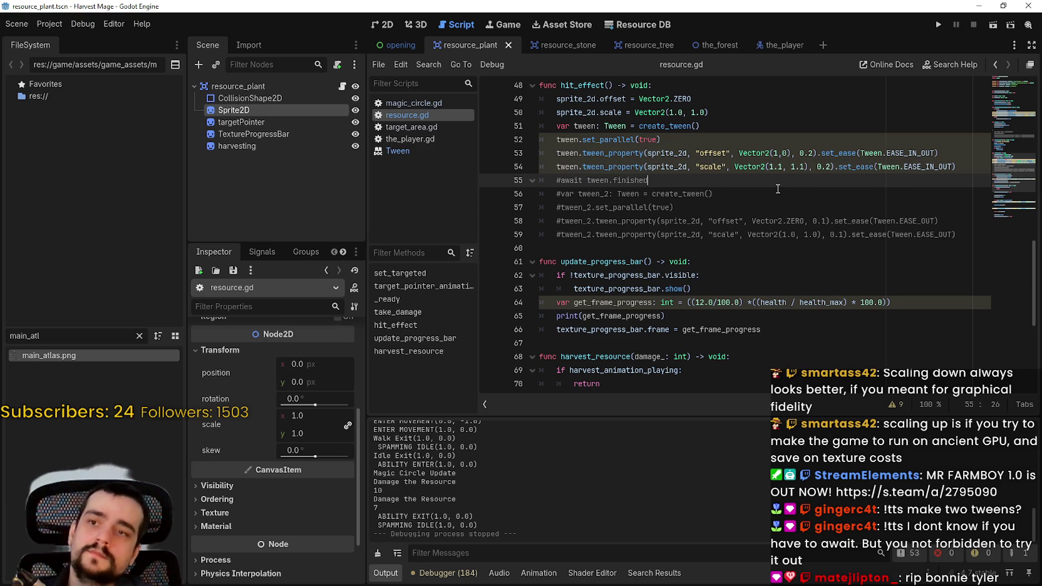
pyautogui.hotkey('ctrl', 'z')
pyautogui.hotkey('ctrl', 'z')
pyautogui.hotkey('ctrl', 'z')
pyautogui.hotkey('ctrl', 'z')
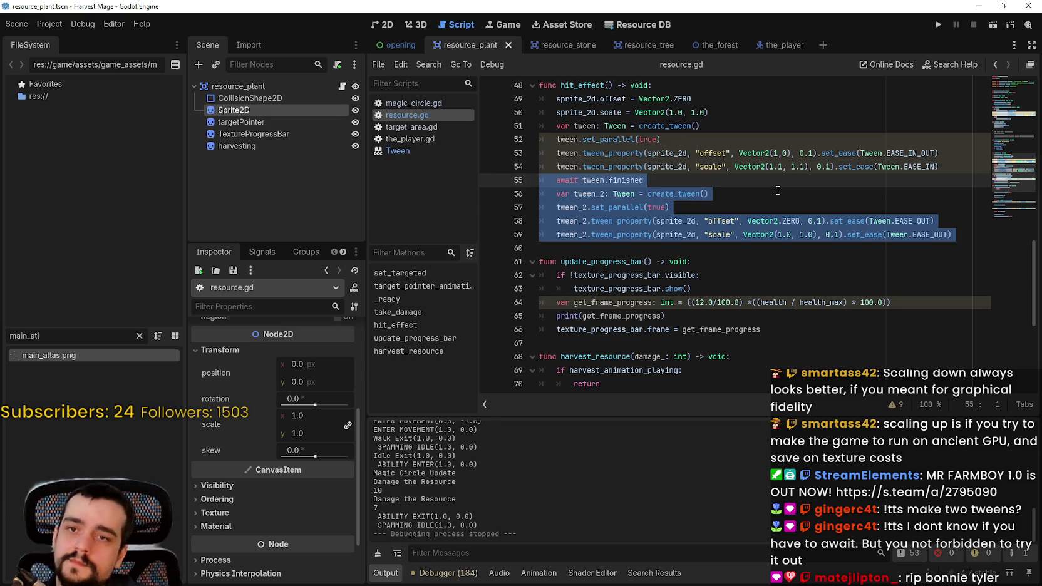
pyautogui.hotkey('ctrl', 'z')
# - Comment out only the await tween.finished line, save, and run the game
pyautogui.click(773, 183)
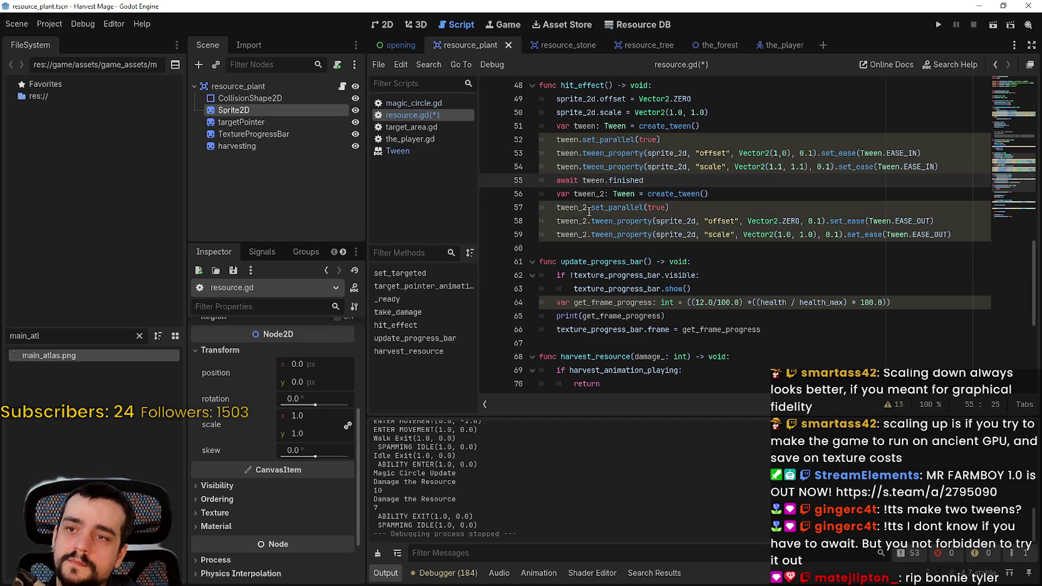
pyautogui.press('Home')
pyautogui.hotkey('ctrl', 'k')
pyautogui.hotkey('ctrl', 's')
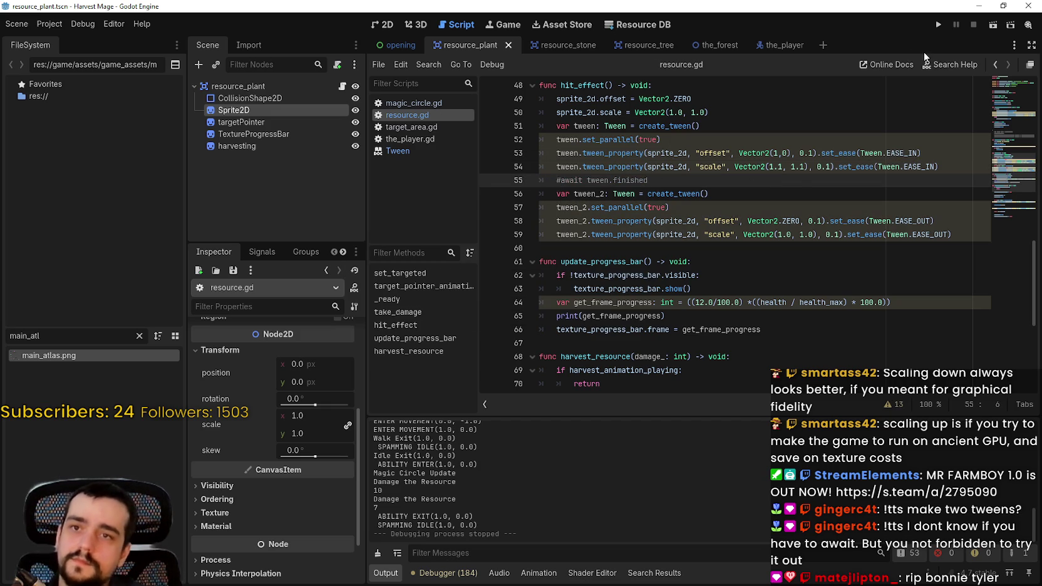
pyautogui.click(939, 25)
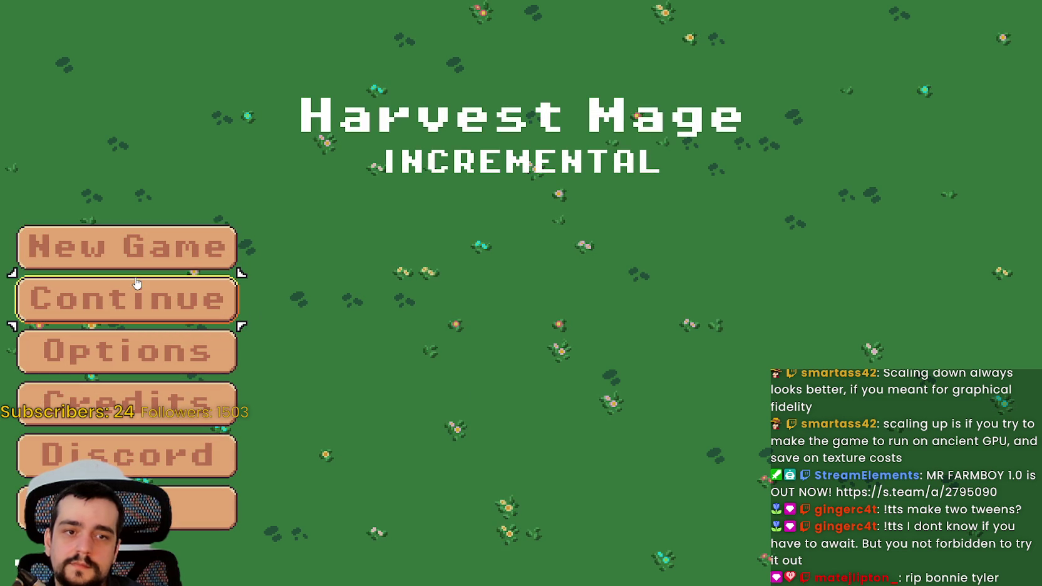
# - Continue the saved game, walk up-right to the blue plants, swing at them, then stop with F8
pyautogui.click(138, 288)
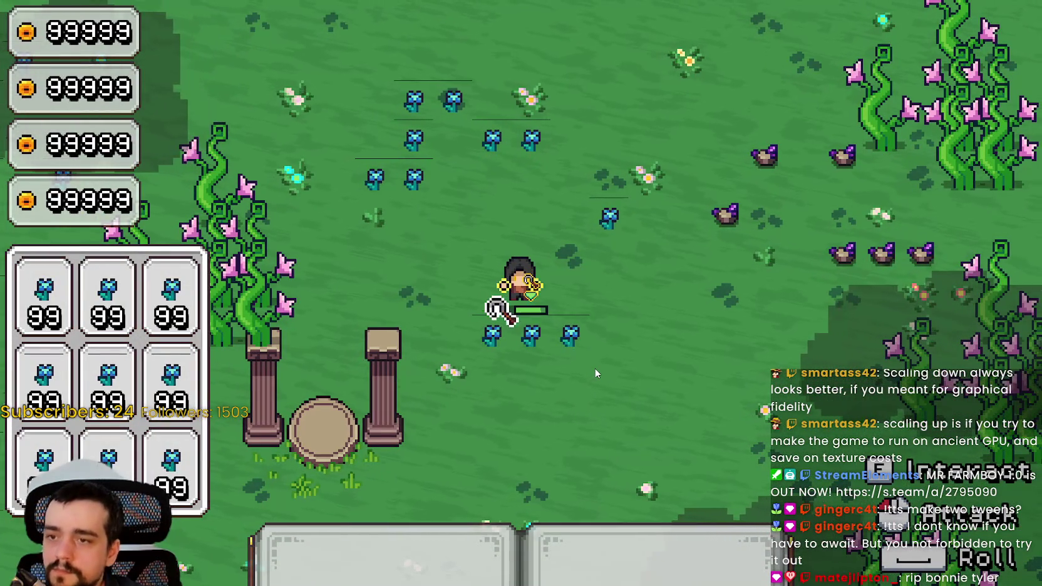
pyautogui.press('w')
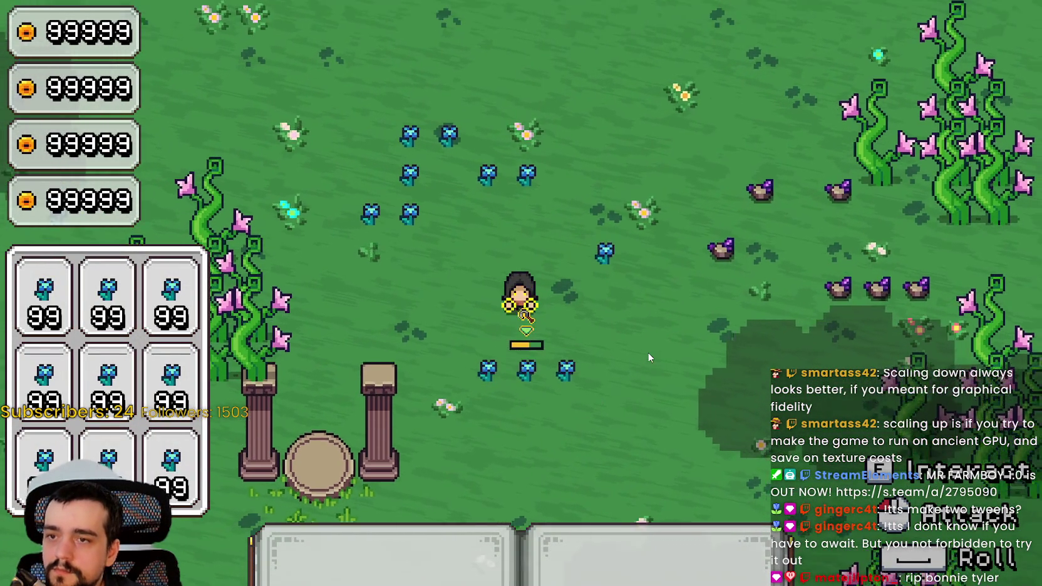
pyautogui.press('w')
pyautogui.press('d')
pyautogui.click(647, 357)
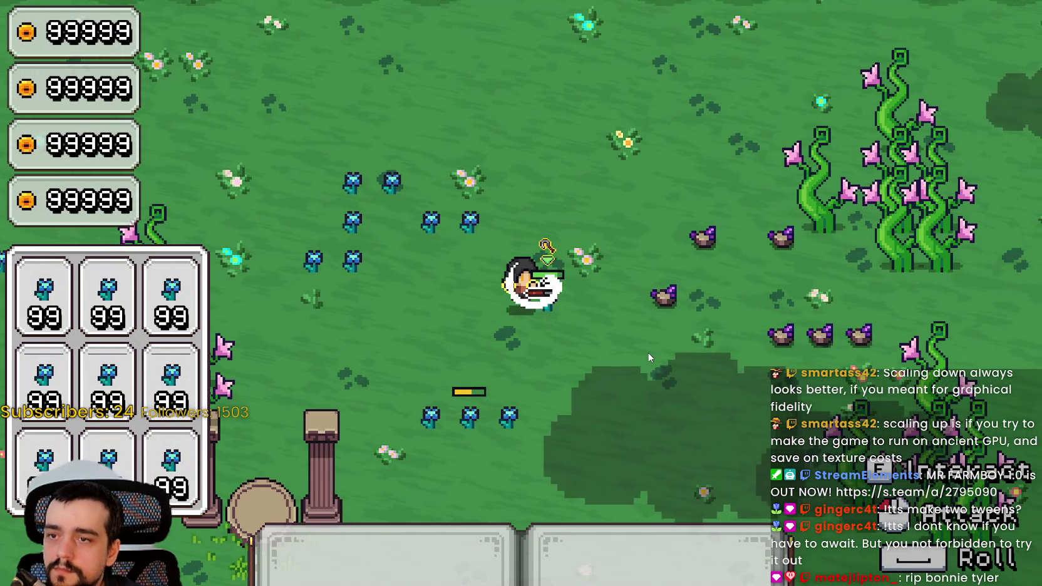
pyautogui.press('F8')
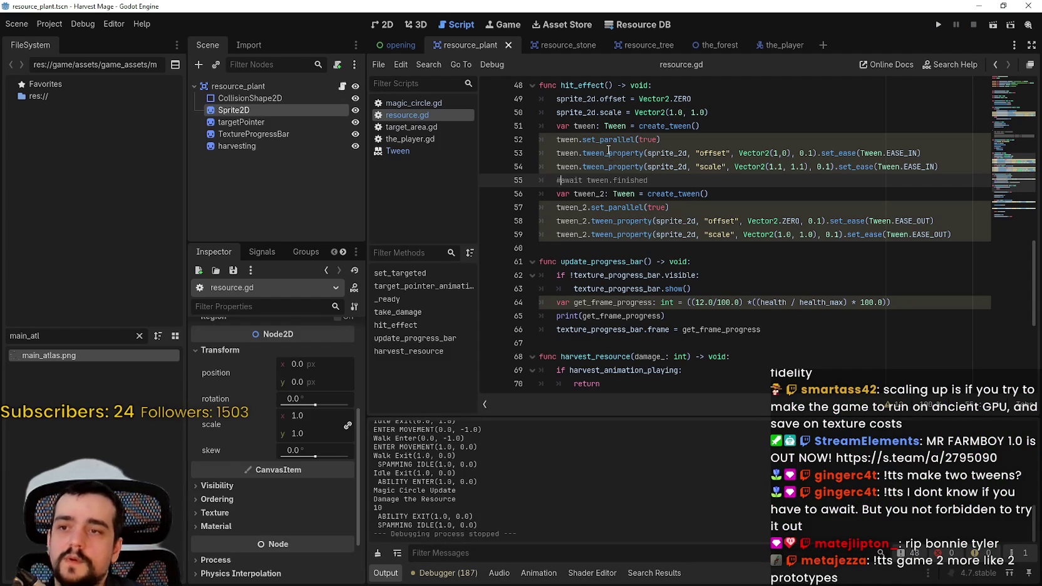
# - Remove the # before await tween.finished on line 55 and save resource.gd
pyautogui.press('BackSpace')
pyautogui.hotkey('ctrl', 's')
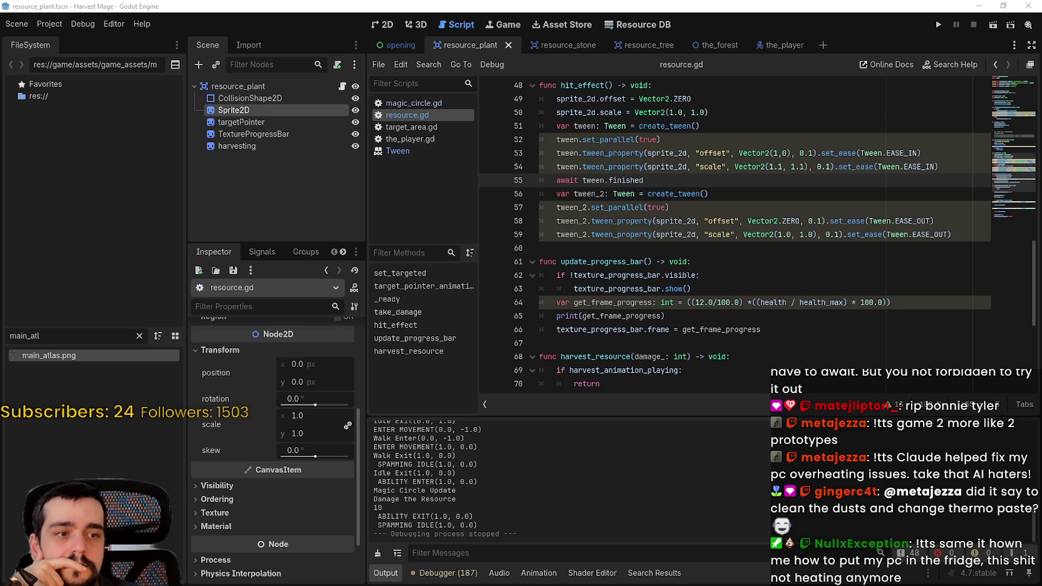
# - Select and inspect the two-tween code on lines 52–59, then run the project with F5
pyautogui.click(691, 248)
pyautogui.scroll(2, 692, 249)
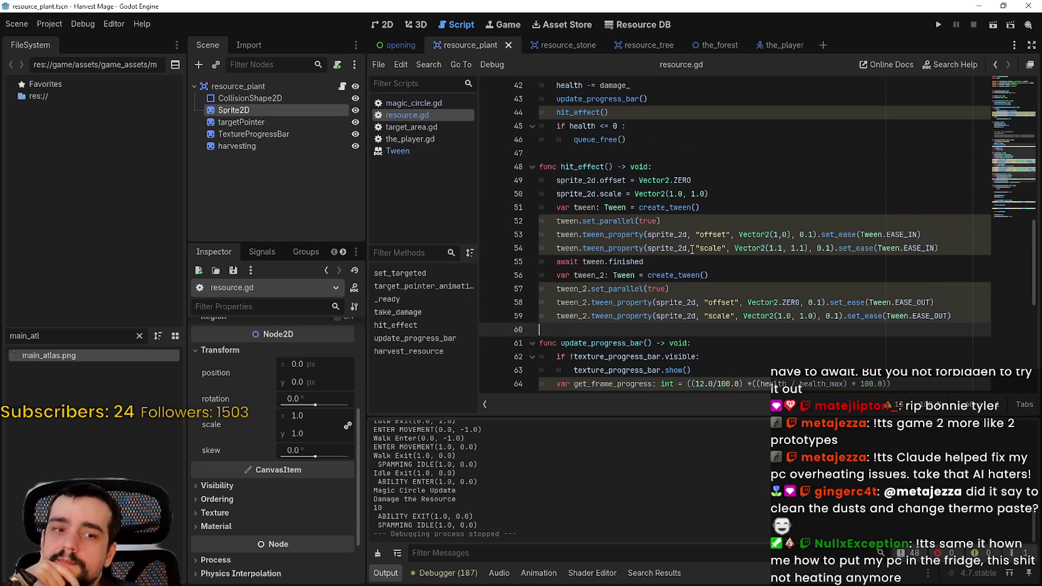
pyautogui.moveTo(924, 334)
pyautogui.mouseDown()
pyautogui.moveTo(752, 302)
pyautogui.moveTo(522, 213)
pyautogui.moveTo(539, 167)
pyautogui.mouseUp()
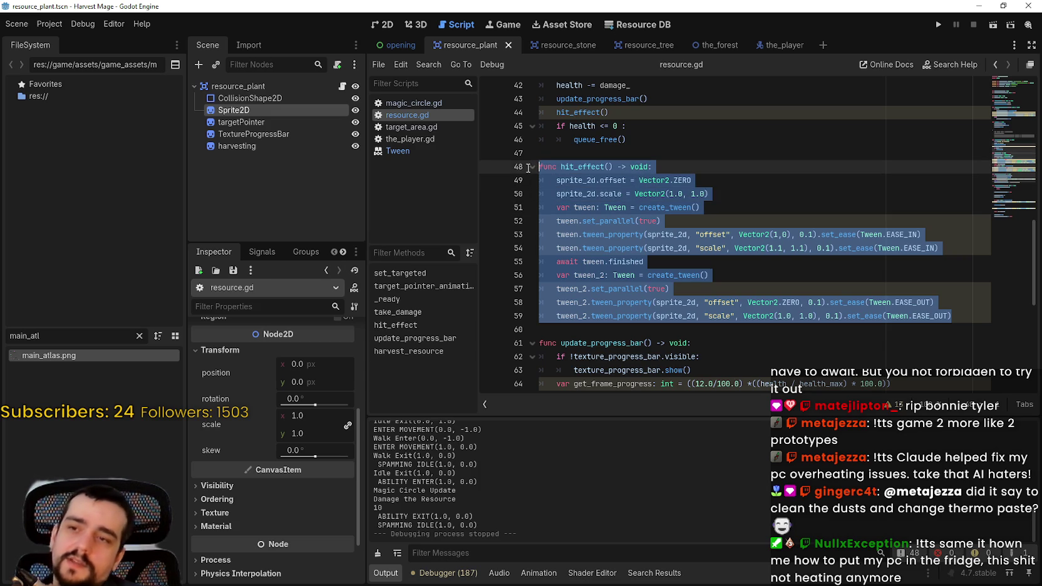
pyautogui.click(608, 276)
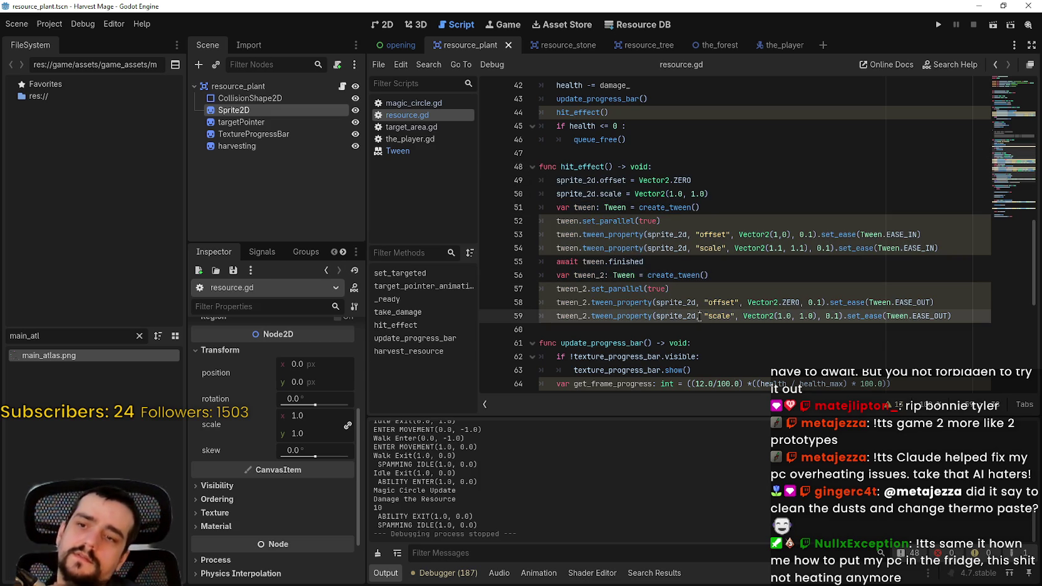
pyautogui.moveTo(704, 331); pyautogui.dragTo(536, 279)
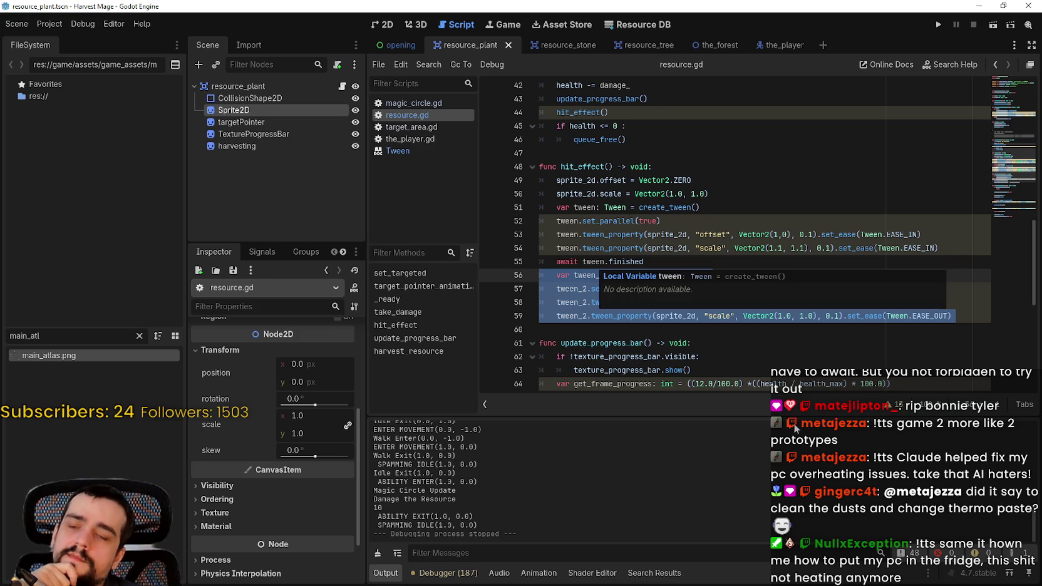
pyautogui.scroll(-1, 683, 320)
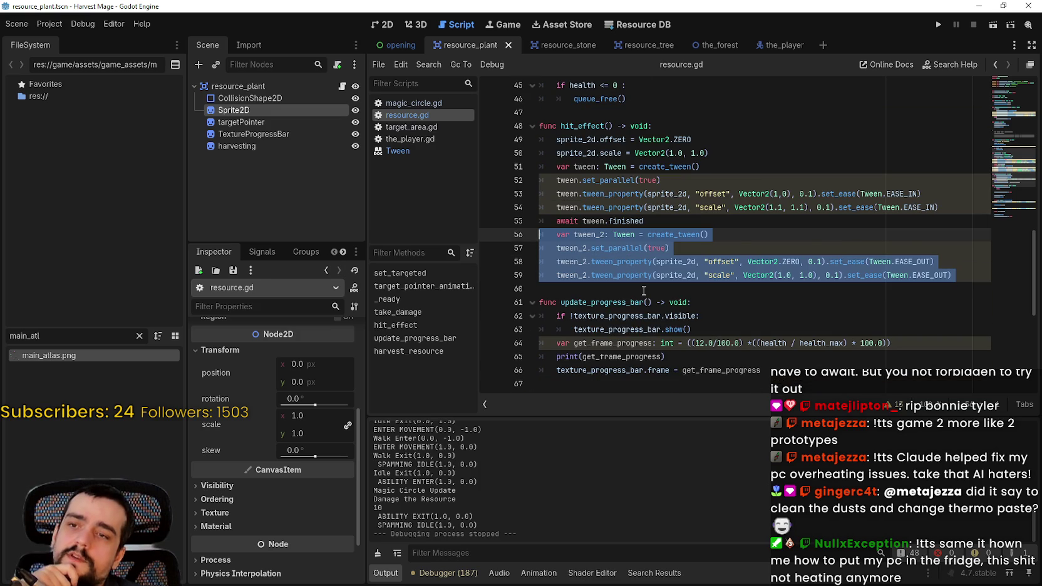
pyautogui.moveTo(644, 291); pyautogui.dragTo(531, 205)
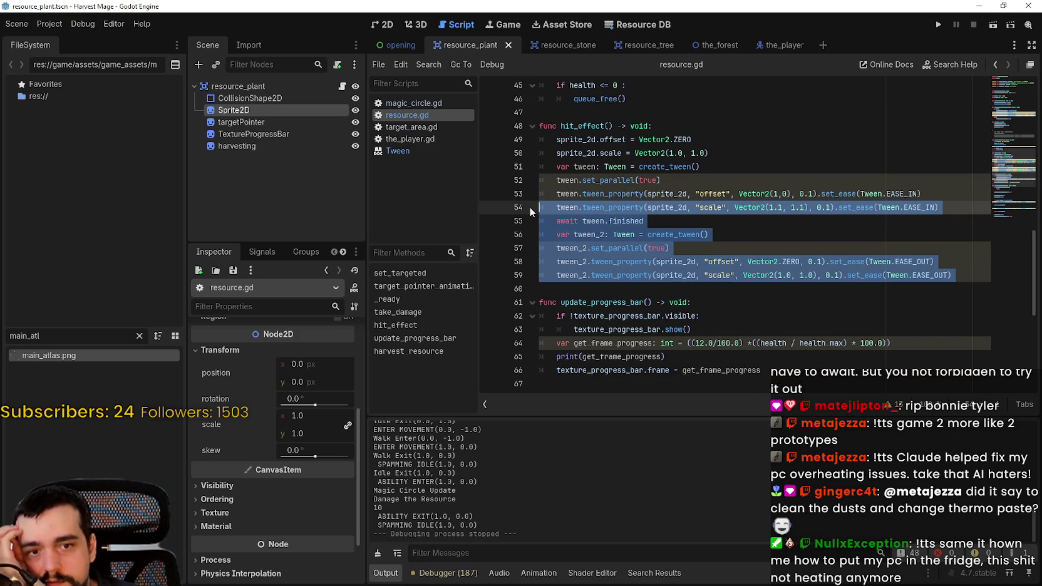
pyautogui.click(676, 224)
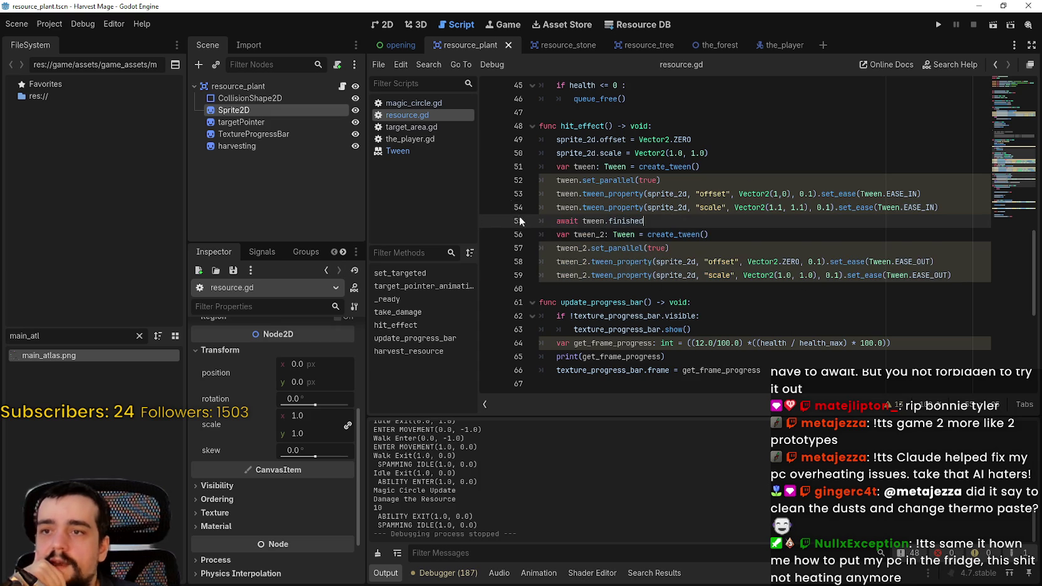
pyautogui.click(757, 303)
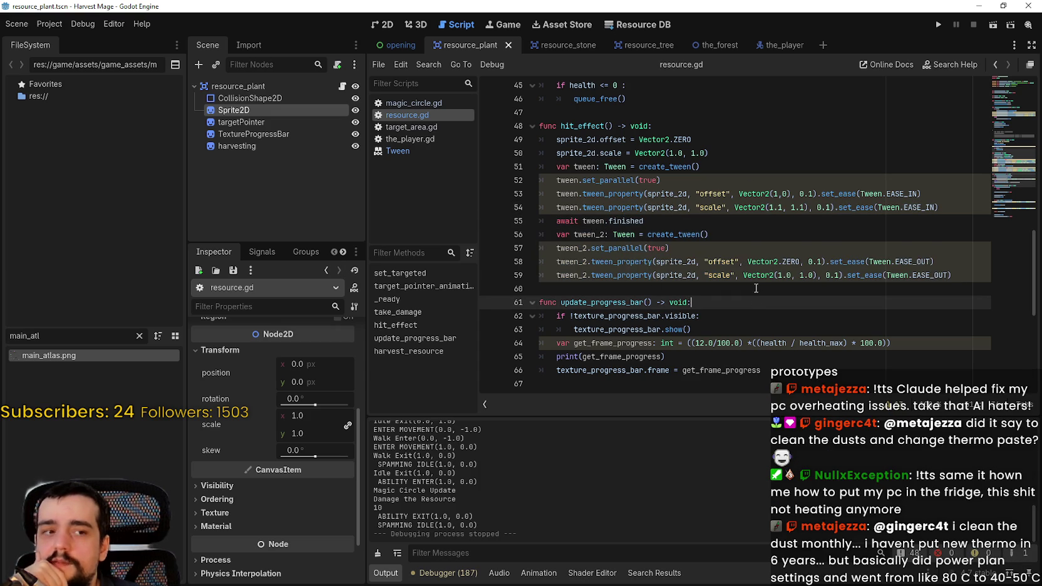
pyautogui.moveTo(751, 288); pyautogui.dragTo(744, 276)
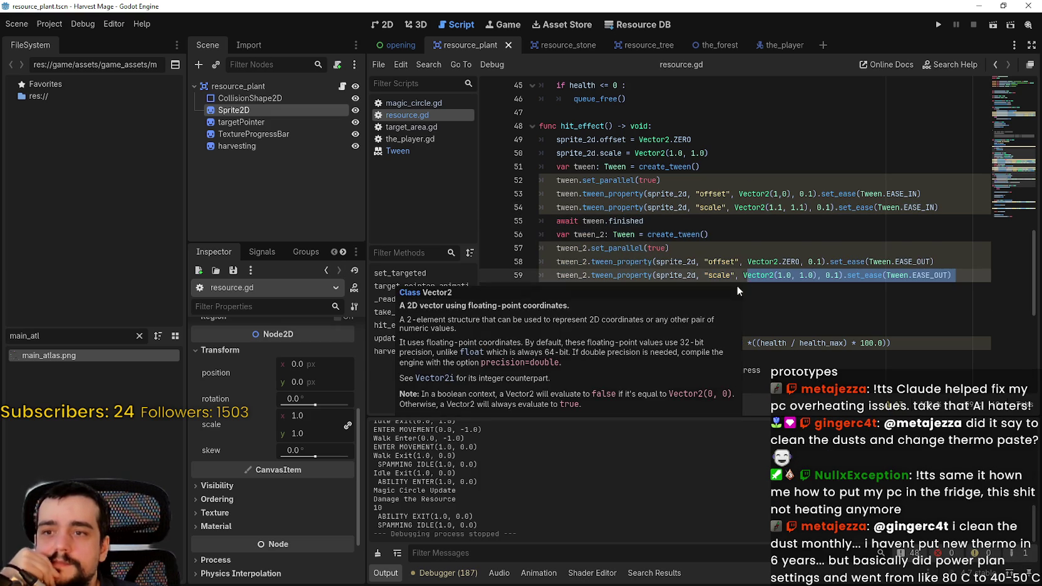
pyautogui.click(794, 286)
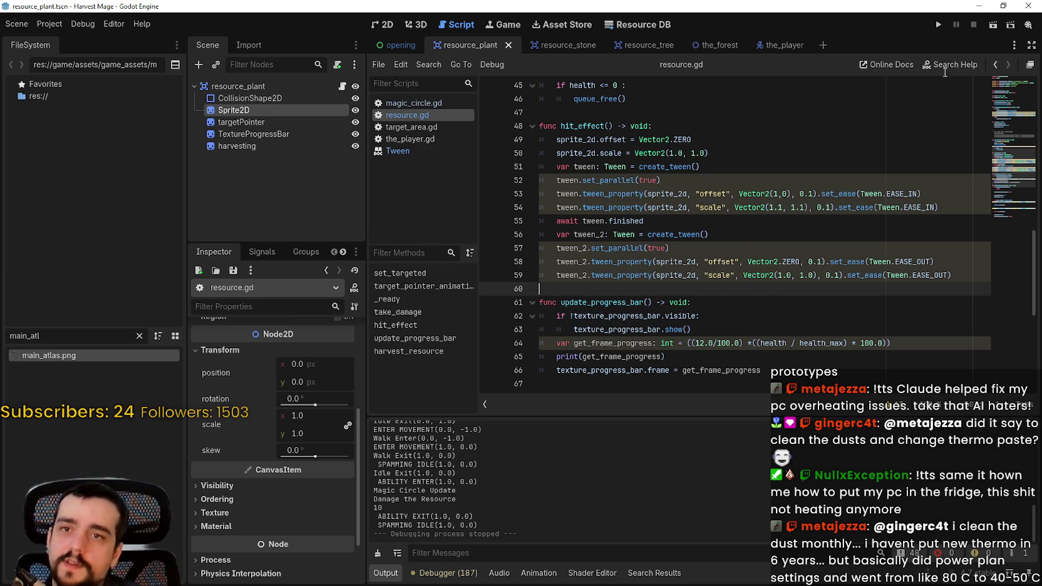
pyautogui.scroll(-2, 772, 254)
pyautogui.press('F5')
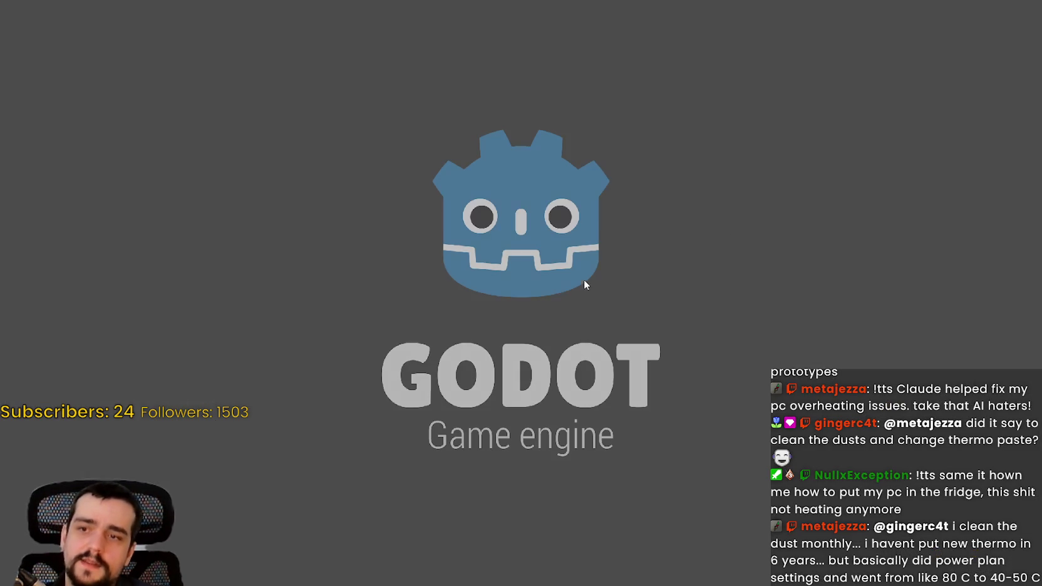
# - Continue into the level, walk around the blue plants and strike them repeatedly
pyautogui.press('Return')
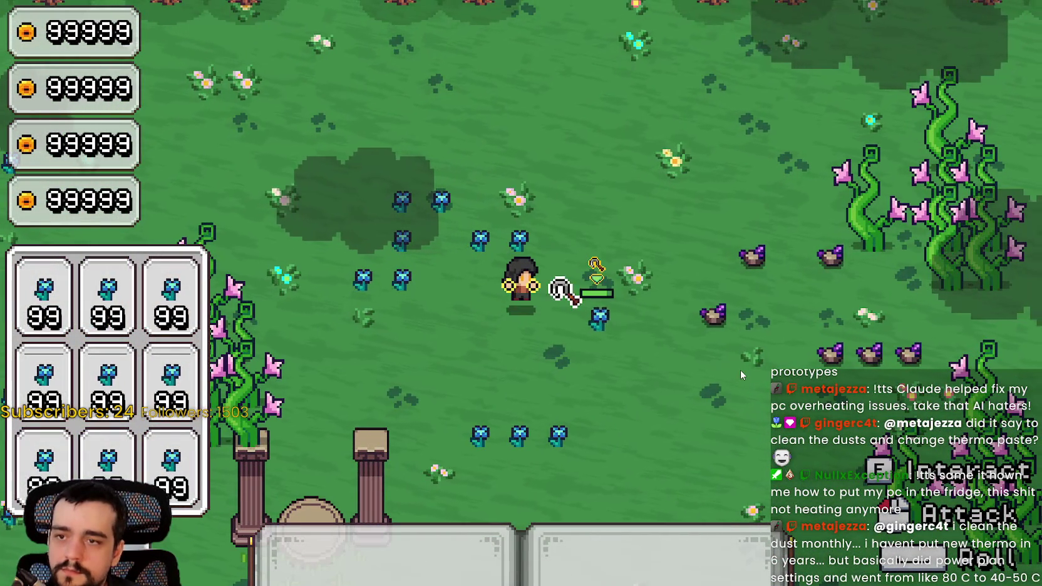
pyautogui.click(740, 370)
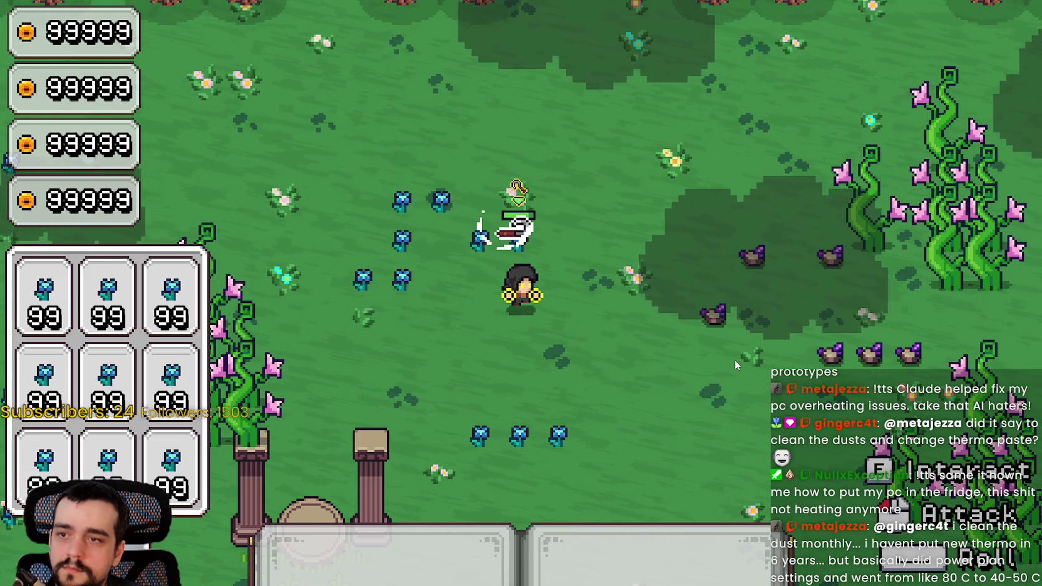
pyautogui.press('a')
pyautogui.press('w')
pyautogui.click(735, 360)
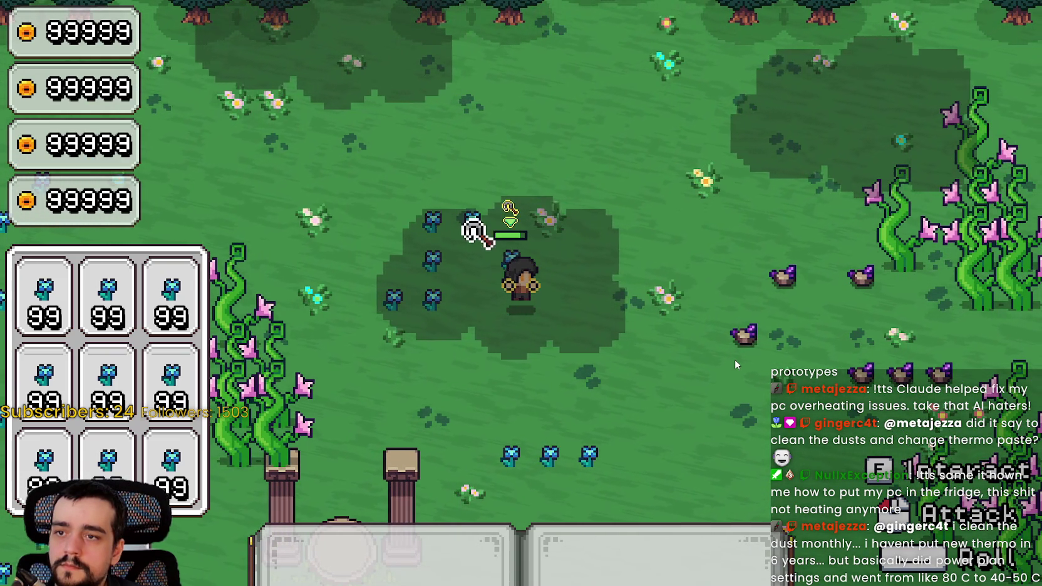
pyautogui.press('d')
pyautogui.press('w')
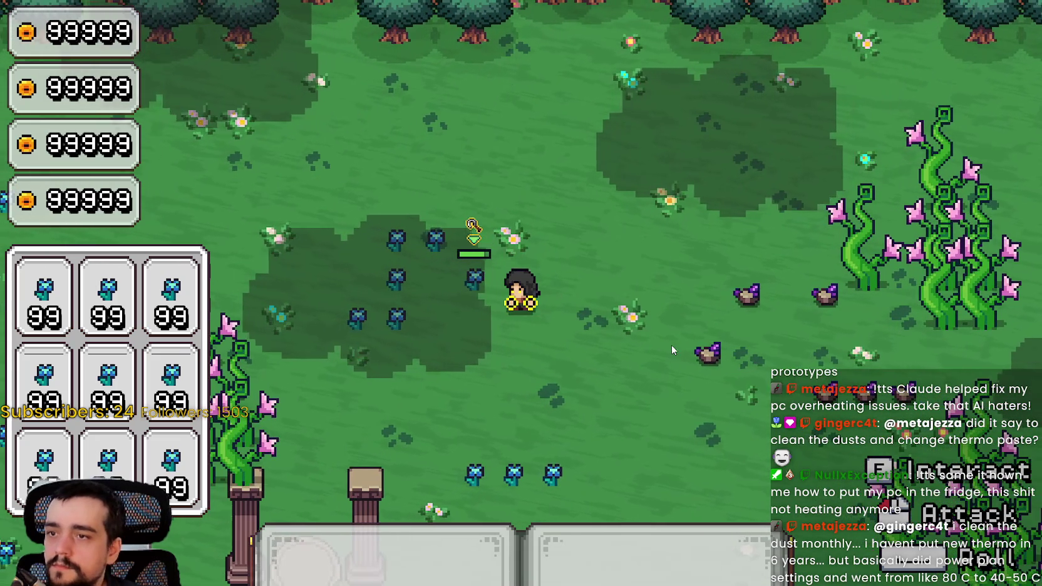
pyautogui.press('d')
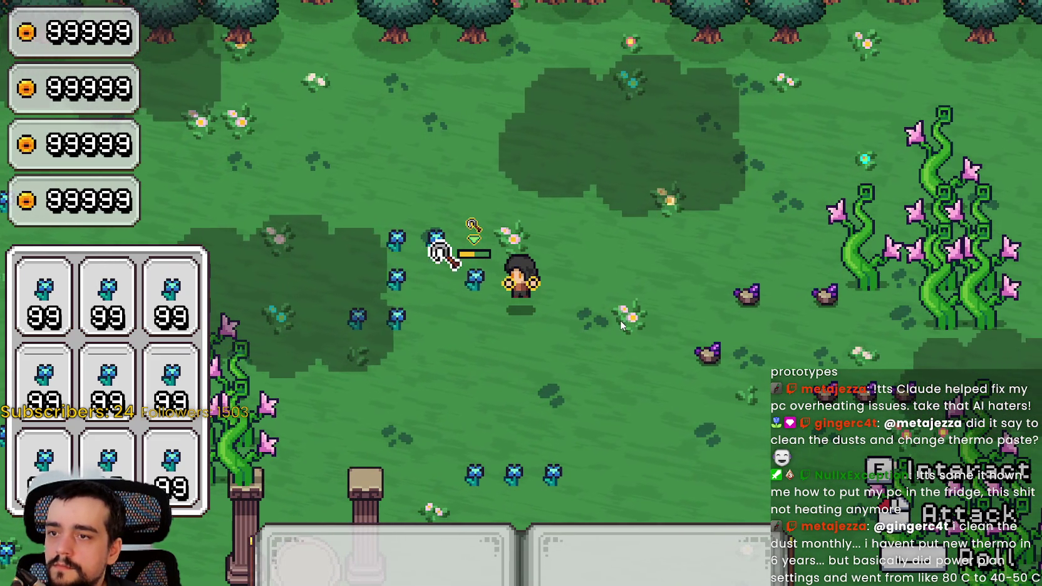
pyautogui.press('a')
pyautogui.press('w')
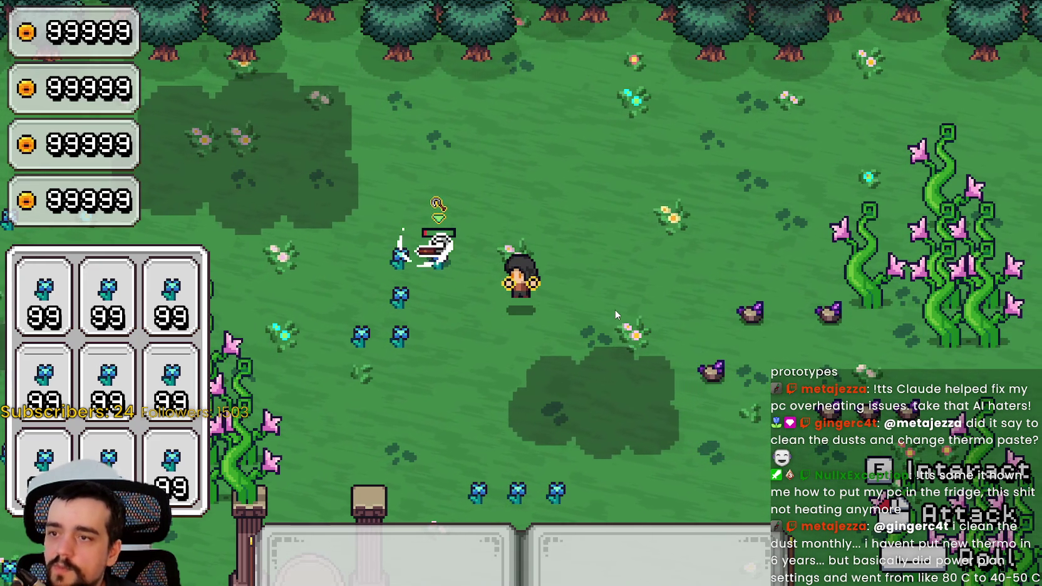
pyautogui.press('F8')
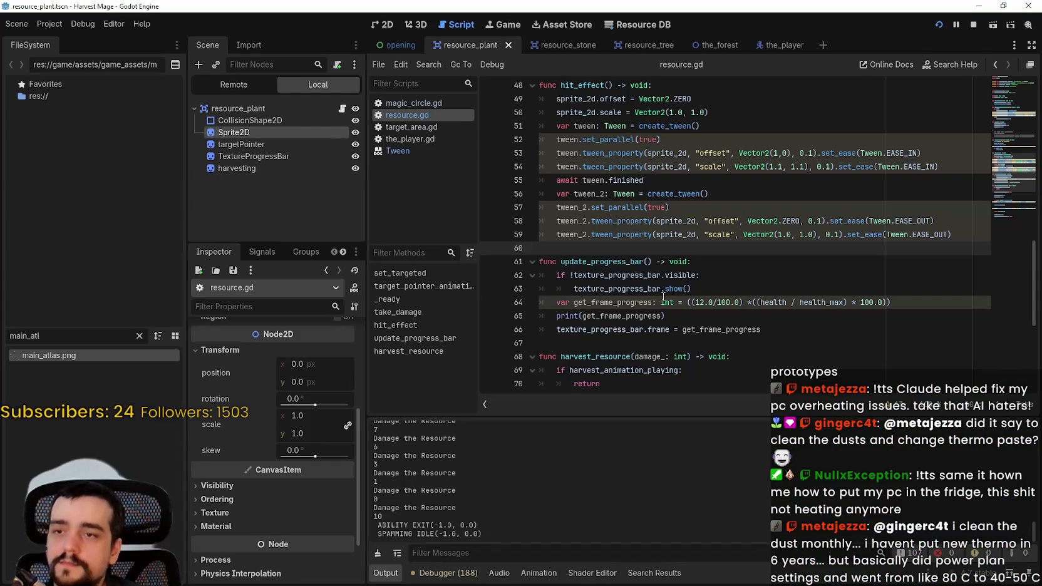
pyautogui.scroll(-6, 680, 282)
pyautogui.click(679, 270)
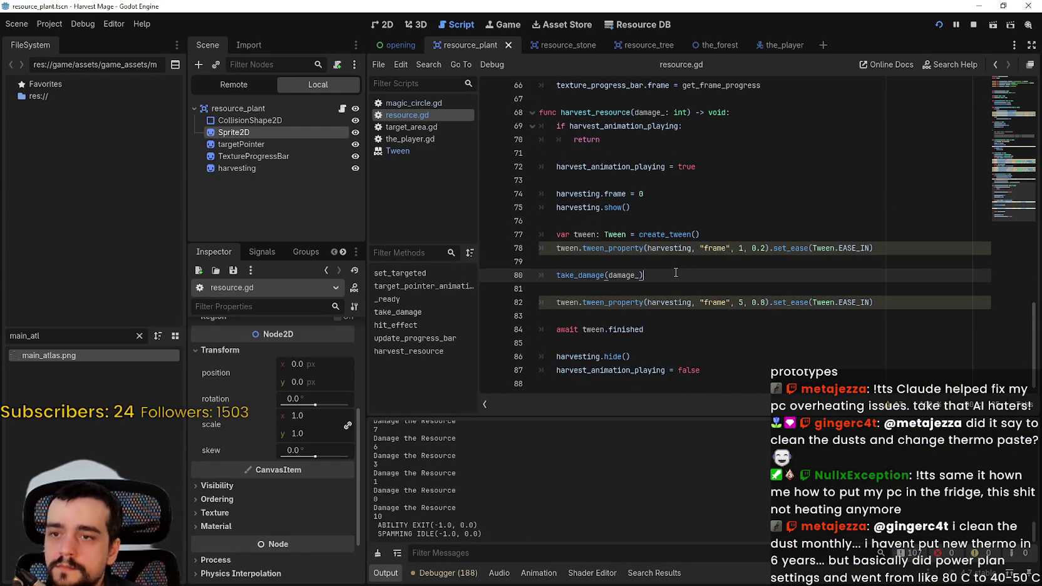
pyautogui.click(659, 262)
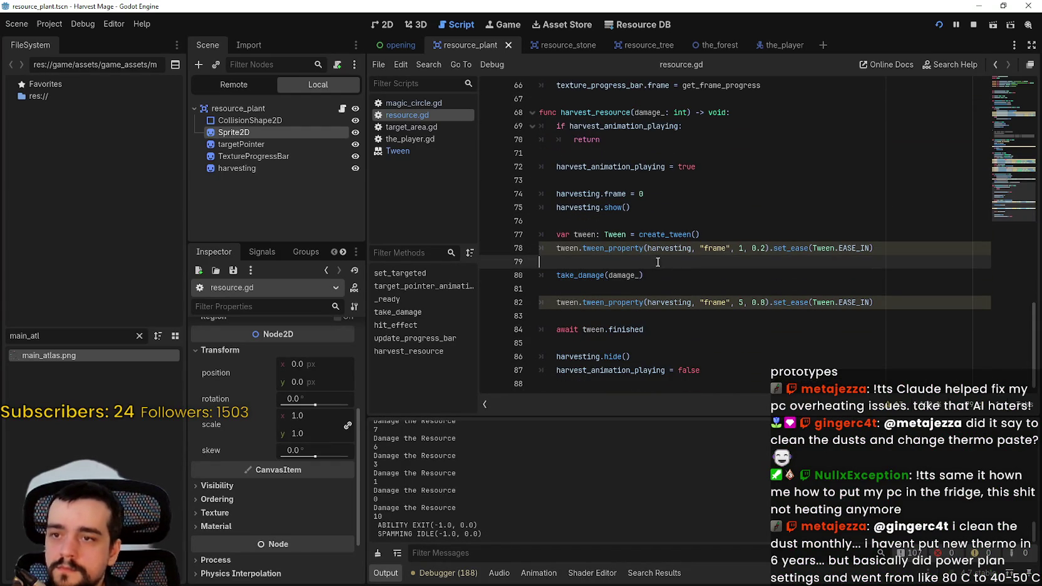
pyautogui.click(694, 289)
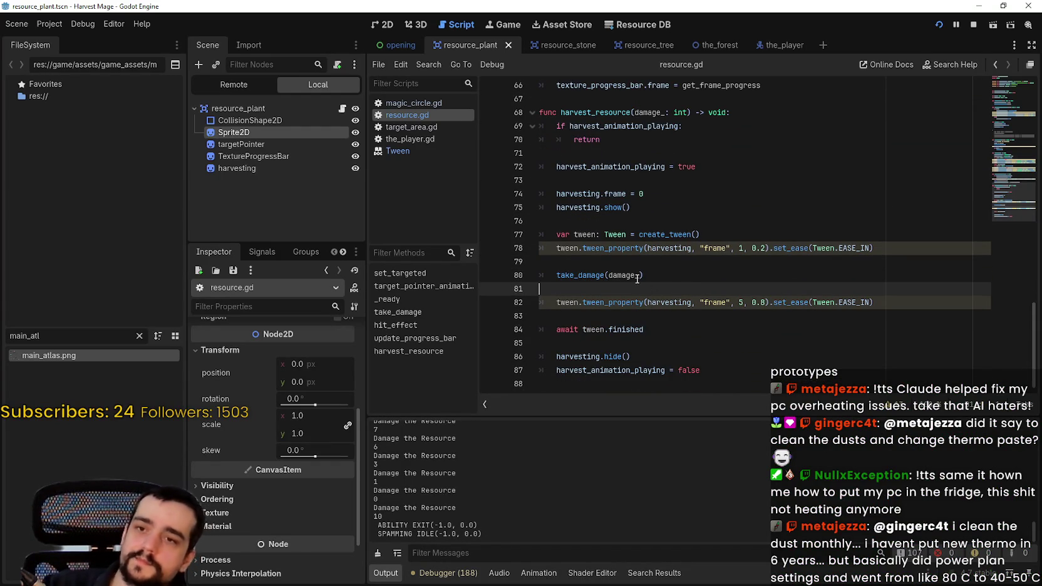
pyautogui.click(640, 275)
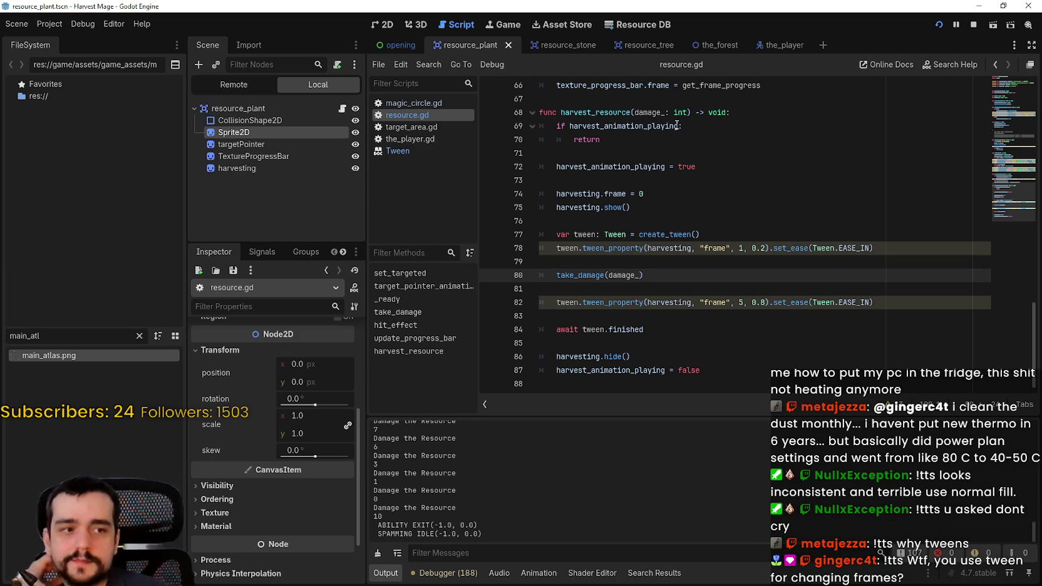
pyautogui.scroll(2, 633, 364)
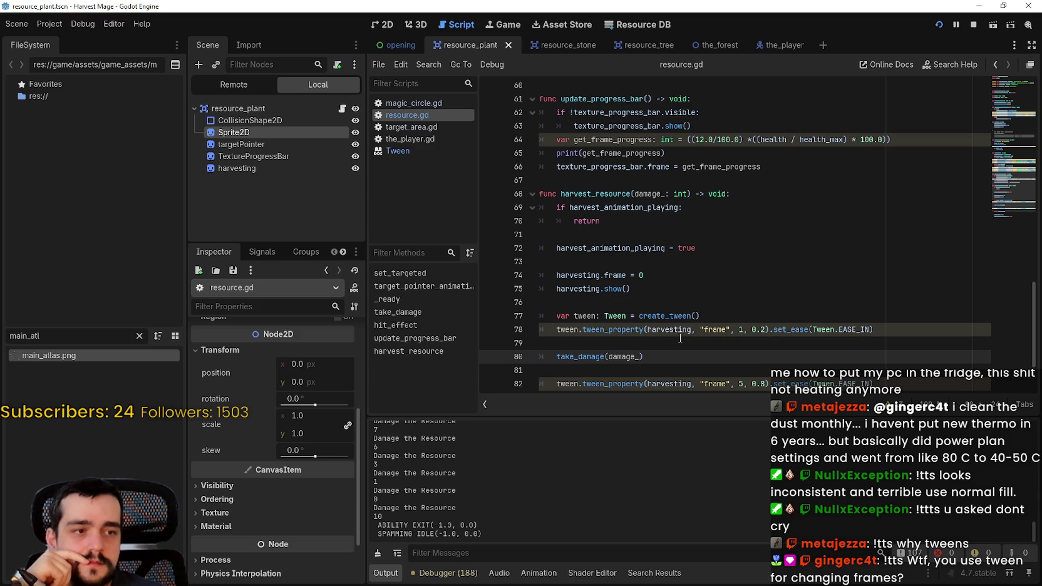
pyautogui.scroll(-2, 681, 336)
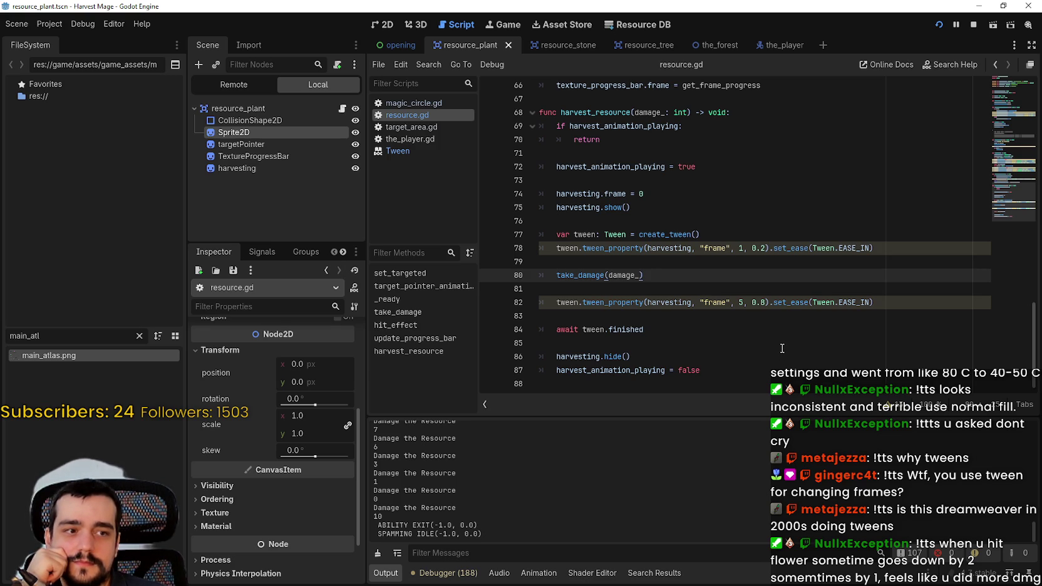
pyautogui.press('Down')
pyautogui.click(717, 262)
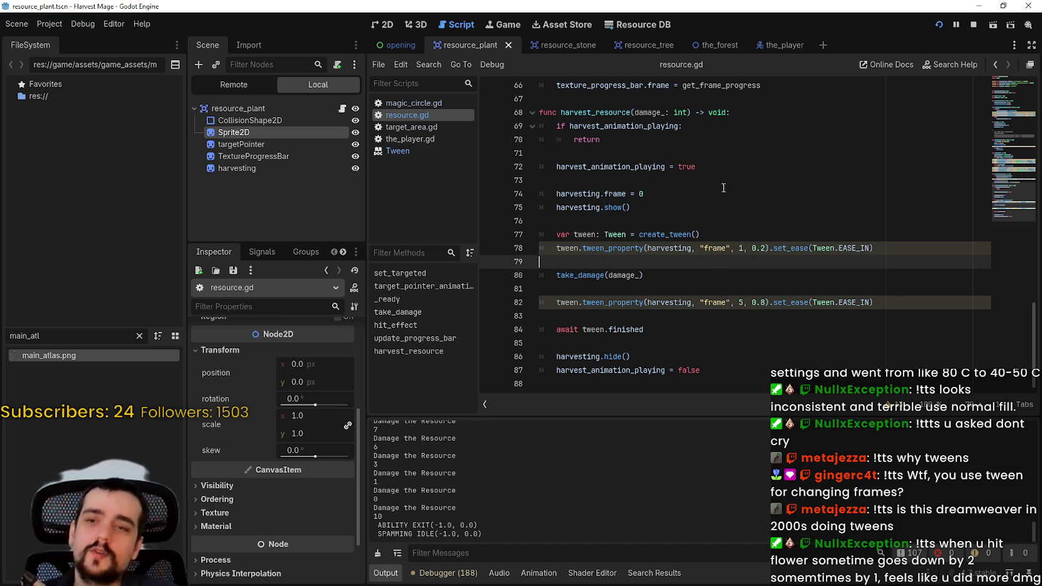
pyautogui.scroll(6, 720, 238)
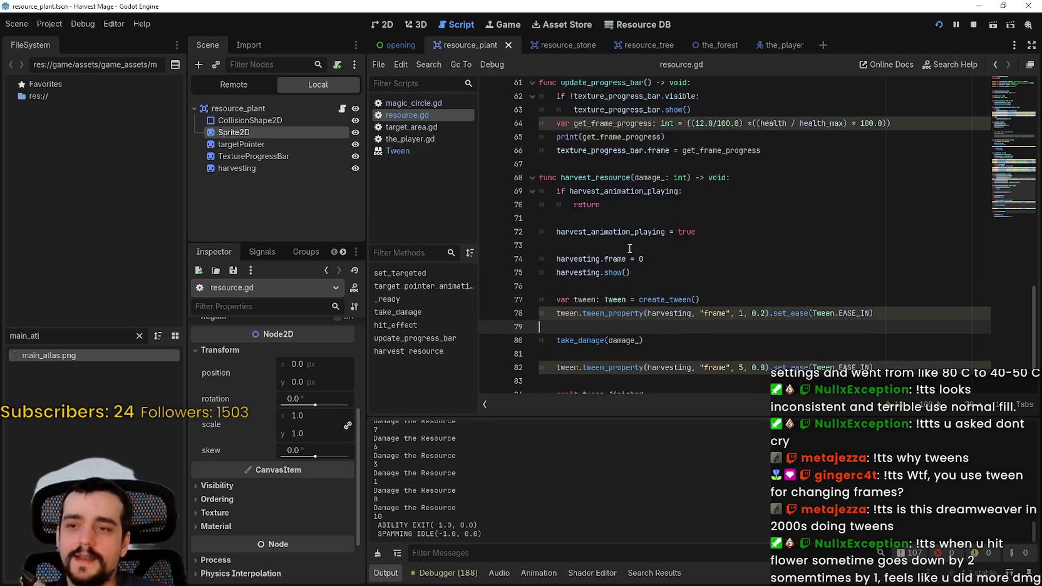
pyautogui.moveTo(932, 281); pyautogui.dragTo(558, 284)
pyautogui.moveTo(666, 297); pyautogui.dragTo(528, 289)
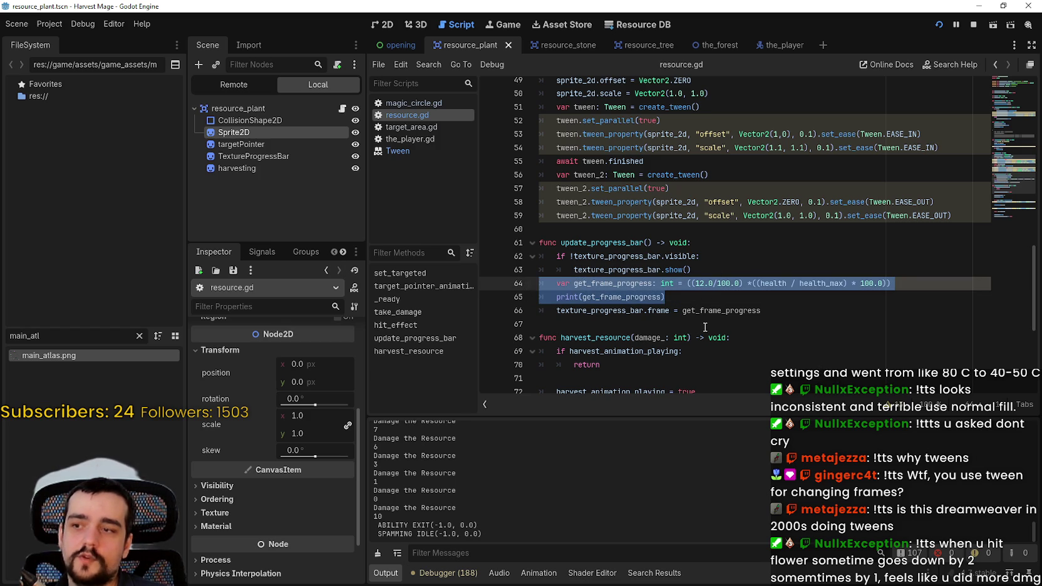
# - Expand the Sprite2D animation properties and select TextureProgressBar to show its frame settings
pyautogui.scroll(2, 291, 435)
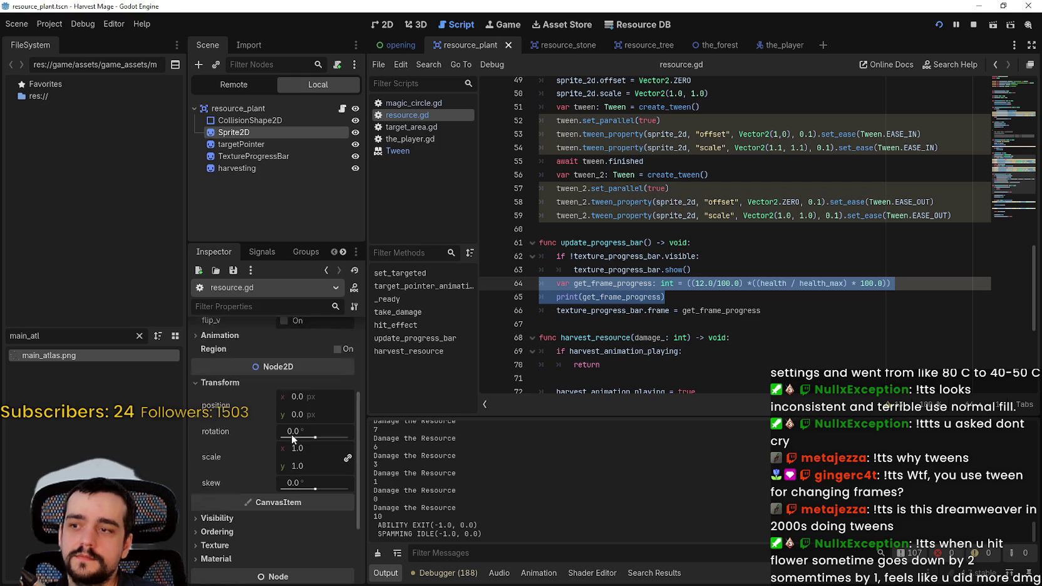
pyautogui.scroll(5, 295, 438)
pyautogui.click(234, 478)
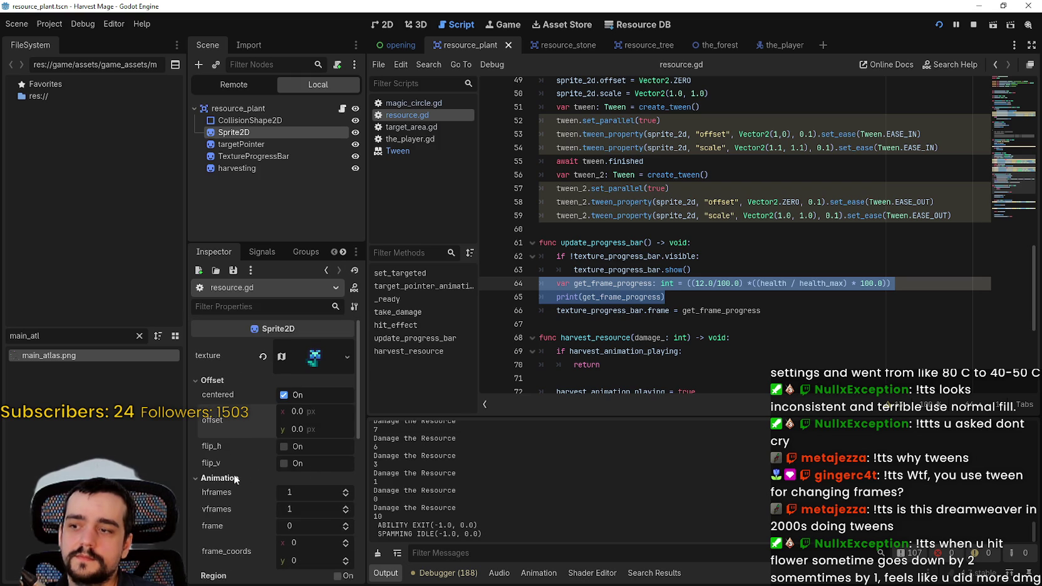
pyautogui.scroll(-2, 250, 467)
pyautogui.scroll(2, 280, 462)
pyautogui.click(251, 157)
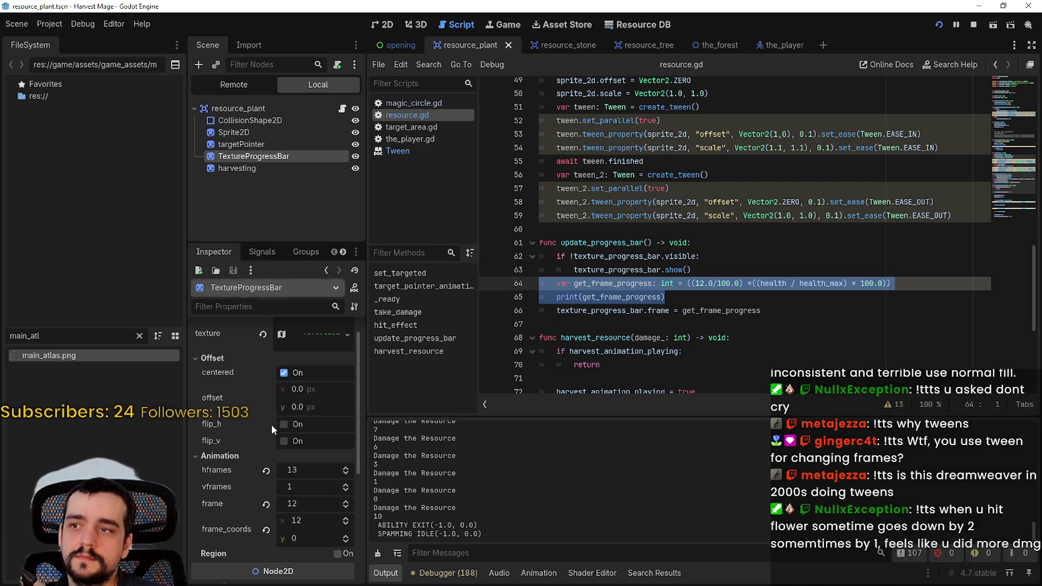
pyautogui.scroll(-2, 311, 469)
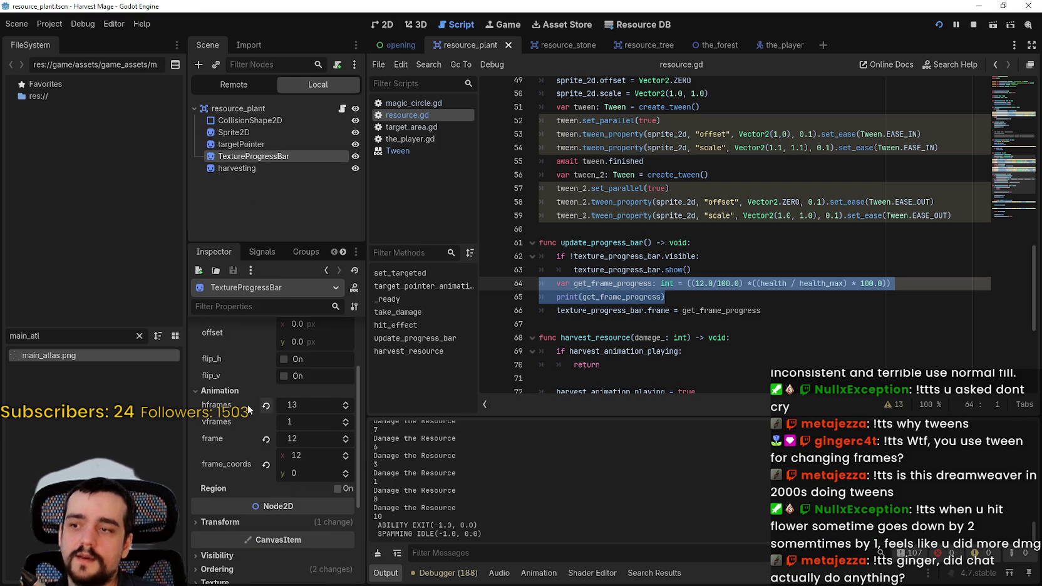
# - Lower the TextureProgressBar frame from 12 to 8, then leave it at 12
pyautogui.click(346, 441)
pyautogui.click(348, 442)
pyautogui.click(347, 442)
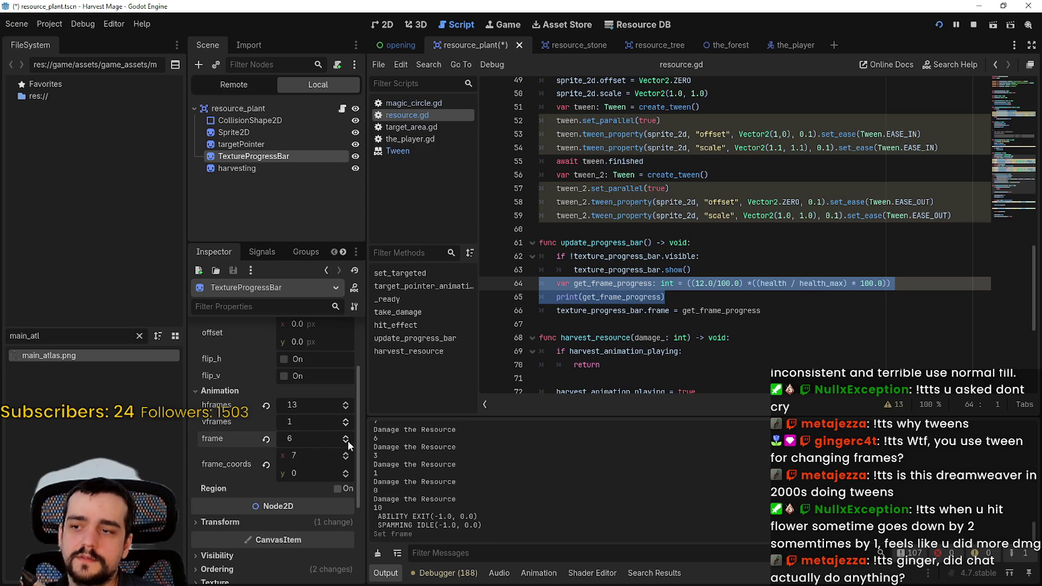
pyautogui.click(347, 437)
pyautogui.scroll(4, 347, 438)
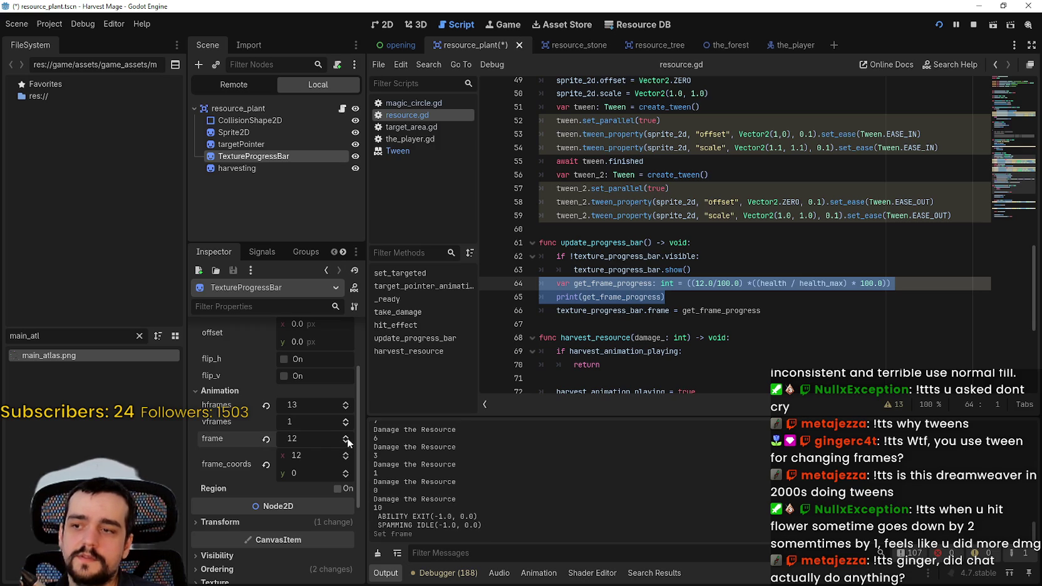
pyautogui.click(342, 441)
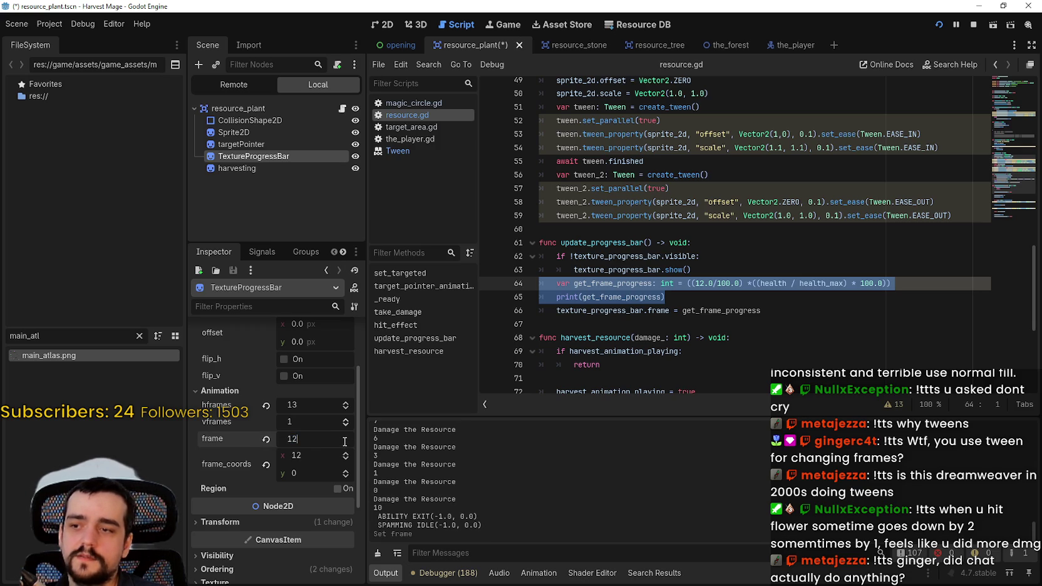
pyautogui.click(740, 295)
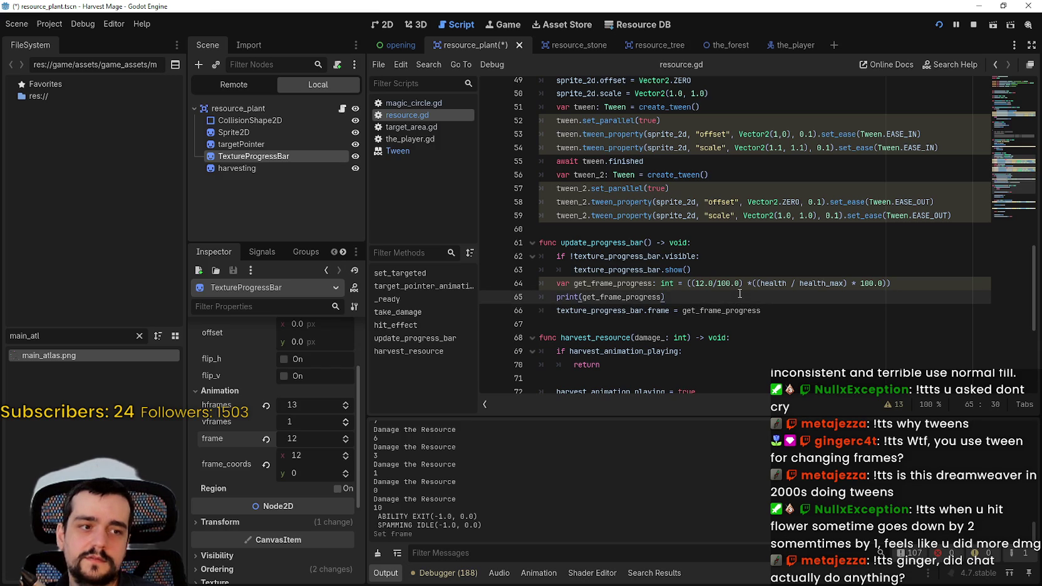
# - Review the 12.0 frame calculation on lines 64–67 and scroll down to harvest_resource
pyautogui.click(701, 285)
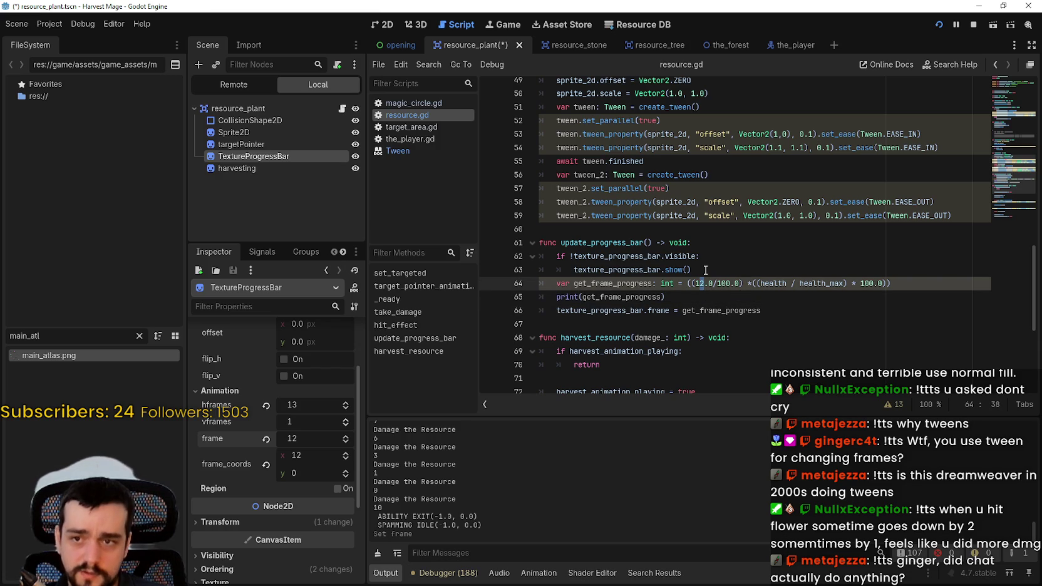
pyautogui.click(733, 300)
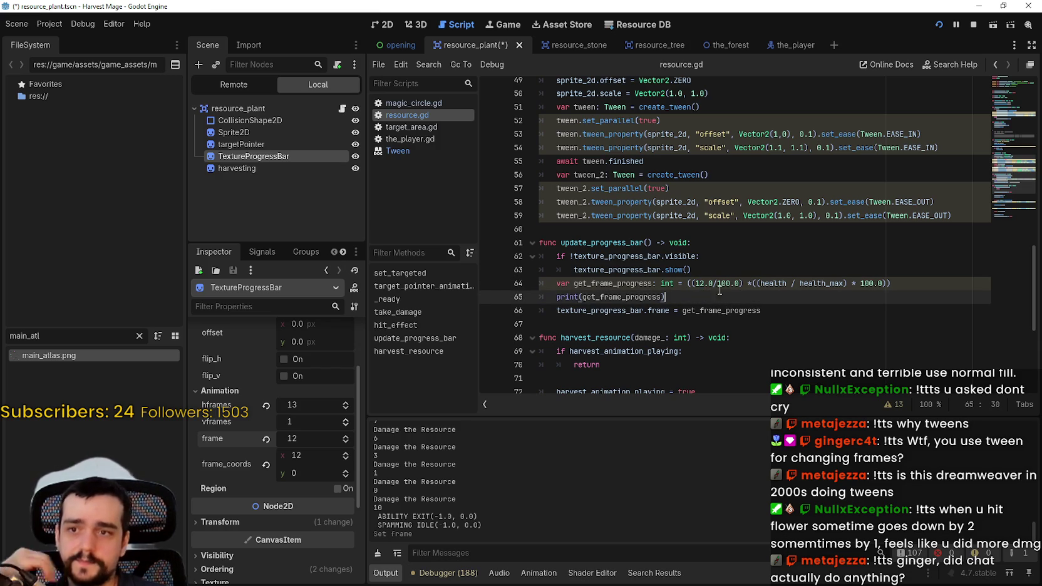
pyautogui.click(699, 285)
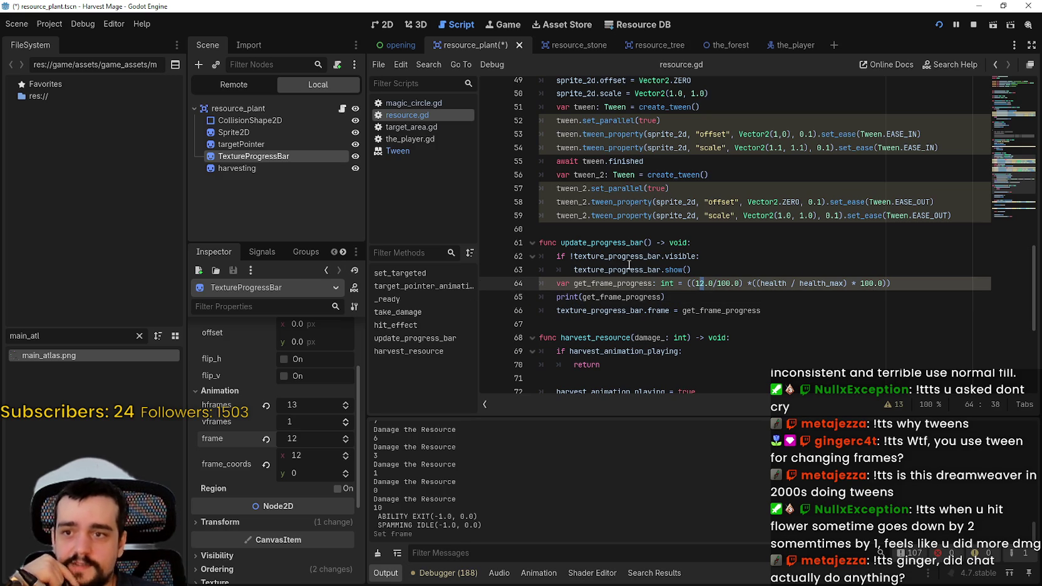
pyautogui.click(691, 296)
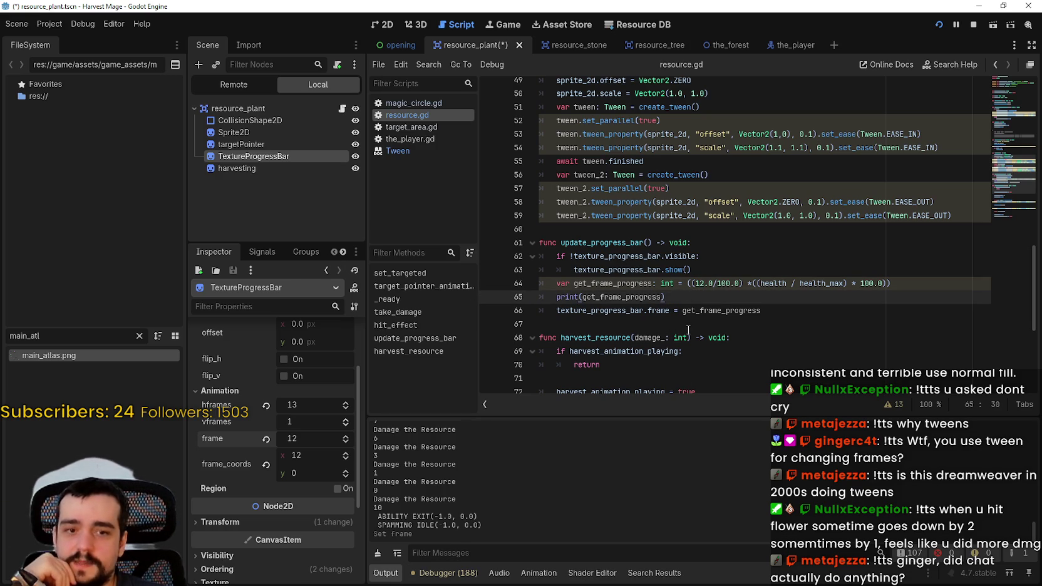
pyautogui.scroll(-2, 688, 330)
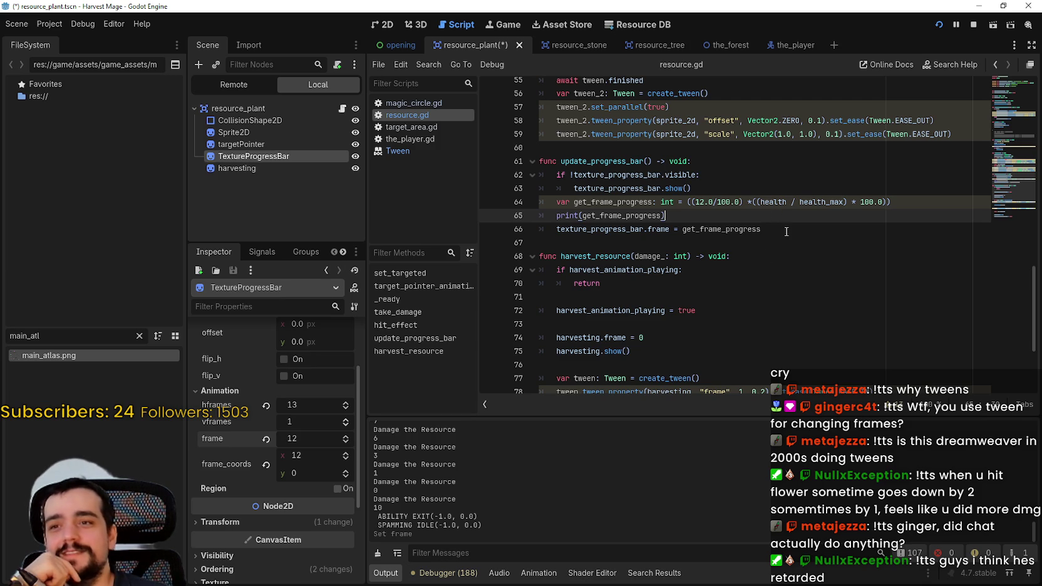
pyautogui.click(785, 233)
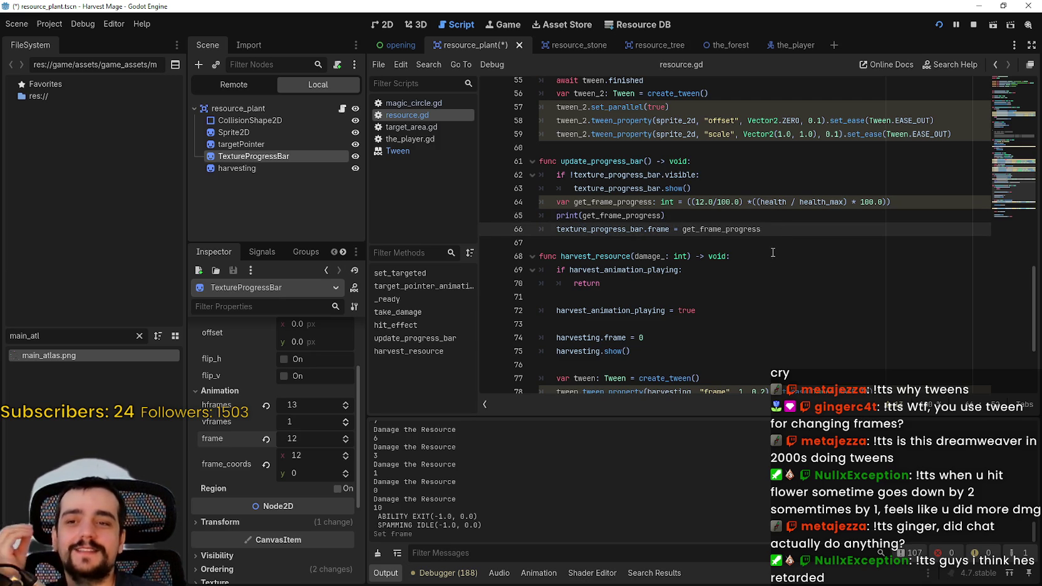
pyautogui.click(777, 244)
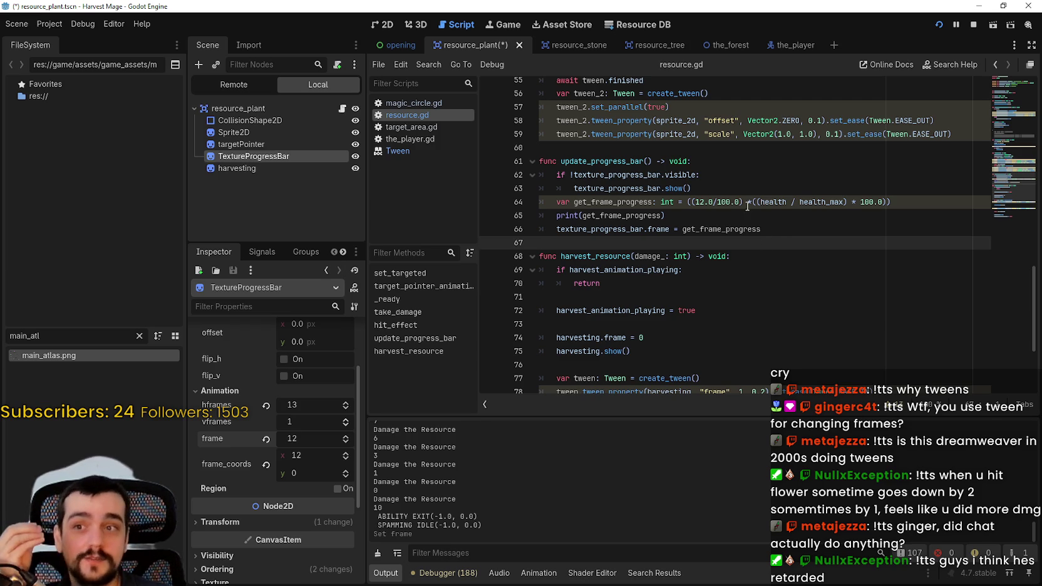
pyautogui.moveTo(892, 202); pyautogui.dragTo(550, 203)
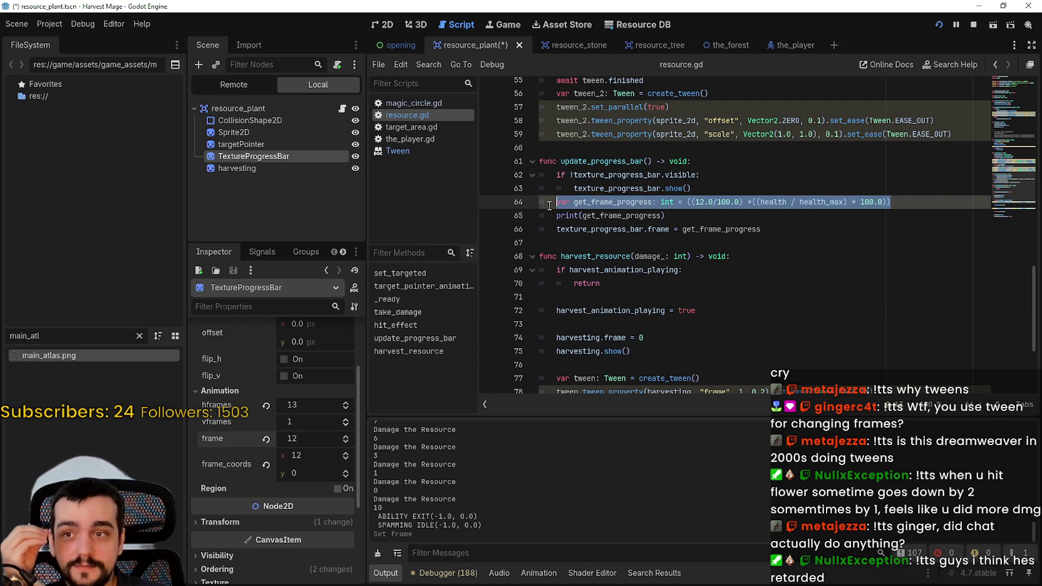
pyautogui.scroll(-1, 751, 274)
pyautogui.scroll(-4, 752, 274)
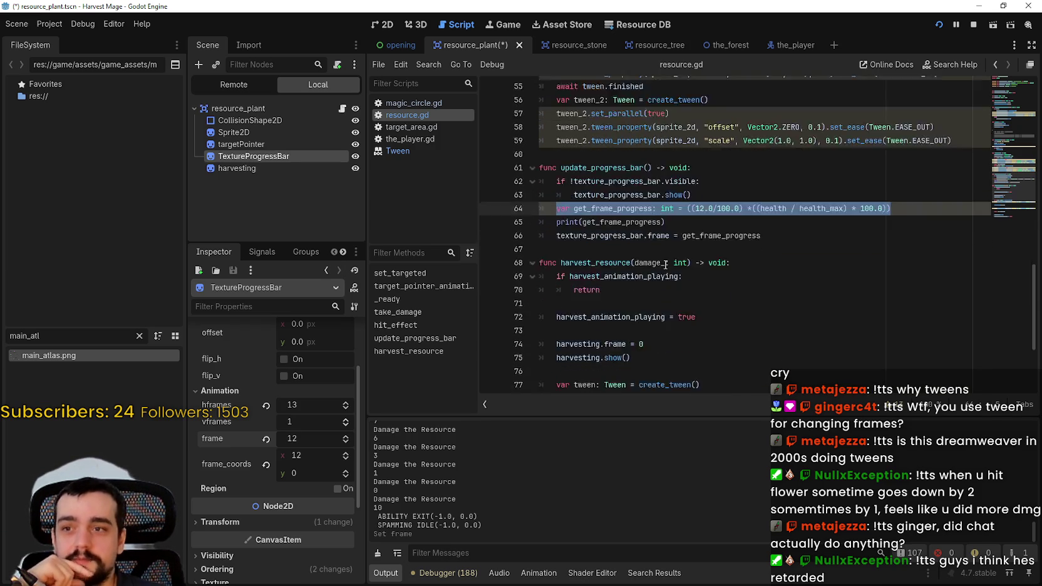
# - Insert 'await tween.finished' after the first frame tween, delete the blank line above take_damage, and save
pyautogui.click(761, 274)
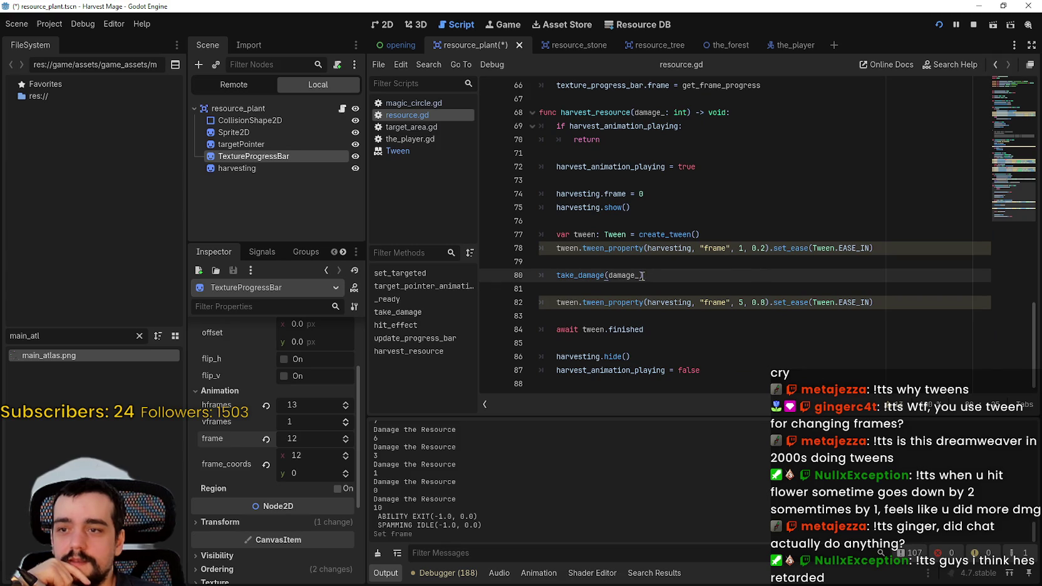
pyautogui.click(693, 249)
pyautogui.click(885, 247)
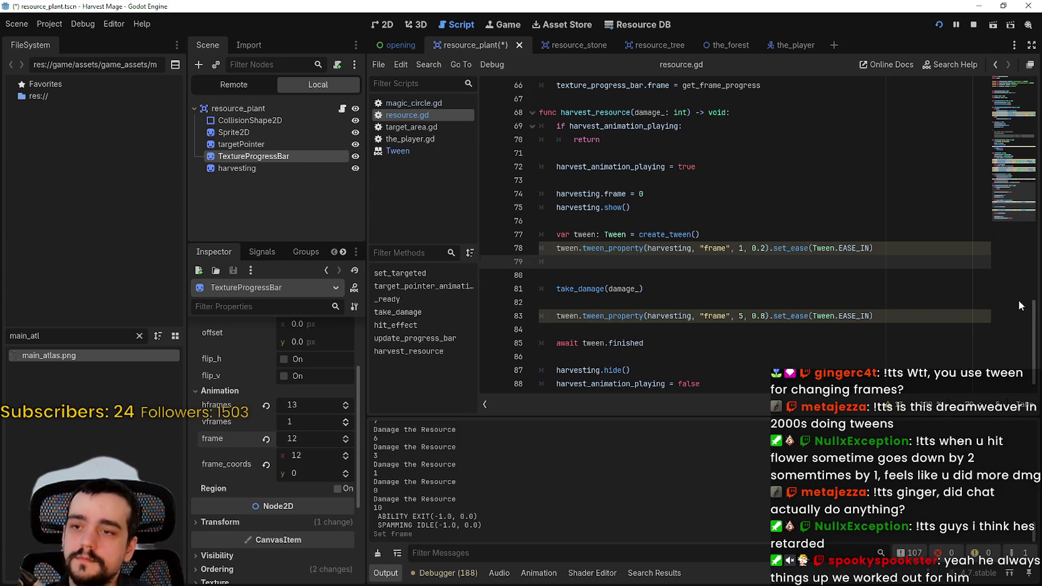
pyautogui.press('Return')
pyautogui.write('tween')
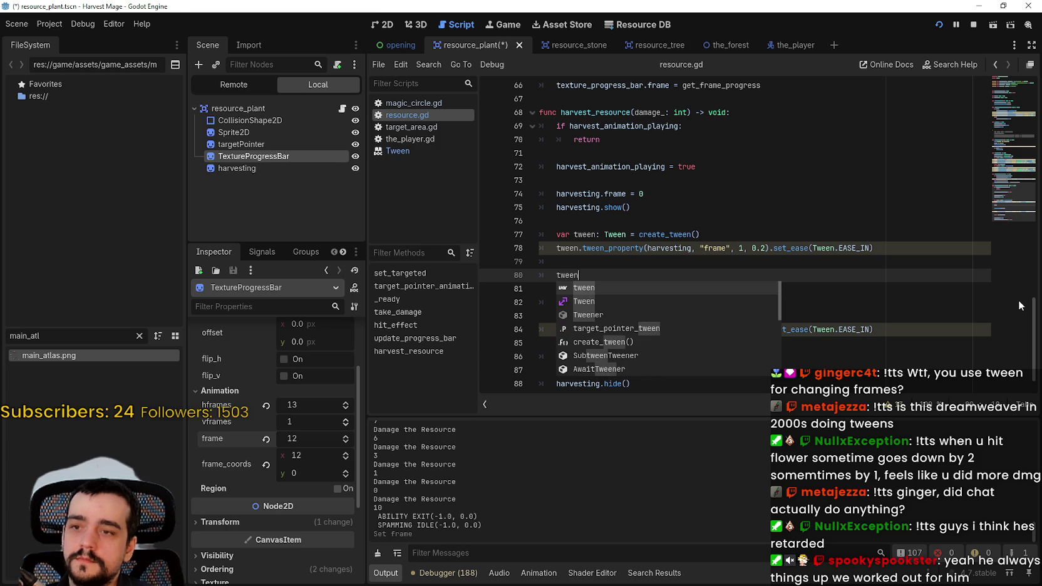
pyautogui.write('.')
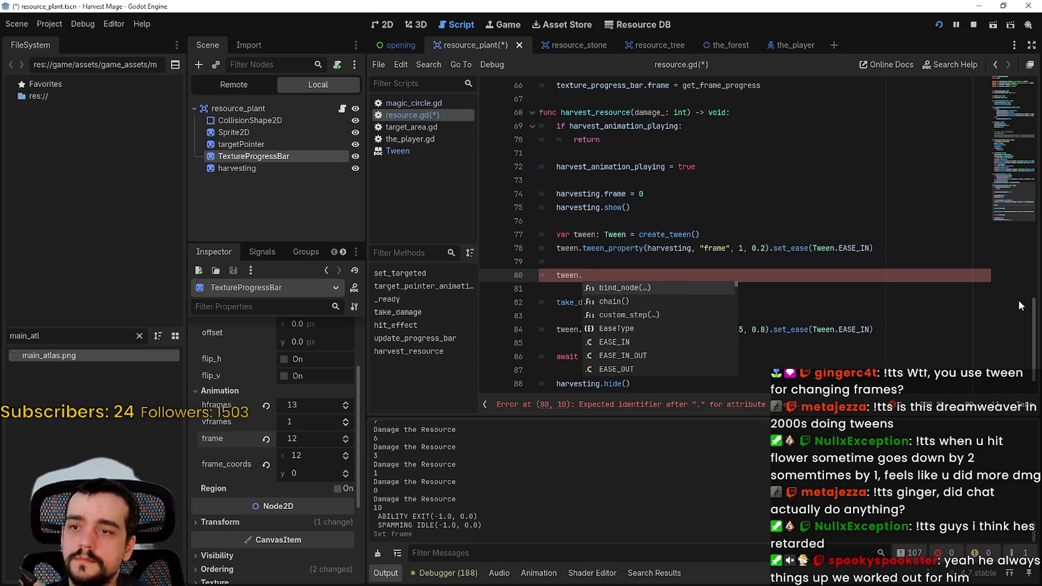
pyautogui.press('BackSpace')
pyautogui.press('BackSpace')
pyautogui.press('BackSpace')
pyautogui.write('ait ')
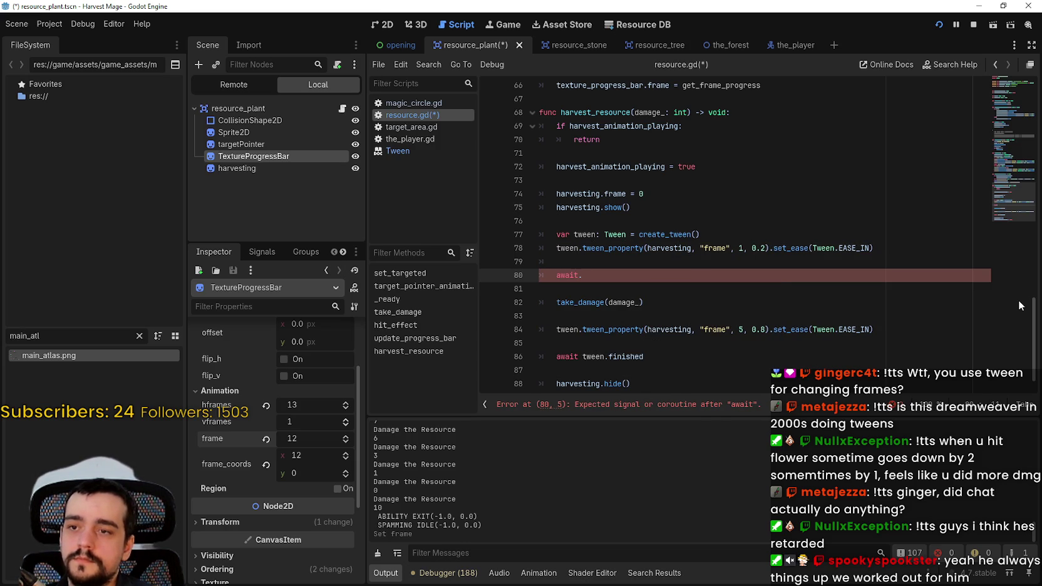
pyautogui.write('.t')
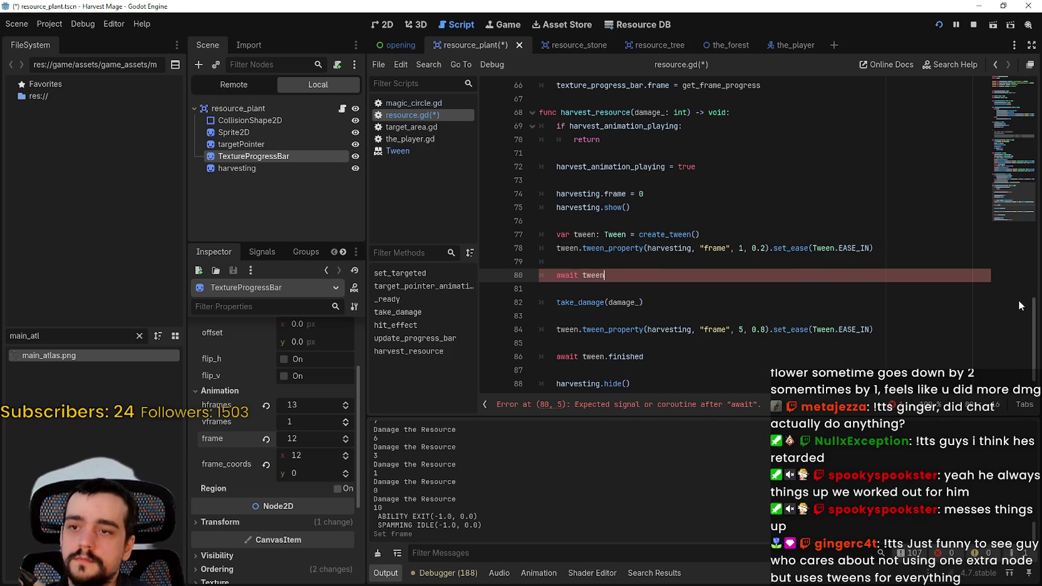
pyautogui.write('.')
pyautogui.write('fini')
pyautogui.press('Return')
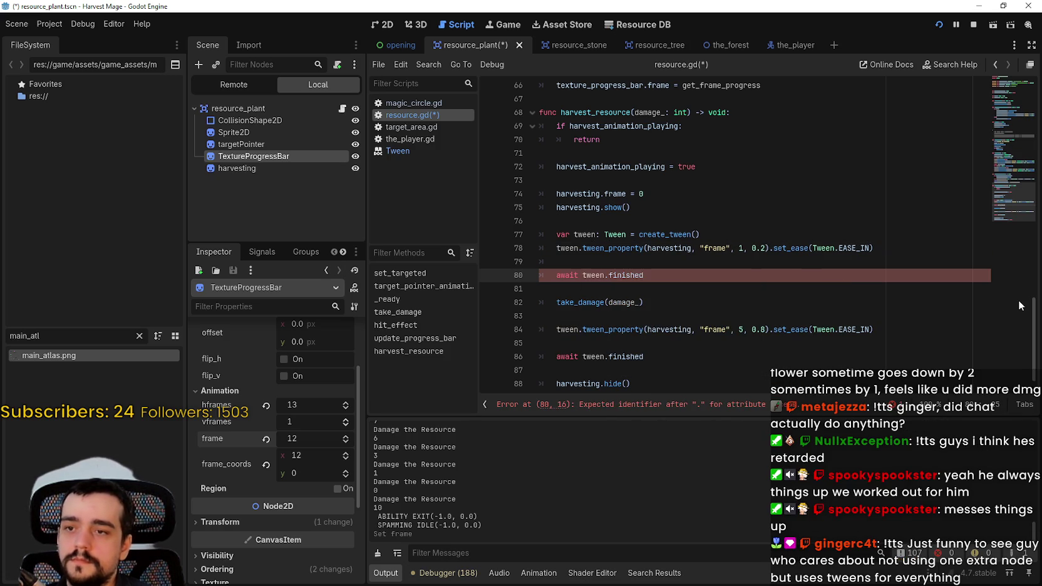
pyautogui.click(805, 290)
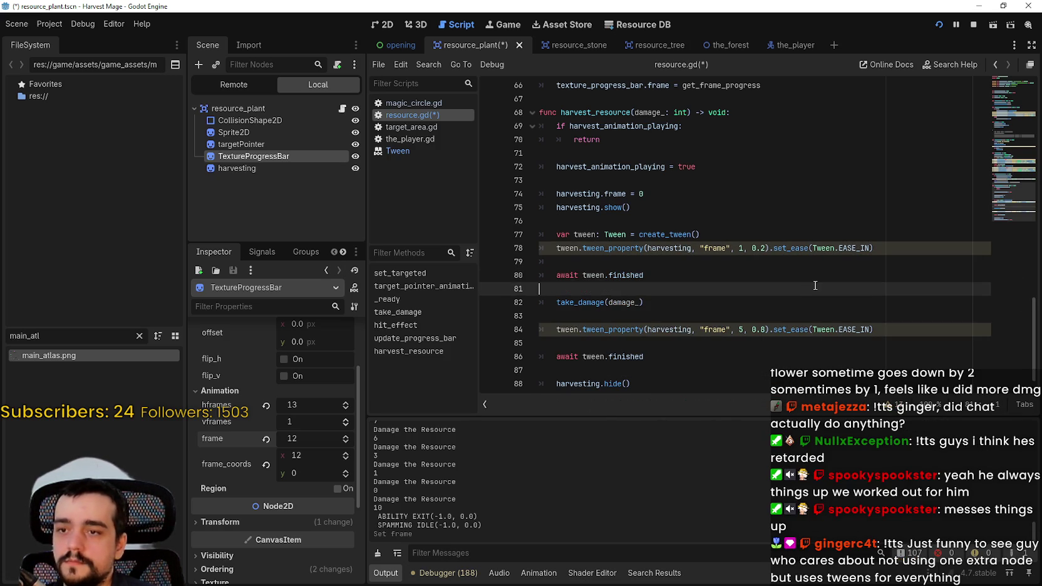
pyautogui.press('BackSpace')
pyautogui.hotkey('ctrl', 's')
# - Relaunch the game, continue, and walk to the flower meadow until the debugger breaks on line 83
pyautogui.click(971, 25)
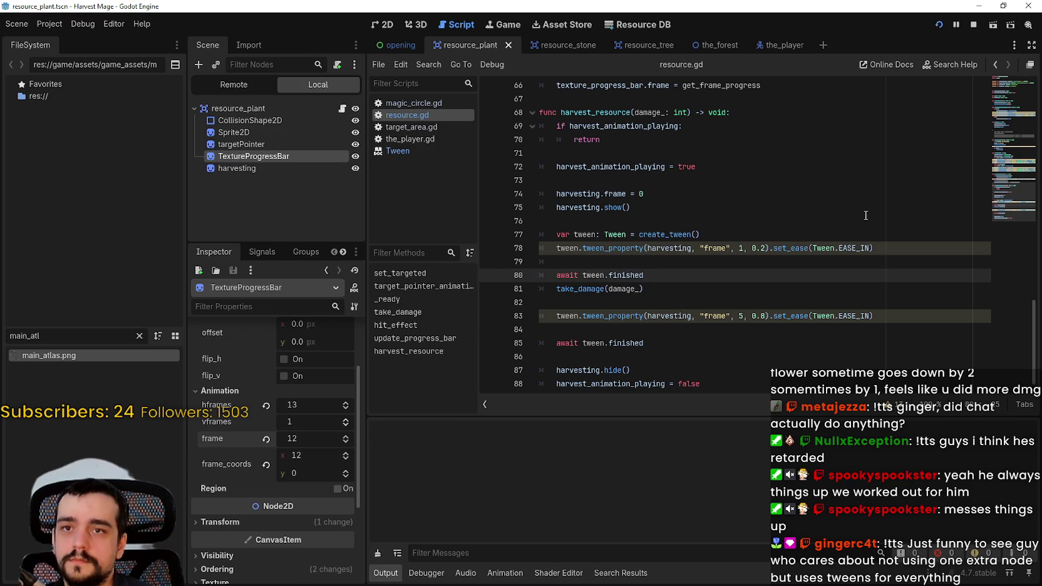
pyautogui.press('F5')
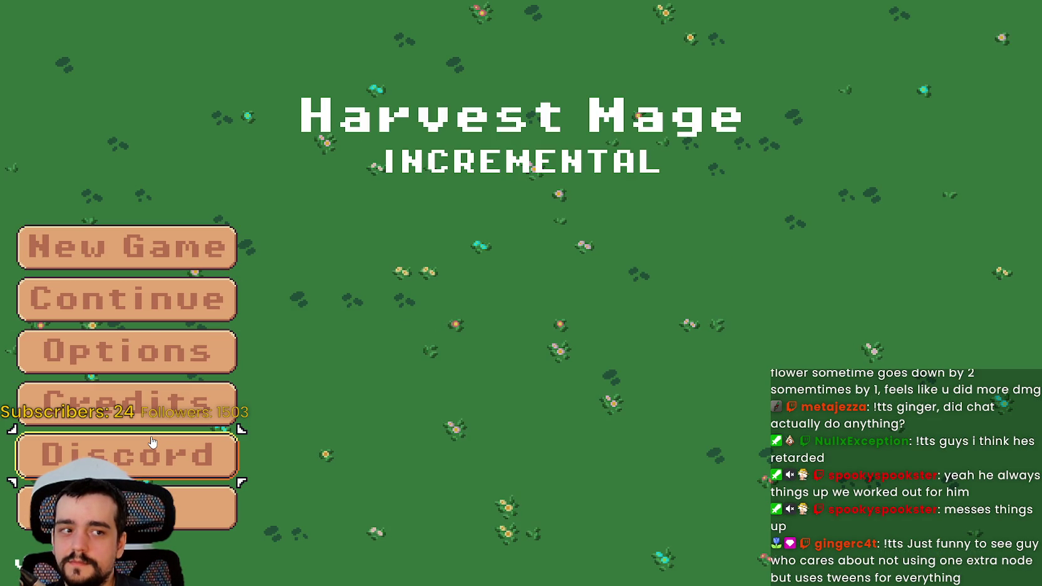
pyautogui.click(81, 299)
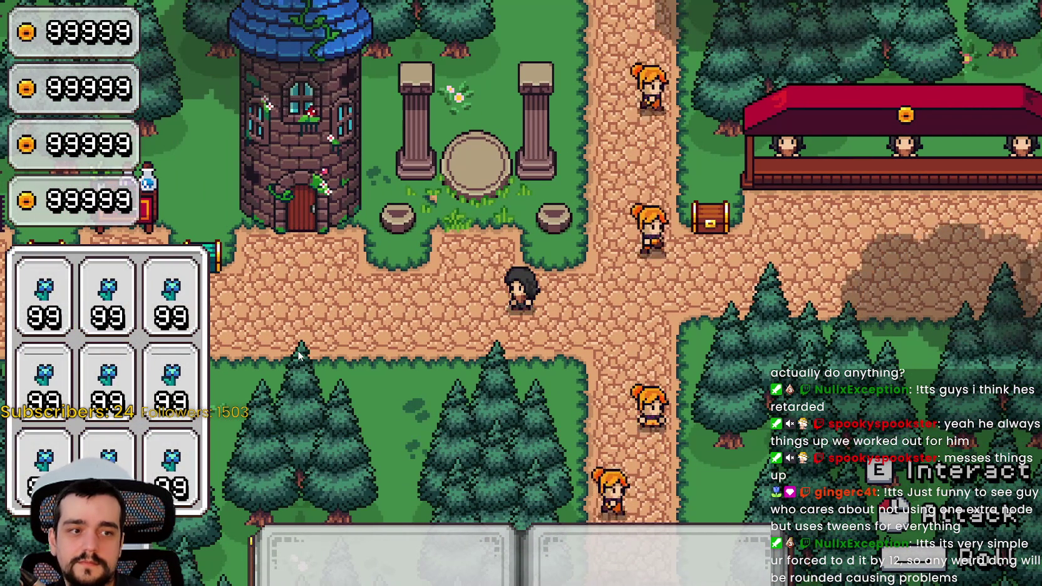
pyautogui.press('w')
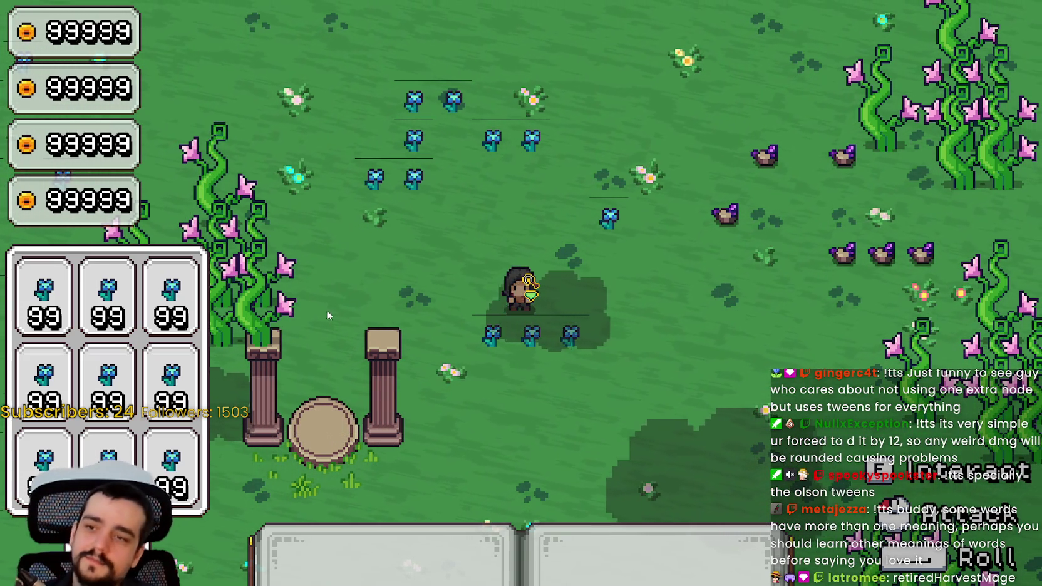
pyautogui.hotkey('w', 'd')
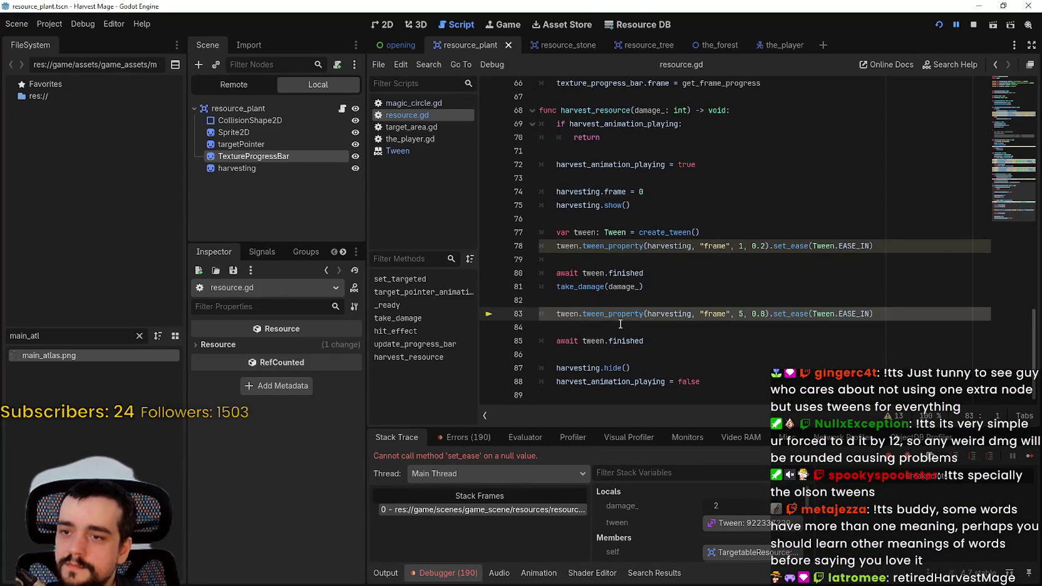
pyautogui.click(620, 324)
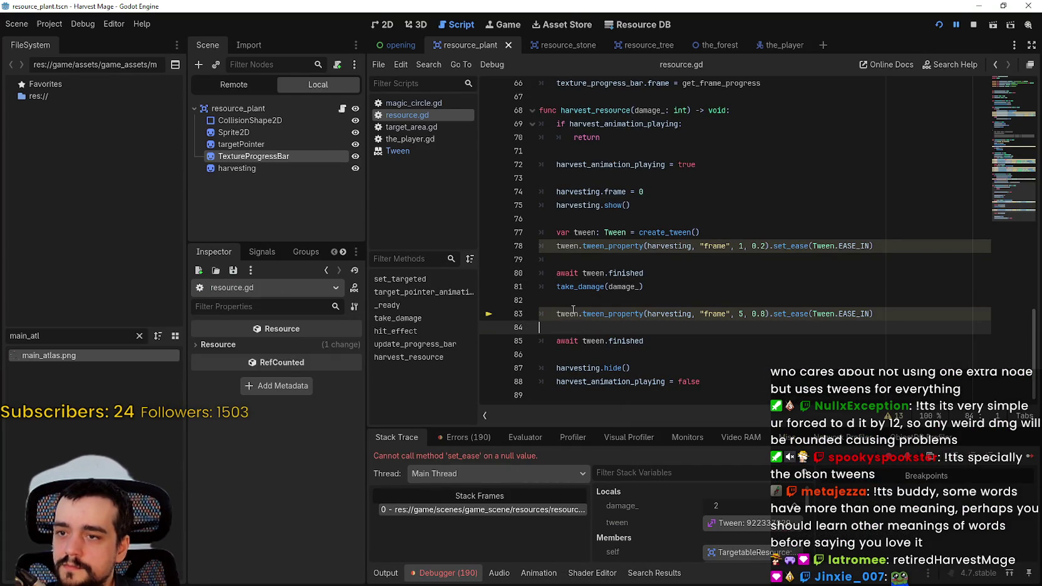
# - Stop the game, change await tween.finished to await tween.step_finished on line 80, and save
pyautogui.click(973, 25)
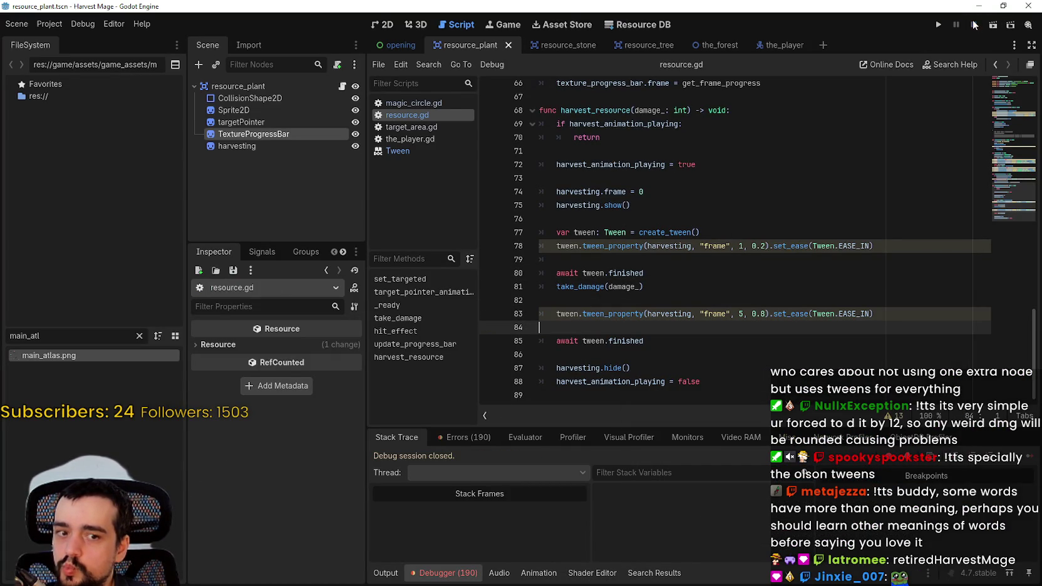
pyautogui.click(667, 287)
pyautogui.moveTo(678, 269); pyautogui.dragTo(514, 257)
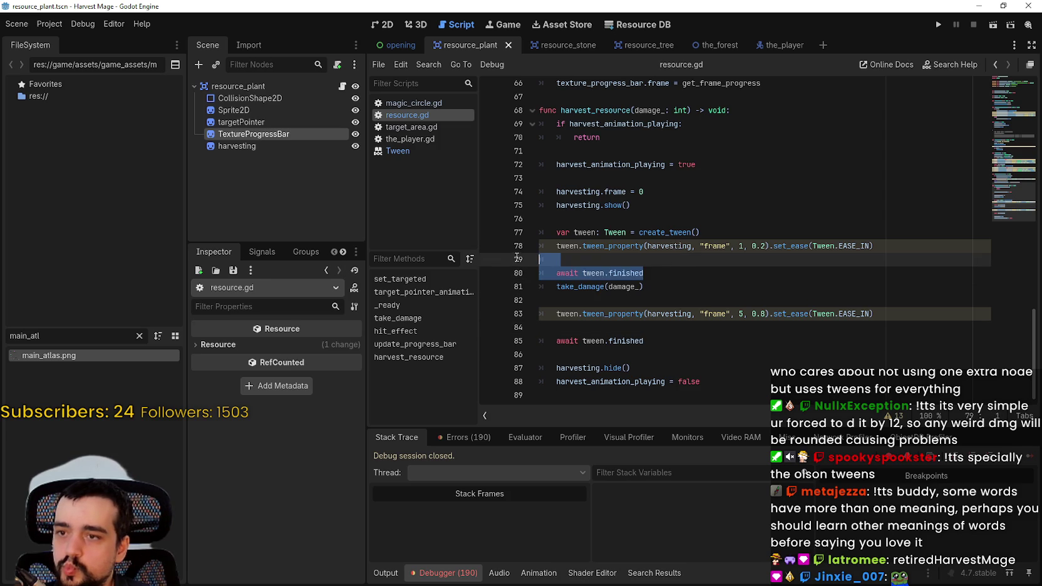
pyautogui.moveTo(643, 273); pyautogui.dragTo(589, 276)
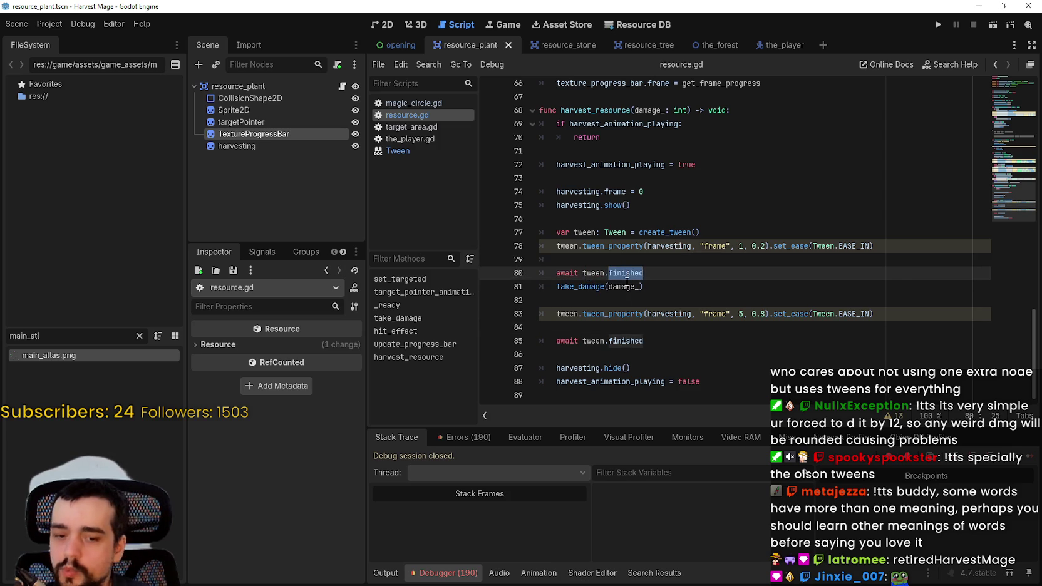
pyautogui.scroll(-15, 627, 282)
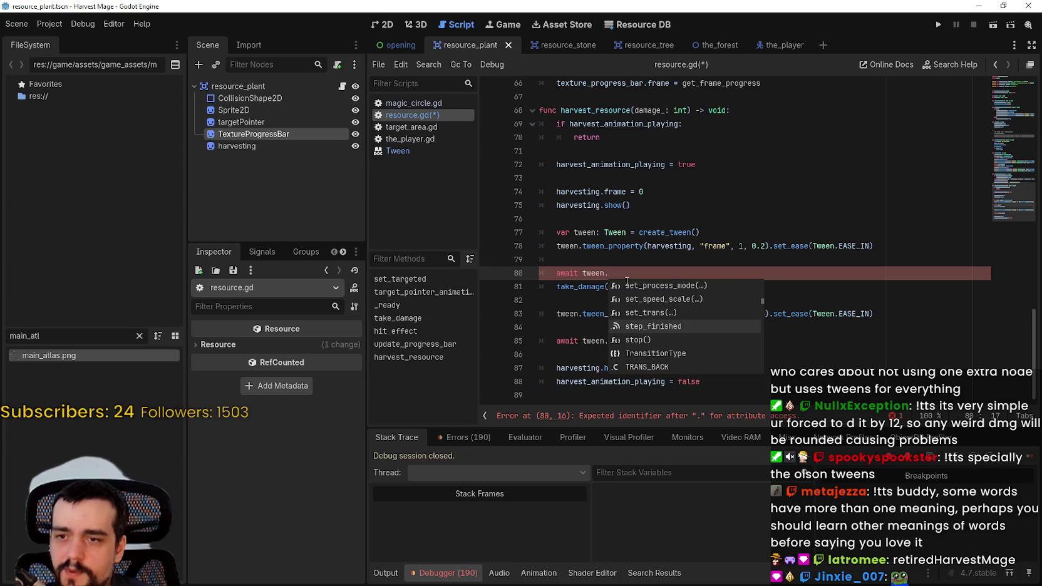
pyautogui.press('Return')
pyautogui.hotkey('ctrl', 's')
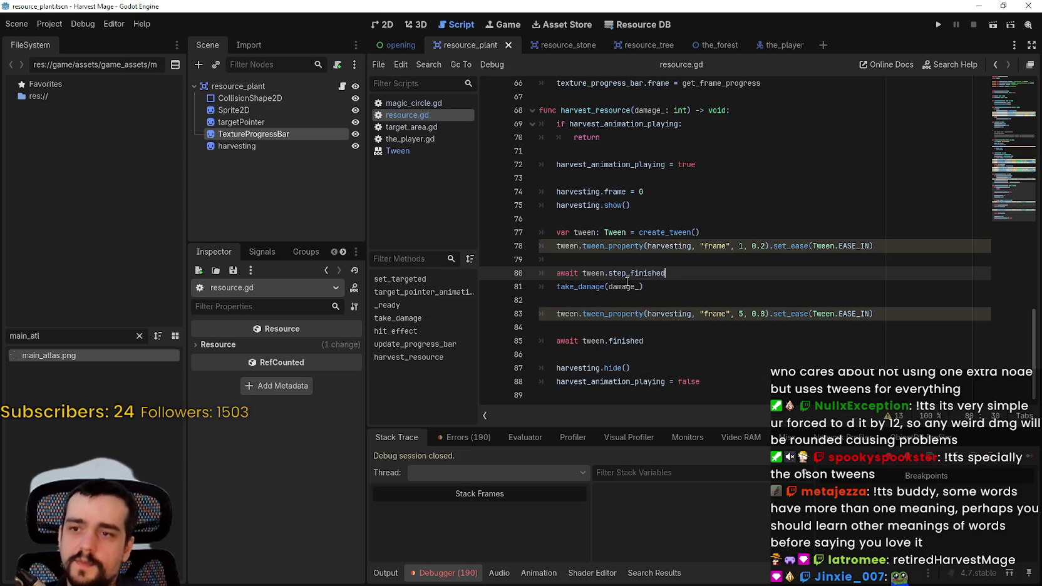
# - Run the game, harvest the plant under the player to retest, then stop the session
pyautogui.click(936, 24)
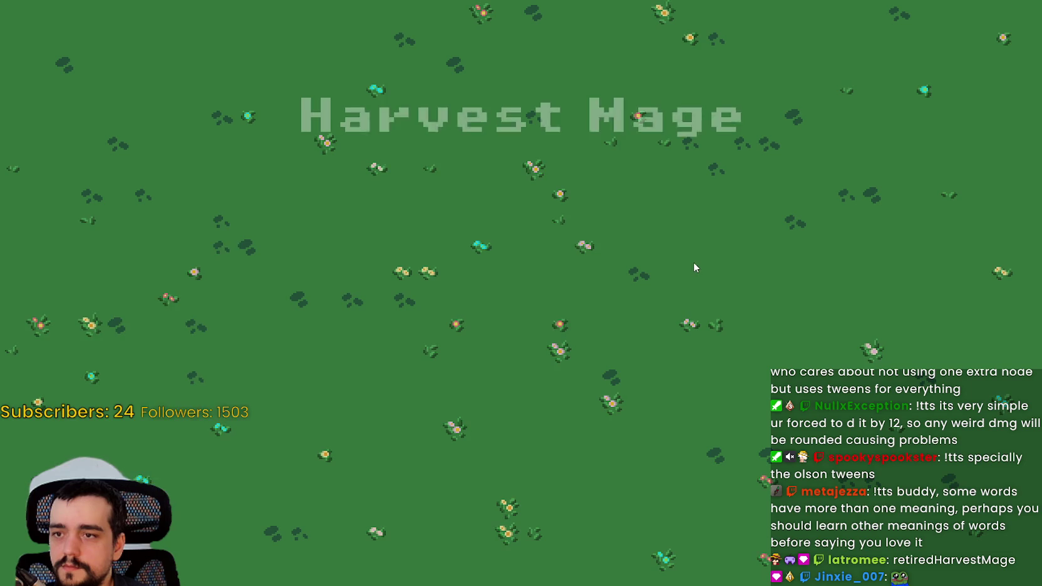
pyautogui.press('Return')
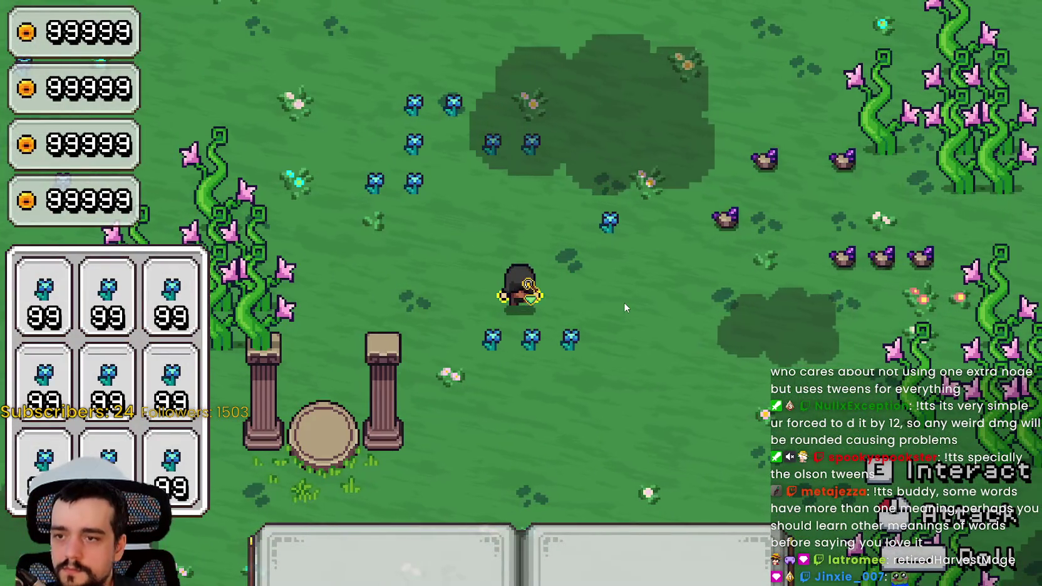
pyautogui.press('e')
pyautogui.click(631, 299)
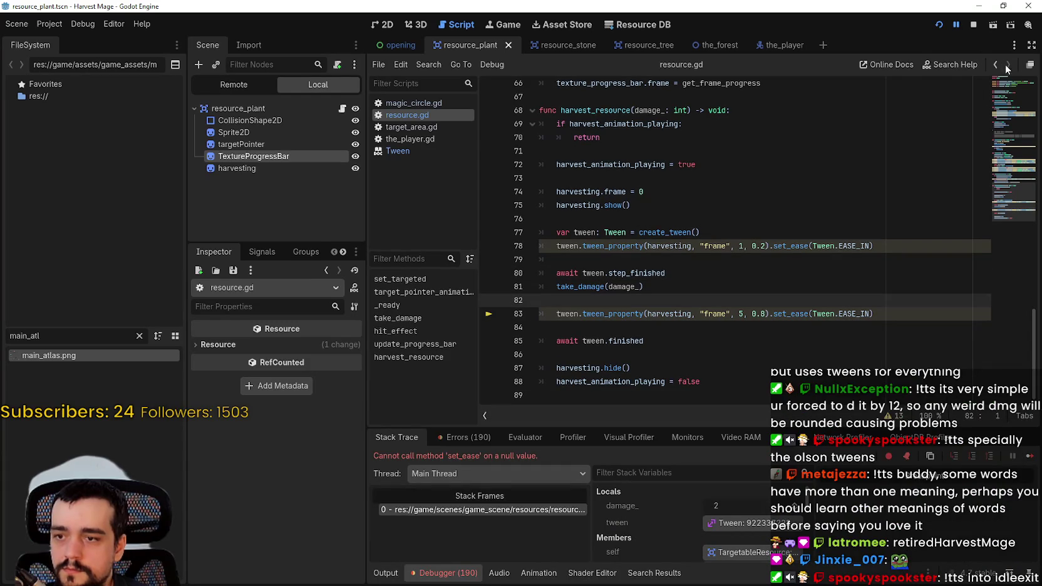
pyautogui.click(974, 25)
# - Delete the await tween.step_finished line and its surrounding blank lines, then save resource.gd
pyautogui.click(671, 272)
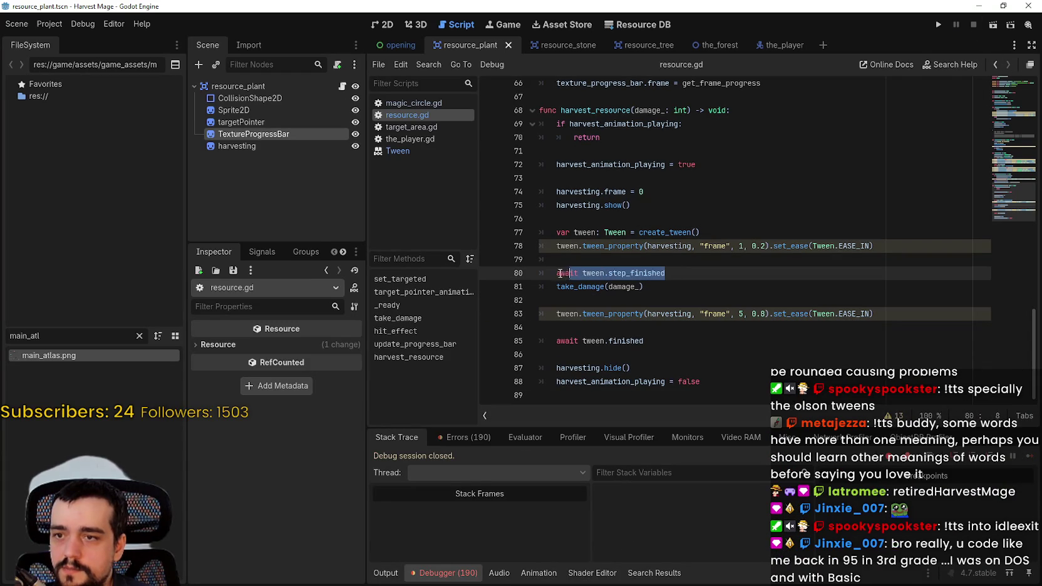
pyautogui.moveTo(560, 273); pyautogui.dragTo(551, 272)
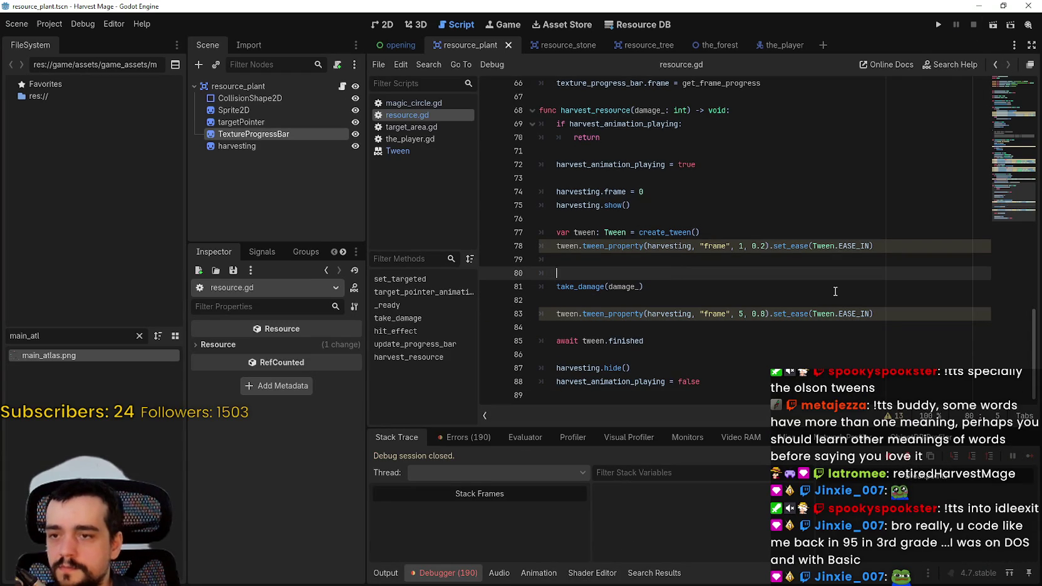
pyautogui.press('BackSpace')
pyautogui.press('BackSpace')
pyautogui.press('BackSpace')
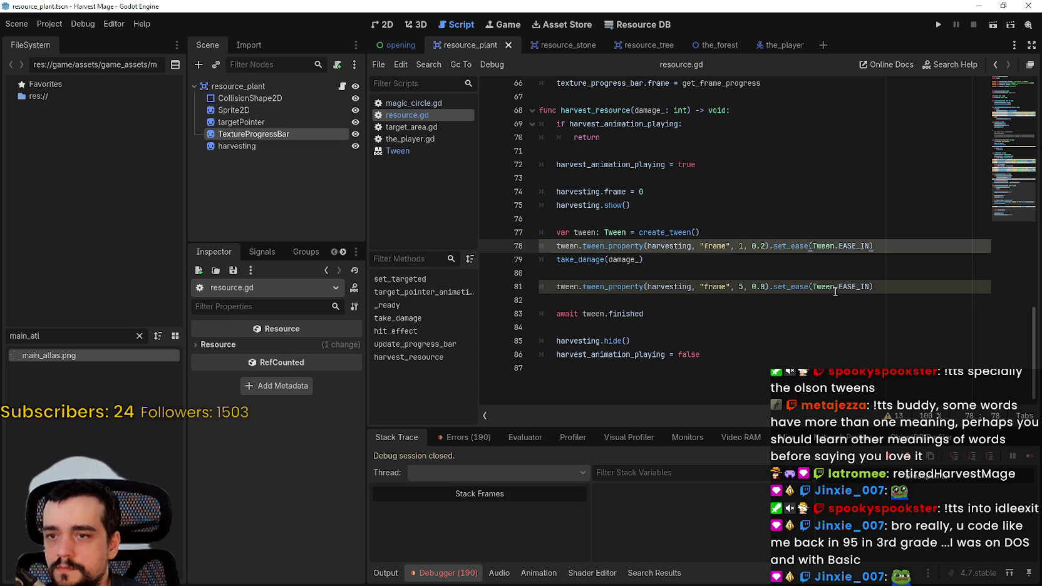
pyautogui.press('Down')
pyautogui.press('Down')
pyautogui.press('BackSpace')
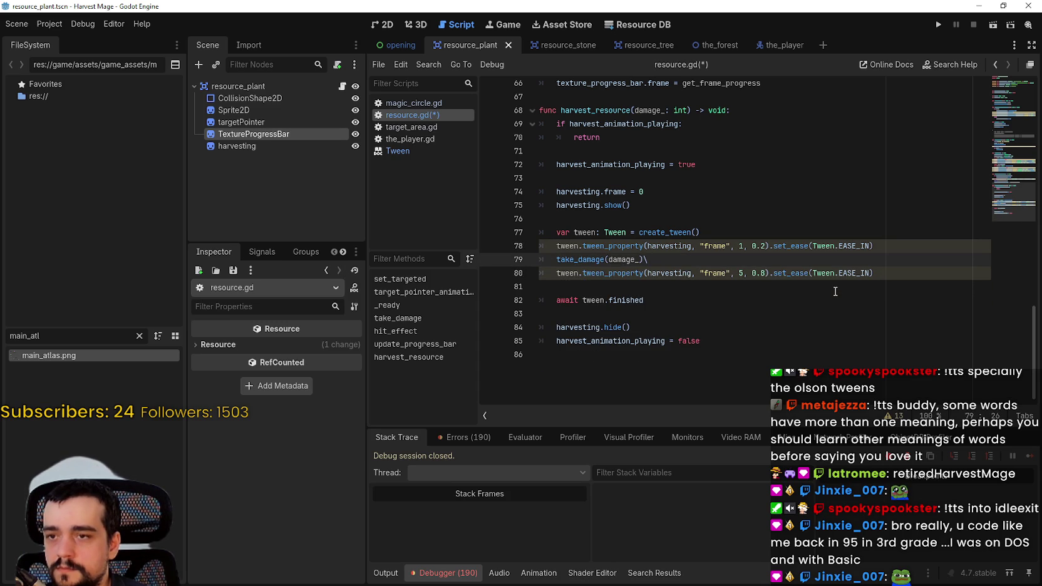
pyautogui.press('BackSpace')
pyautogui.hotkey('ctrl', 's')
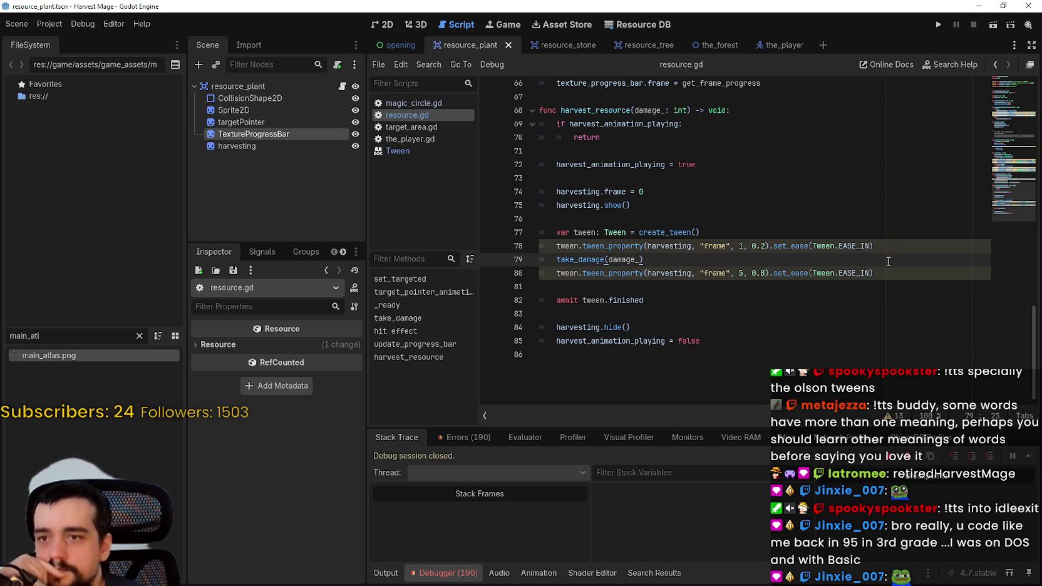
pyautogui.click(891, 245)
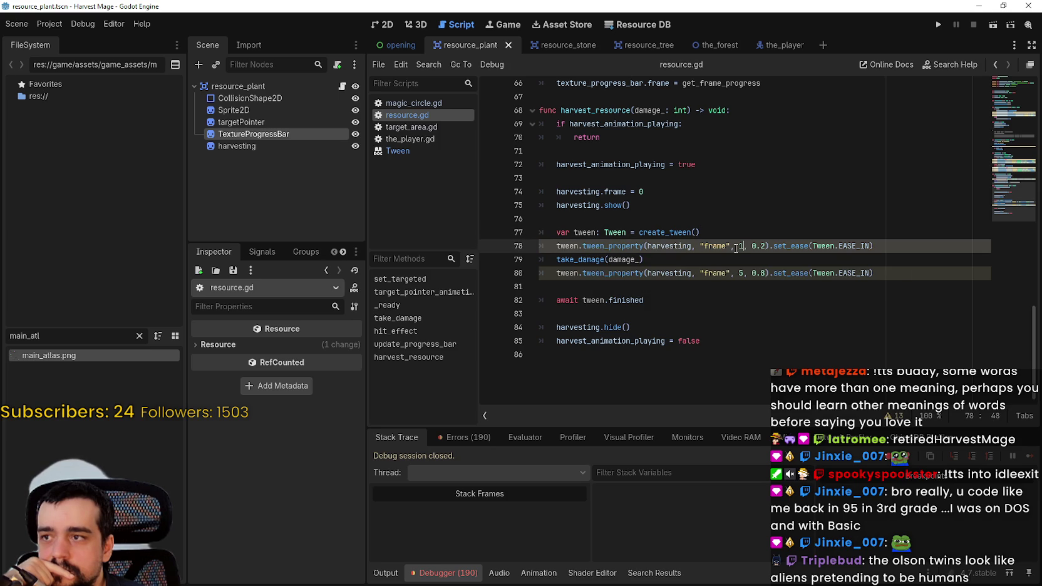
# - Select the harvesting Sprite2D in the 2D scene and expand its animation properties
pyautogui.click(381, 28)
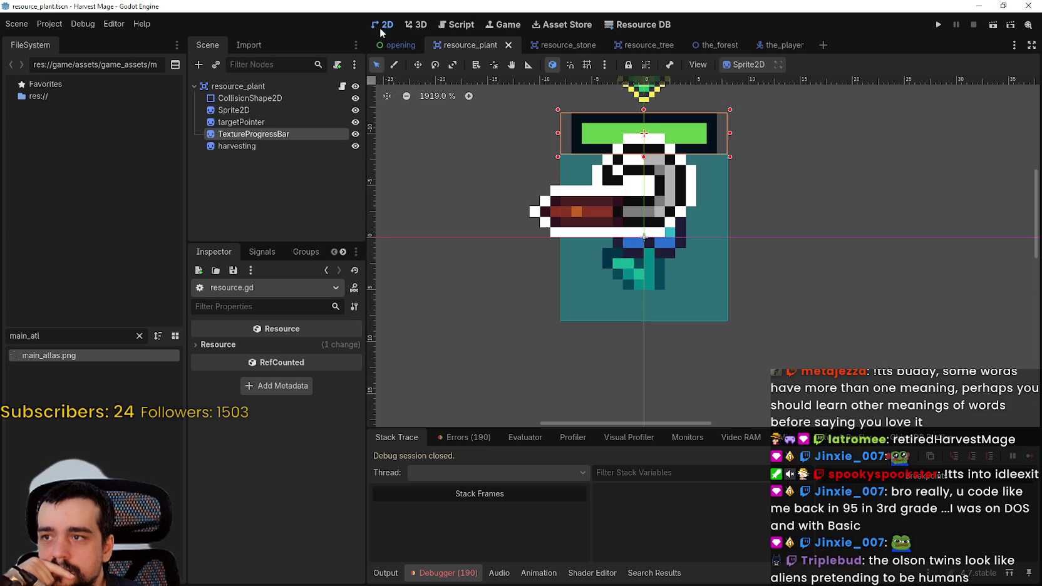
pyautogui.click(267, 122)
pyautogui.click(235, 146)
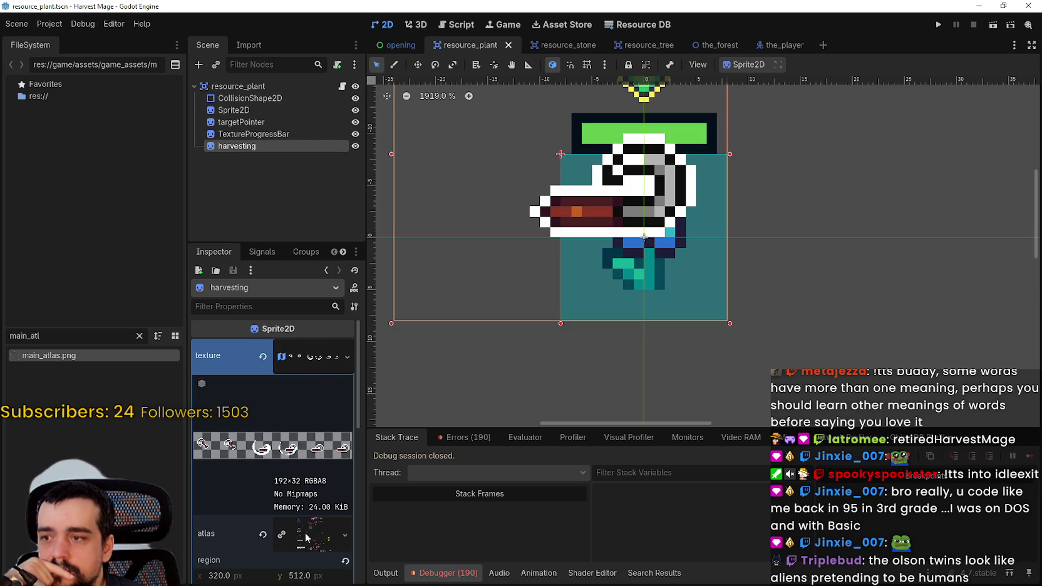
pyautogui.click(317, 356)
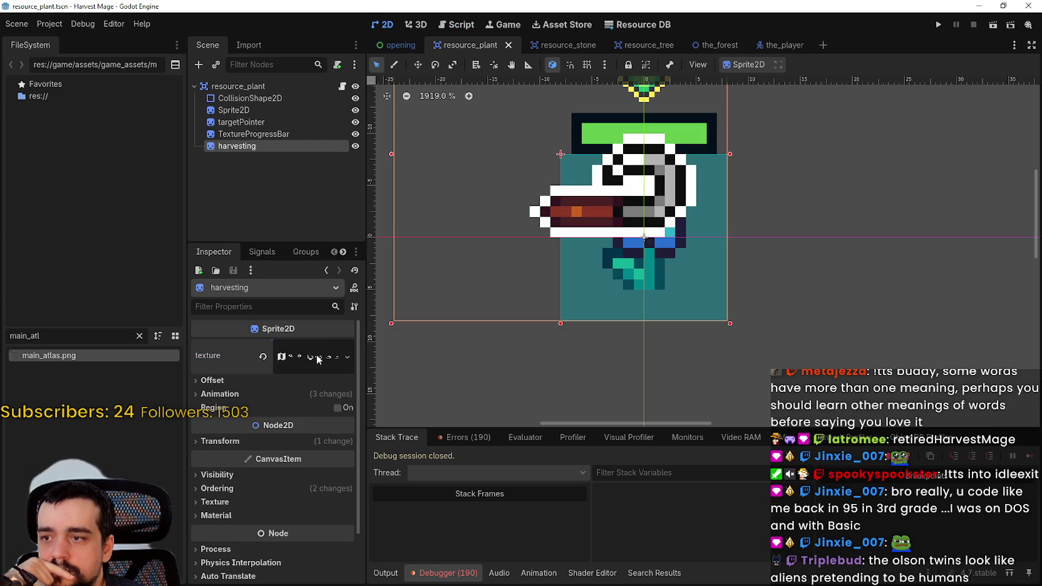
pyautogui.click(237, 394)
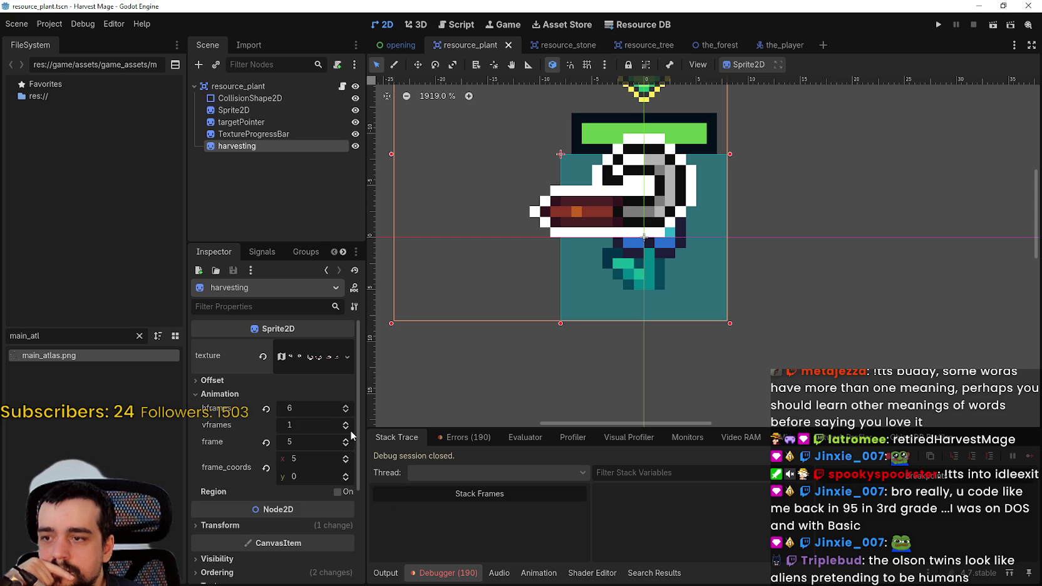
# - Preview harvesting frames 0–2, leave Frame at 0, and open the plant's resource.gd
pyautogui.click(346, 445)
pyautogui.click(345, 445)
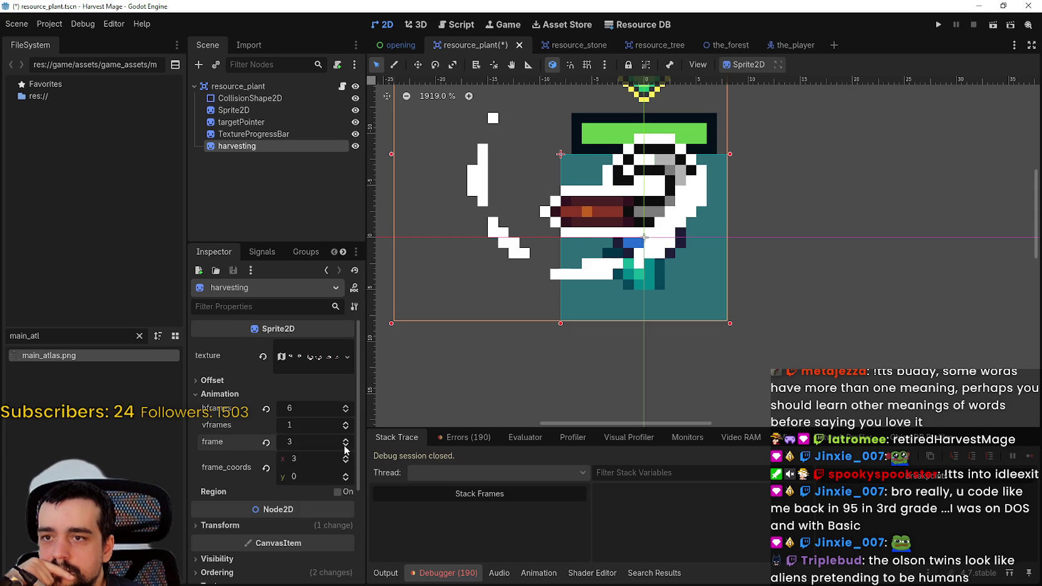
pyautogui.click(345, 446)
pyautogui.click(345, 445)
pyautogui.click(345, 445)
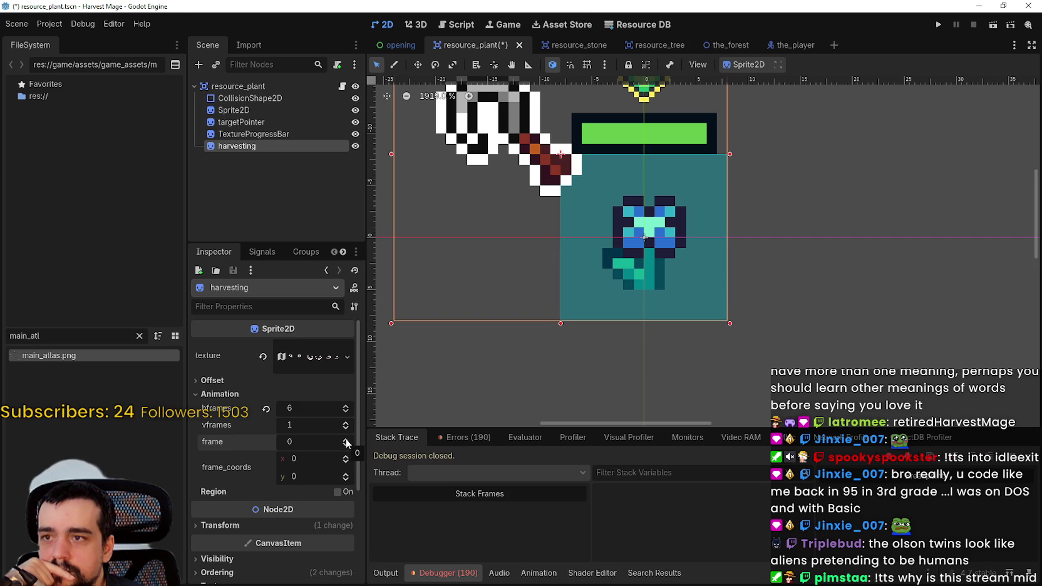
pyautogui.click(345, 440)
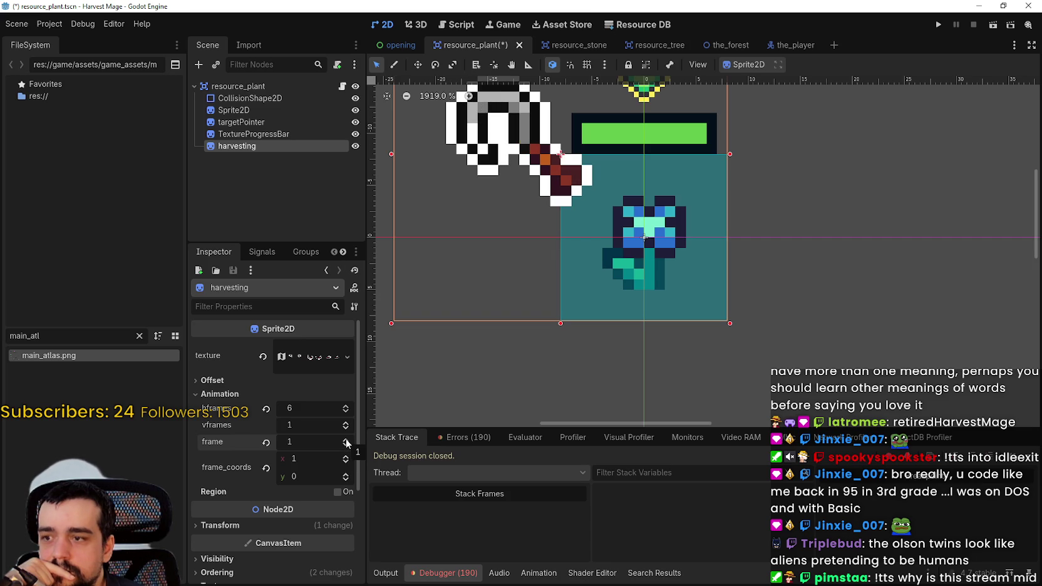
pyautogui.click(346, 439)
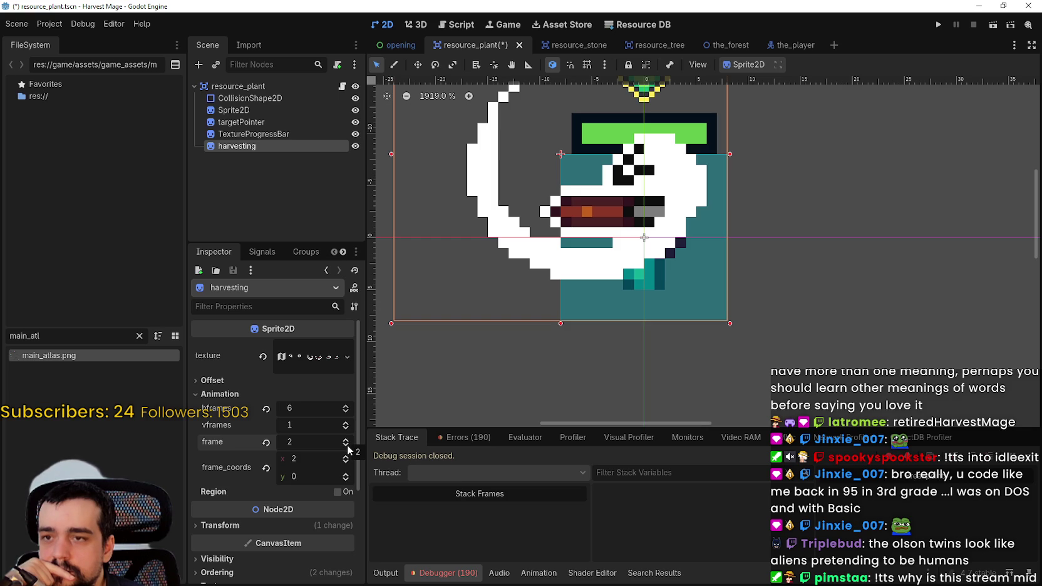
pyautogui.click(347, 446)
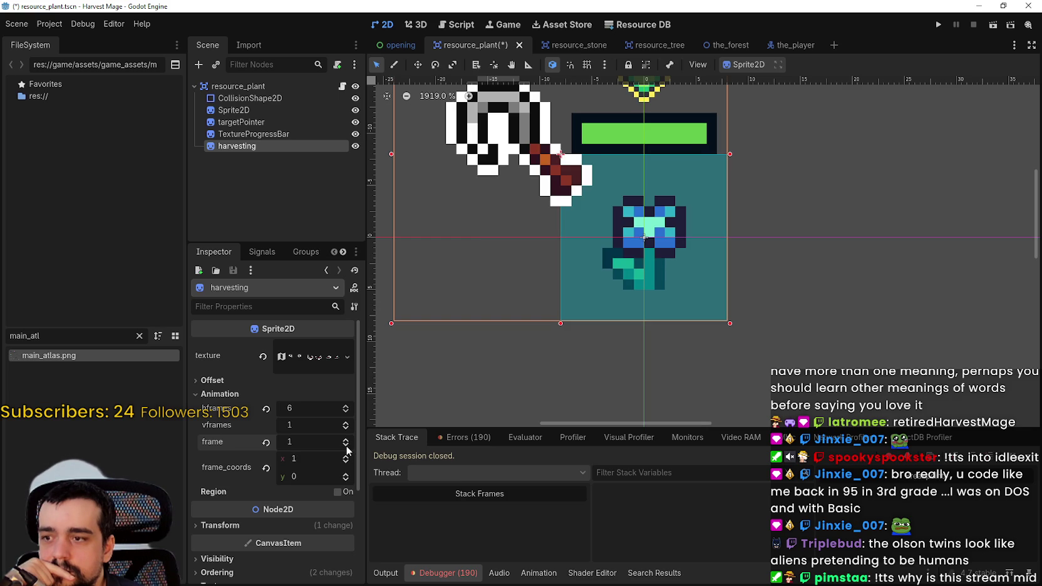
pyautogui.click(346, 446)
pyautogui.click(347, 440)
pyautogui.click(345, 440)
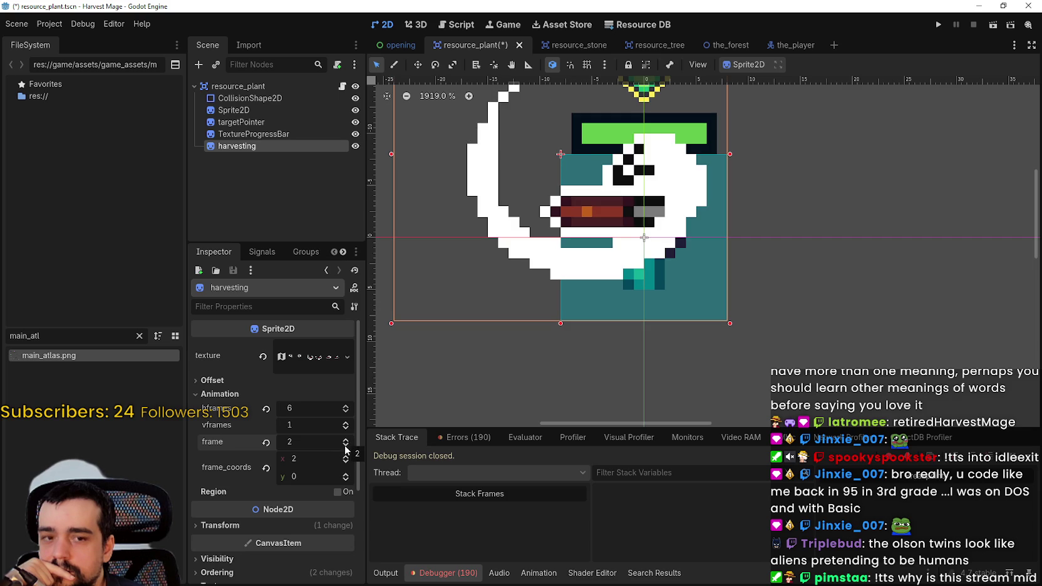
pyautogui.click(347, 447)
pyautogui.click(346, 447)
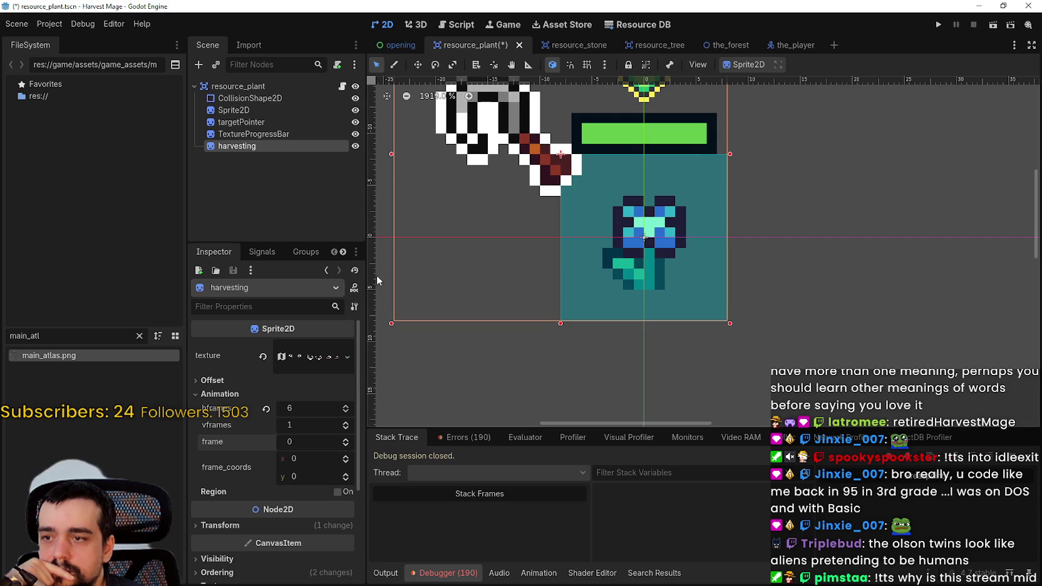
pyautogui.click(342, 87)
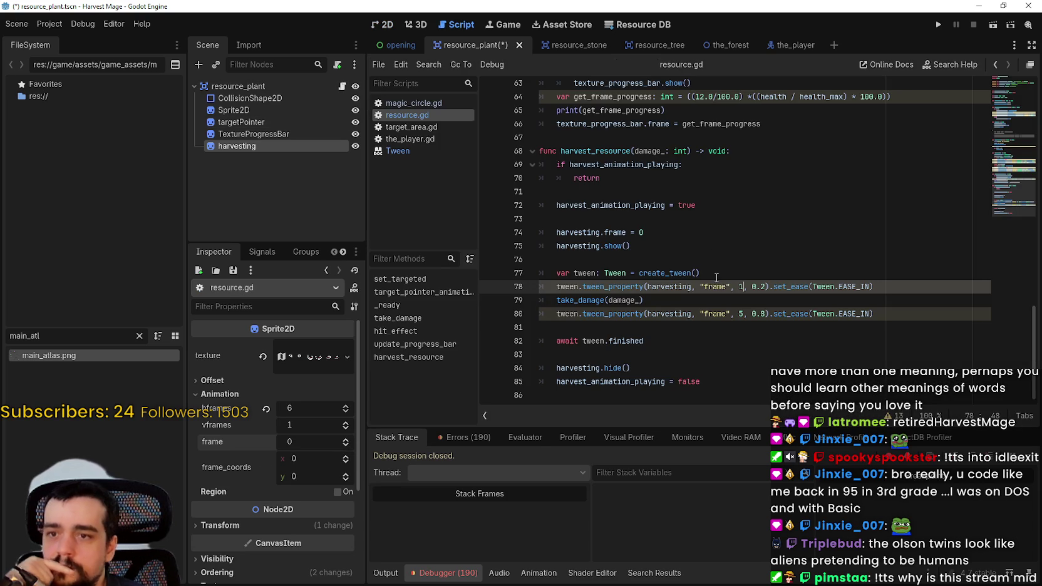
# - Make the first tween's end frame 2 on line 78 and save
pyautogui.click(737, 298)
pyautogui.hotkey('ctrl', 's')
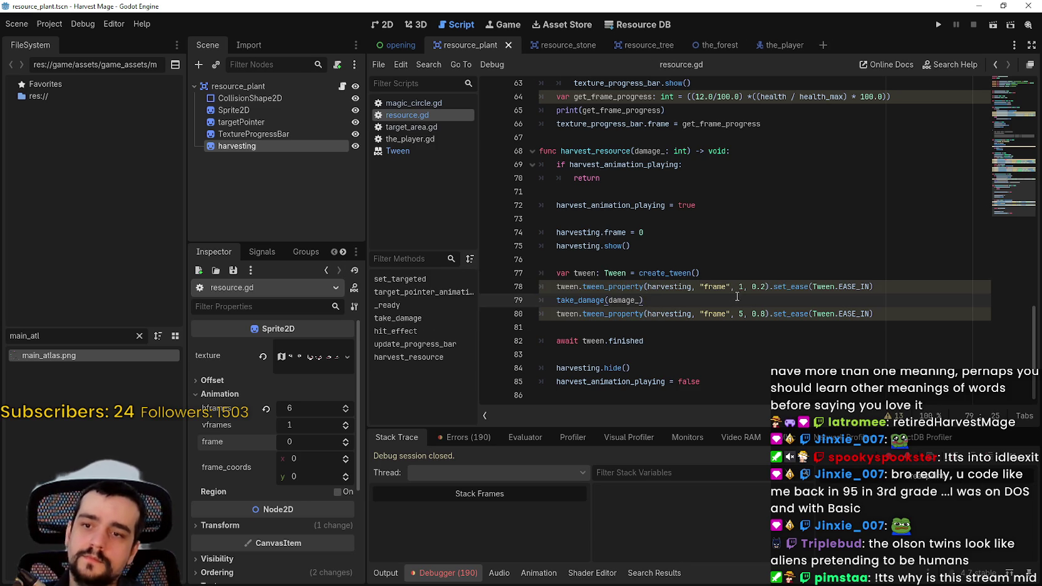
pyautogui.click(742, 286)
pyautogui.write('2')
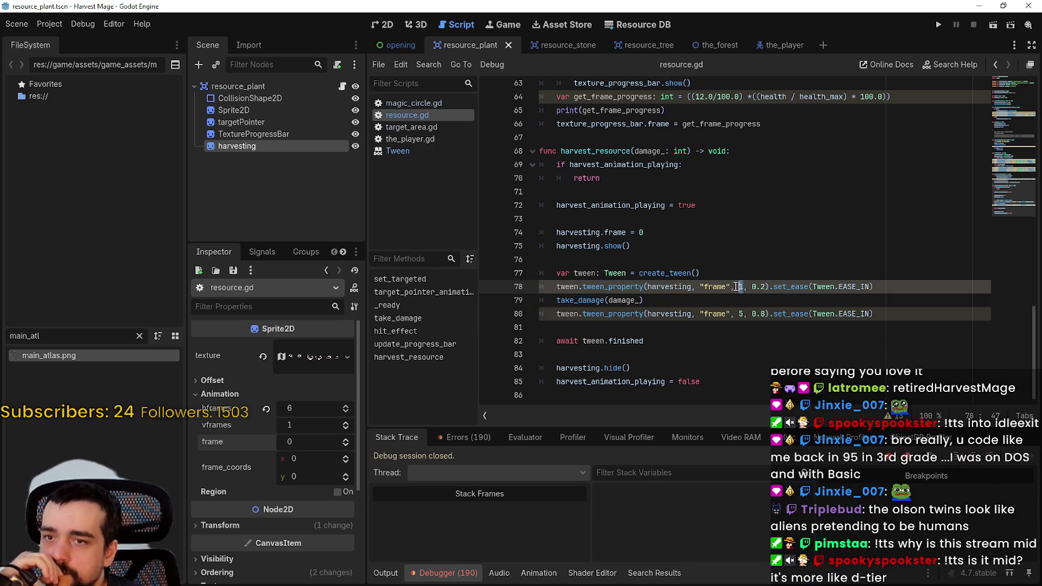
# - Run the project, continue the saved game, and harvest a nearby flower repeatedly
pyautogui.click(937, 26)
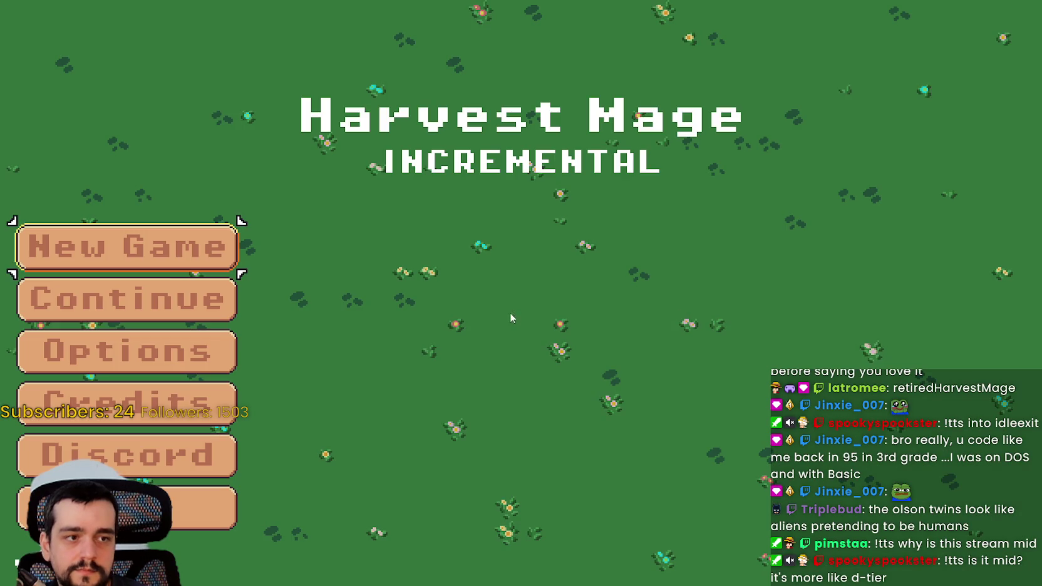
pyautogui.click(130, 304)
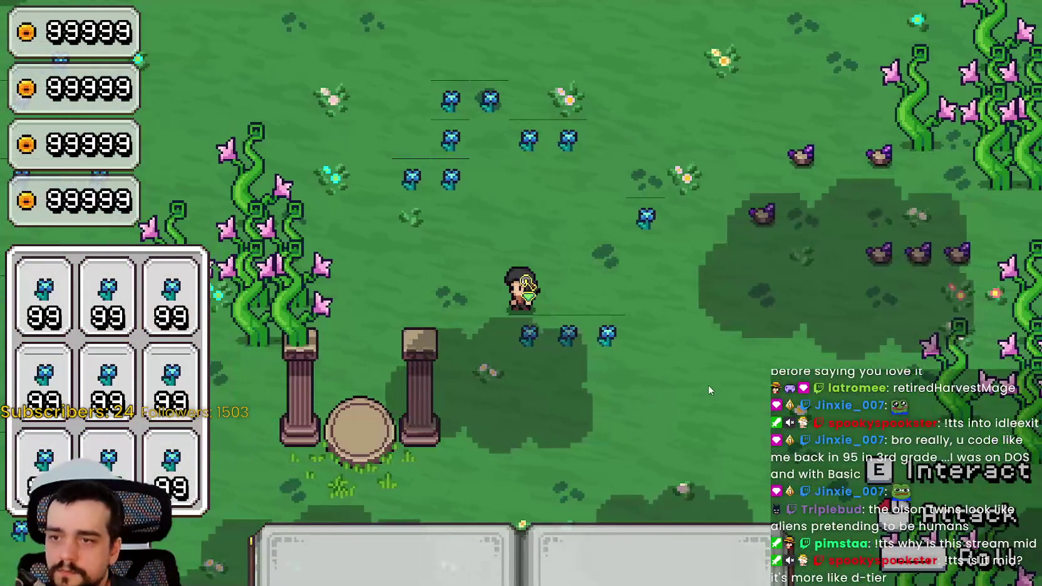
pyautogui.press('w')
pyautogui.press('d')
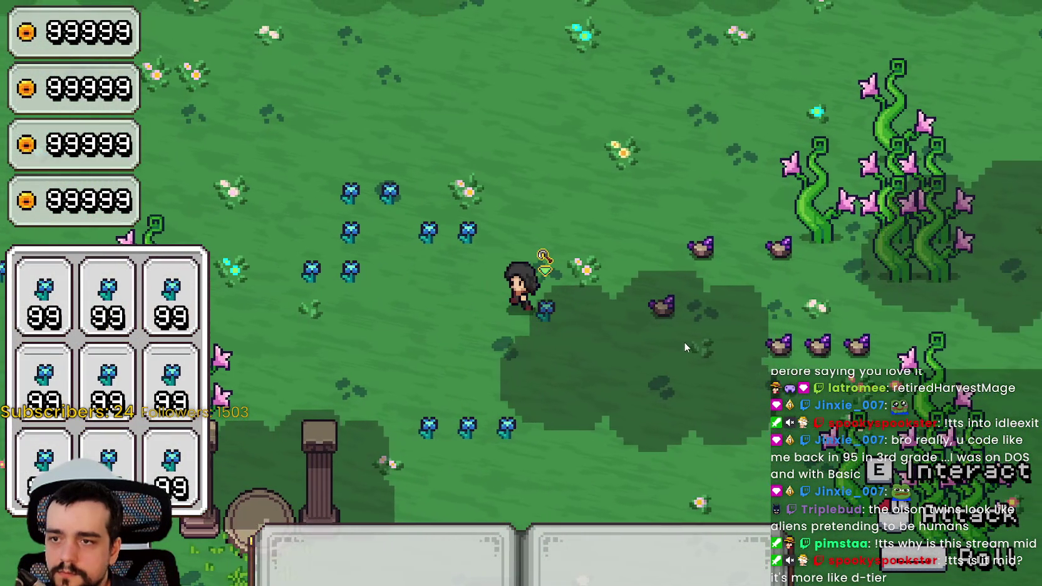
pyautogui.click(684, 342)
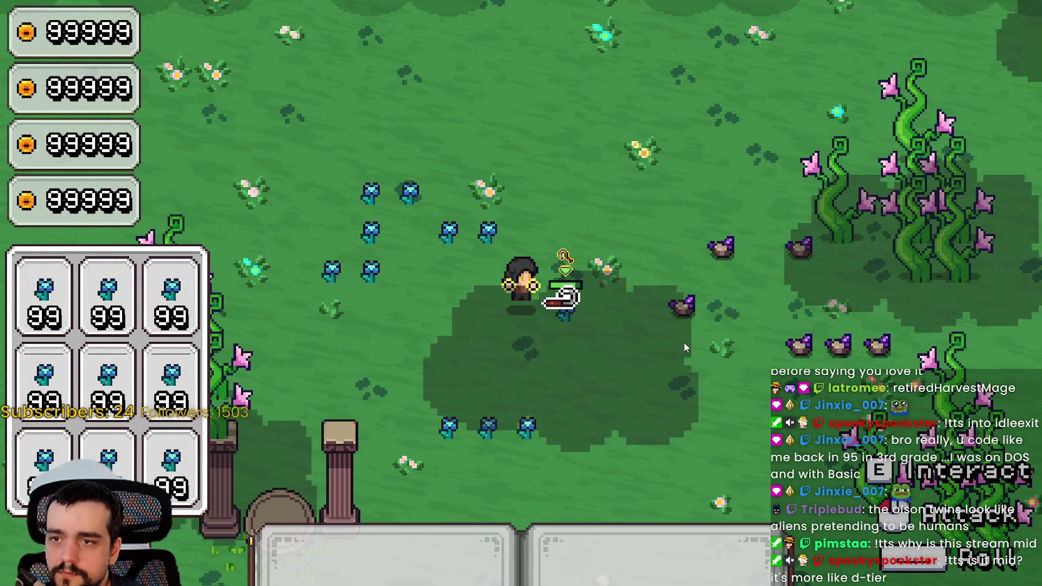
pyautogui.click(684, 342)
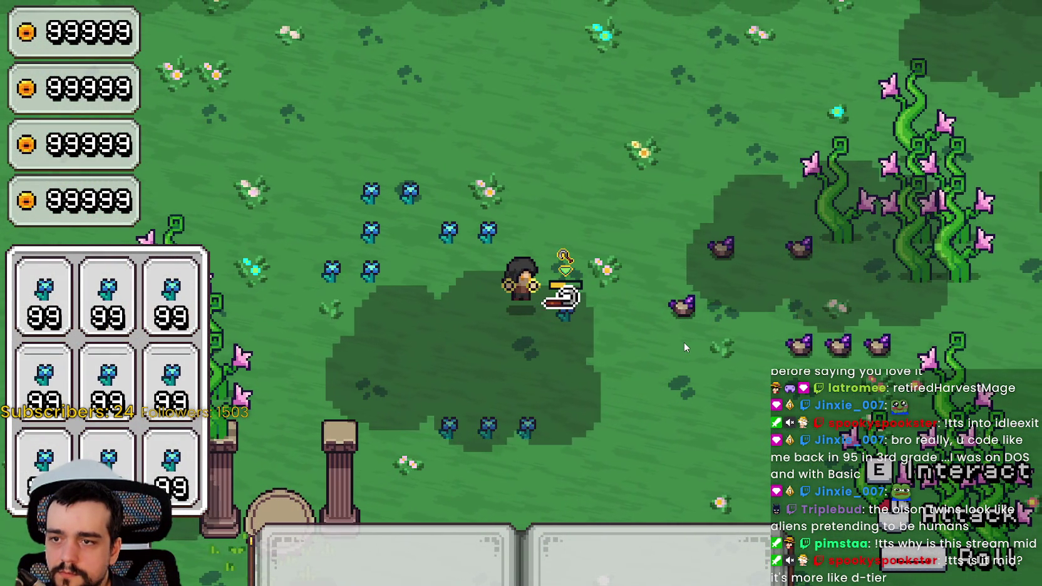
pyautogui.click(684, 342)
pyautogui.click(684, 342)
pyautogui.click(684, 342)
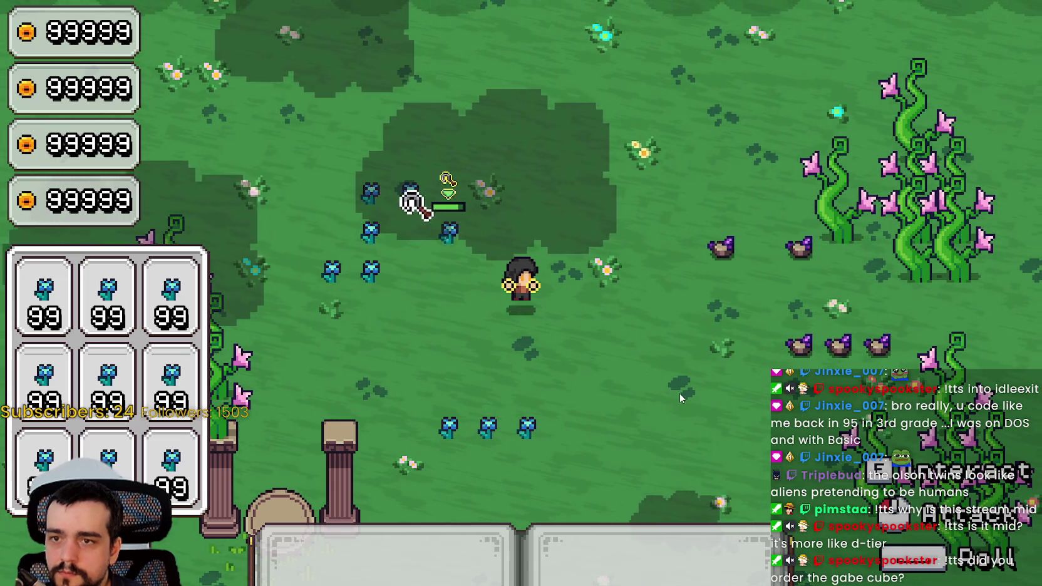
# - Walk to another flower patch, harvest a flower, and return to the editor
pyautogui.press('a')
pyautogui.press('w')
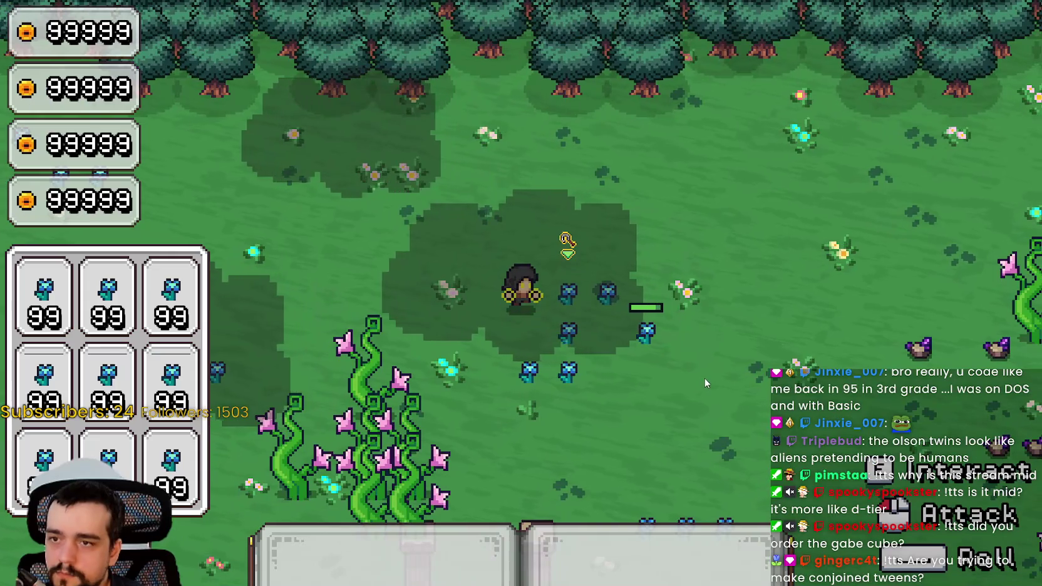
pyautogui.click(704, 378)
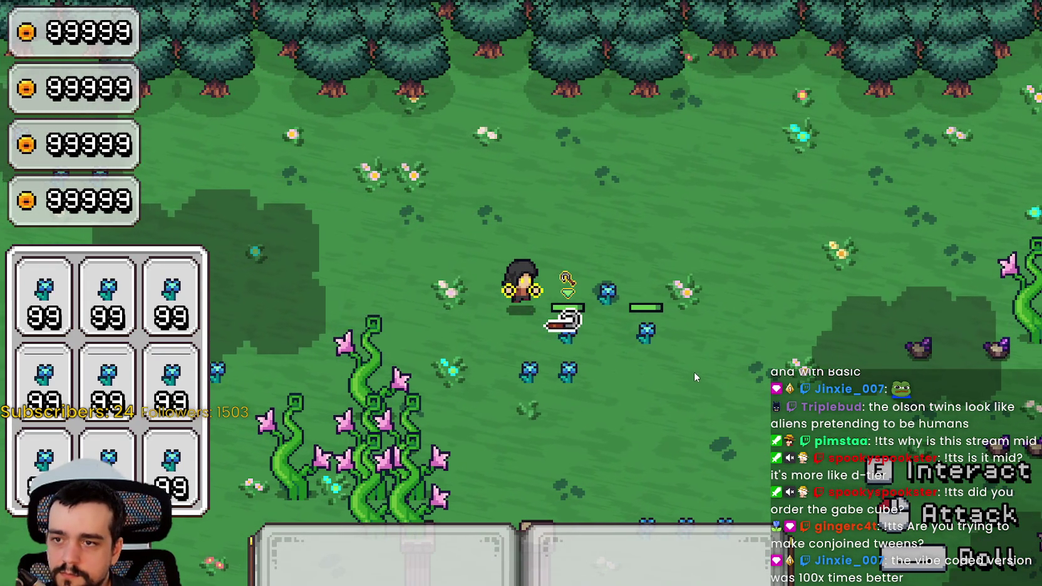
pyautogui.press('d')
pyautogui.press('d')
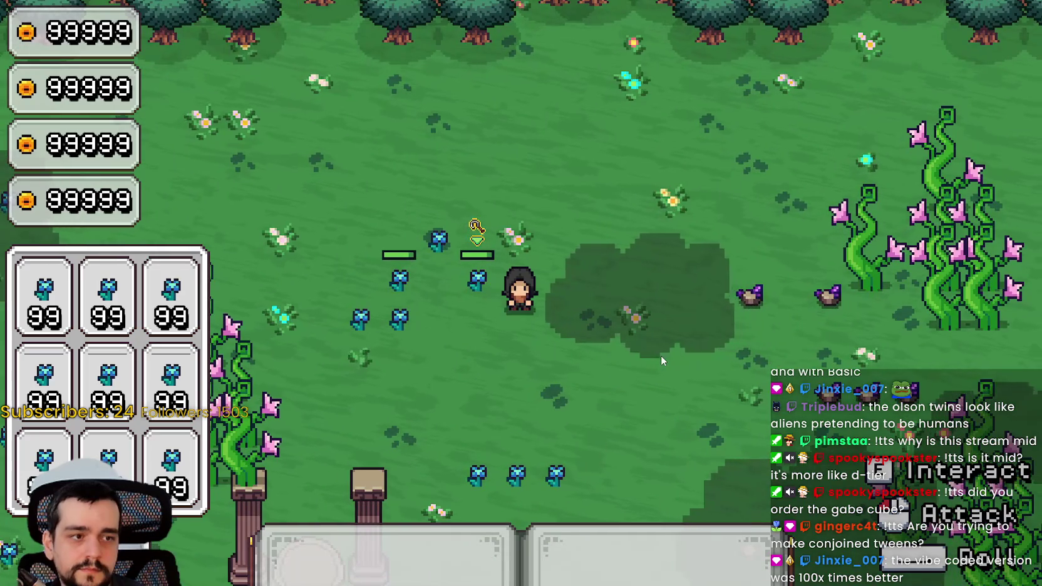
pyautogui.hotkey('alt', 'Tab')
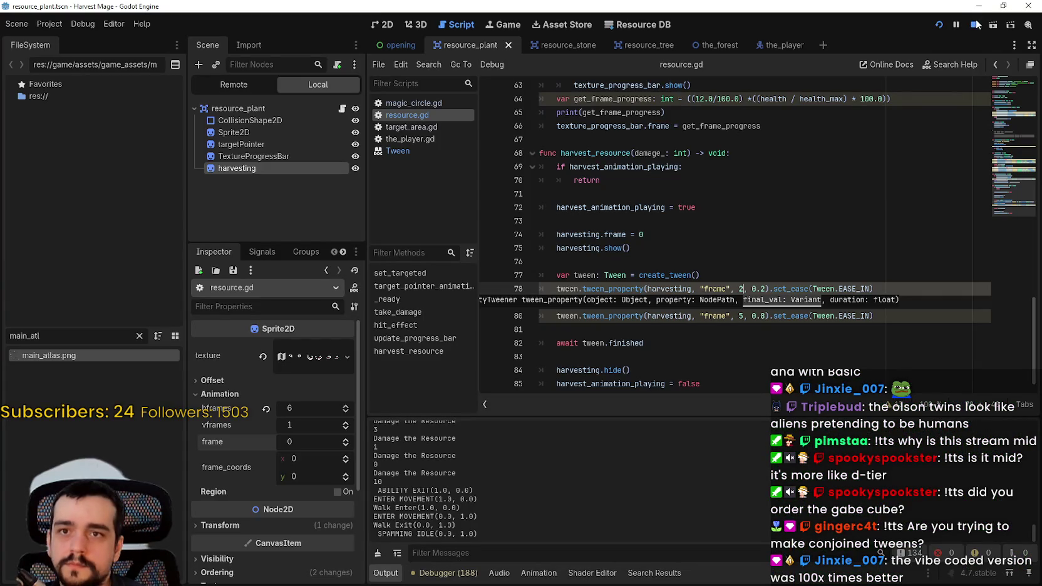
# - Stop the game and select the take_damage(damage_) call on line 79
pyautogui.click(973, 25)
pyautogui.click(755, 289)
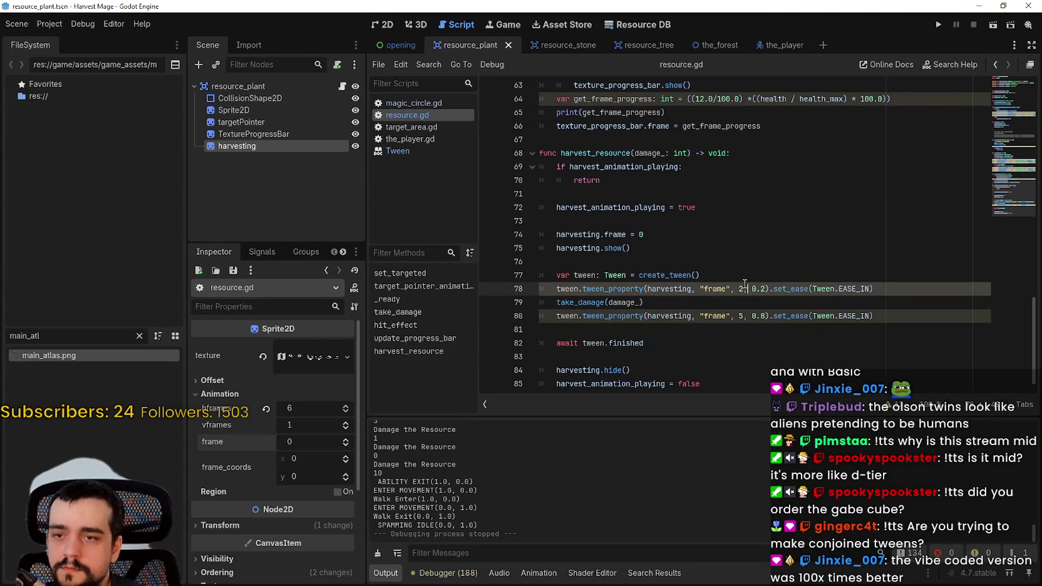
pyautogui.click(742, 330)
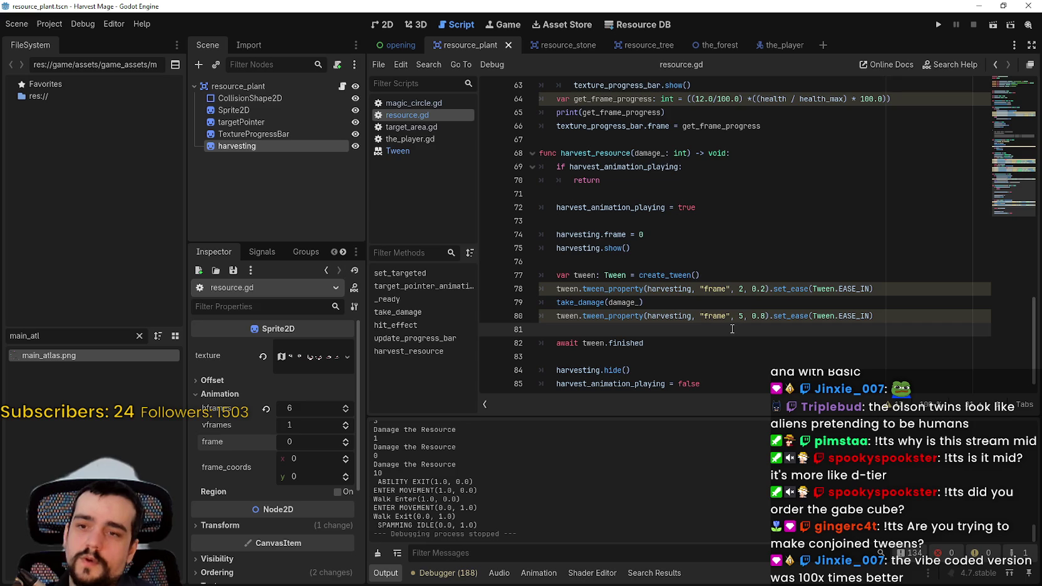
pyautogui.click(743, 303)
pyautogui.scroll(-1, 770, 280)
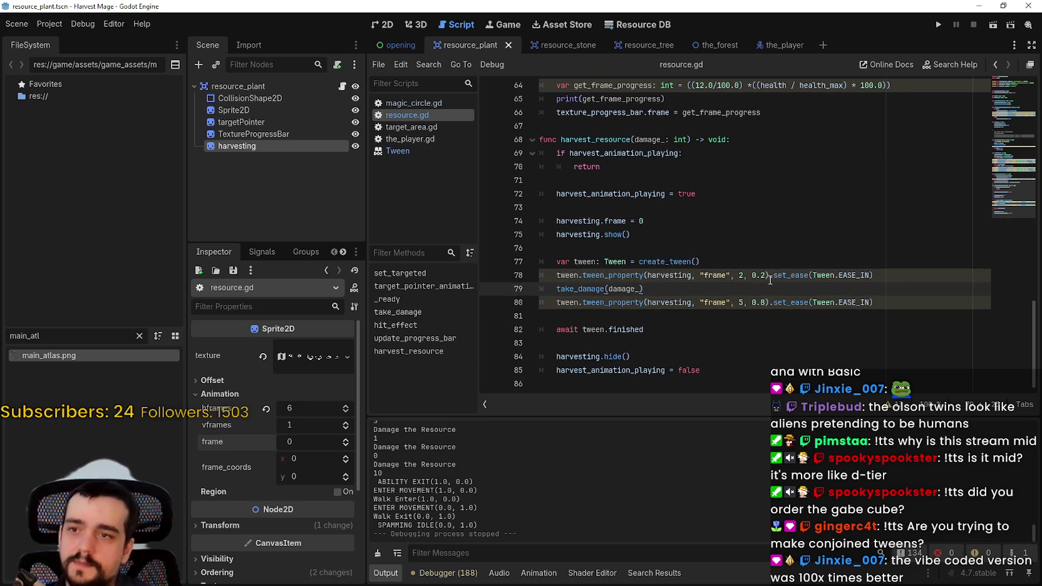
pyautogui.scroll(5, 770, 280)
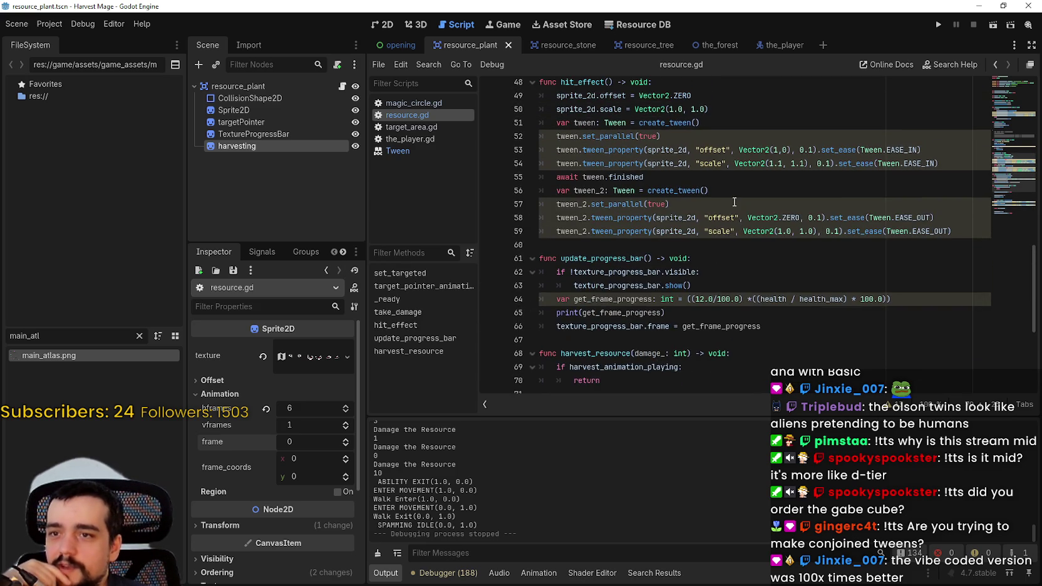
pyautogui.scroll(-5, 733, 238)
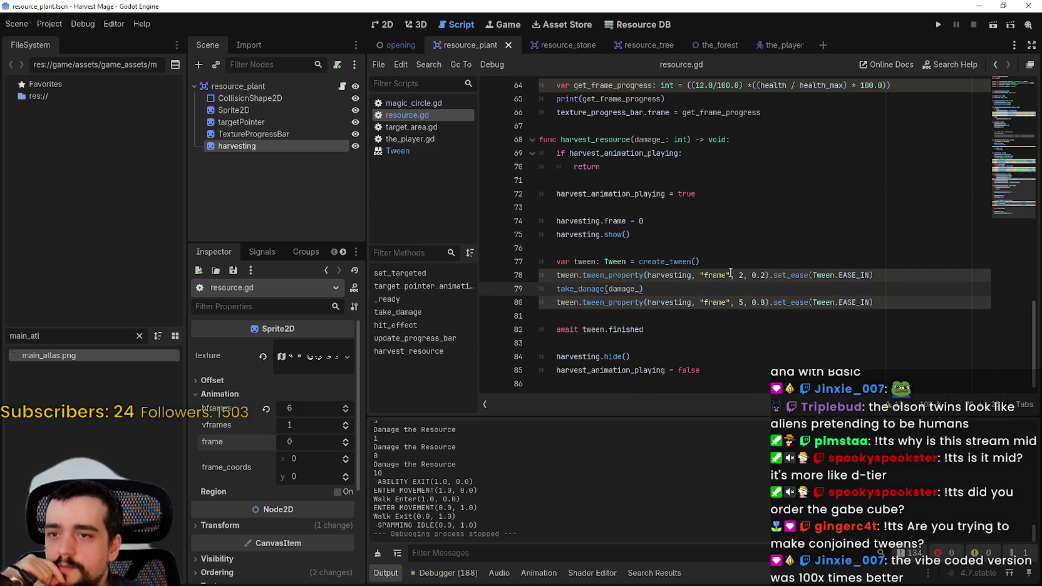
pyautogui.moveTo(651, 290); pyautogui.dragTo(556, 290)
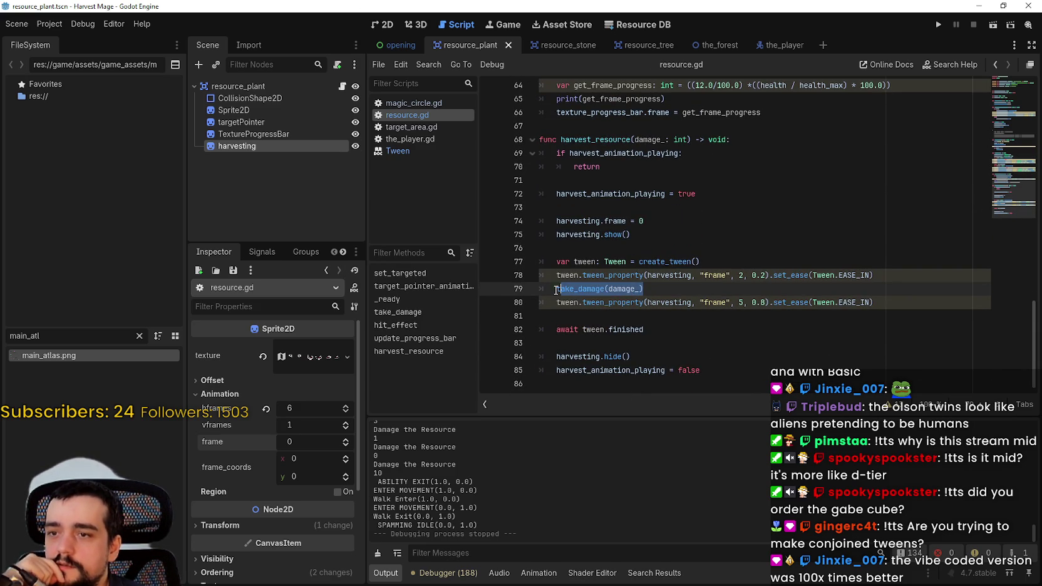
# - Scroll up and inspect the take_damage function definition on line 40
pyautogui.scroll(4, 692, 254)
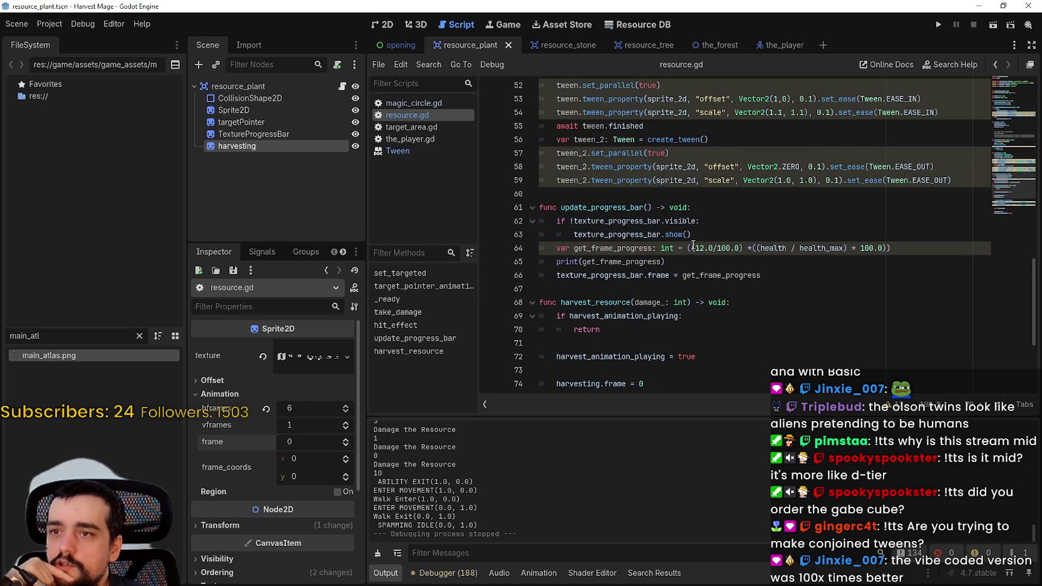
pyautogui.scroll(7, 658, 238)
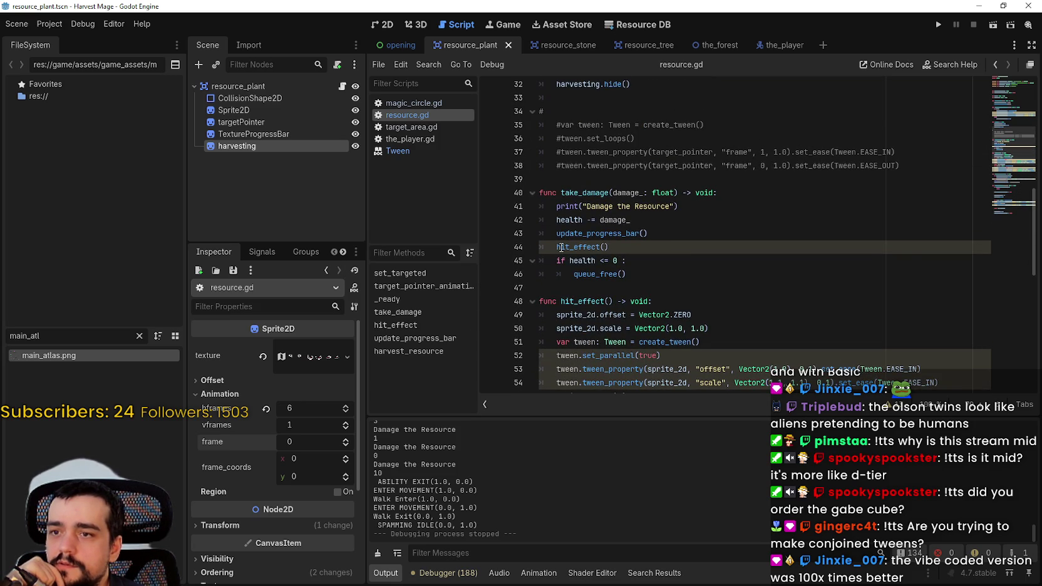
pyautogui.doubleClick(590, 193)
pyautogui.moveTo(589, 193); pyautogui.dragTo(551, 288)
pyautogui.click(539, 301)
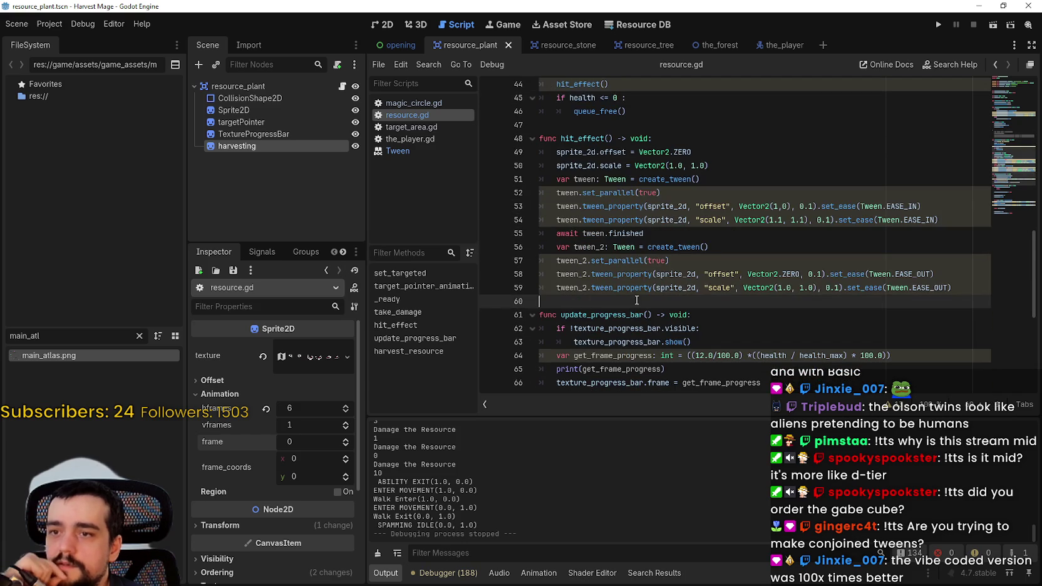
pyautogui.click(385, 25)
pyautogui.click(345, 439)
pyautogui.click(346, 439)
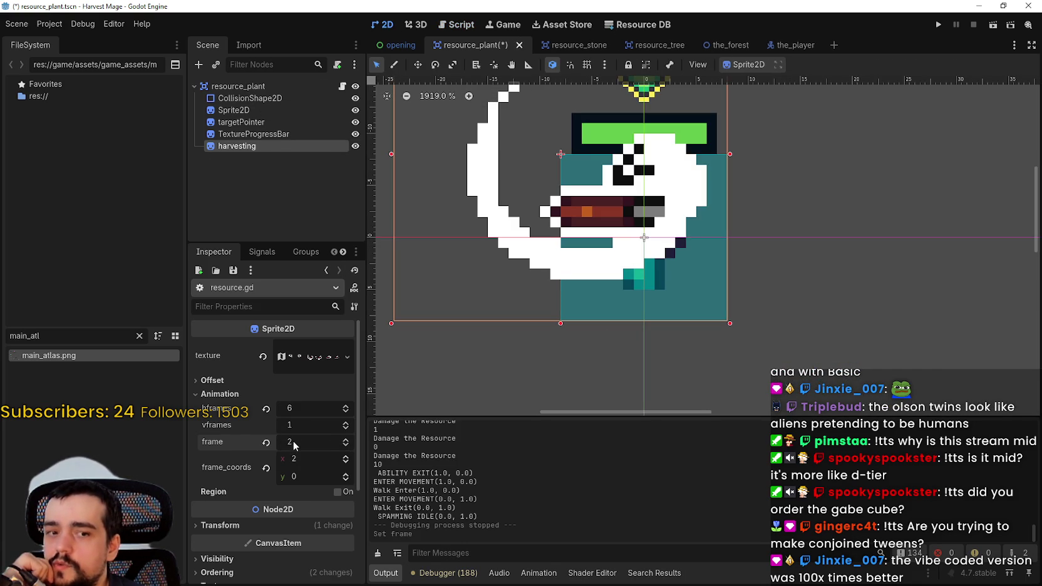
pyautogui.click(344, 447)
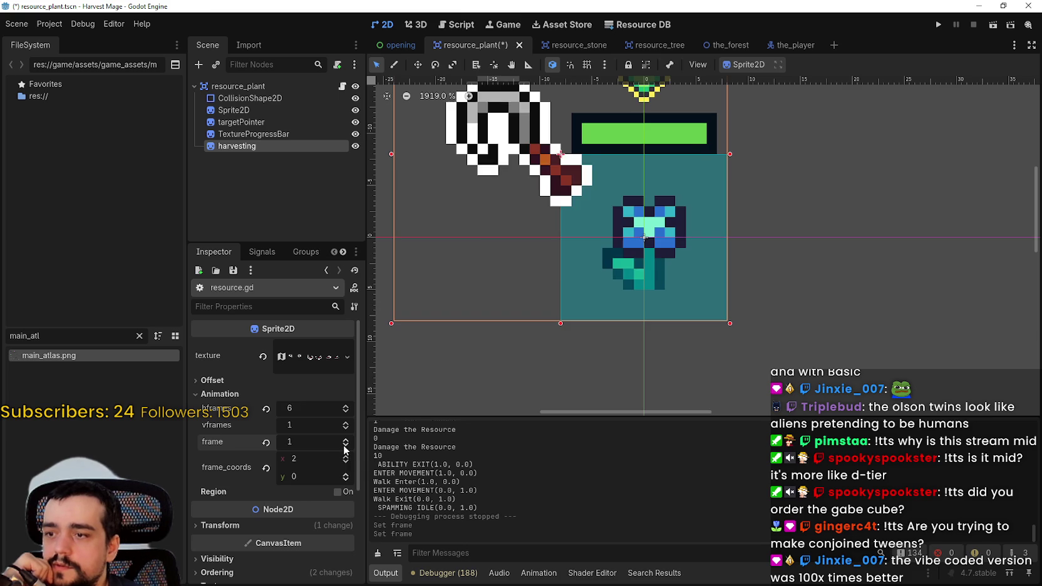
pyautogui.click(345, 440)
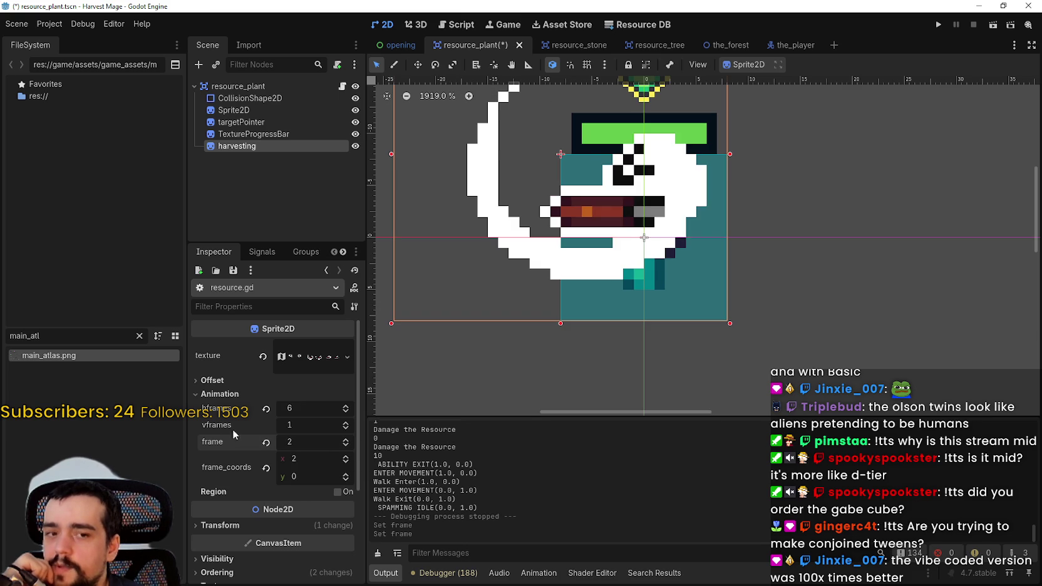
pyautogui.click(346, 448)
pyautogui.click(346, 449)
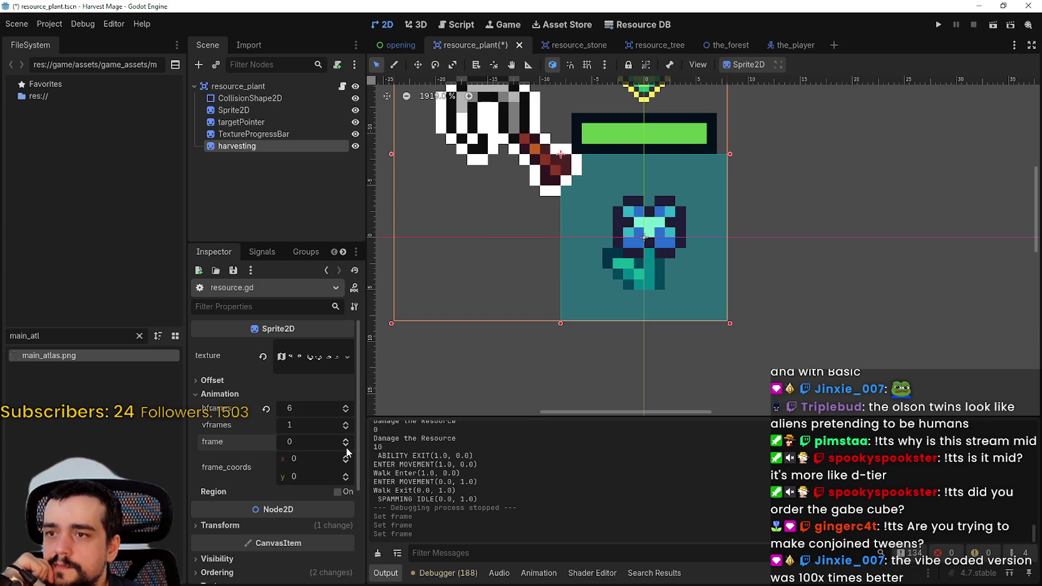
# - Reopen resource.gd, change the first tween's target frame from 2 to 1, and save
pyautogui.click(342, 86)
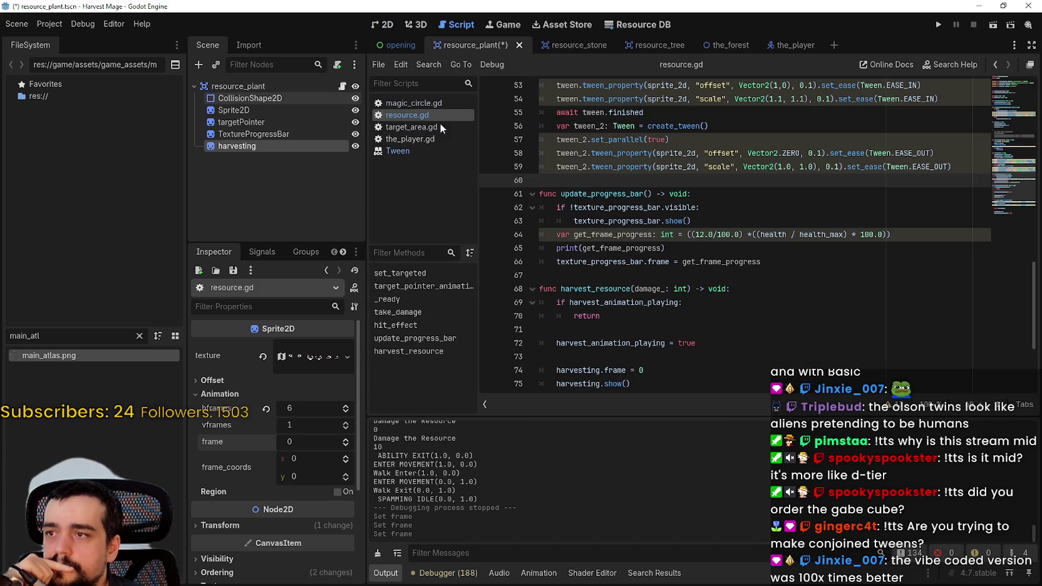
pyautogui.click(791, 273)
pyautogui.scroll(-3, 791, 272)
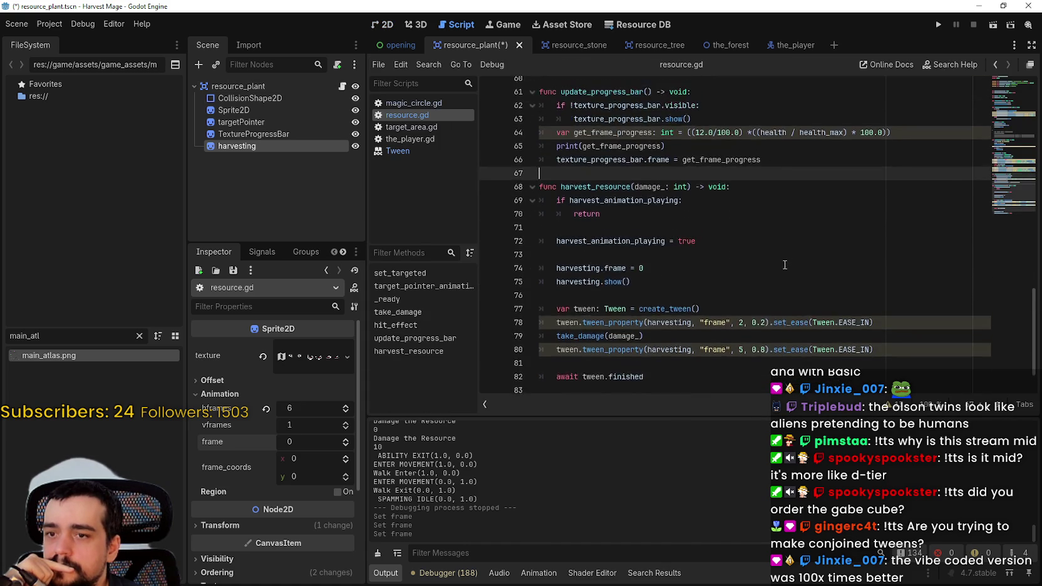
pyautogui.doubleClick(742, 275)
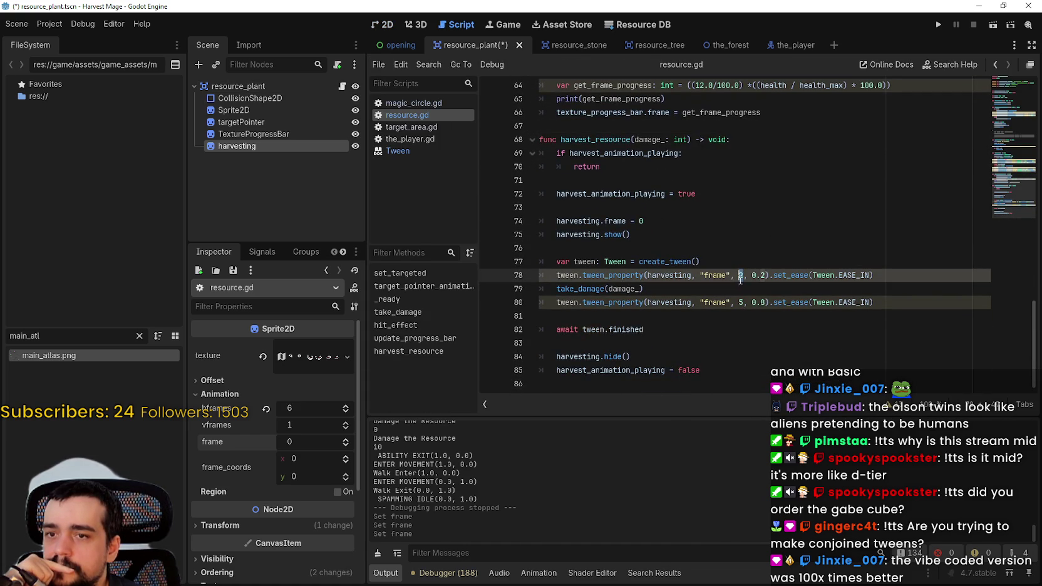
pyautogui.write('1')
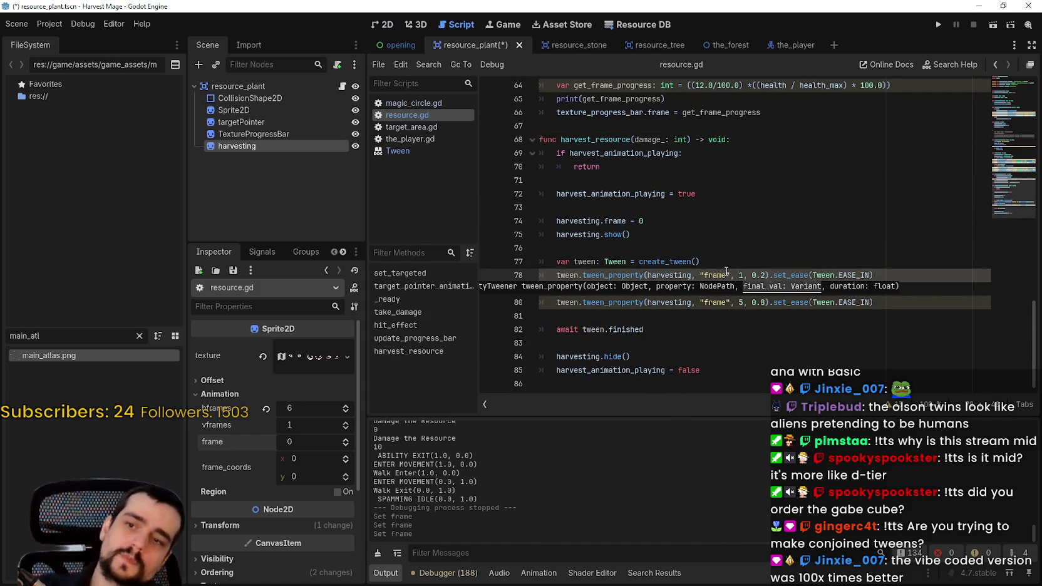
pyautogui.click(761, 250)
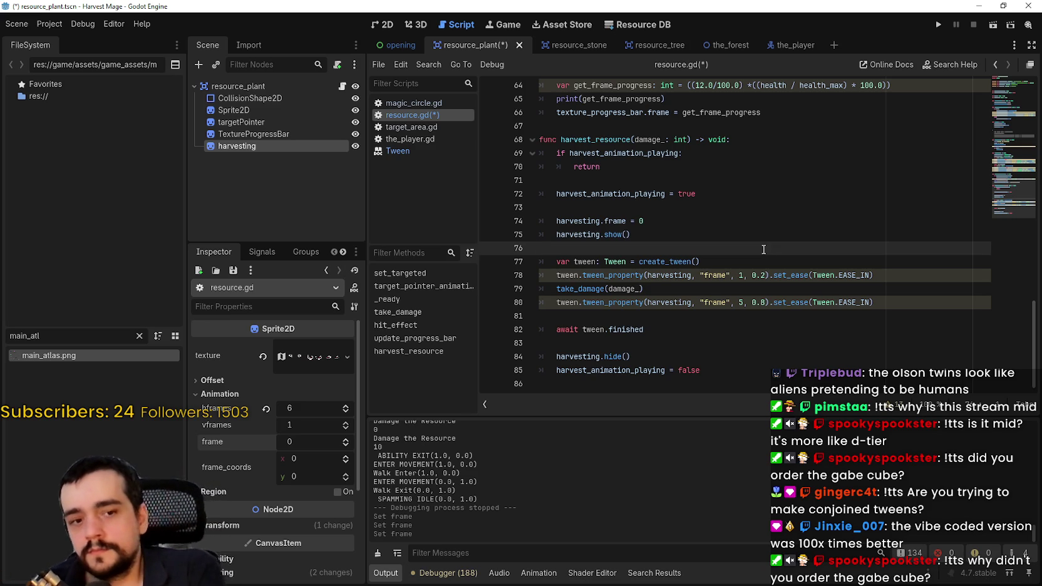
pyautogui.hotkey('ctrl', 's')
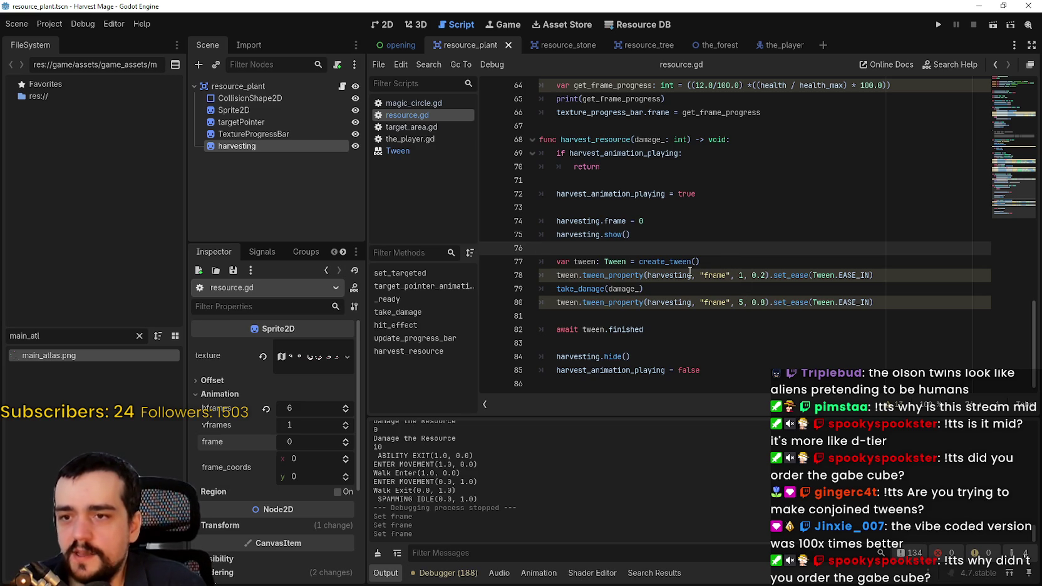
# - Review the first tween and take_damage lines, leaving the caret at the end of line 78
pyautogui.moveTo(679, 276)
pyautogui.moveTo(680, 276); pyautogui.dragTo(676, 291)
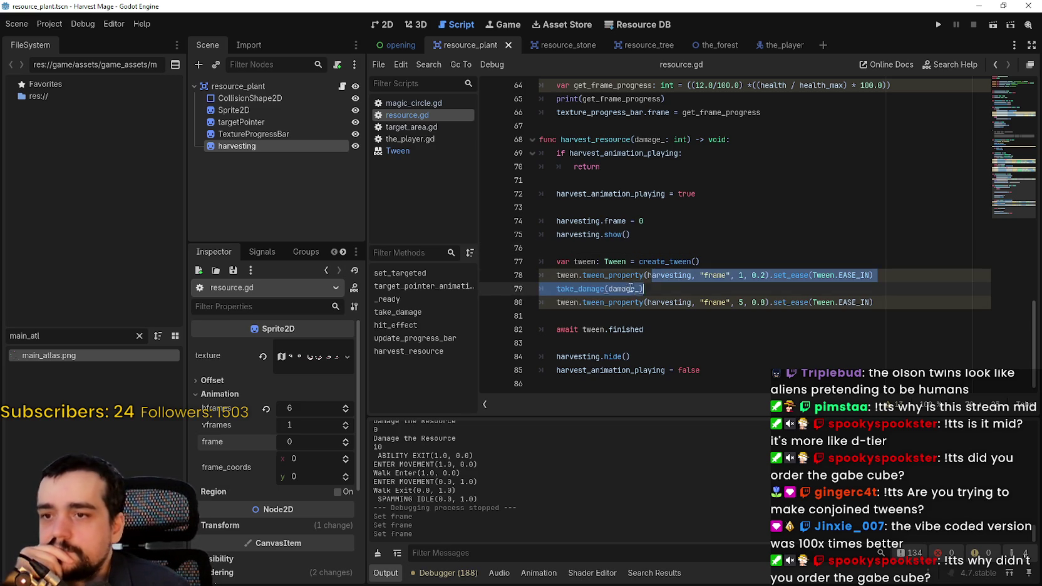
pyautogui.click(676, 290)
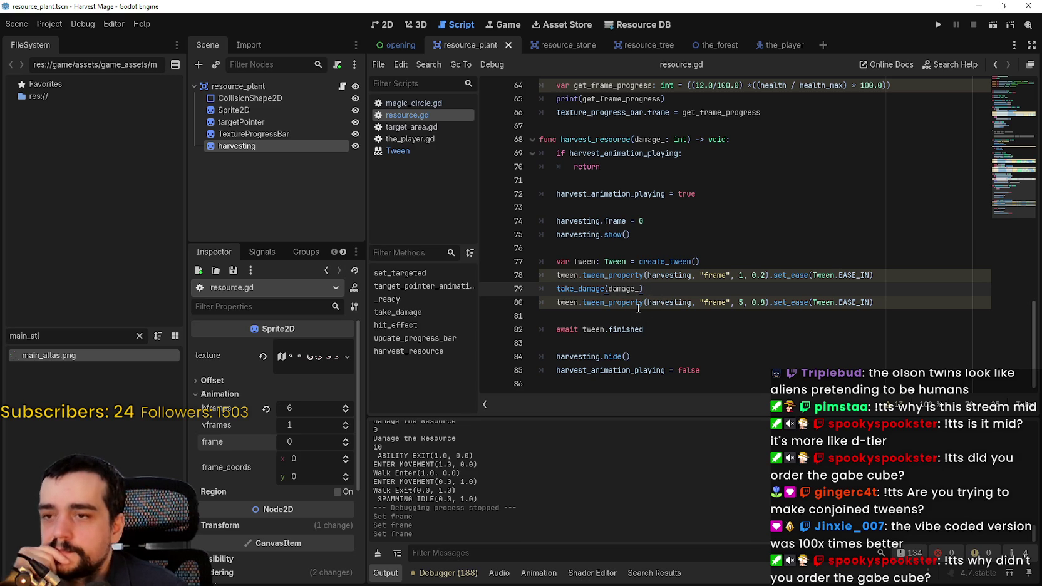
pyautogui.click(890, 275)
pyautogui.press('Return')
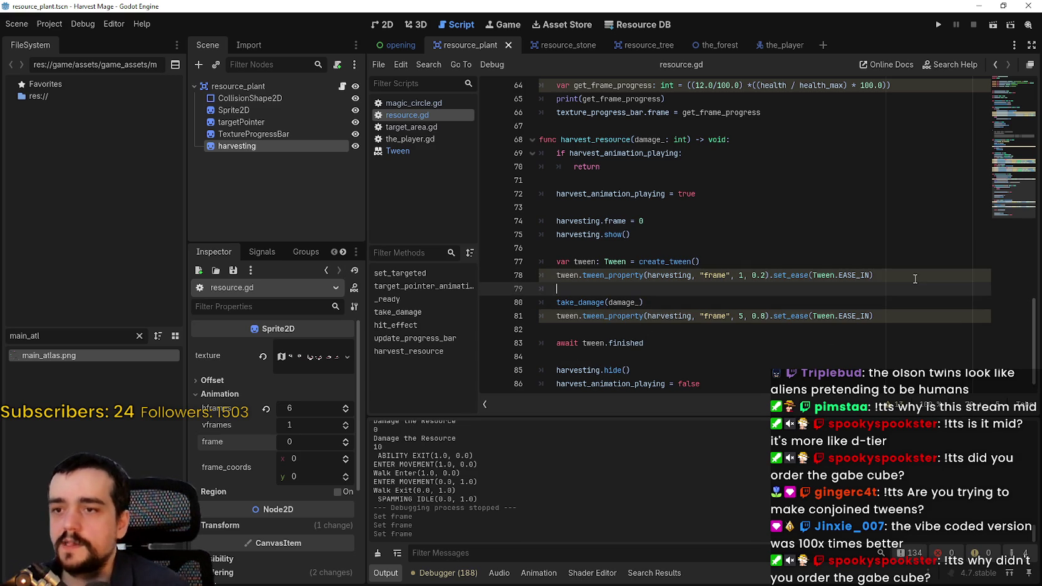
pyautogui.write('tween')
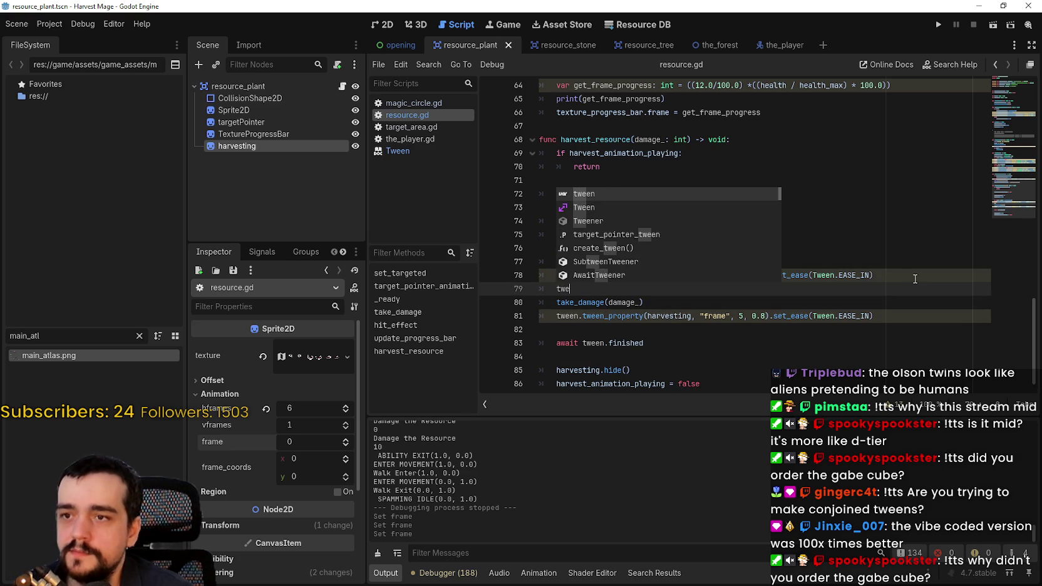
pyautogui.write('.')
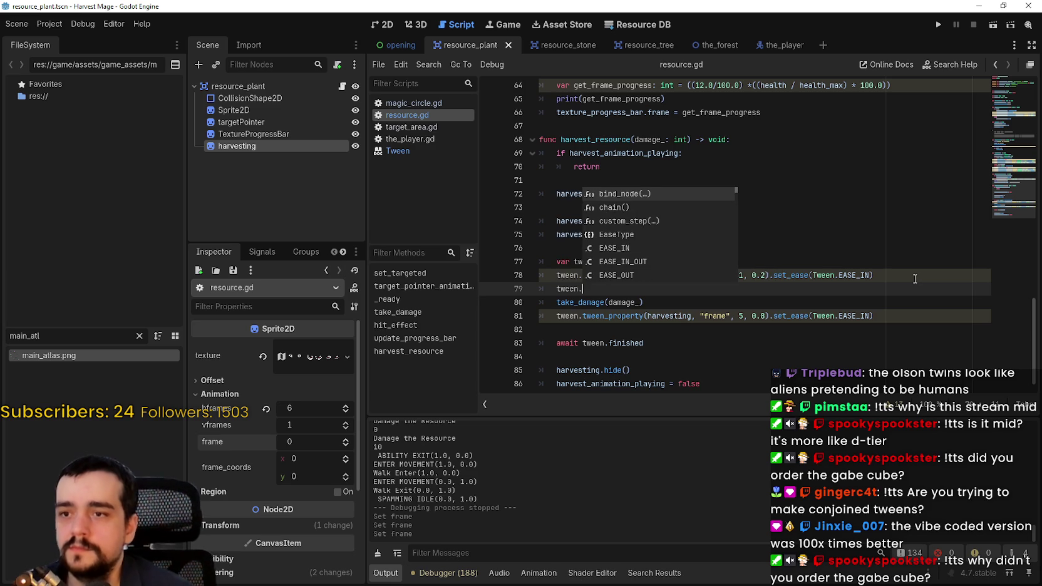
pyautogui.write('g')
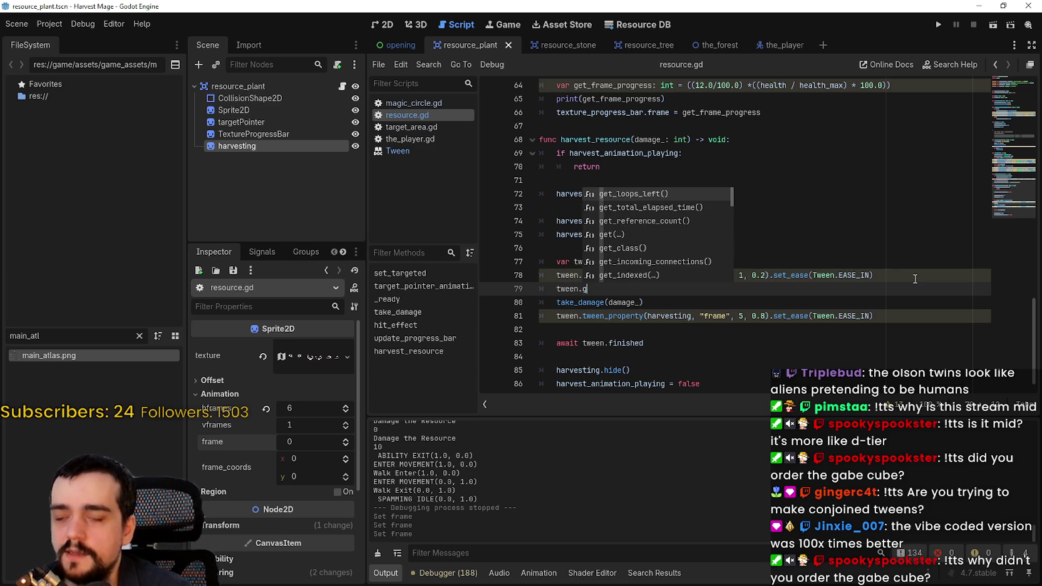
pyautogui.write('et_')
pyautogui.press('Down')
pyautogui.press('Down')
pyautogui.press('Down')
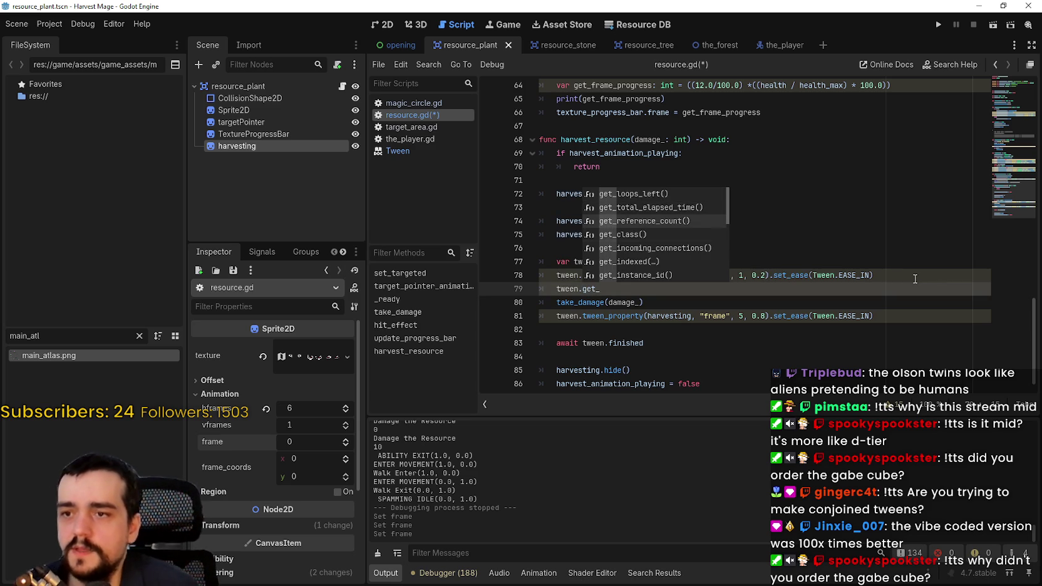
pyautogui.press('Down')
pyautogui.press('Down')
pyautogui.press('Down')
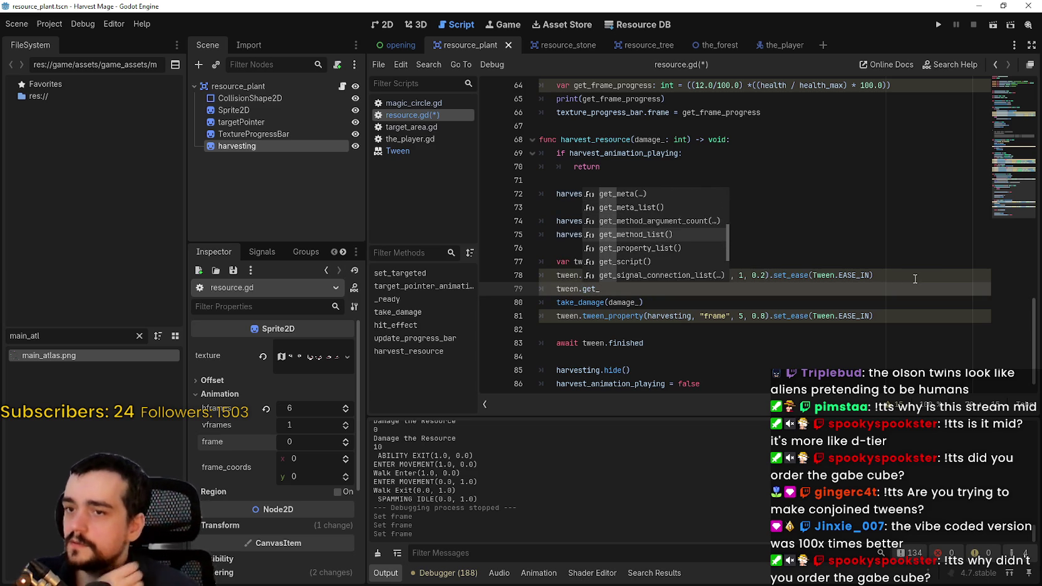
pyautogui.press('Down')
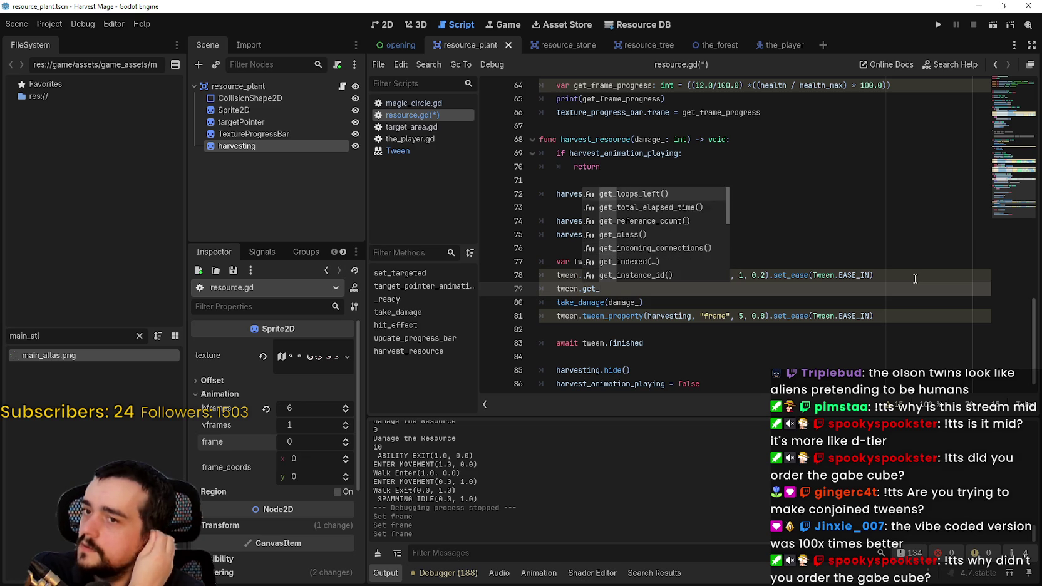
pyautogui.press('Down')
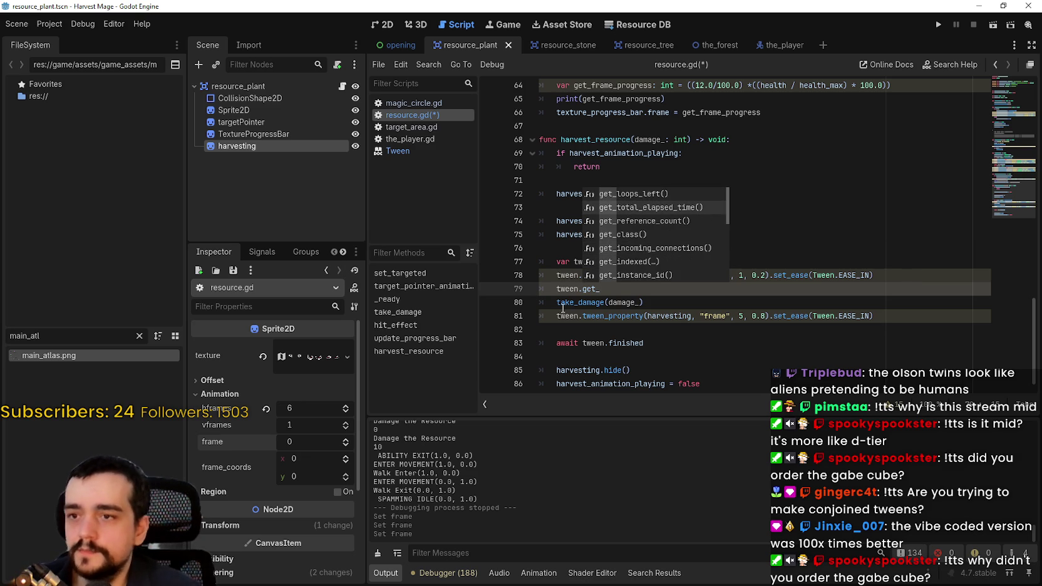
pyautogui.moveTo(600, 289); pyautogui.dragTo(548, 288)
pyautogui.press('BackSpace')
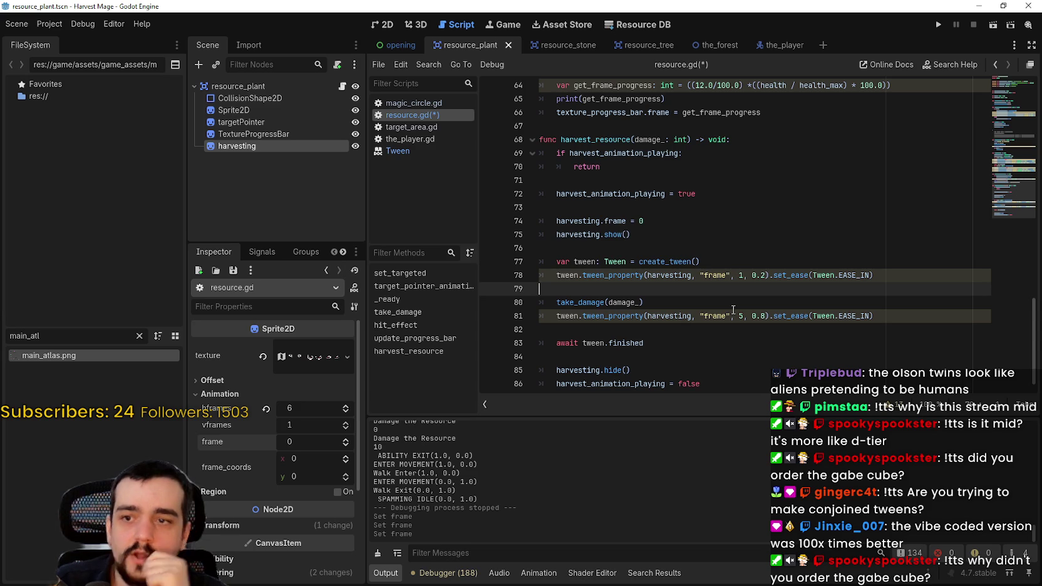
pyautogui.press('BackSpace')
# - Cut take_damage(damage_) and paste it below the second tween_property line, save, and run the game
pyautogui.moveTo(643, 288); pyautogui.dragTo(554, 287)
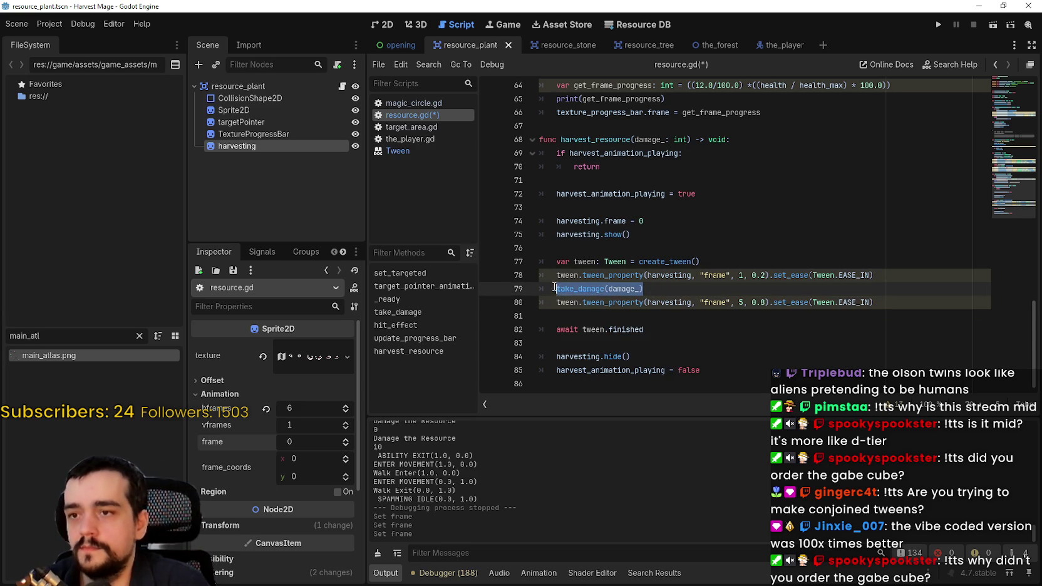
pyautogui.hotkey('ctrl', 'x')
pyautogui.press('BackSpace')
pyautogui.press('BackSpace')
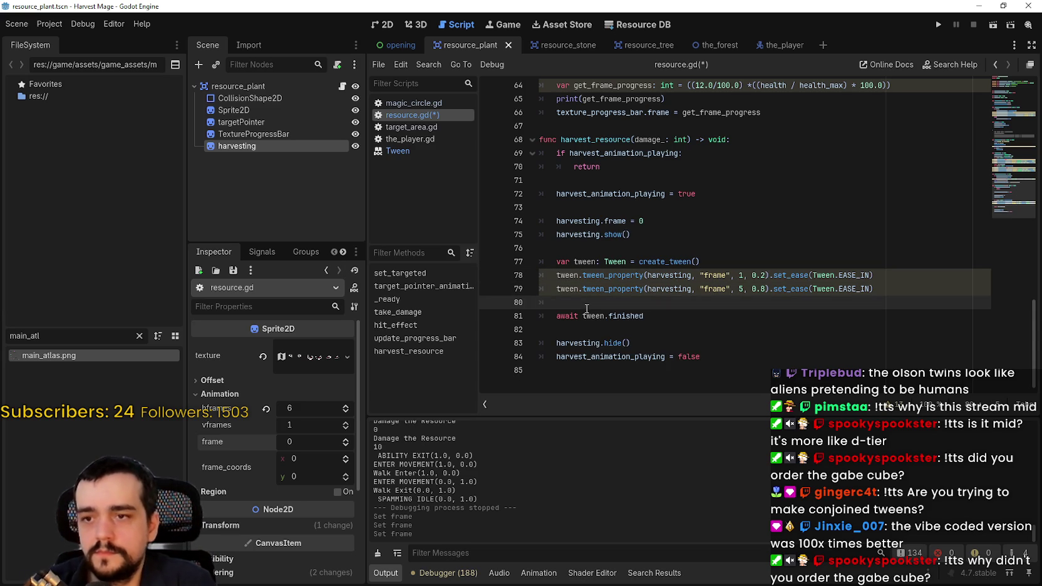
pyautogui.hotkey('ctrl', 'v')
pyautogui.hotkey('ctrl', 's')
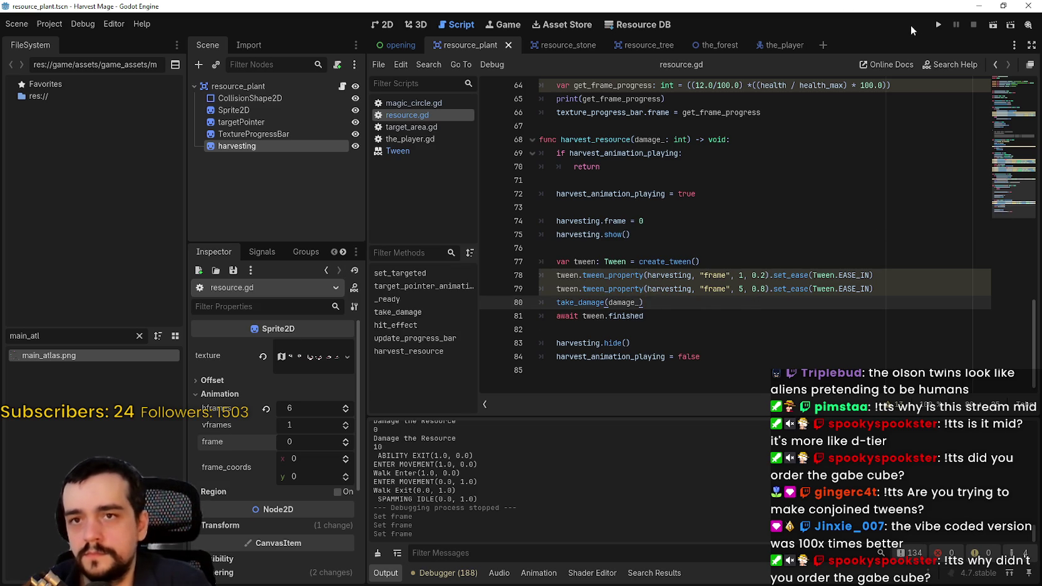
pyautogui.click(938, 25)
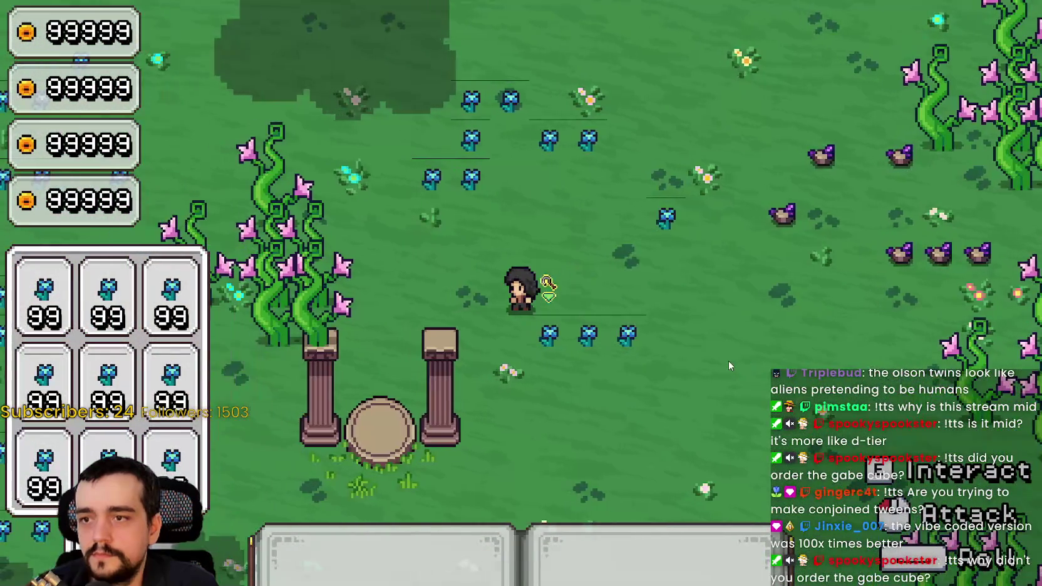
# - Walk right to the blue flowers and harvest them six times until the health reaches 0
pyautogui.press('d')
pyautogui.click(724, 355)
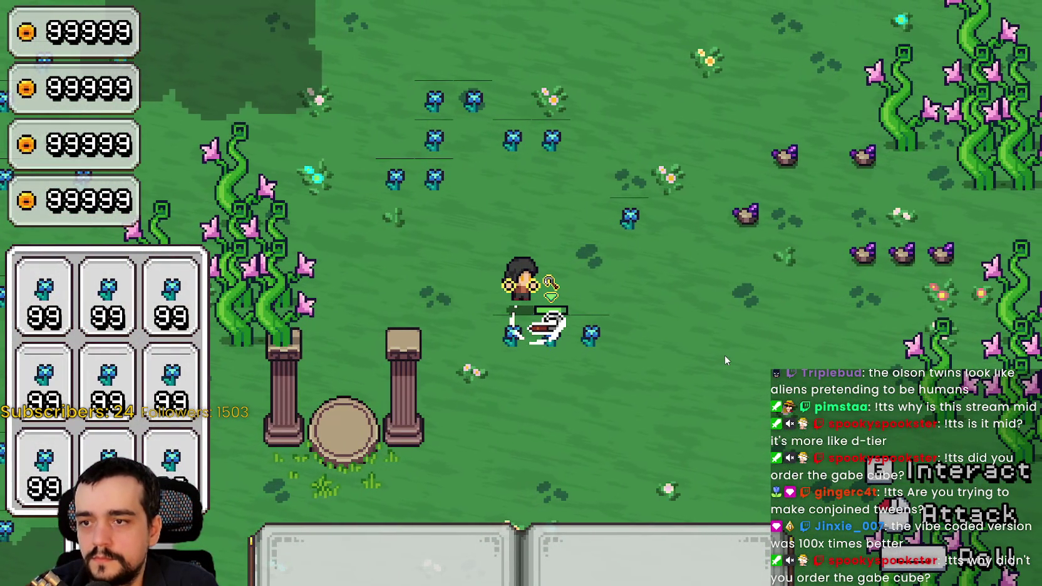
pyautogui.click(725, 356)
pyautogui.click(725, 355)
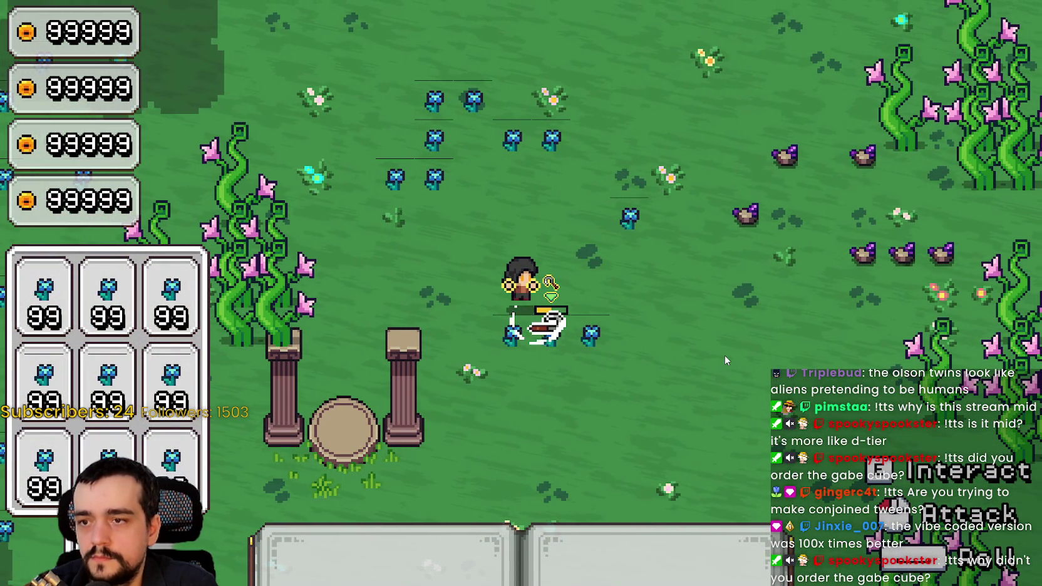
pyautogui.click(725, 356)
pyautogui.click(725, 355)
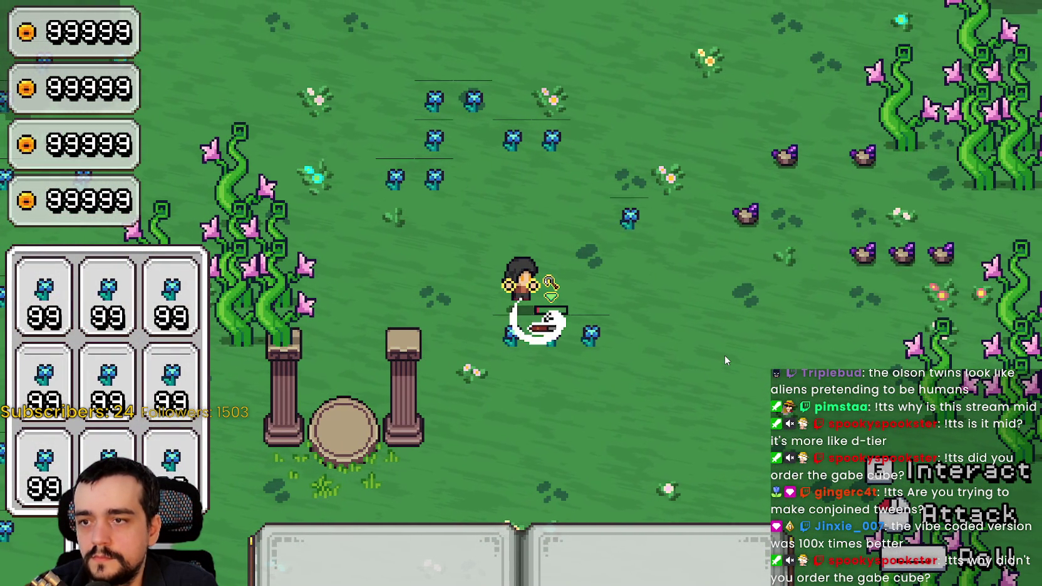
pyautogui.click(725, 356)
# - Stop the game with F8 and move take_damage back above the second tween
pyautogui.press('F8')
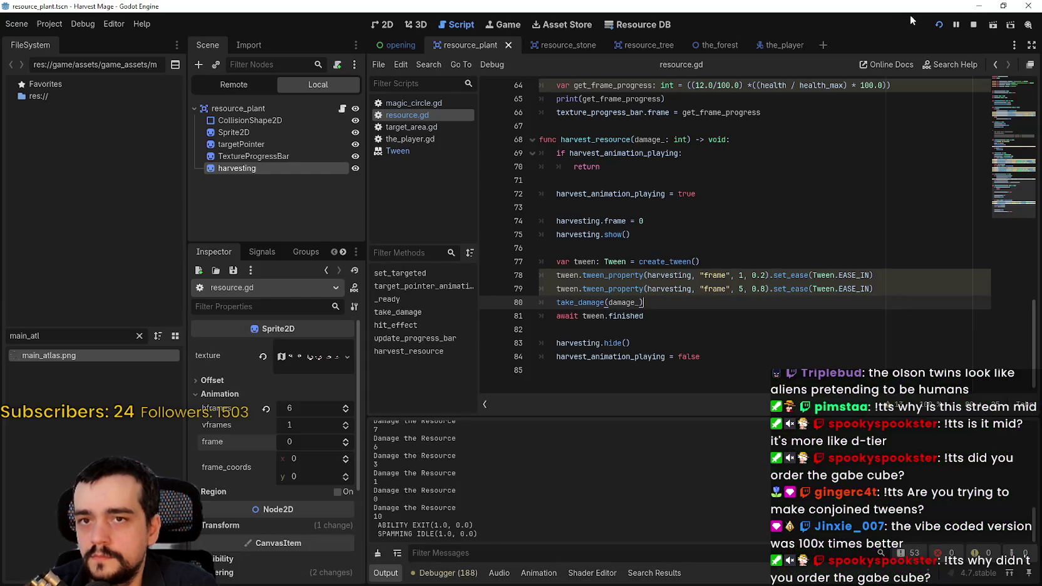
pyautogui.hotkey('ctrl', 'x')
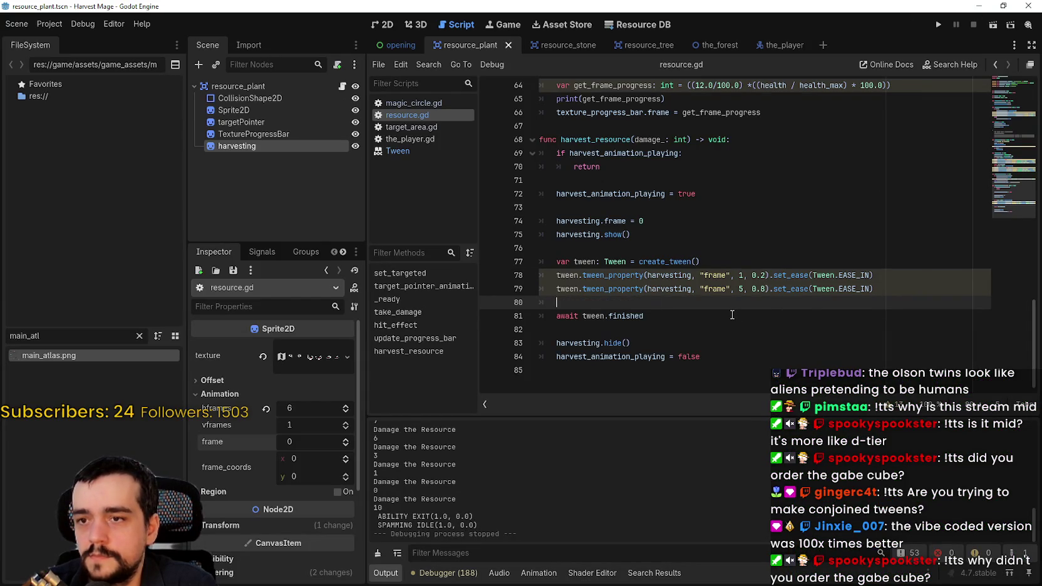
pyautogui.press('Up')
pyautogui.press('Home')
pyautogui.hotkey('ctrl', 'v')
pyautogui.press('Return')
pyautogui.press('Up')
pyautogui.press('Up')
pyautogui.press('Up')
pyautogui.press('End')
# - Add await tween.step_finished after the first tween line using autocomplete
pyautogui.click(905, 272)
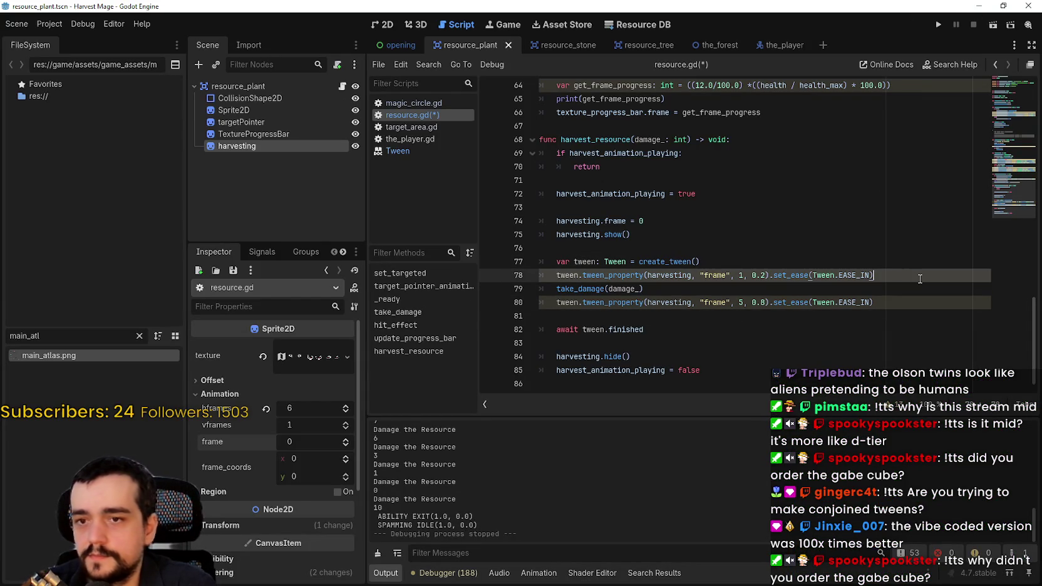
pyautogui.press('Return')
pyautogui.write('await tween.')
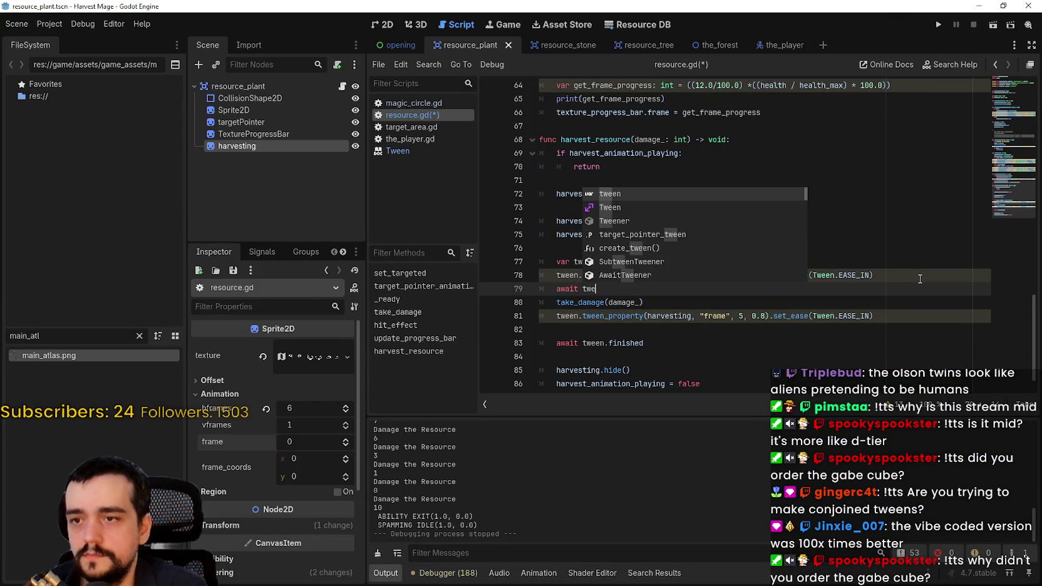
pyautogui.write('finish')
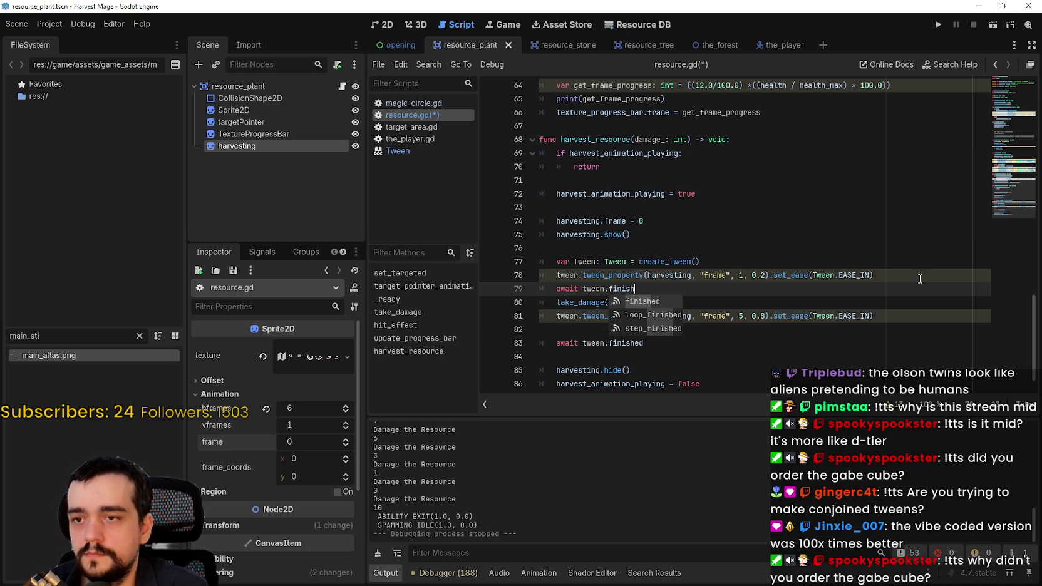
pyautogui.press('Return')
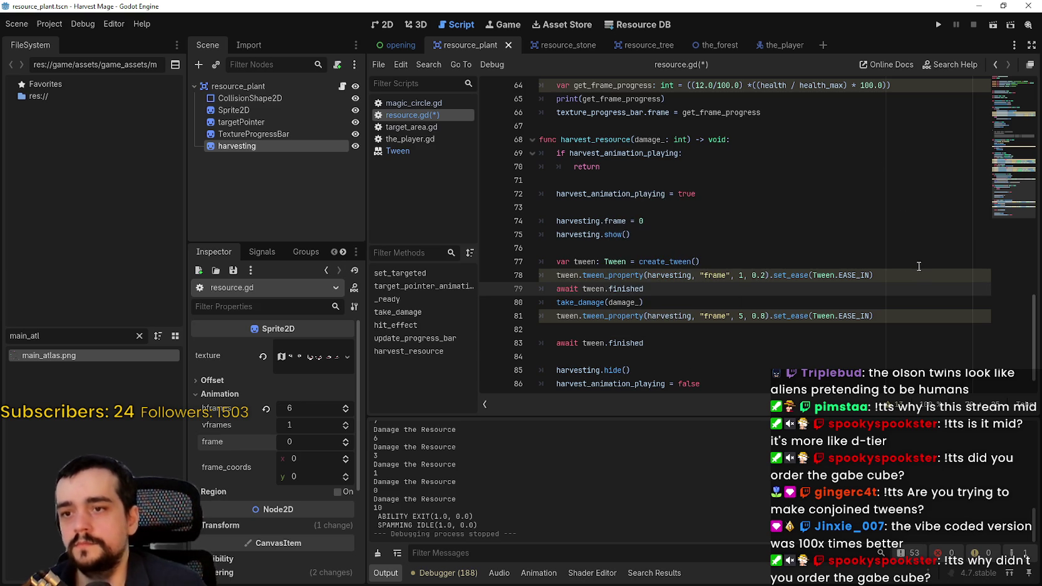
pyautogui.press('BackSpace')
pyautogui.press('BackSpace')
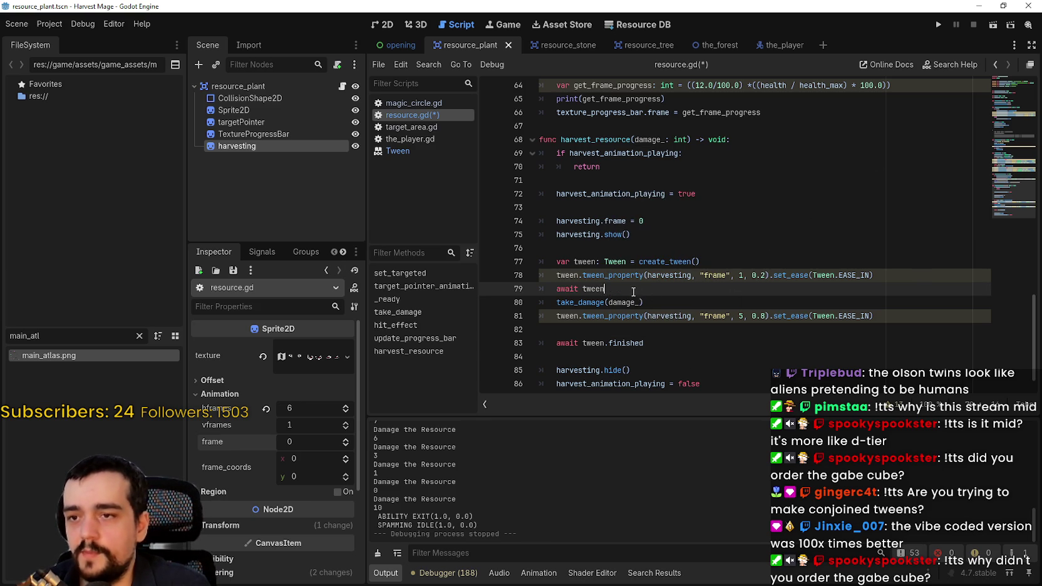
pyautogui.press('BackSpace')
pyautogui.press('BackSpace')
pyautogui.press('BackSpace')
pyautogui.write('step')
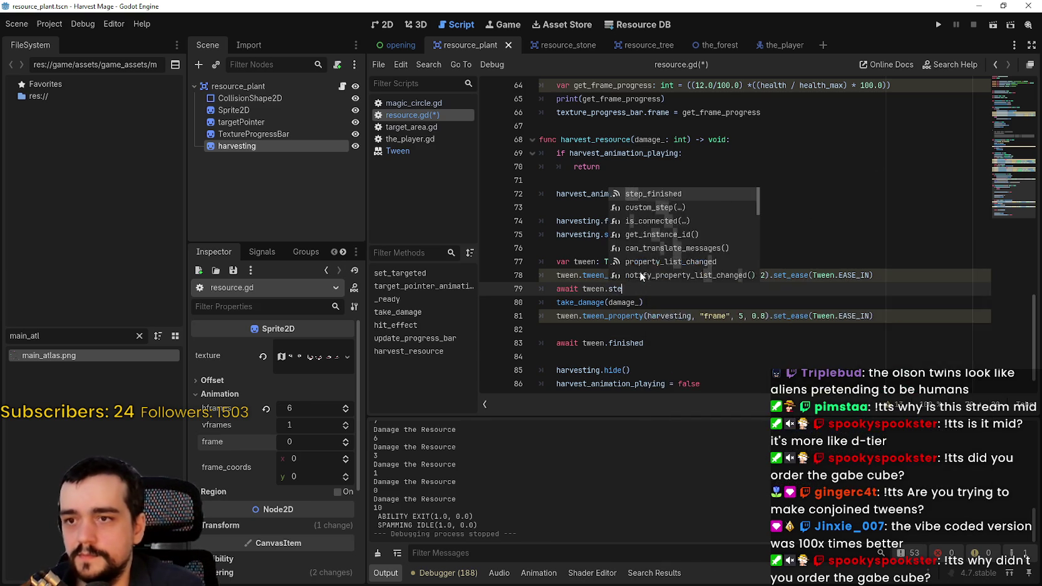
pyautogui.press('Return')
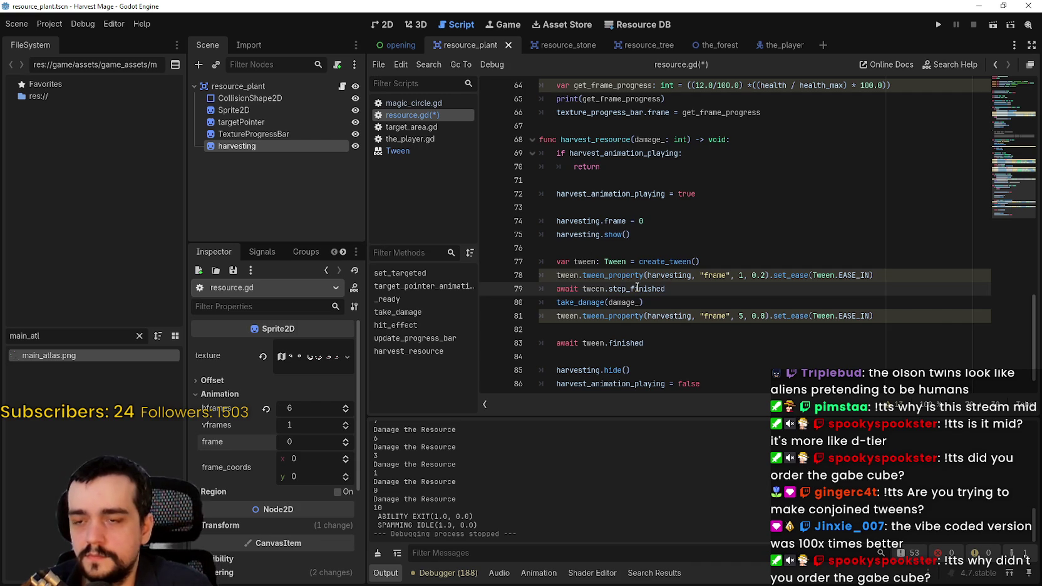
pyautogui.moveTo(636, 288)
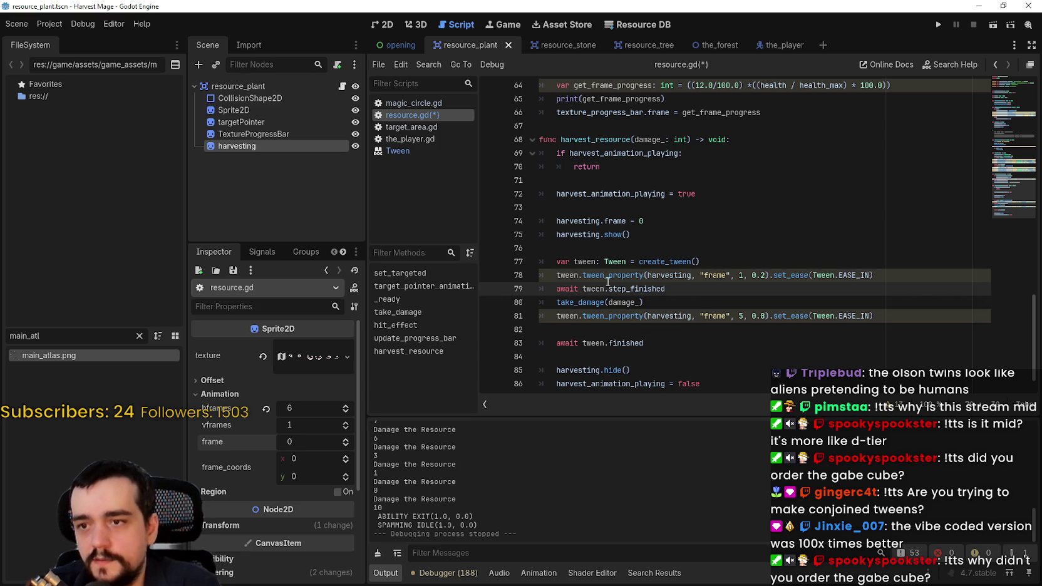
# - Replace the await line with print(tween.step to explore the tween's step signals
pyautogui.moveTo(701, 291); pyautogui.dragTo(575, 292)
pyautogui.hotkey('shift', 'Home')
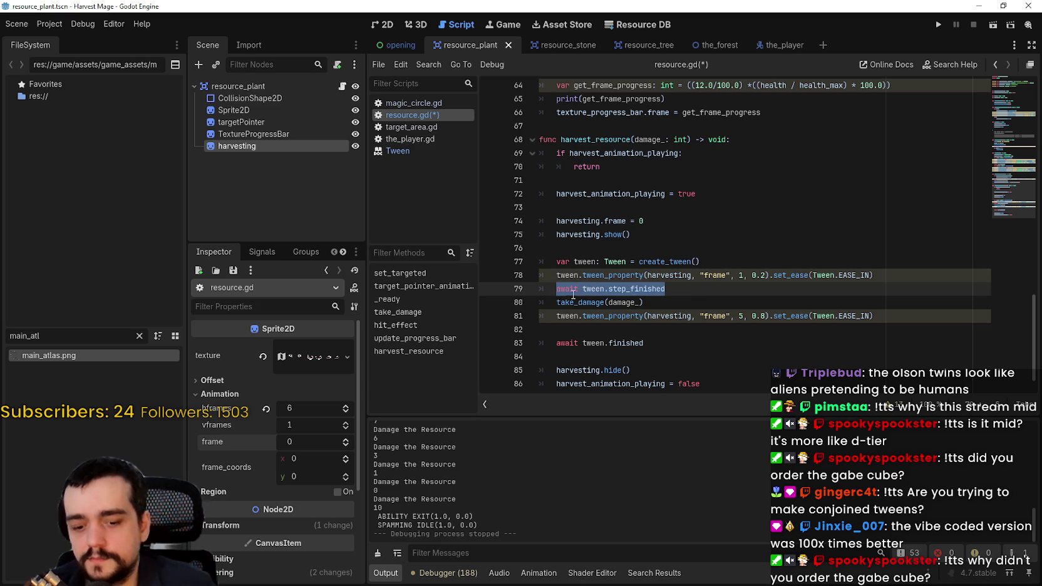
pyautogui.write('print')
pyautogui.write('(tween')
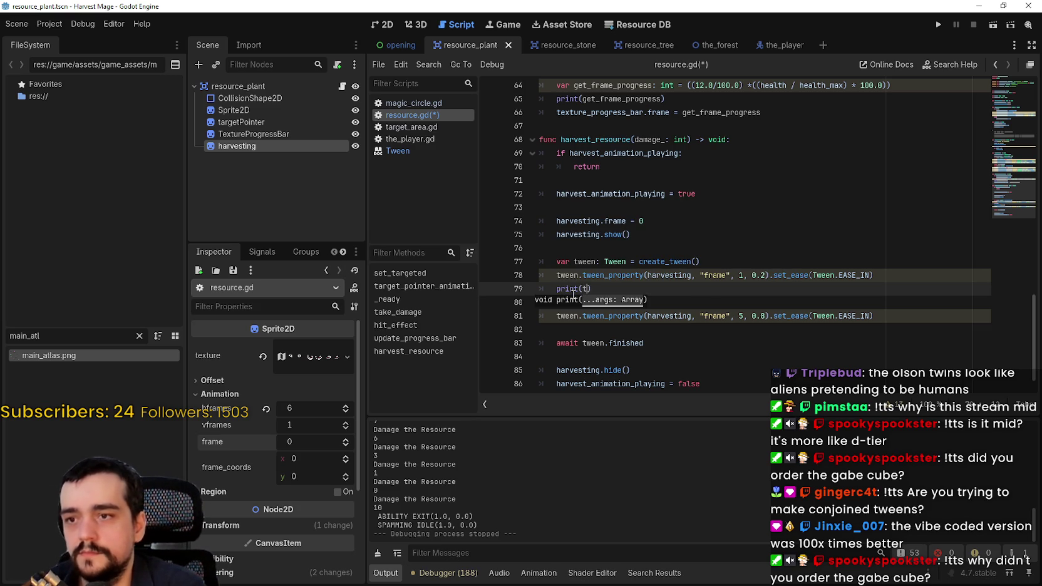
pyautogui.write('.step')
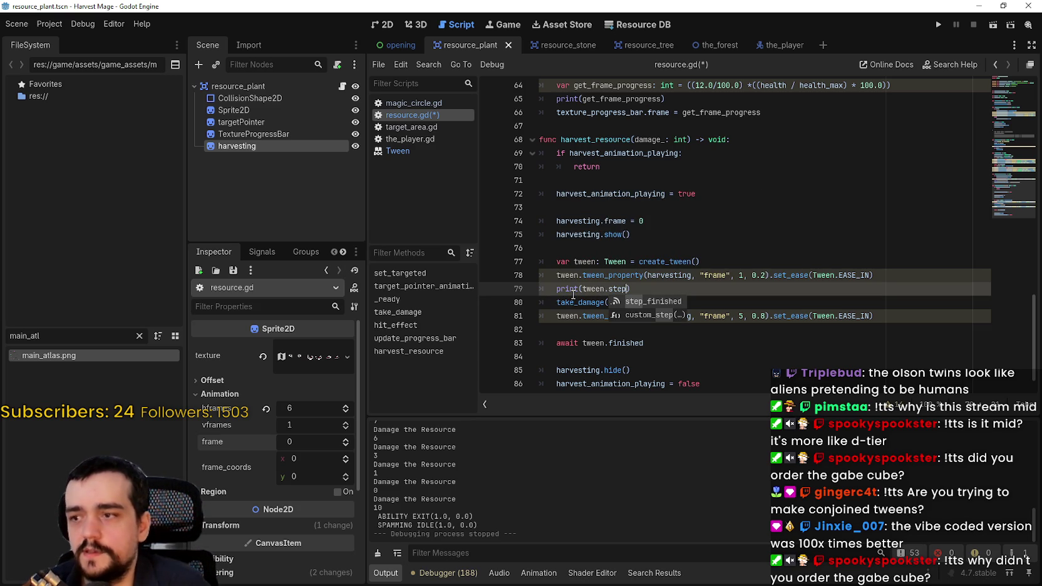
pyautogui.click(631, 249)
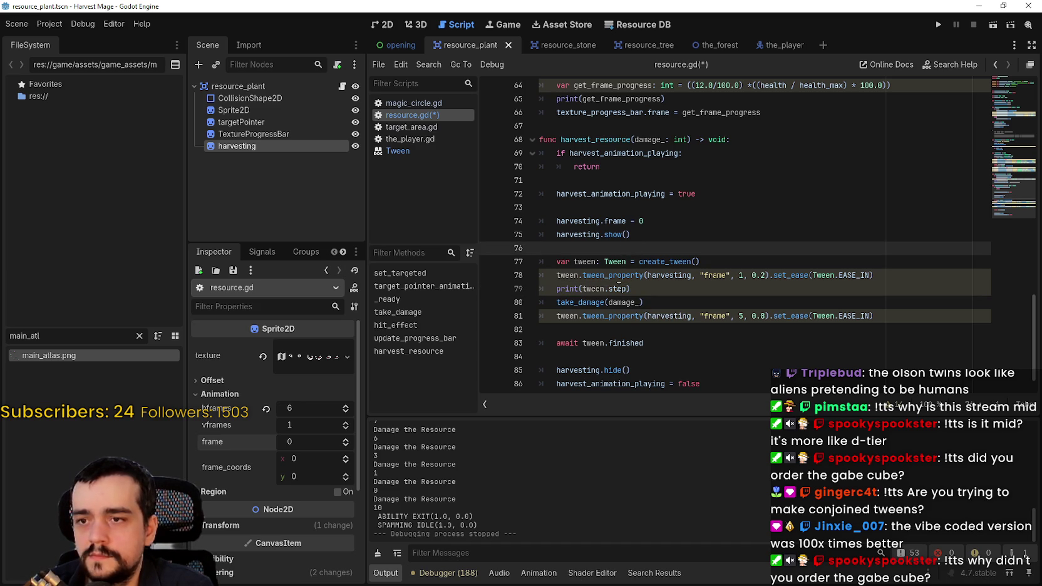
# - Rewrite line 79 as tween.step_finished.connect(take_damage) using autocomplete
pyautogui.doubleClick(619, 287)
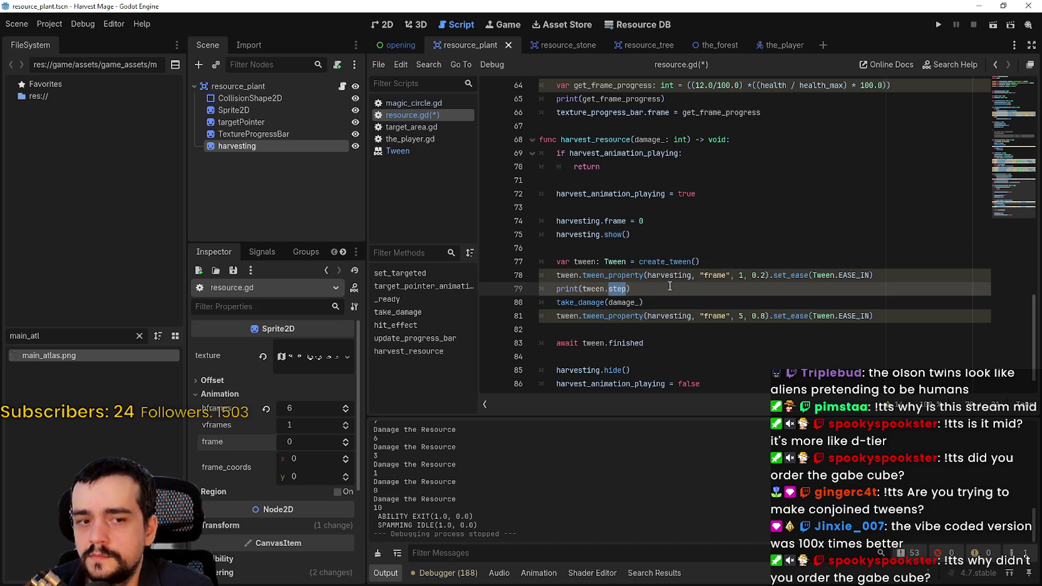
pyautogui.keyDown('shift'); pyautogui.click(560, 290); pyautogui.keyUp('shift')
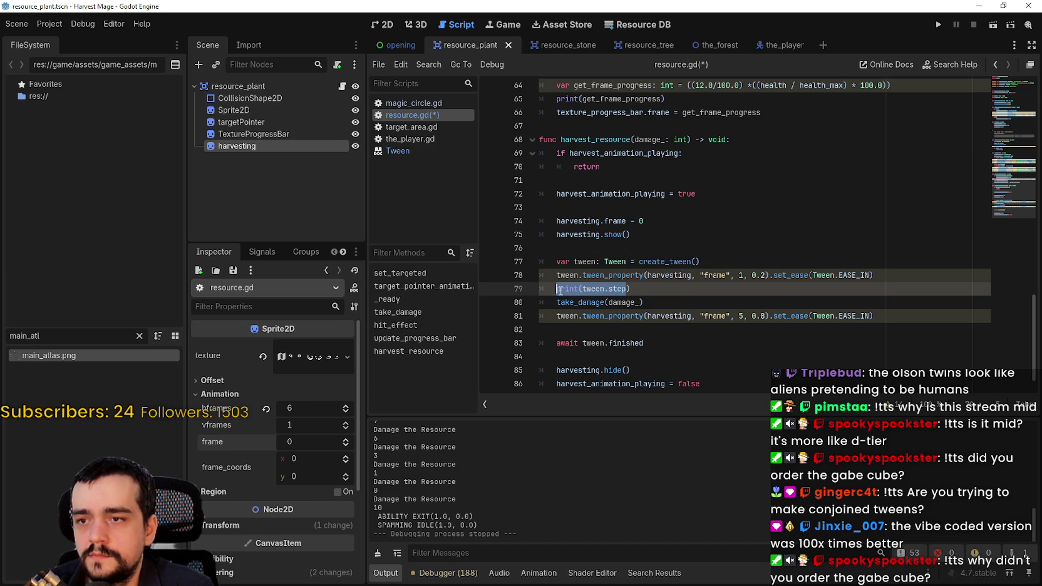
pyautogui.click(559, 290)
pyautogui.hotkey('shift', 'End')
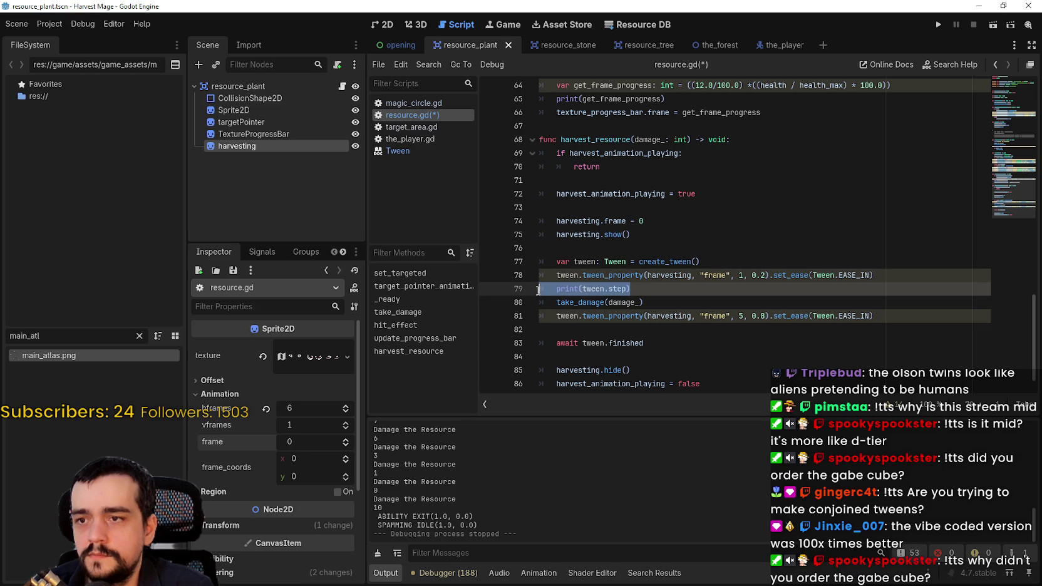
pyautogui.write('tween')
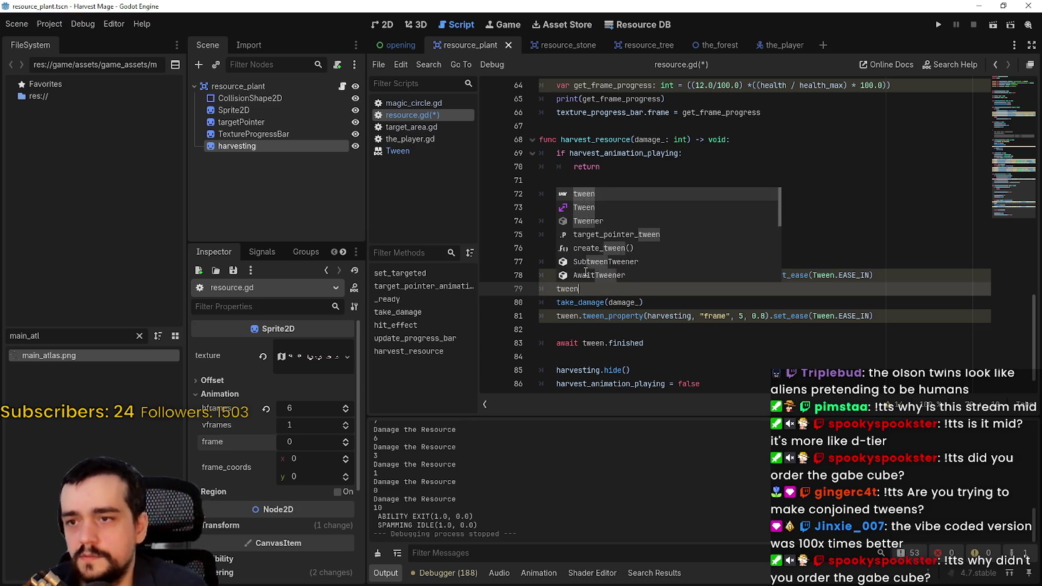
pyautogui.write('.tstep')
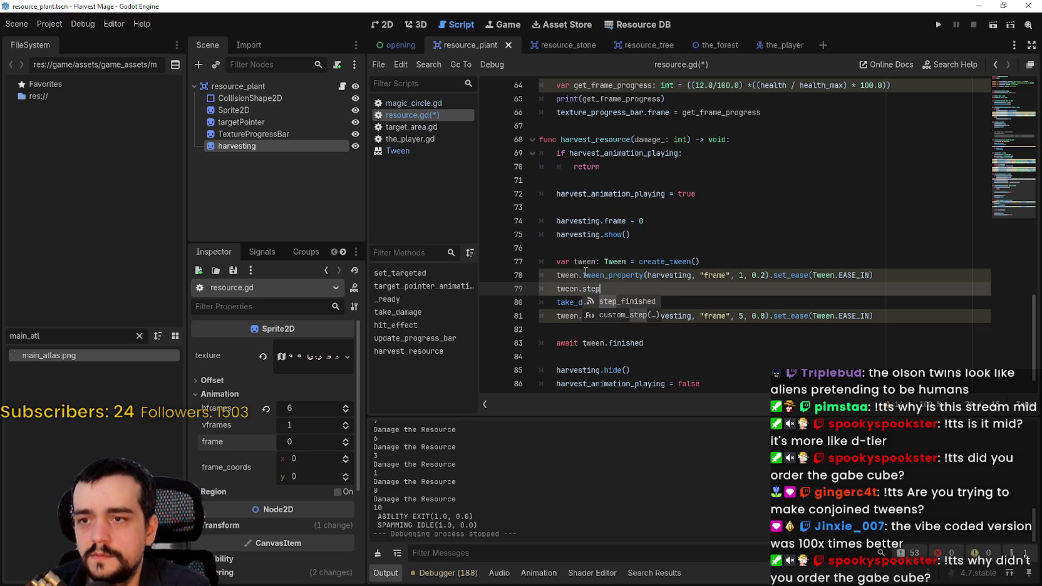
pyautogui.press('Return')
pyautogui.write('.con')
pyautogui.press('Return')
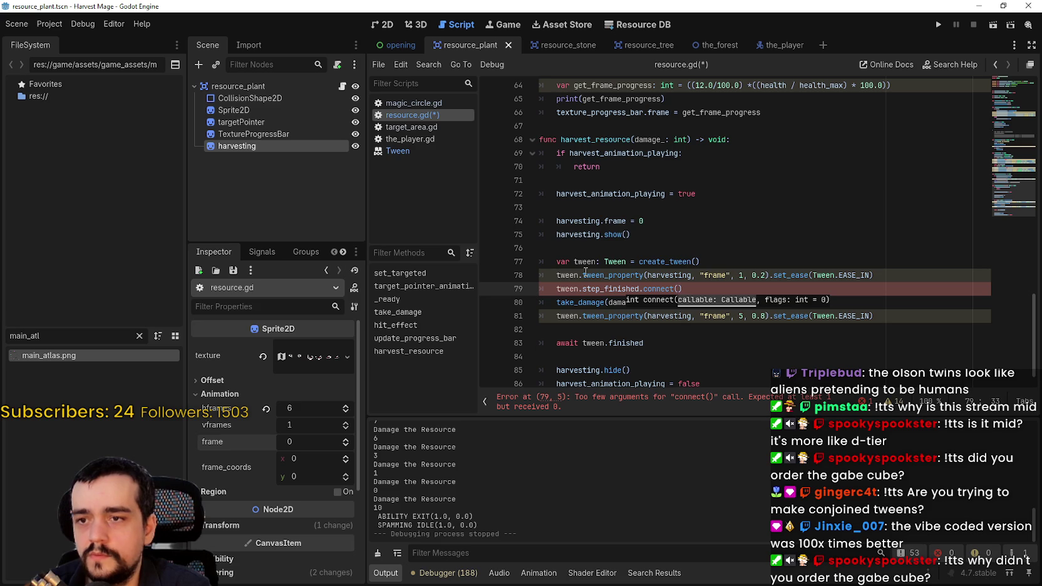
pyautogui.write('take')
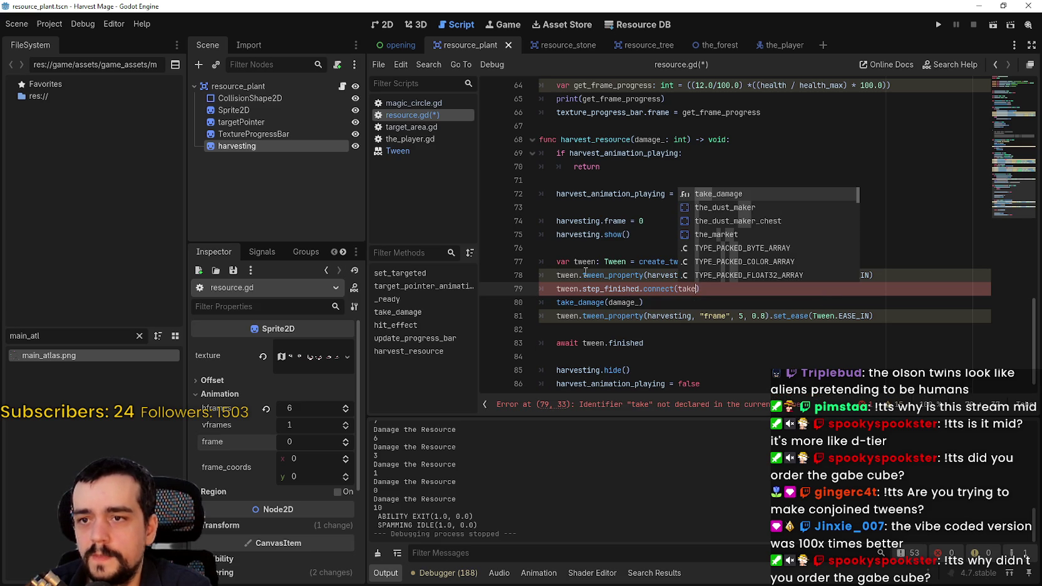
pyautogui.press('Return')
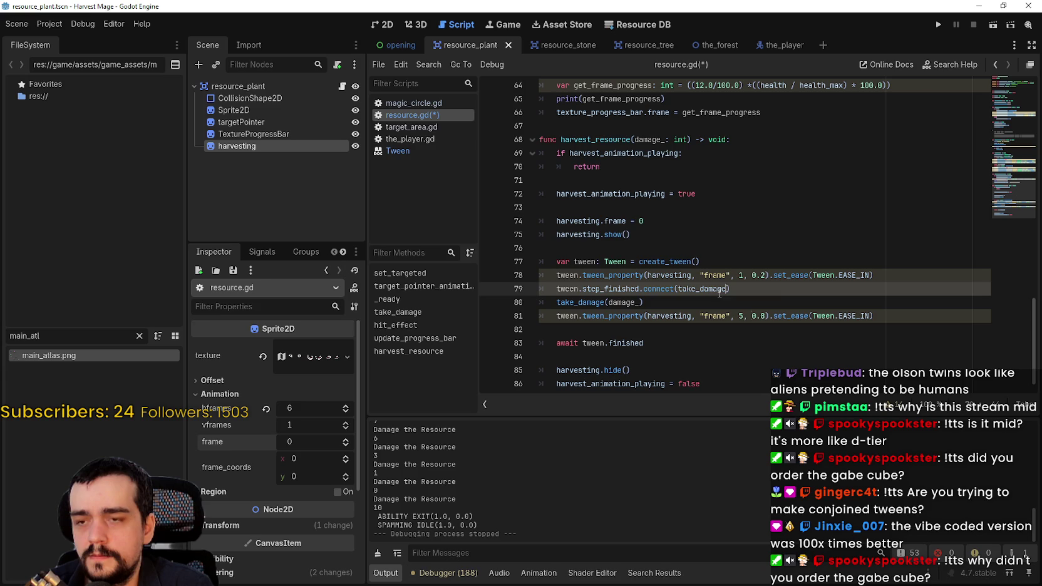
# - Try passing damage_ to take_damage, then revert to connect(take_damage) without arguments
pyautogui.doubleClick(649, 140)
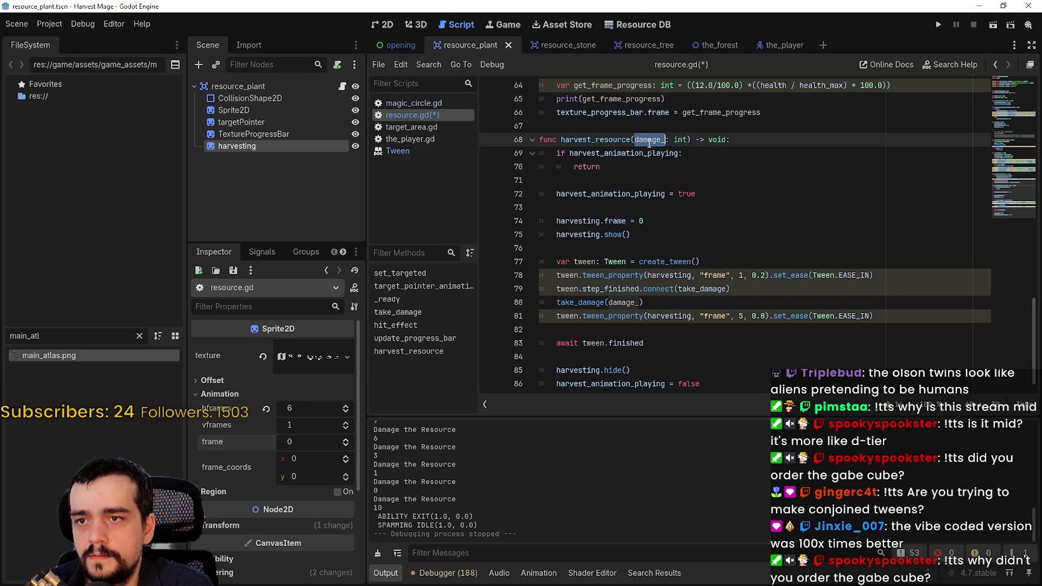
pyautogui.click(726, 289)
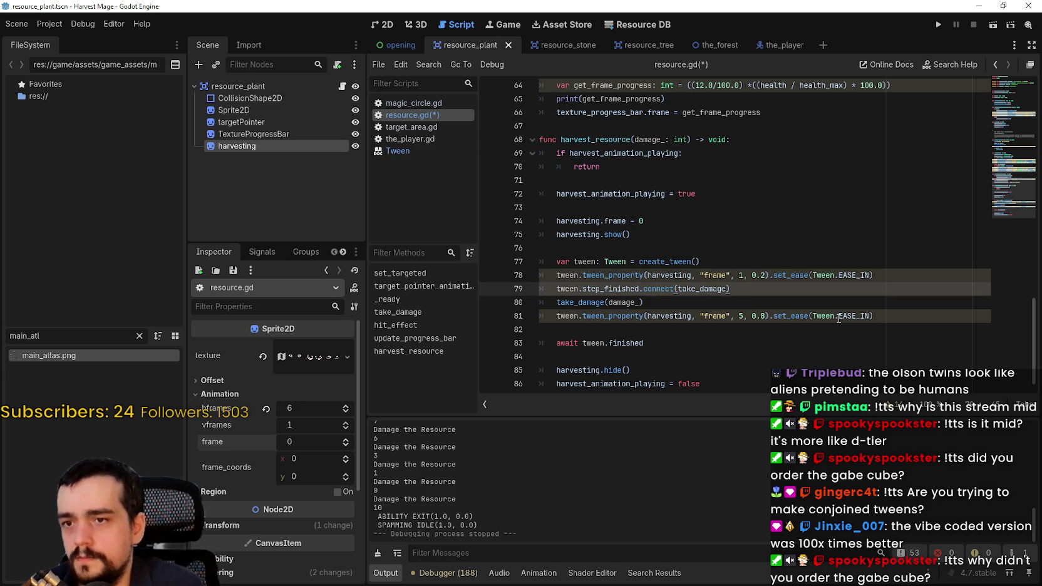
pyautogui.write('(damage_')
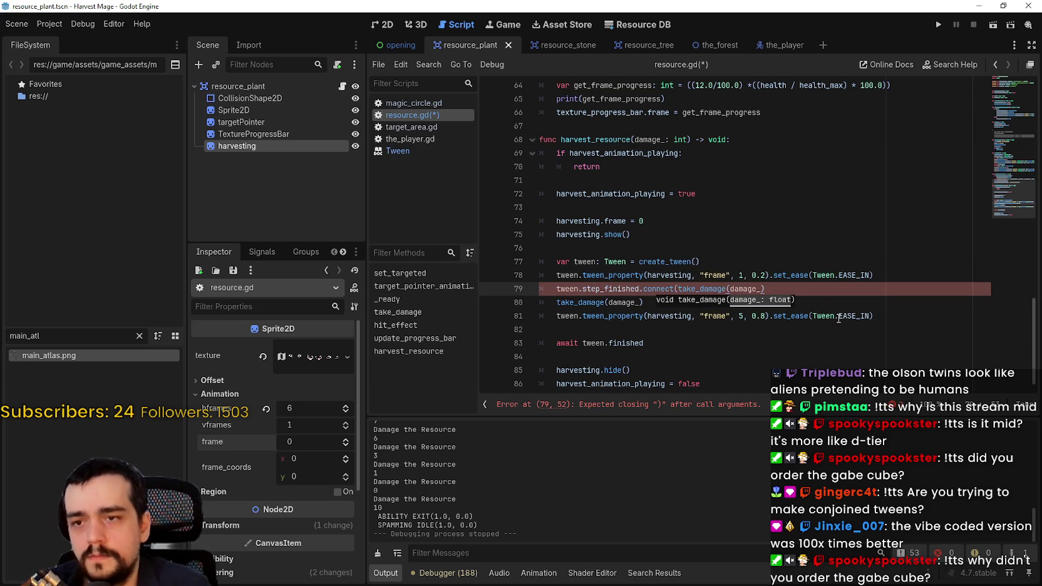
pyautogui.hotkey('ctrl', 'BackSpace')
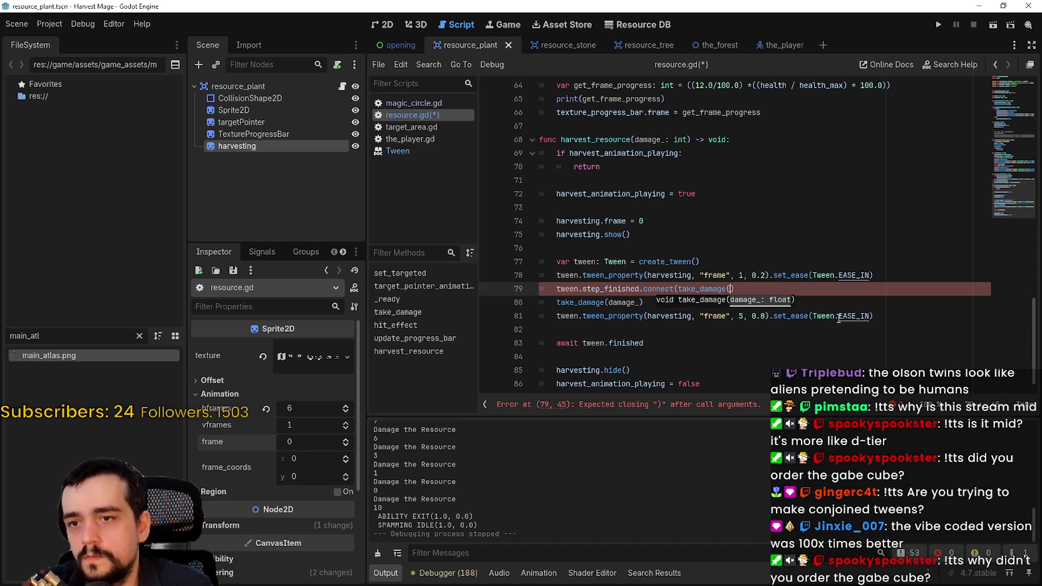
pyautogui.hotkey('ctrl', 'BackSpace')
pyautogui.write(')')
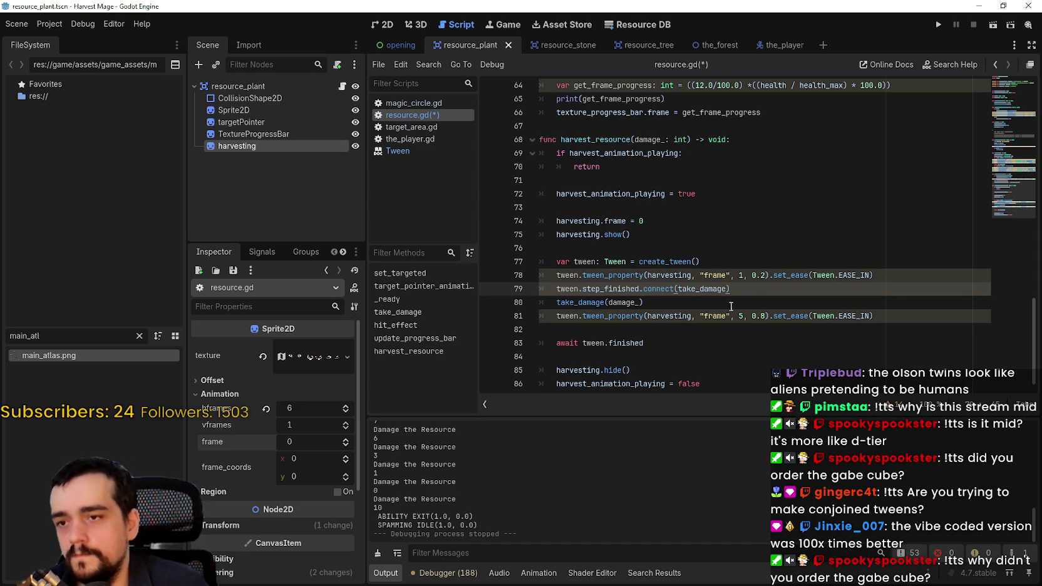
# - Comment out the direct take_damage call on line 80 with # and save
pyautogui.moveTo(643, 303); pyautogui.dragTo(534, 303)
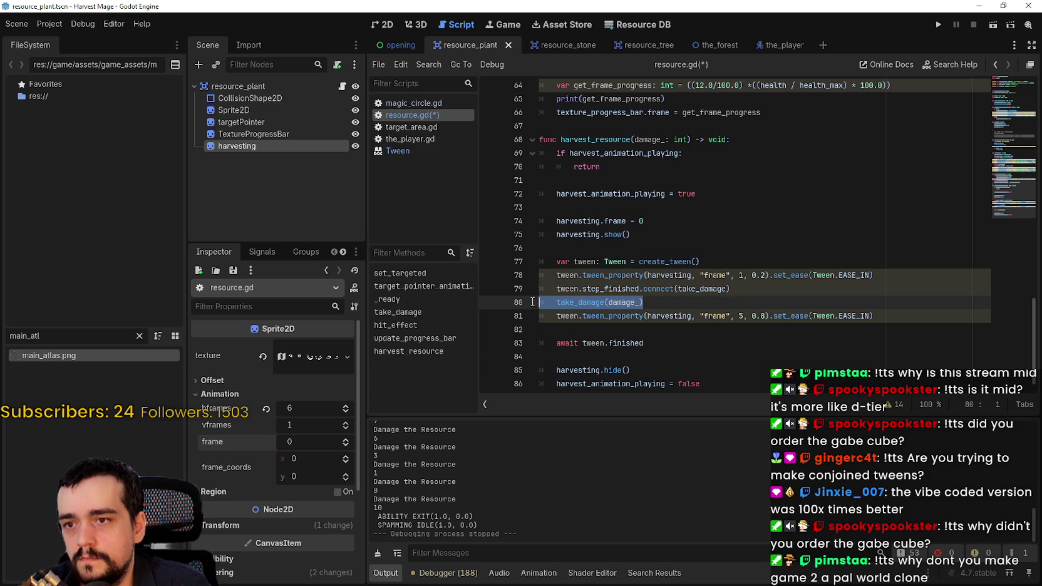
pyautogui.press('Left')
pyautogui.press('Right')
pyautogui.write('#')
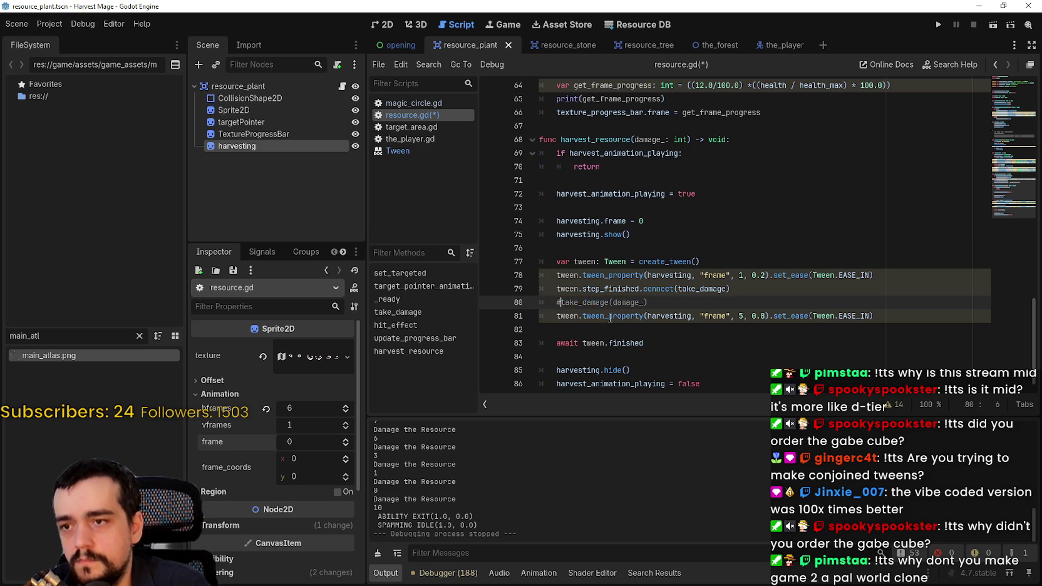
pyautogui.hotkey('ctrl', 's')
pyautogui.click(937, 25)
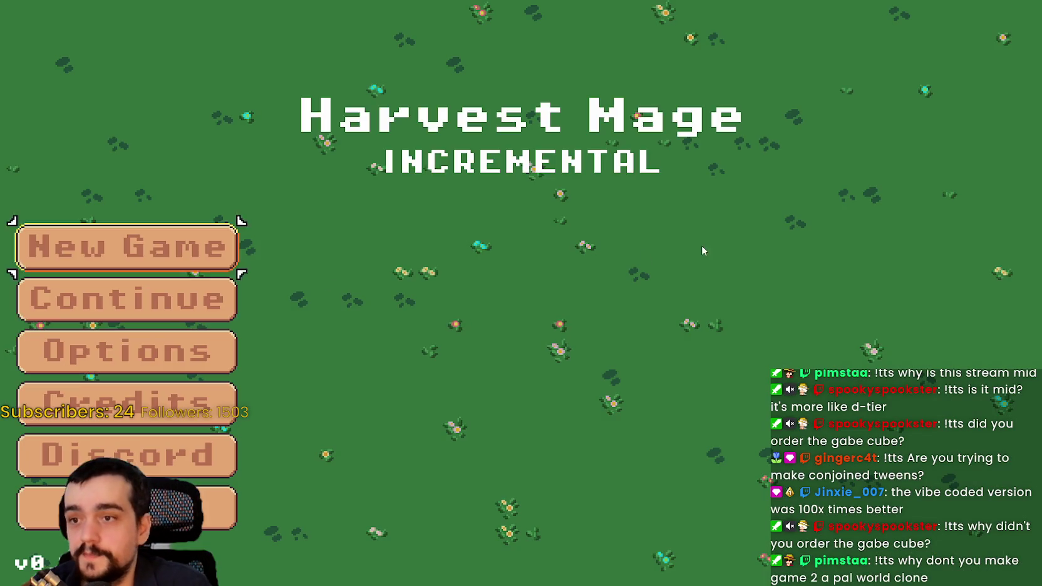
# - Continue the saved game, harvest a nearby resource to check damage timing, and return to resource.gd
pyautogui.click(228, 293)
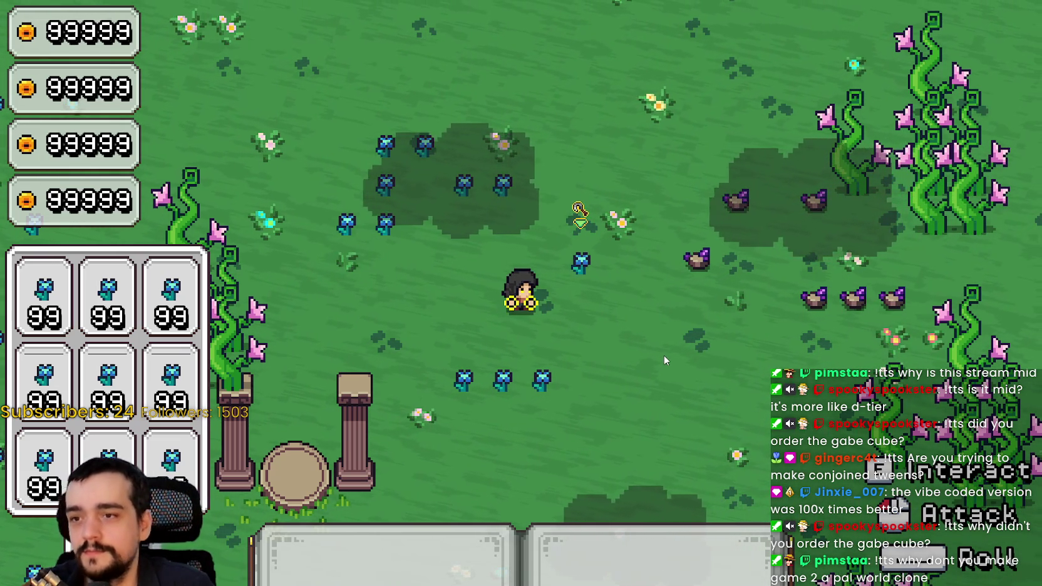
pyautogui.press('w')
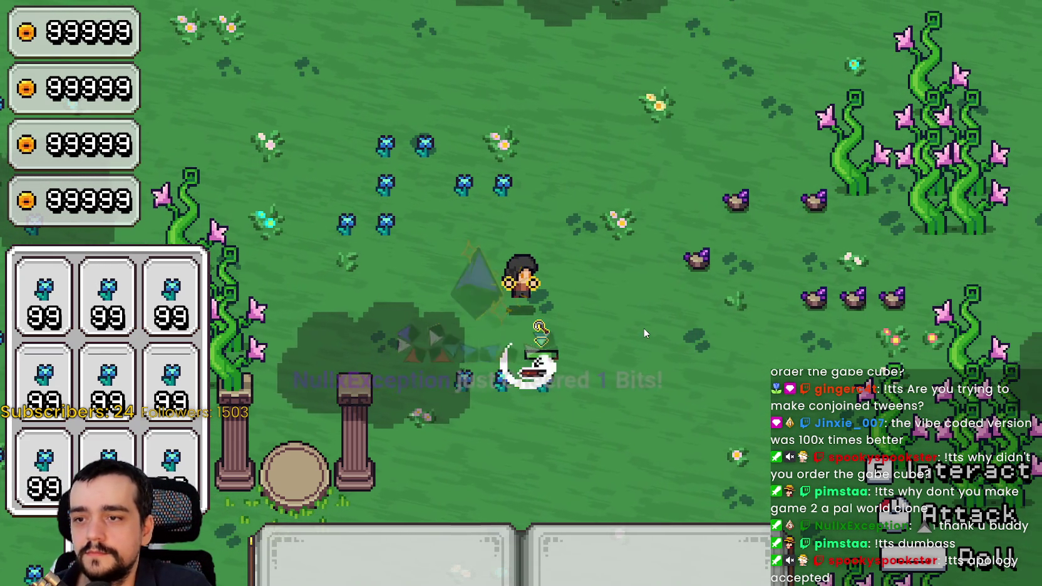
pyautogui.hotkey('alt', 'Tab')
pyautogui.click(843, 341)
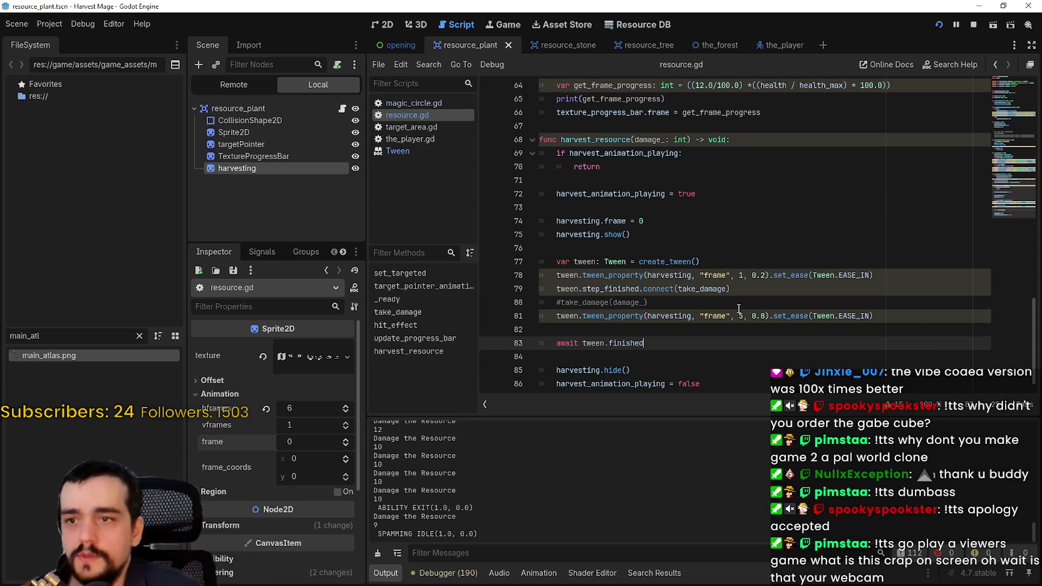
pyautogui.moveTo(632, 290)
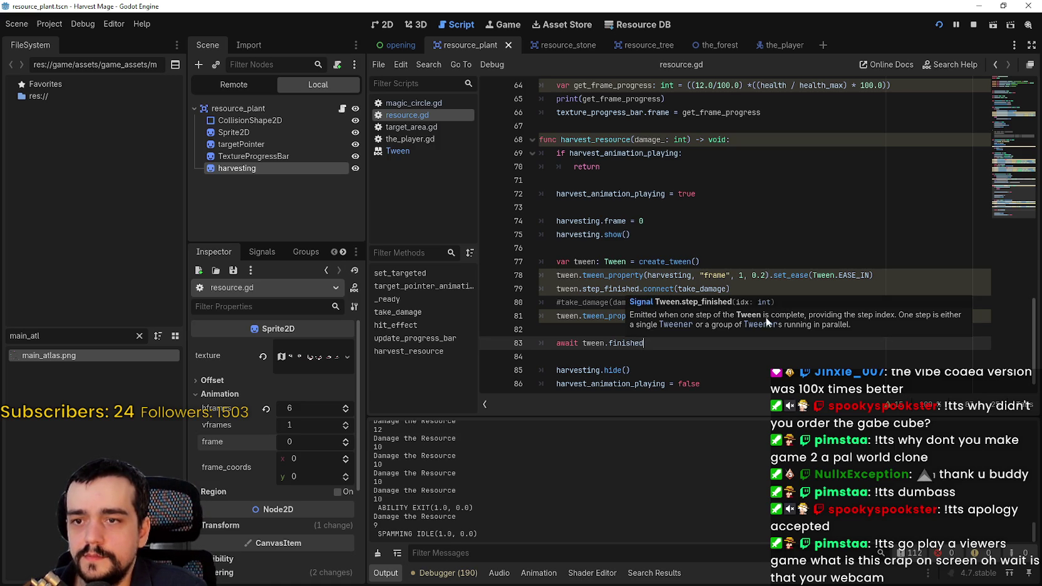
pyautogui.moveTo(790, 321)
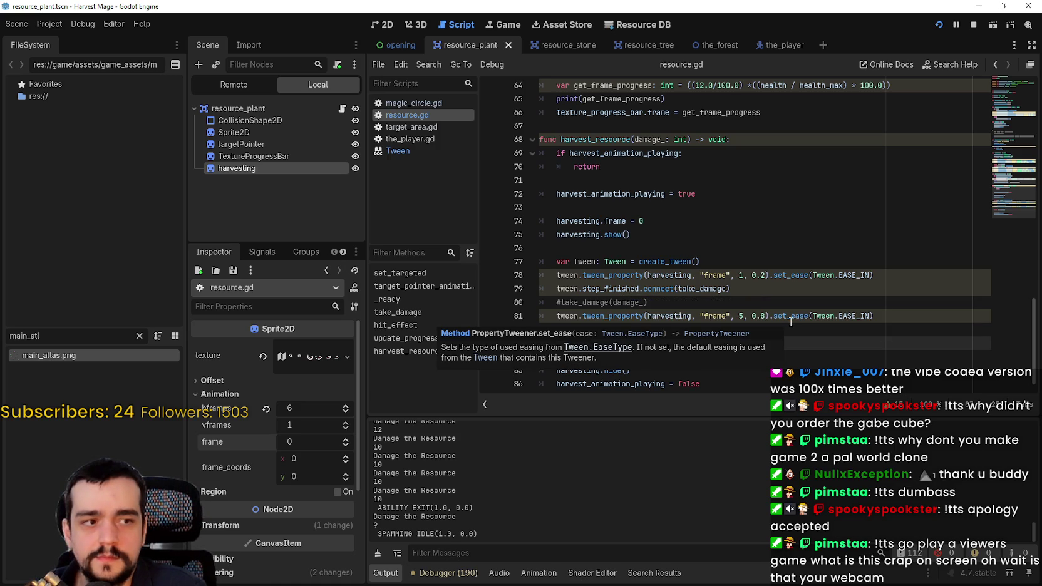
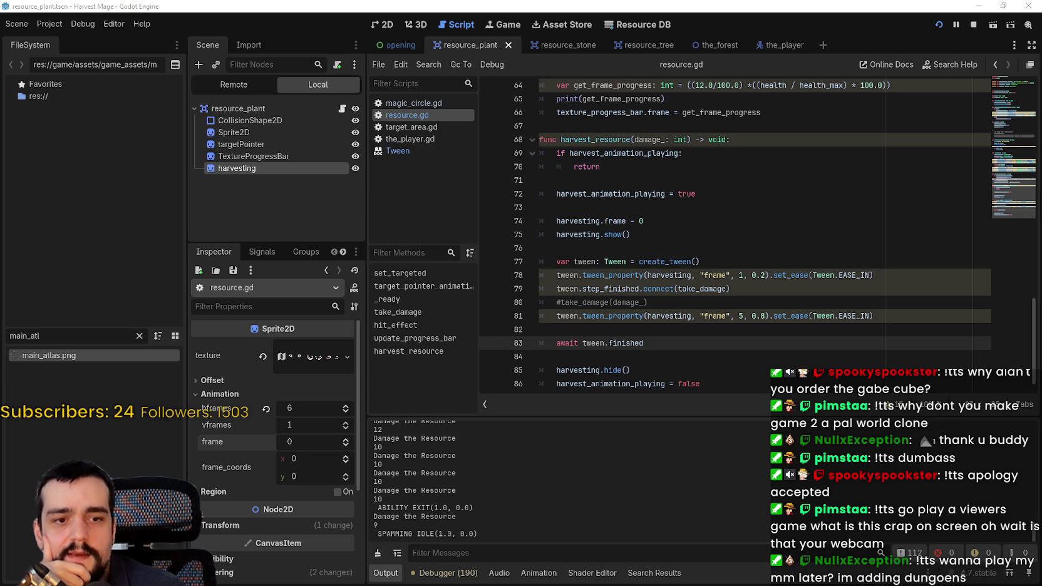
# - Cut the tween.step_finished.connect(take_damage) line out of harvest_resource
pyautogui.doubleClick(708, 289)
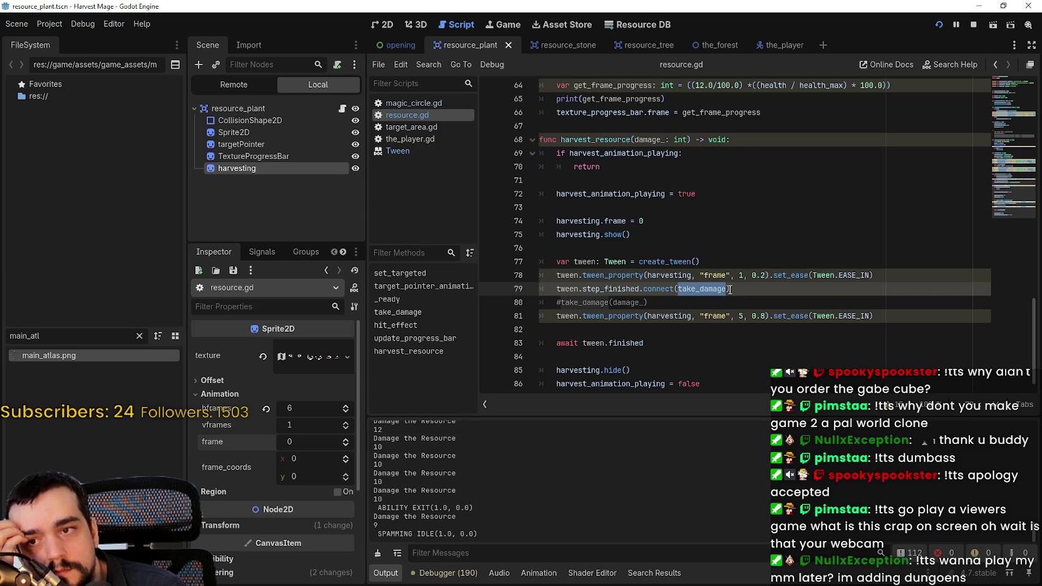
pyautogui.moveTo(887, 275); pyautogui.dragTo(540, 275)
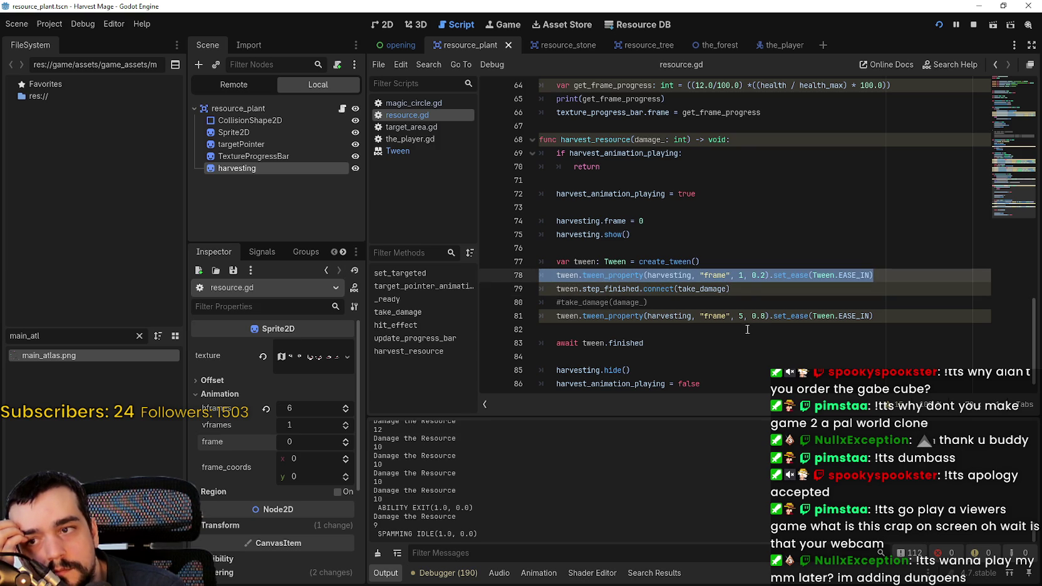
pyautogui.moveTo(745, 288); pyautogui.dragTo(546, 289)
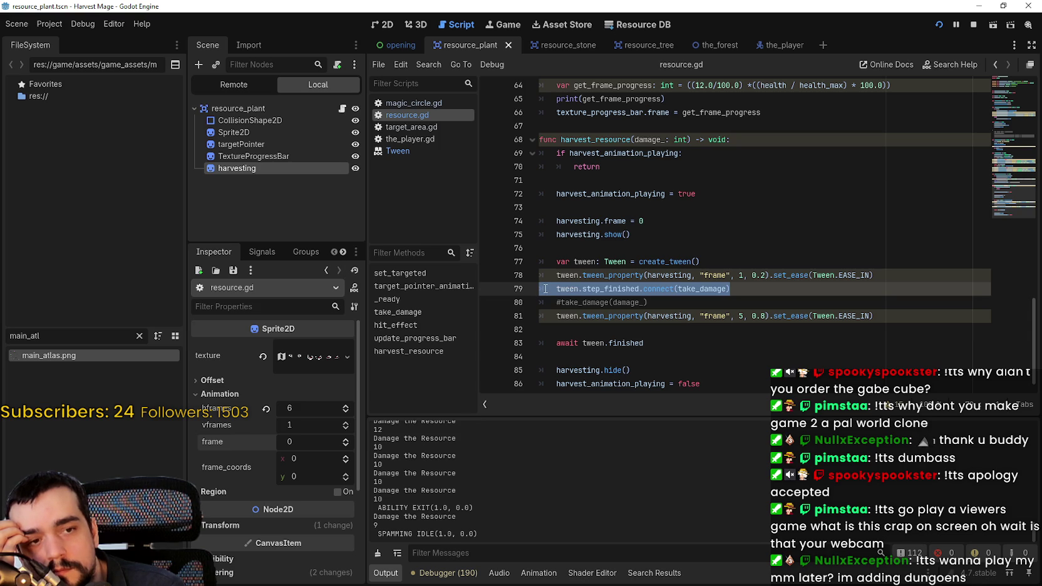
pyautogui.moveTo(547, 288); pyautogui.dragTo(557, 285)
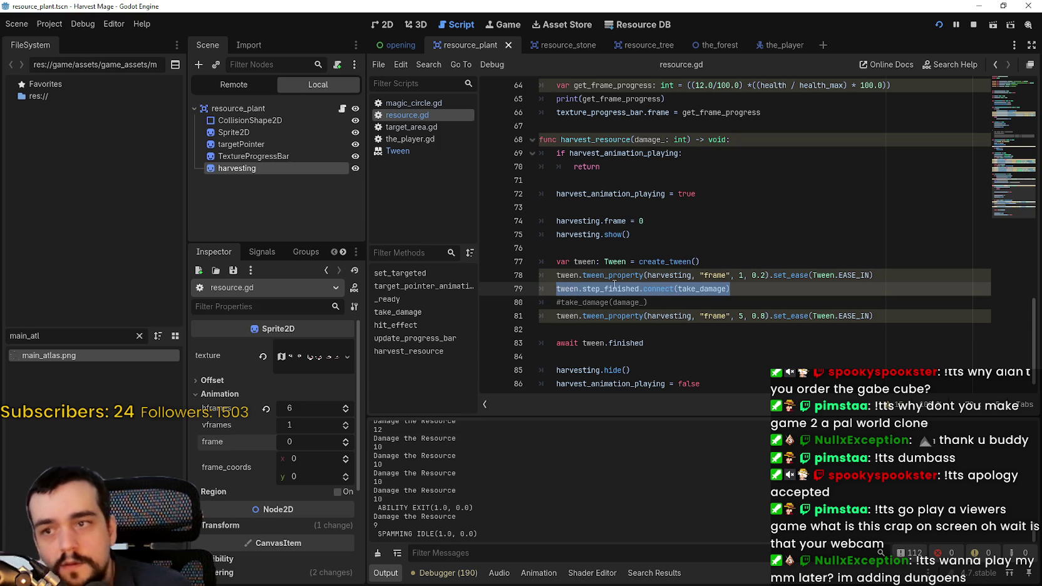
pyautogui.press('BackSpace')
pyautogui.press('BackSpace')
pyautogui.press('BackSpace')
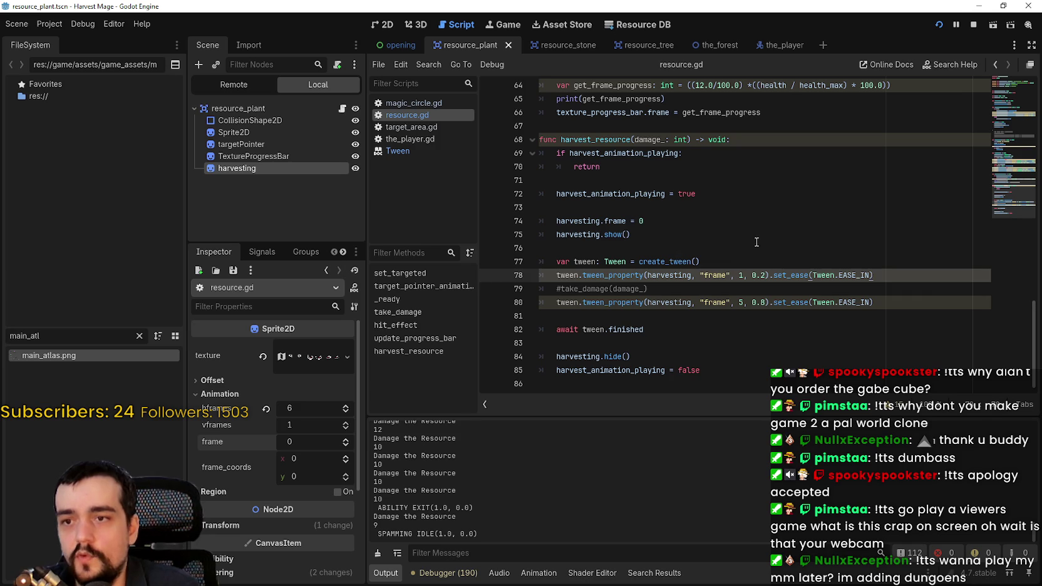
# - Paste the connection on a new line after create_tween() and save the script
pyautogui.click(745, 258)
pyautogui.press('Return')
pyautogui.hotkey('ctrl', 'v')
pyautogui.hotkey('ctrl', 's')
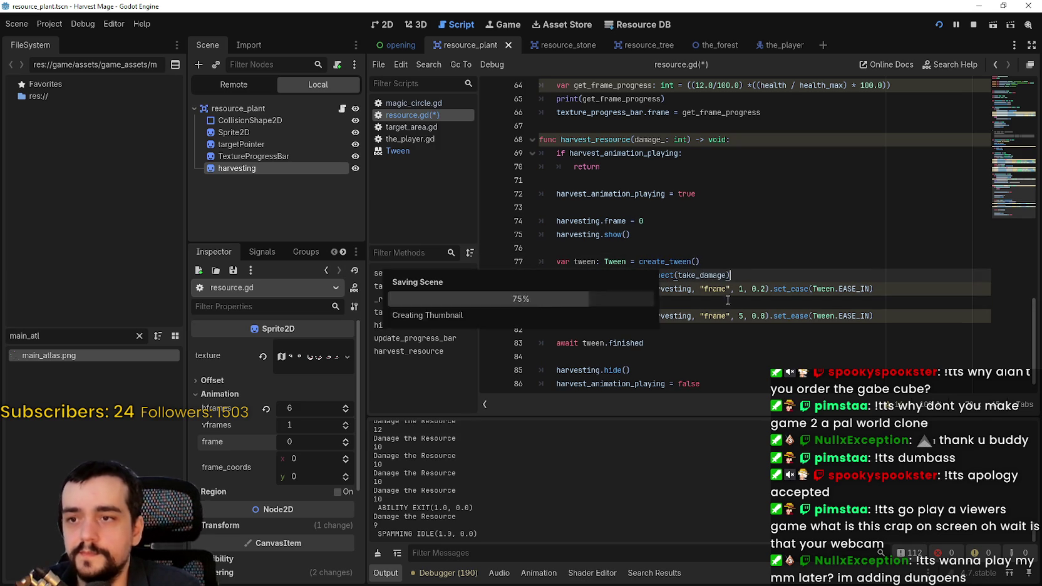
pyautogui.click(941, 24)
pyautogui.click(942, 24)
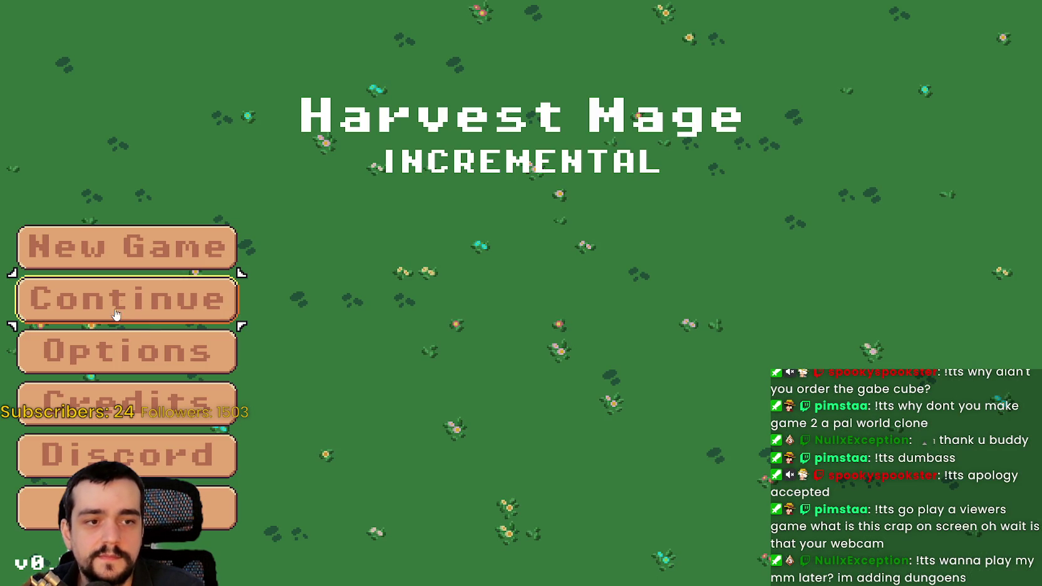
pyautogui.click(116, 314)
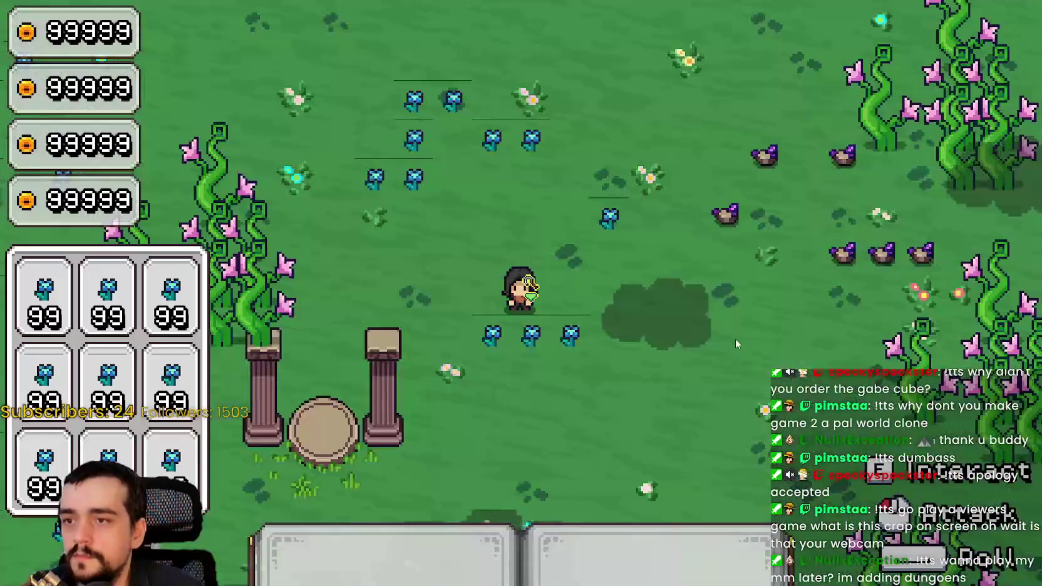
pyautogui.click(712, 319)
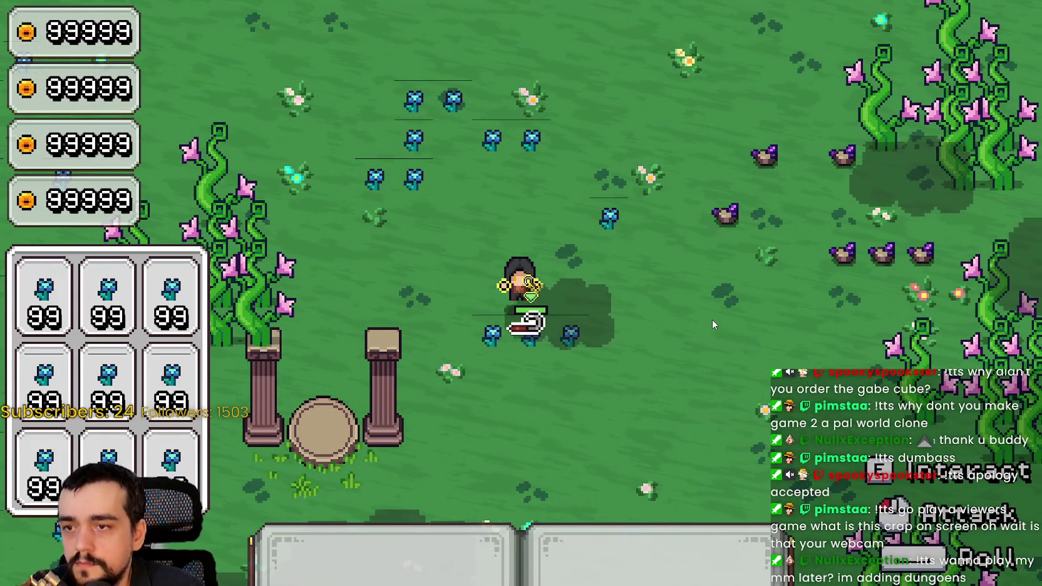
pyautogui.press('w')
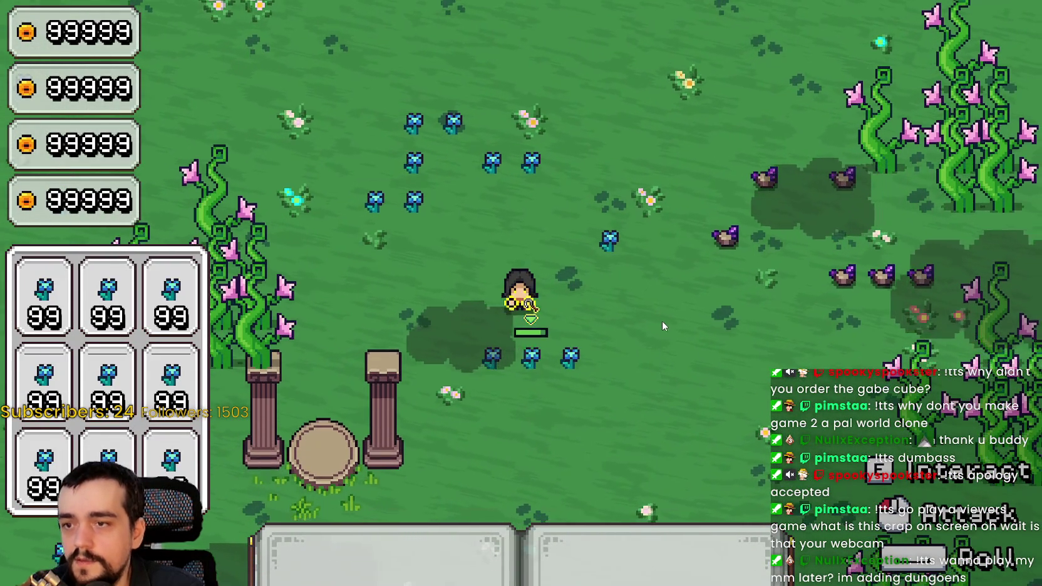
pyautogui.press('F8')
pyautogui.click(686, 301)
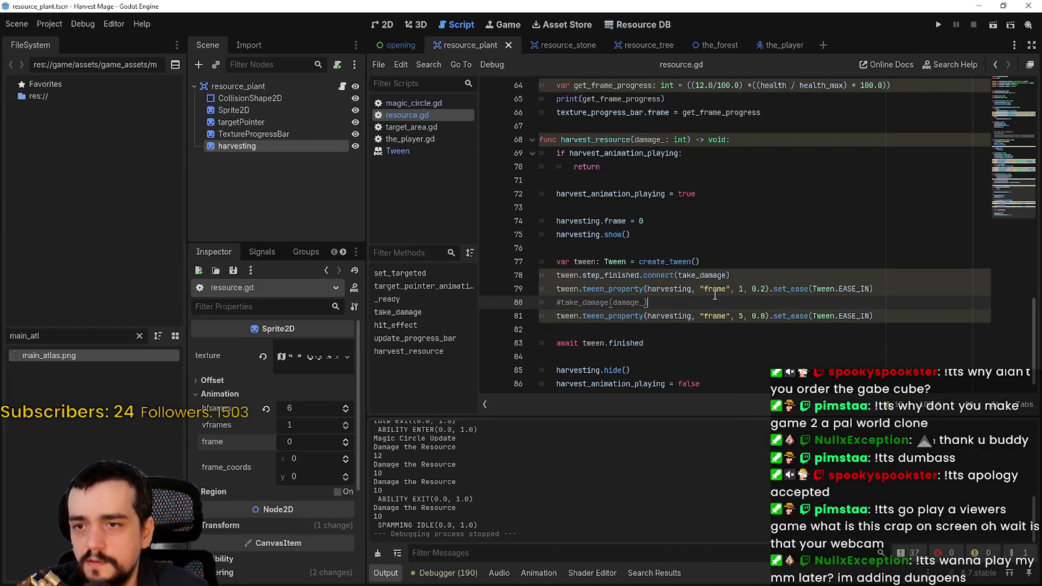
pyautogui.click(703, 275)
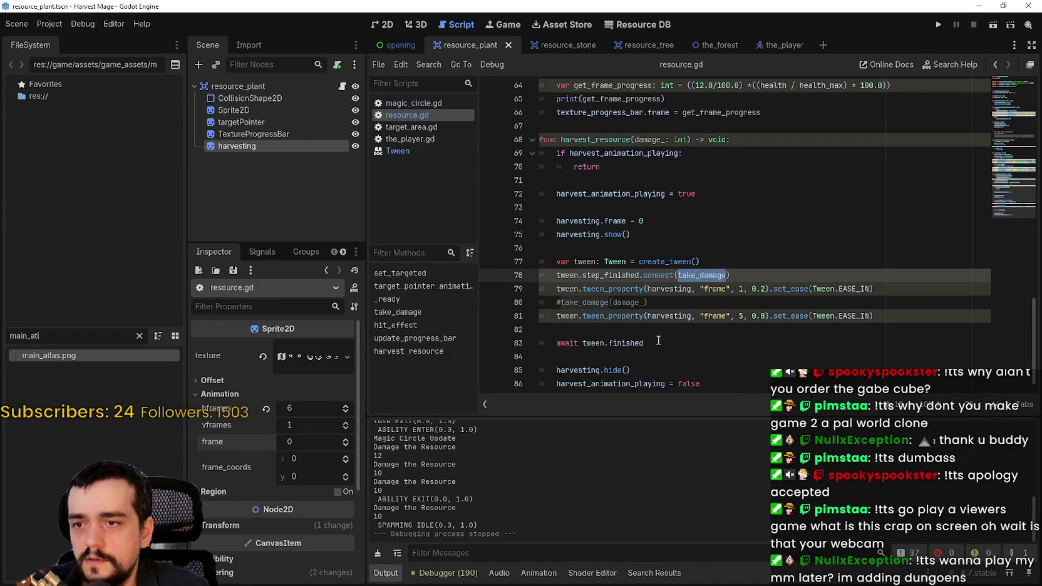
pyautogui.scroll(-1, 659, 340)
pyautogui.click(648, 327)
pyautogui.scroll(2, 689, 343)
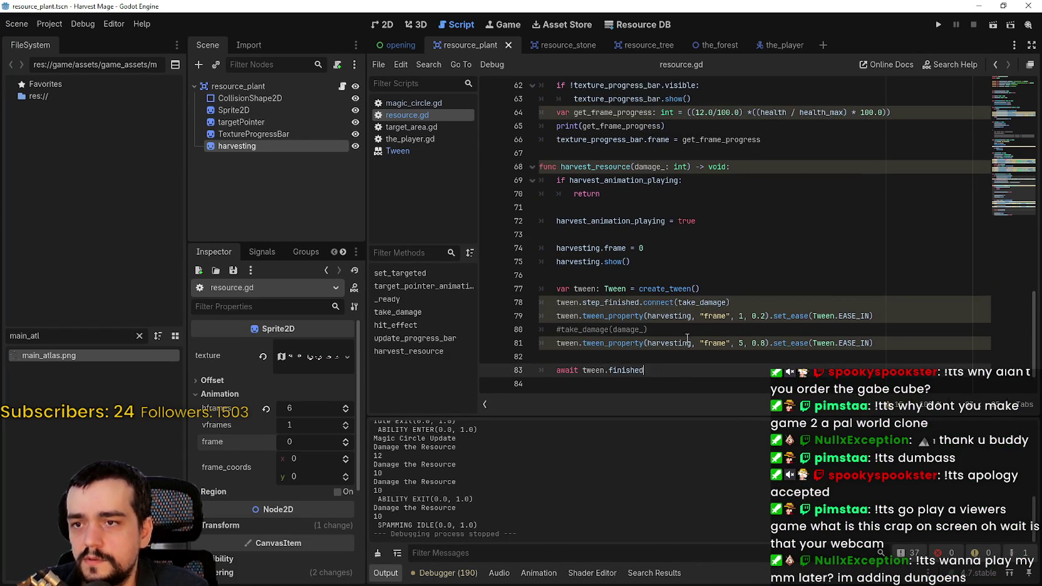
pyautogui.scroll(-1, 687, 339)
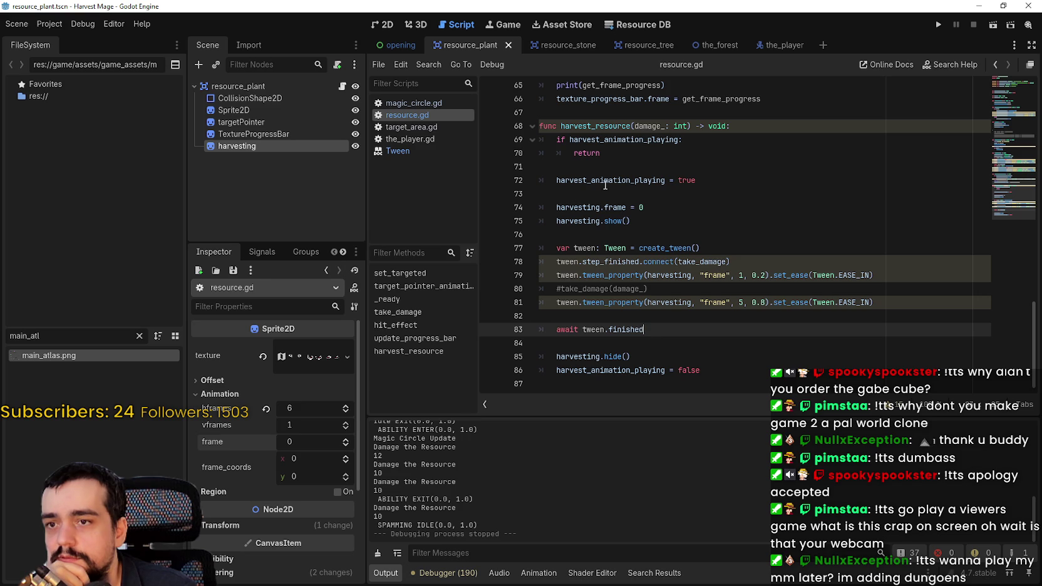
pyautogui.doubleClick(706, 263)
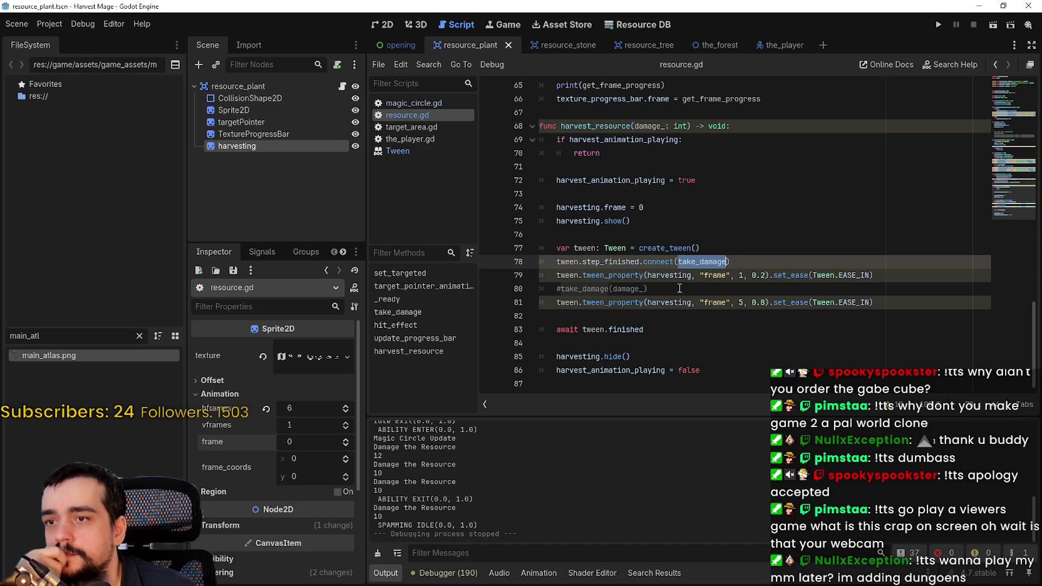
pyautogui.click(680, 288)
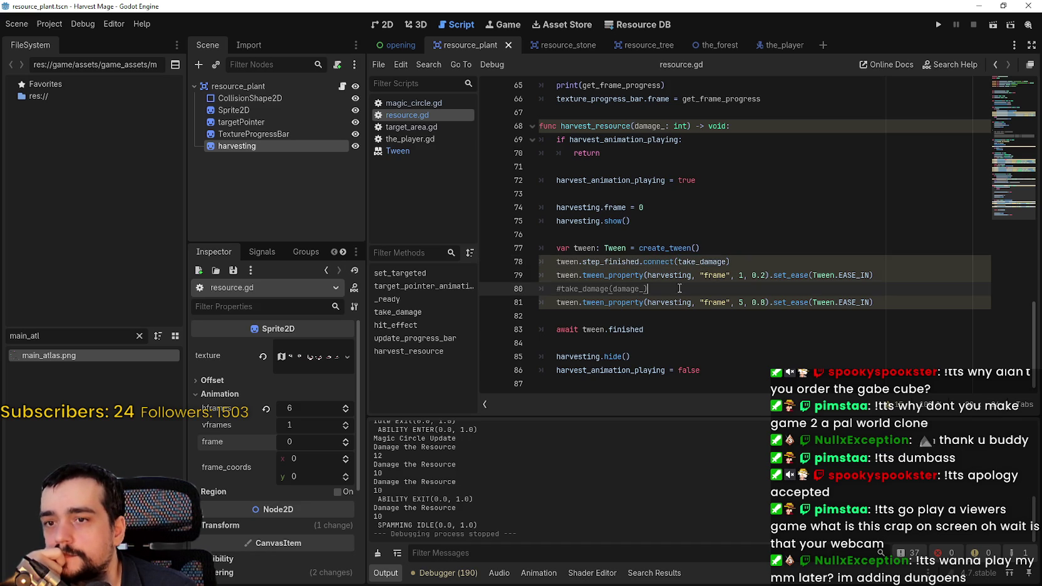
pyautogui.moveTo(877, 275); pyautogui.dragTo(555, 275)
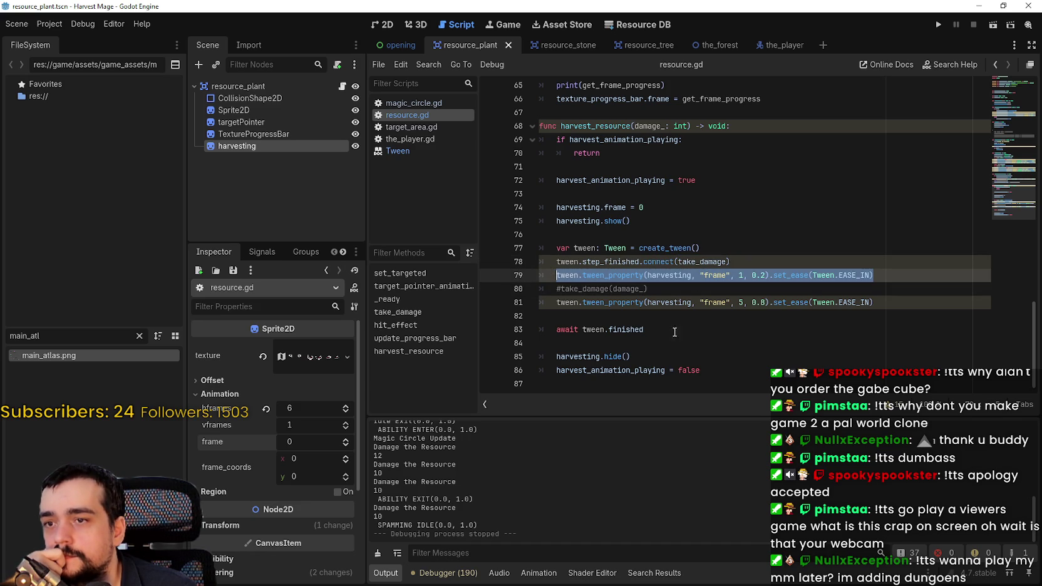
pyautogui.moveTo(903, 307); pyautogui.dragTo(539, 275)
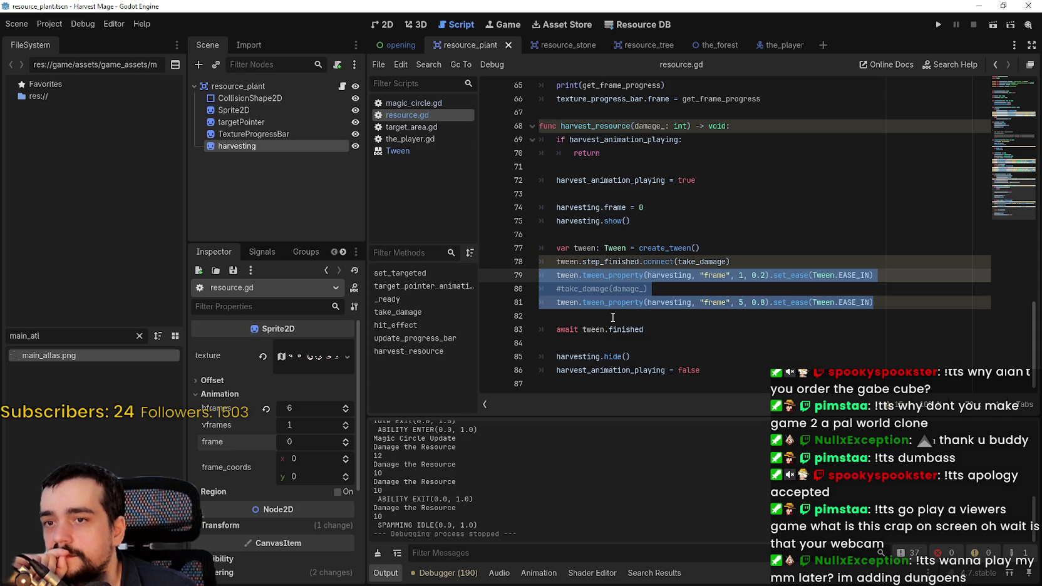
pyautogui.doubleClick(639, 275)
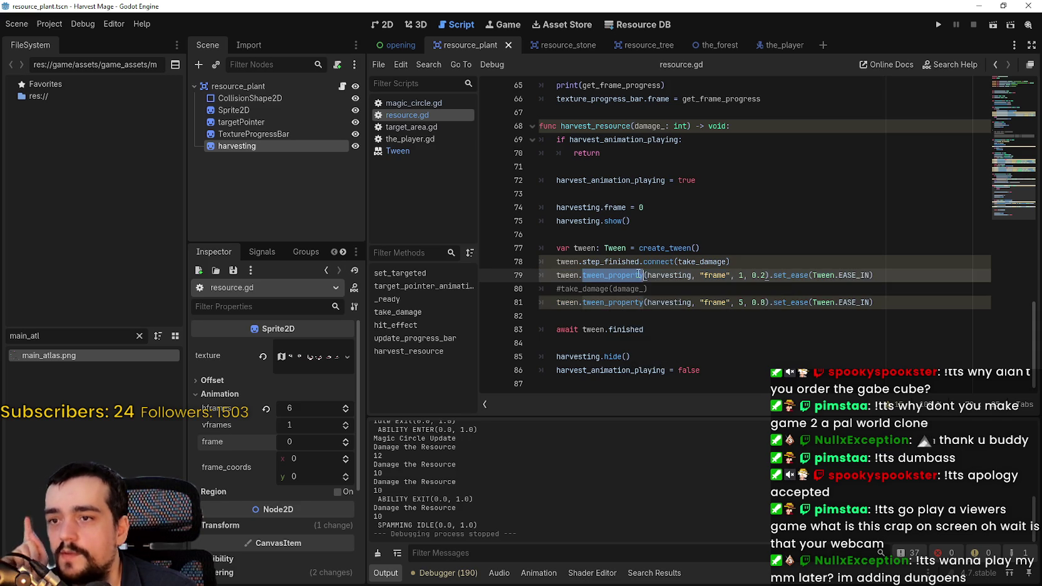
pyautogui.doubleClick(669, 303)
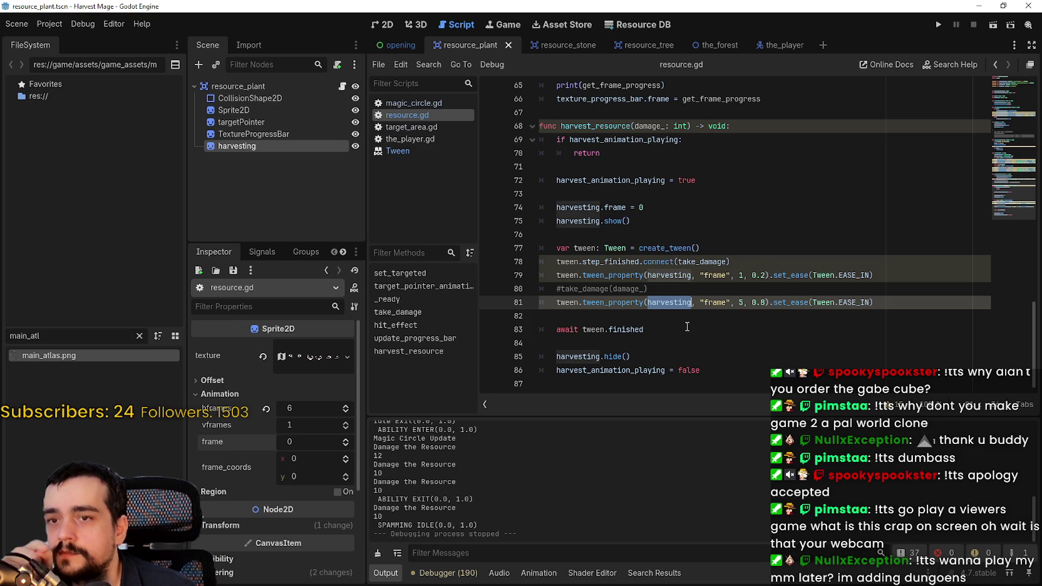
pyautogui.moveTo(761, 262); pyautogui.dragTo(550, 255)
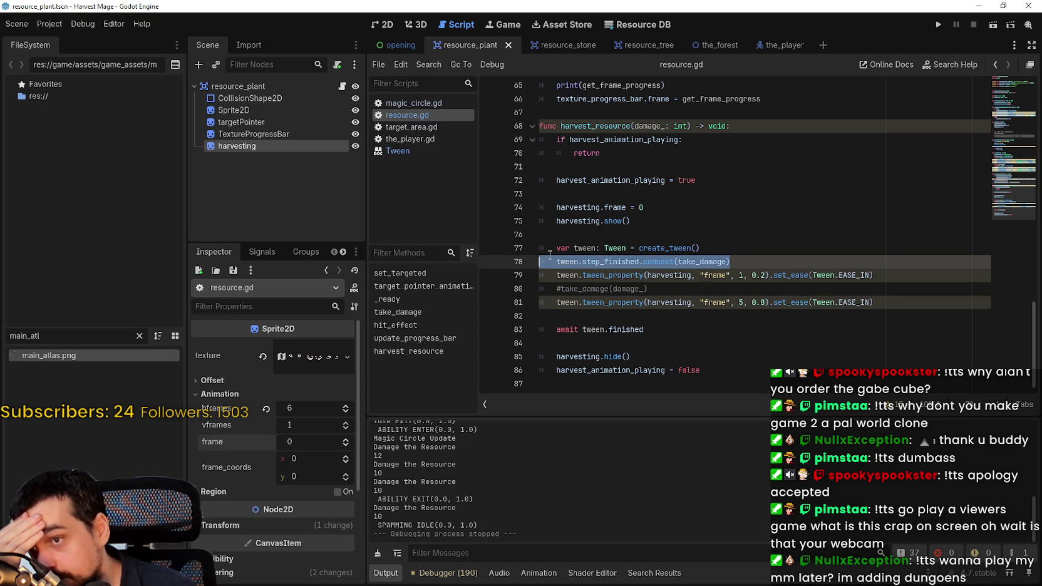
# - Comment out the step_finished connection, uncomment the direct take_damage call, and save
pyautogui.click(557, 262)
pyautogui.write('#')
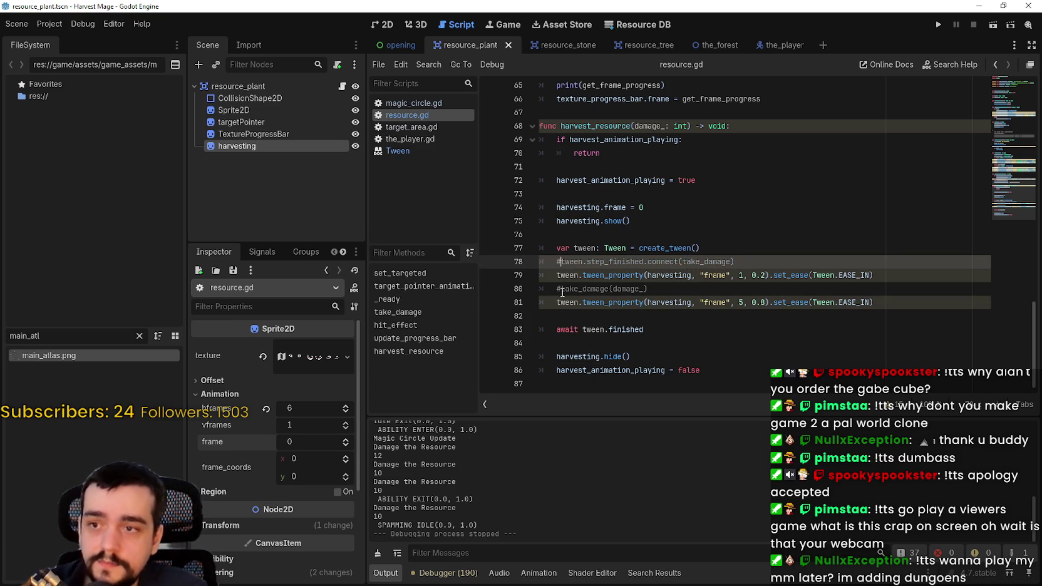
pyautogui.press('Down')
pyautogui.press('Down')
pyautogui.press('BackSpace')
pyautogui.hotkey('ctrl', 's')
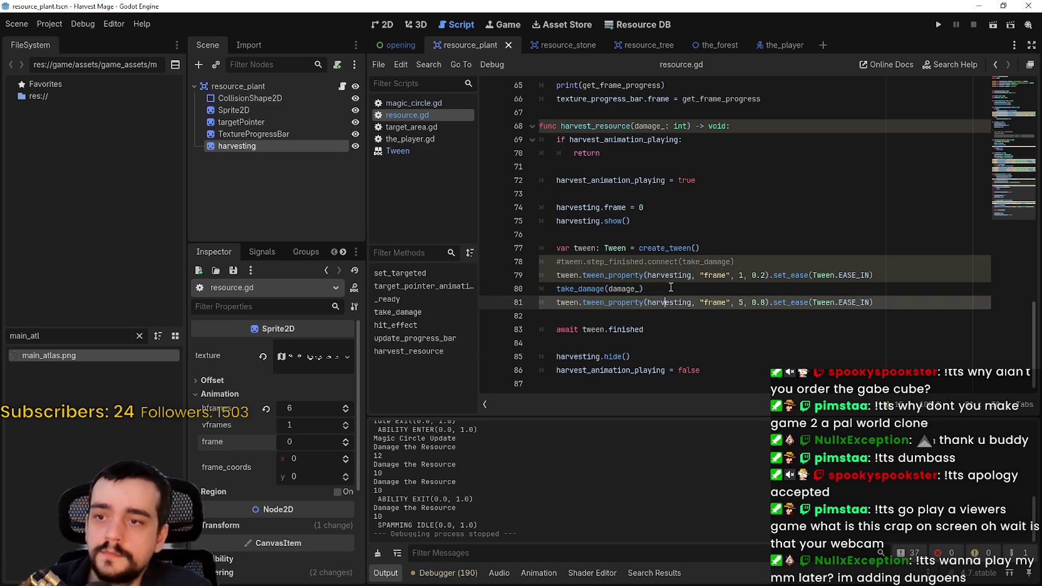
# - Add a tween.tween_await() line after the first frame tween, before take_damage(damage_)
pyautogui.click(668, 285)
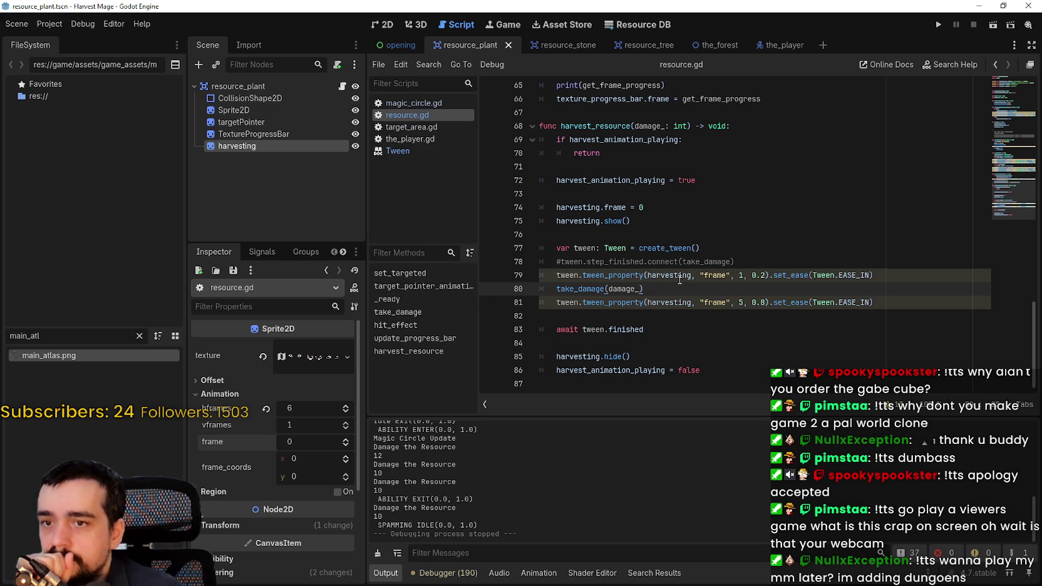
pyautogui.click(922, 280)
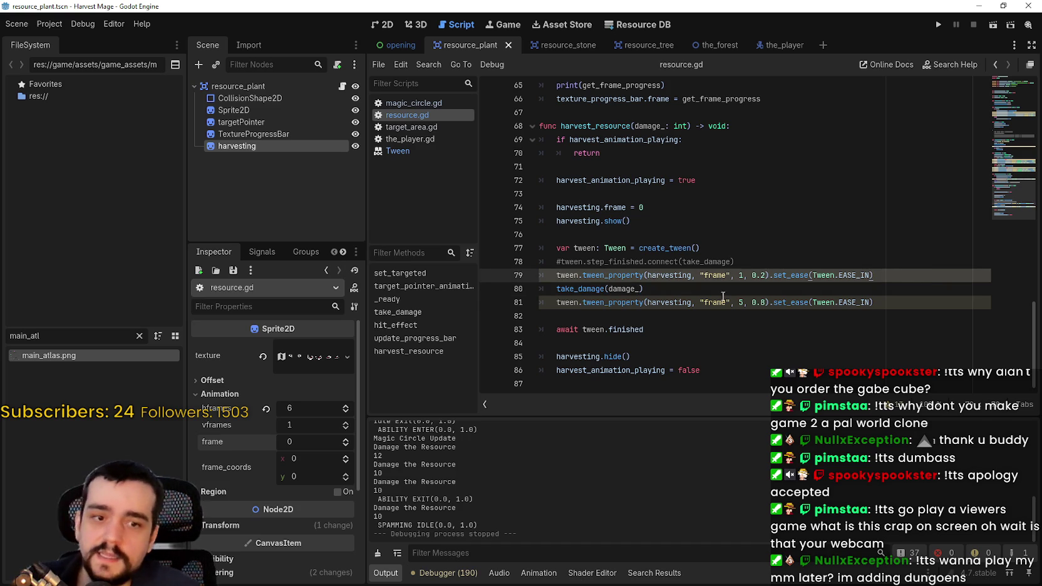
pyautogui.press('Return')
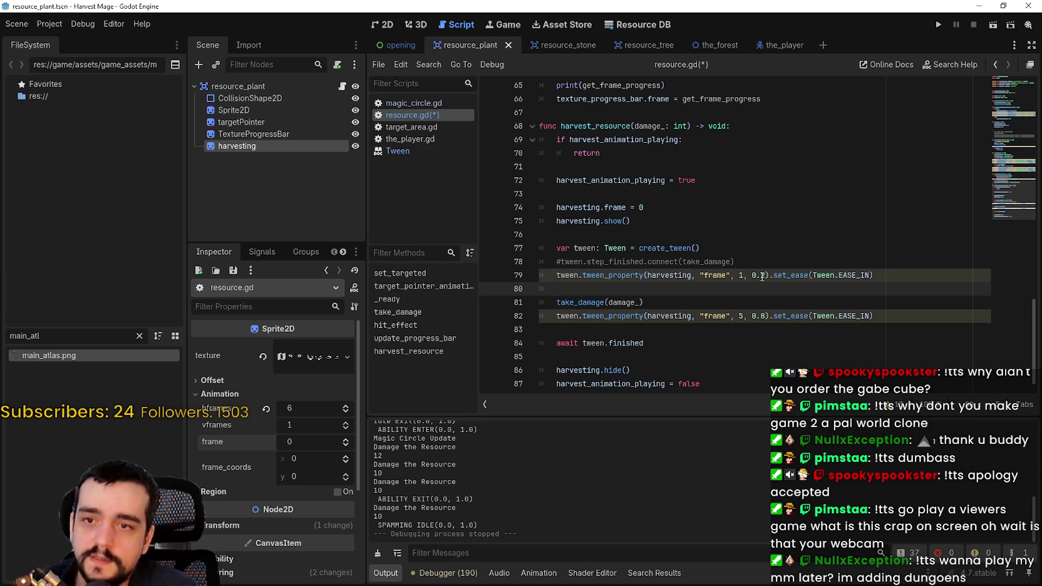
pyautogui.write('a')
pyautogui.press('BackSpace')
pyautogui.press('Return')
pyautogui.write('awai')
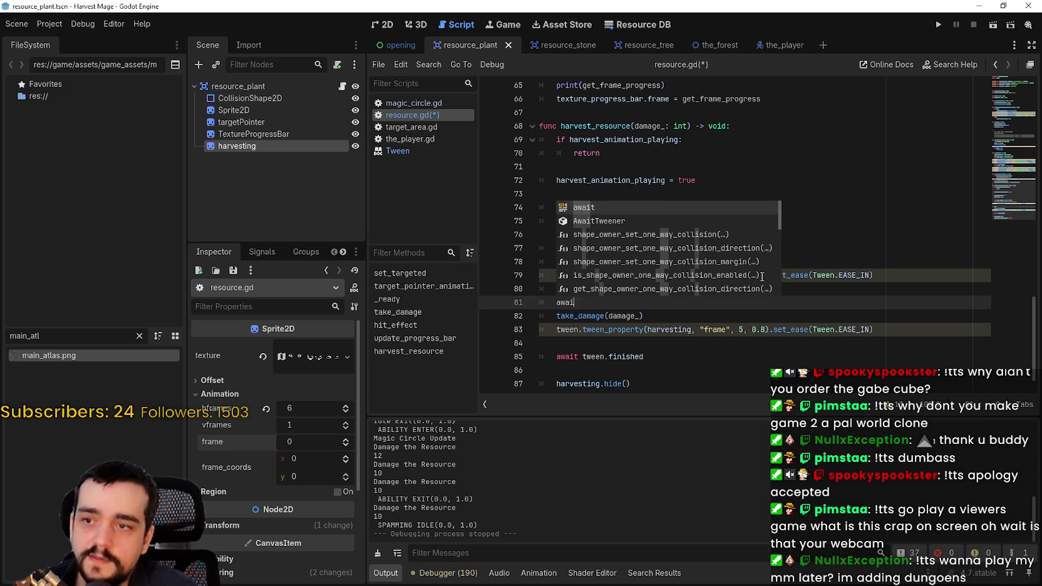
pyautogui.write('t .tween')
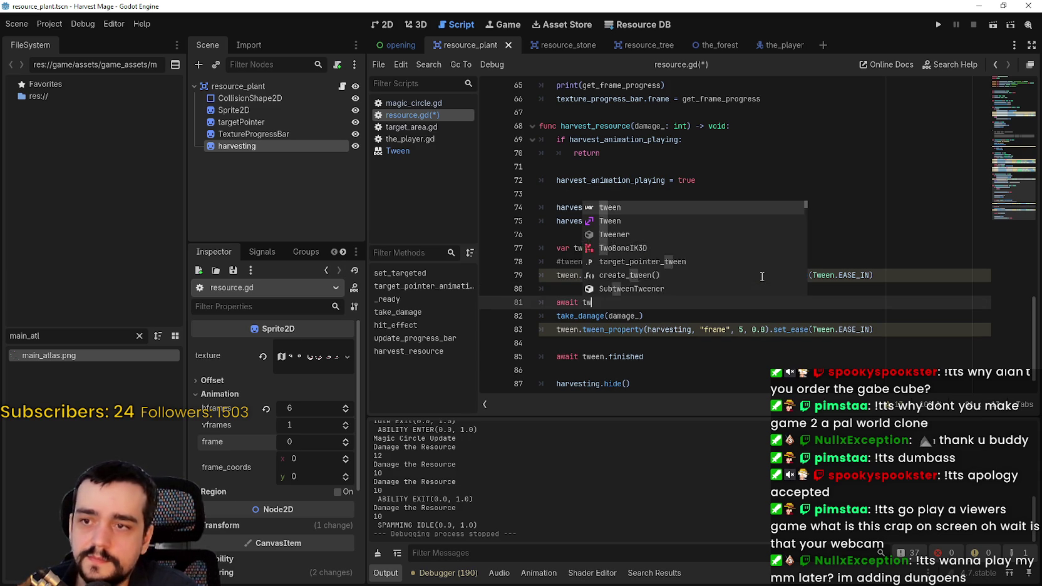
pyautogui.press('BackSpace')
pyautogui.press('BackSpace')
pyautogui.press('BackSpace')
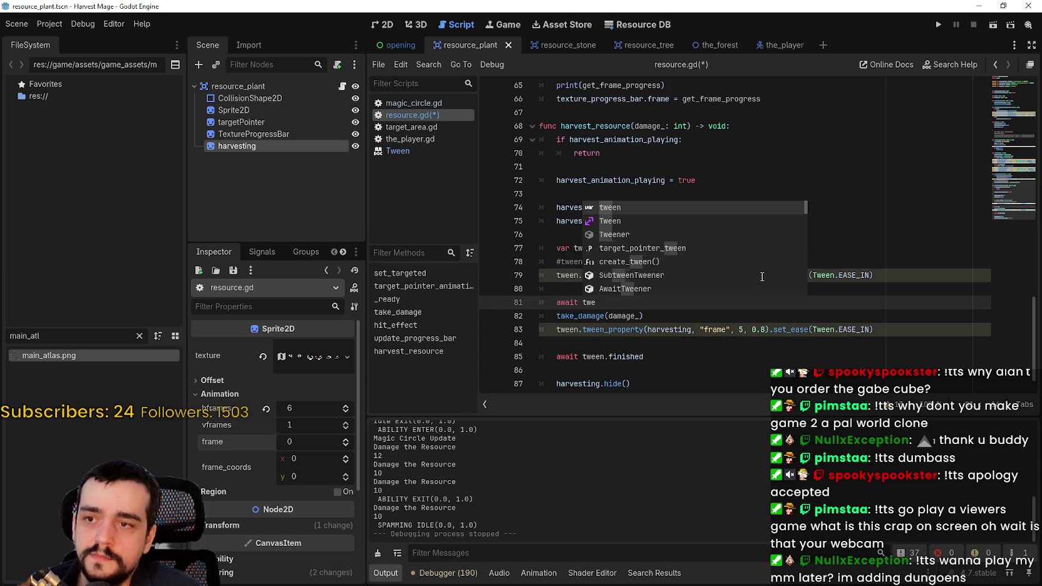
pyautogui.press('BackSpace')
pyautogui.press('BackSpace')
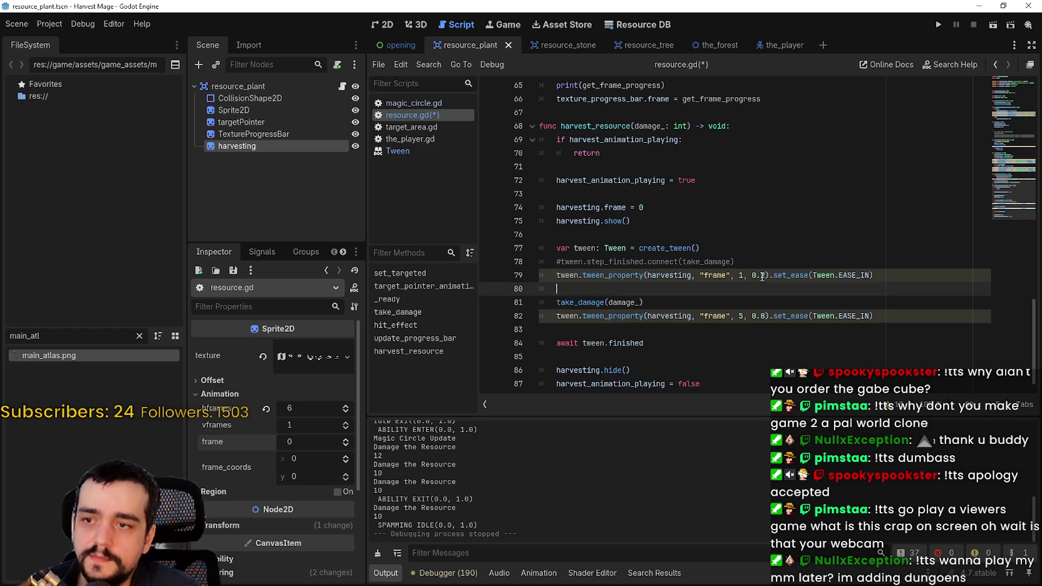
pyautogui.write('twe')
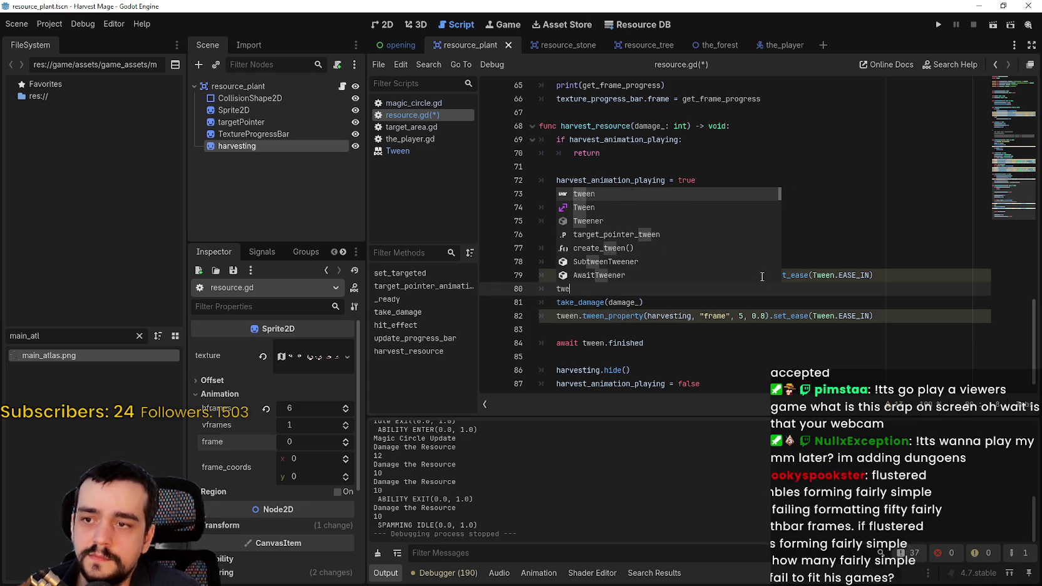
pyautogui.write('en.tween_await(')
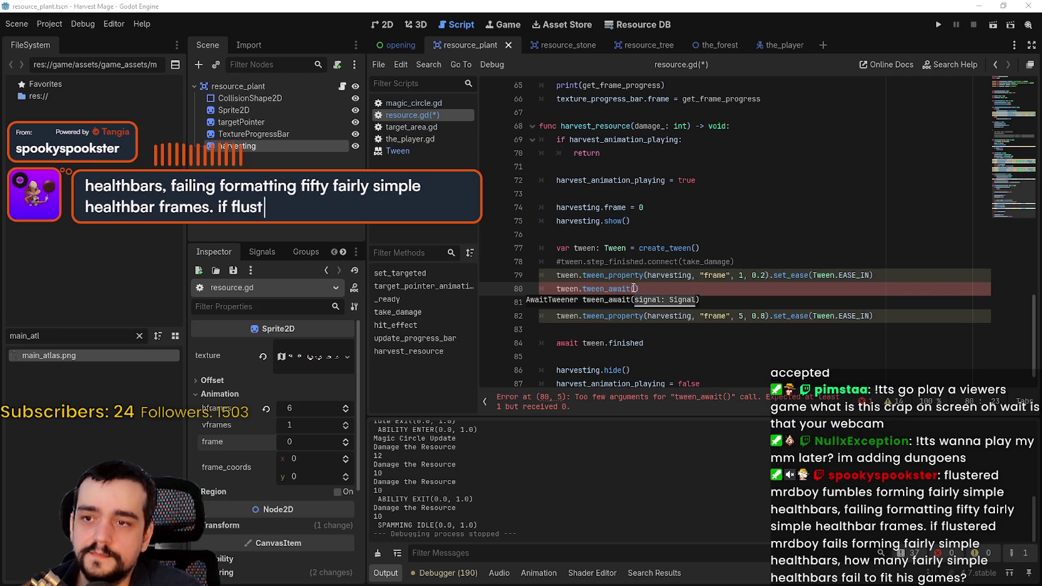
pyautogui.press('Escape')
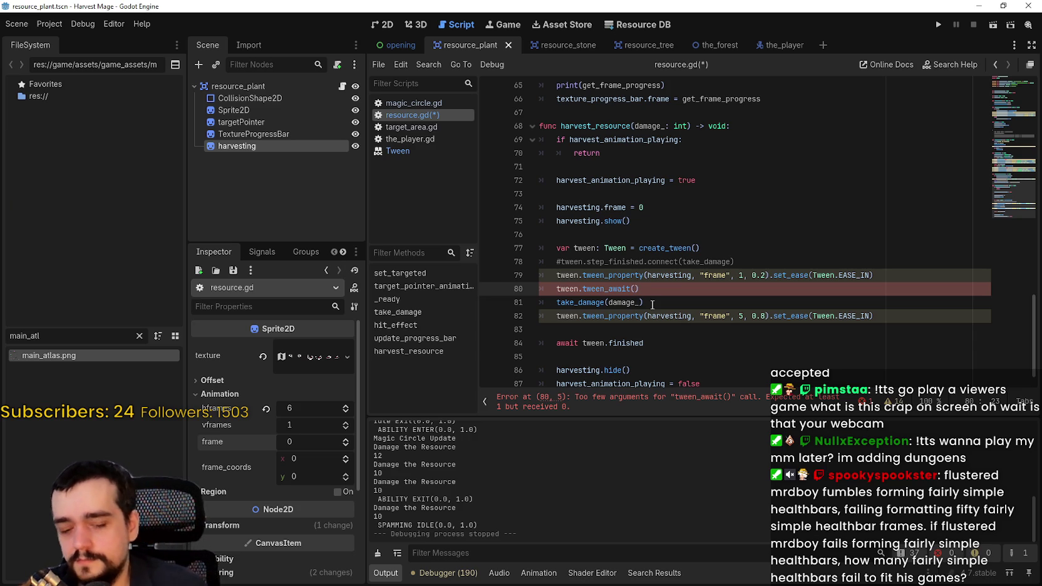
pyautogui.press('Left')
pyautogui.press('BackSpace')
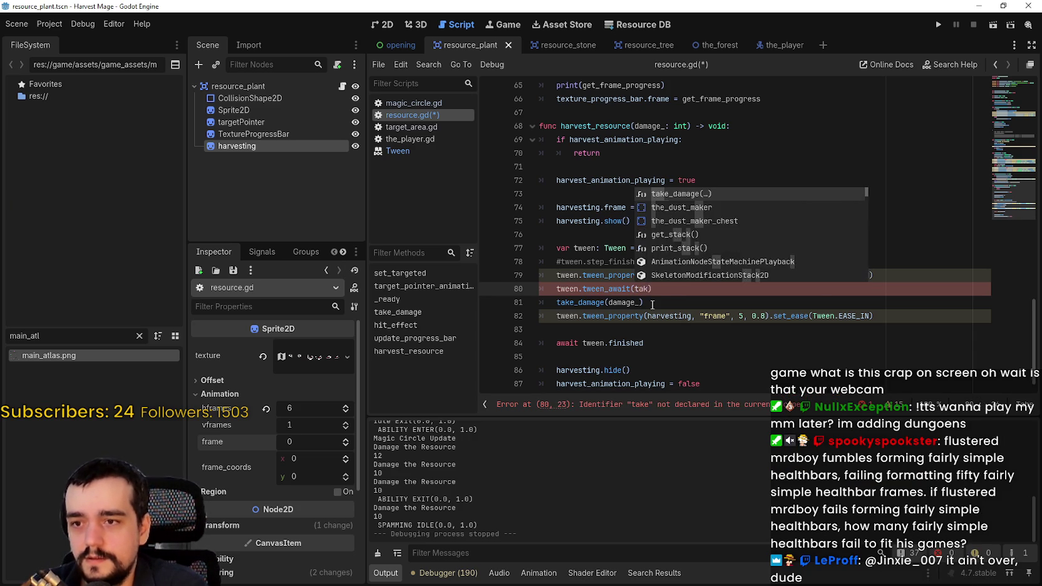
# - Fill the tween_await() argument with tween.step_finished
pyautogui.press('BackSpace')
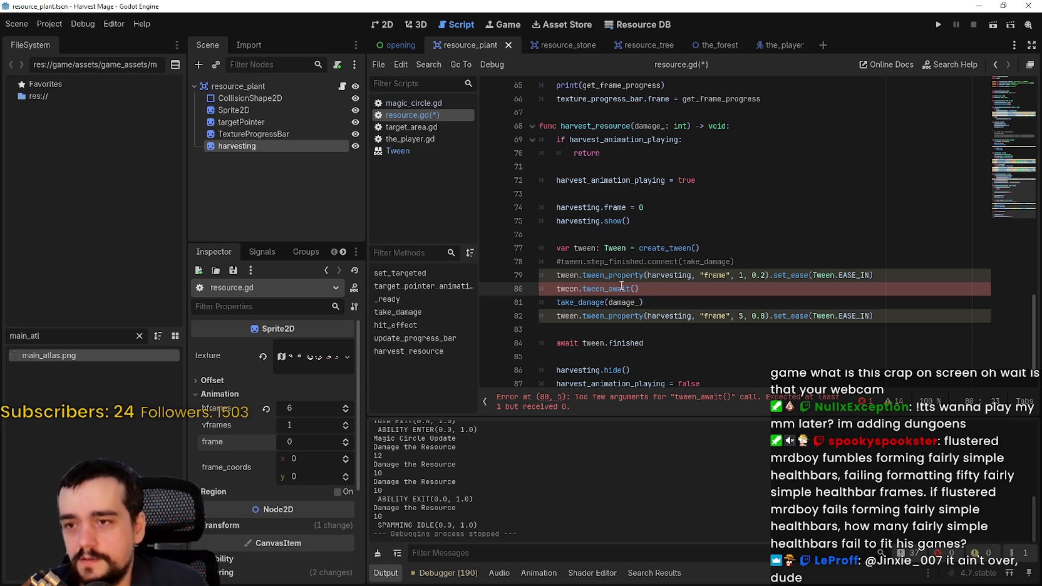
pyautogui.moveTo(609, 286)
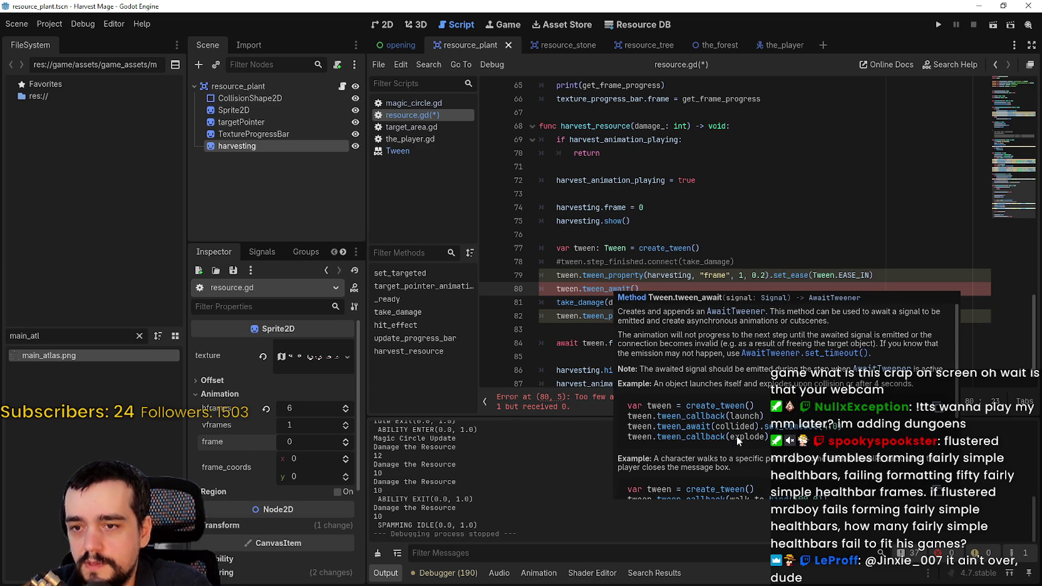
pyautogui.scroll(-3, 743, 432)
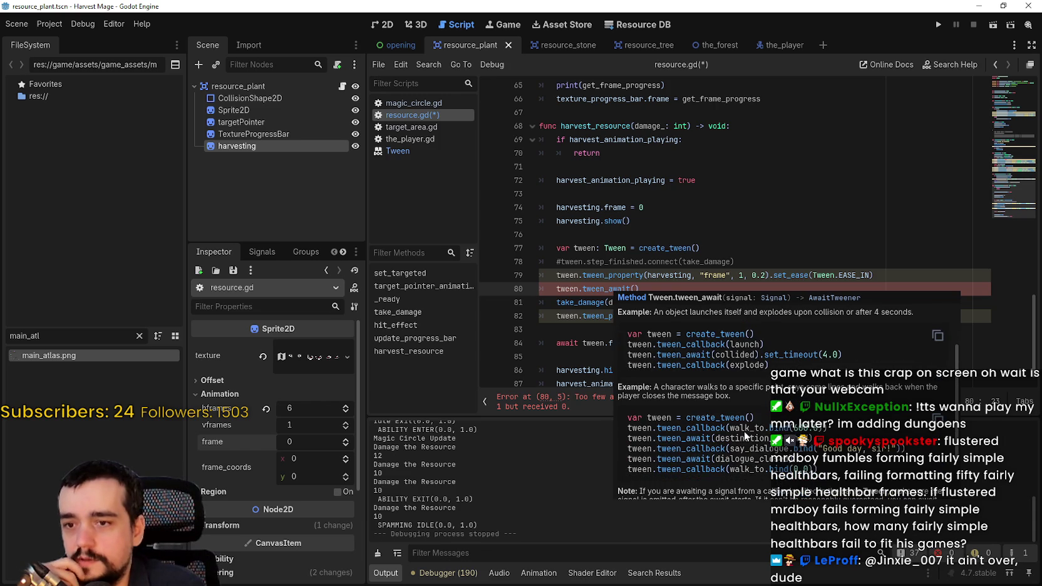
pyautogui.scroll(-2, 783, 456)
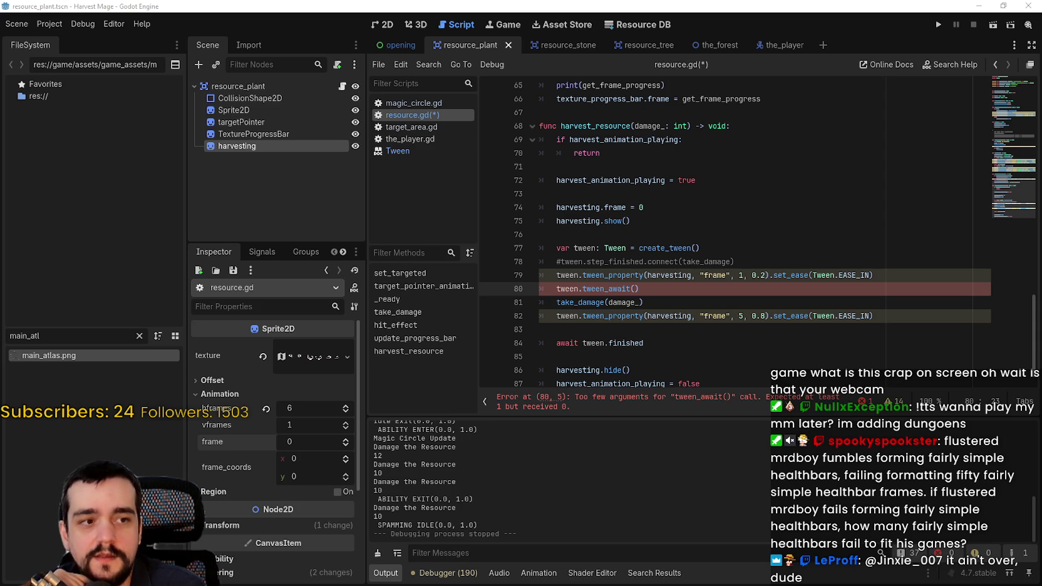
pyautogui.click(634, 289)
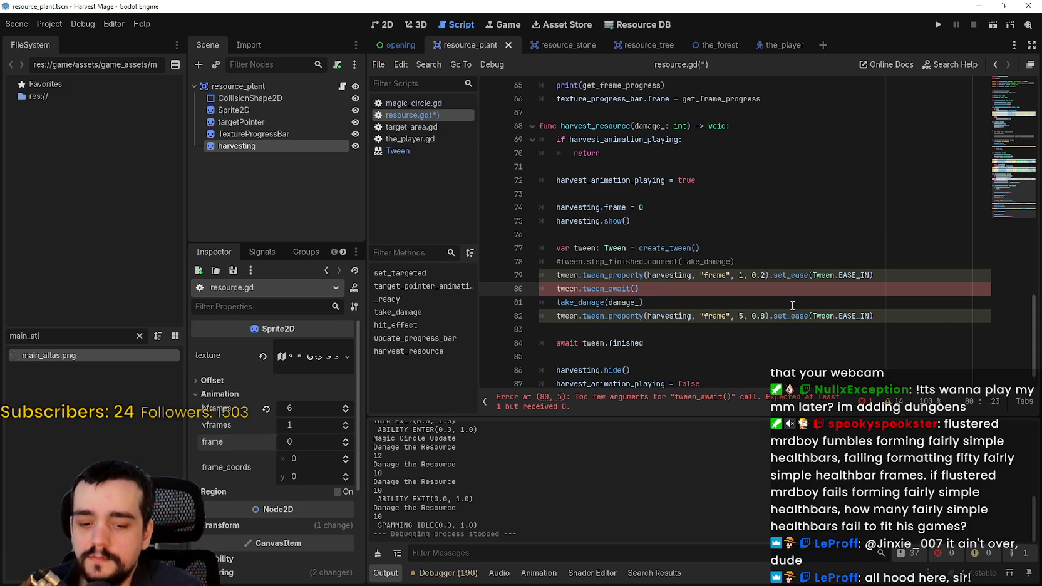
pyautogui.write('ste')
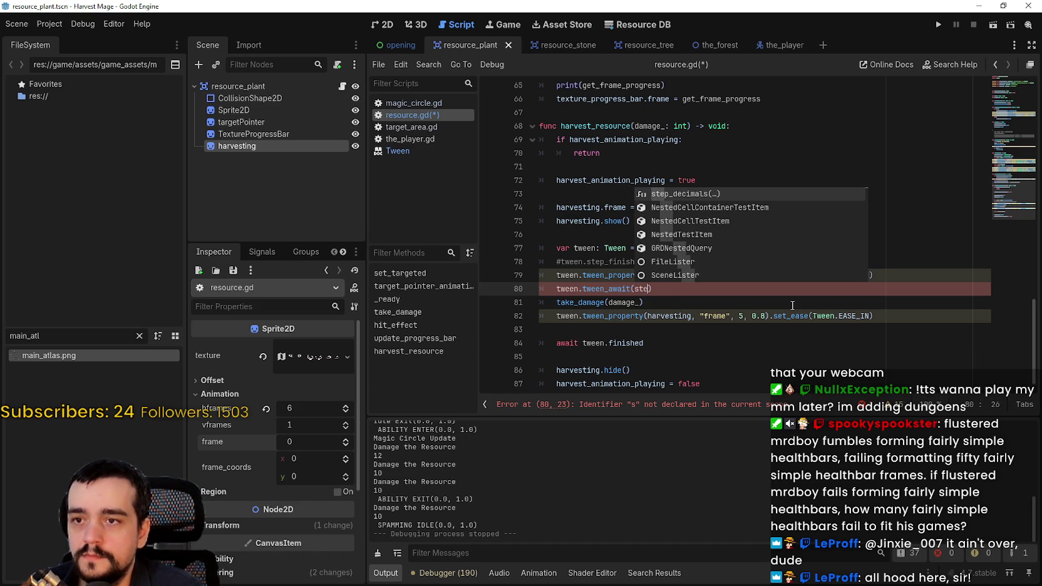
pyautogui.press('BackSpace')
pyautogui.press('BackSpace')
pyautogui.press('BackSpace')
pyautogui.write('tween.')
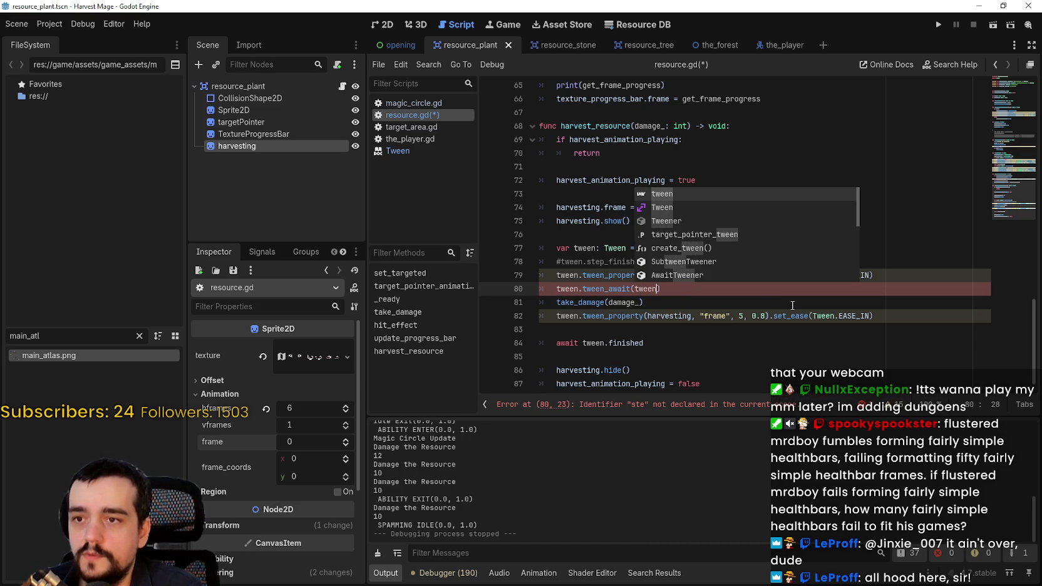
pyautogui.write('s')
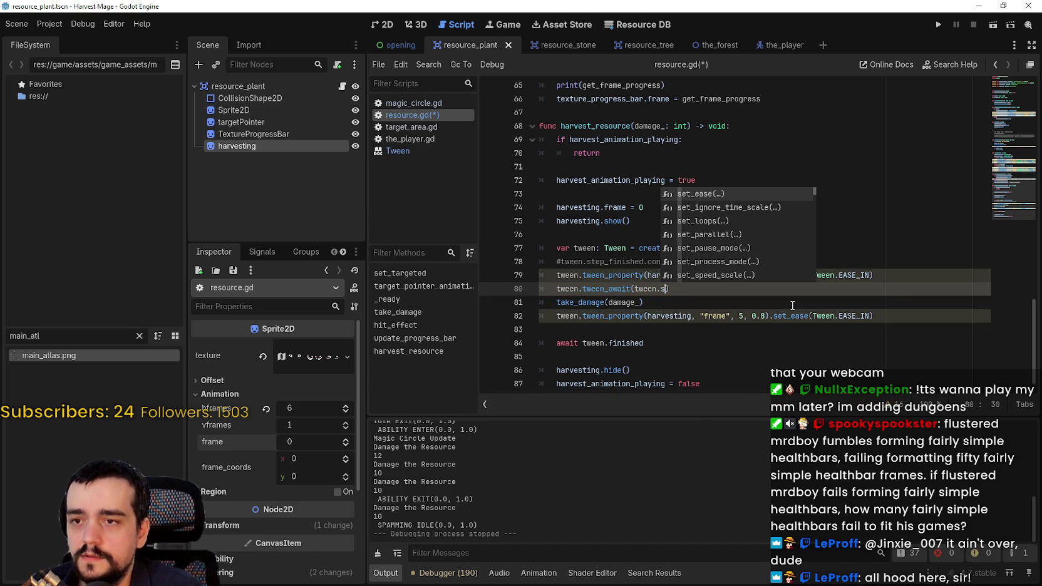
pyautogui.write('tep')
pyautogui.press('Return')
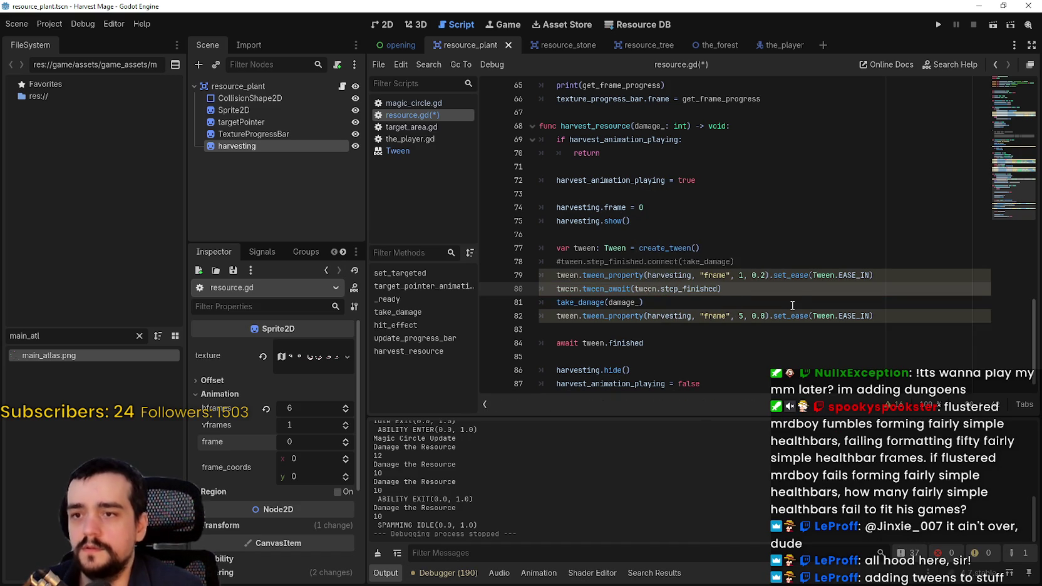
# - Save resource.gd and launch the game
pyautogui.doubleClick(584, 302)
pyautogui.click(698, 333)
pyautogui.hotkey('ctrl', 's')
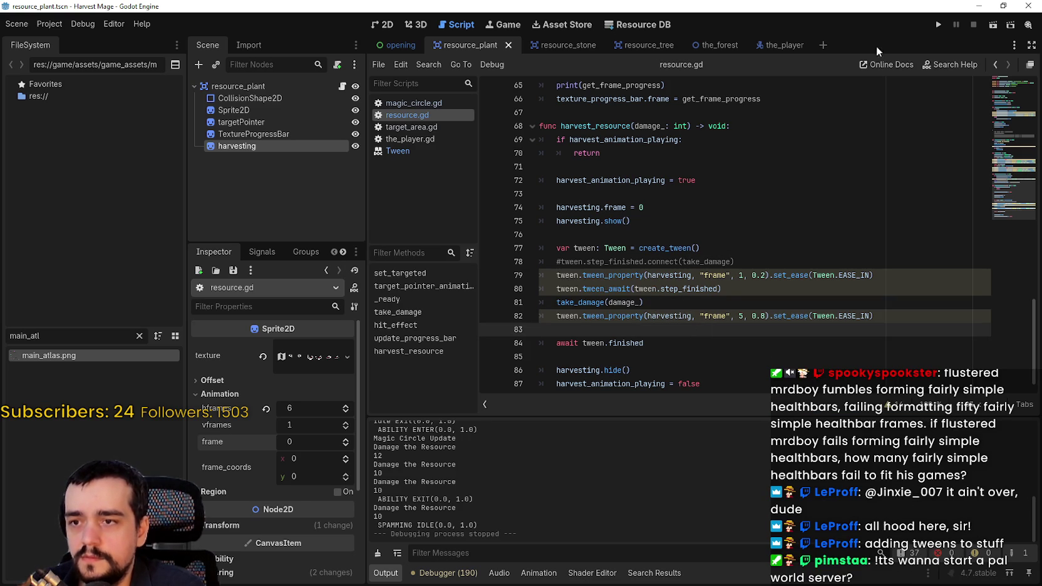
pyautogui.click(938, 25)
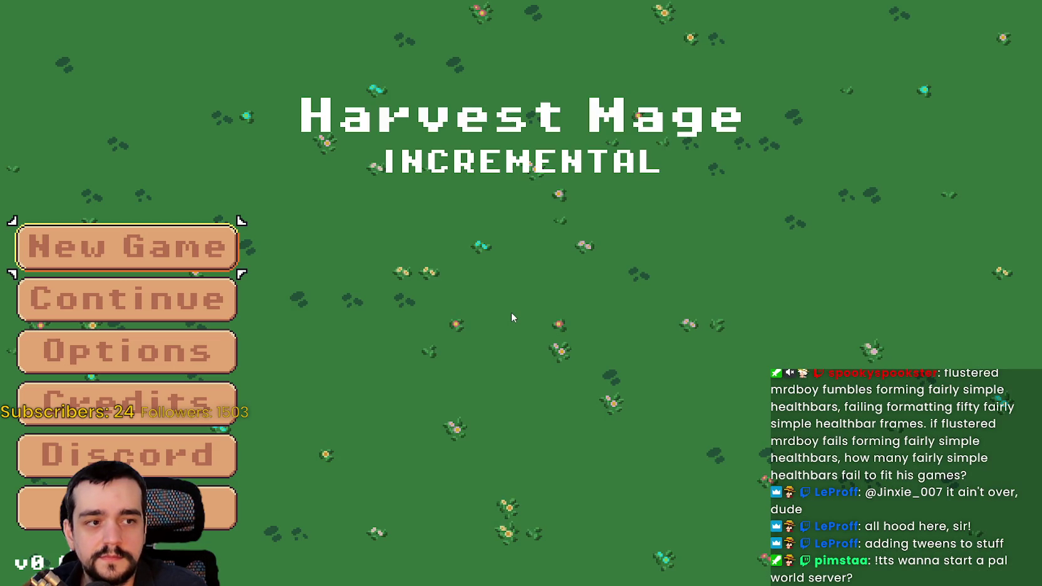
# - Continue the saved game, walk into the flower field, and swing twice at the blue flowers
pyautogui.press('Down')
pyautogui.press('Down')
pyautogui.press('Up')
pyautogui.press('Return')
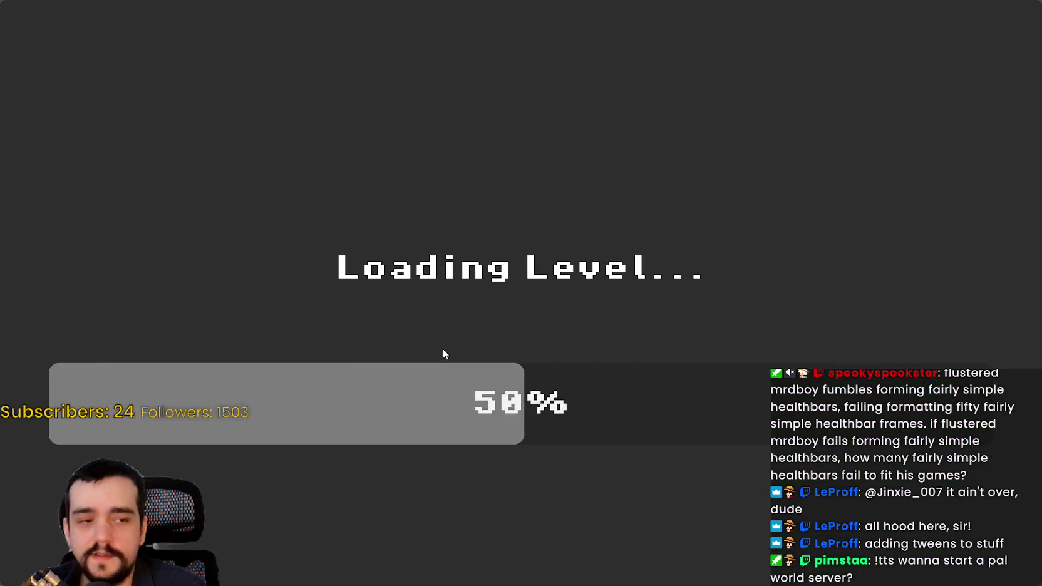
pyautogui.press('Left')
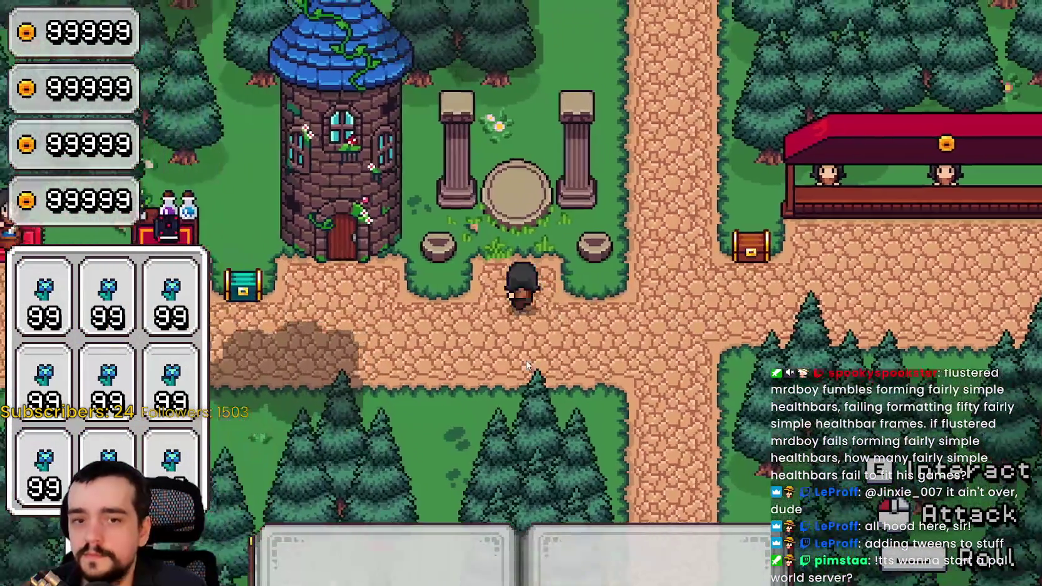
pyautogui.press('Up')
pyautogui.click(638, 394)
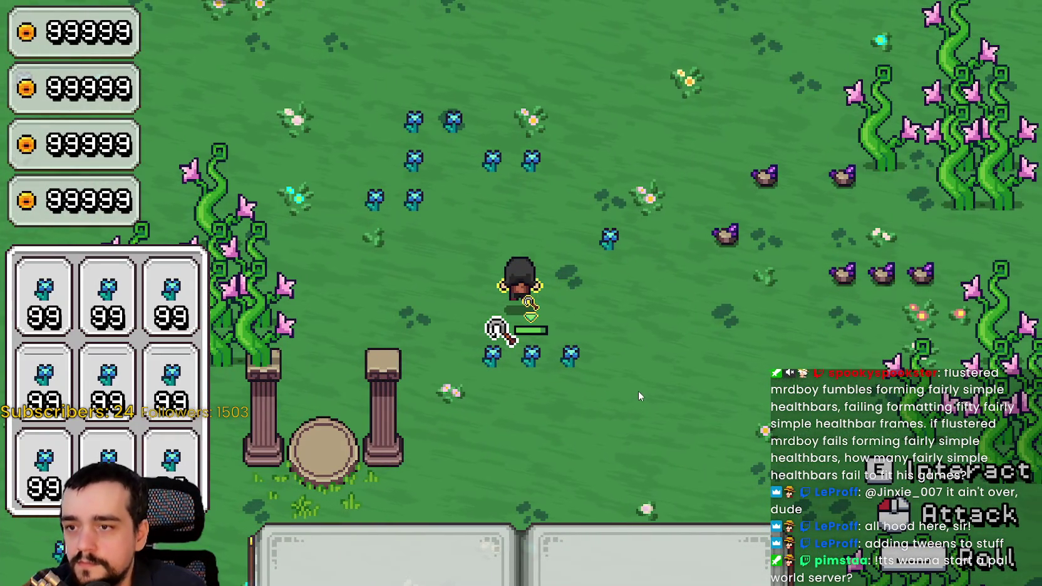
pyautogui.press('Right')
pyautogui.click(638, 396)
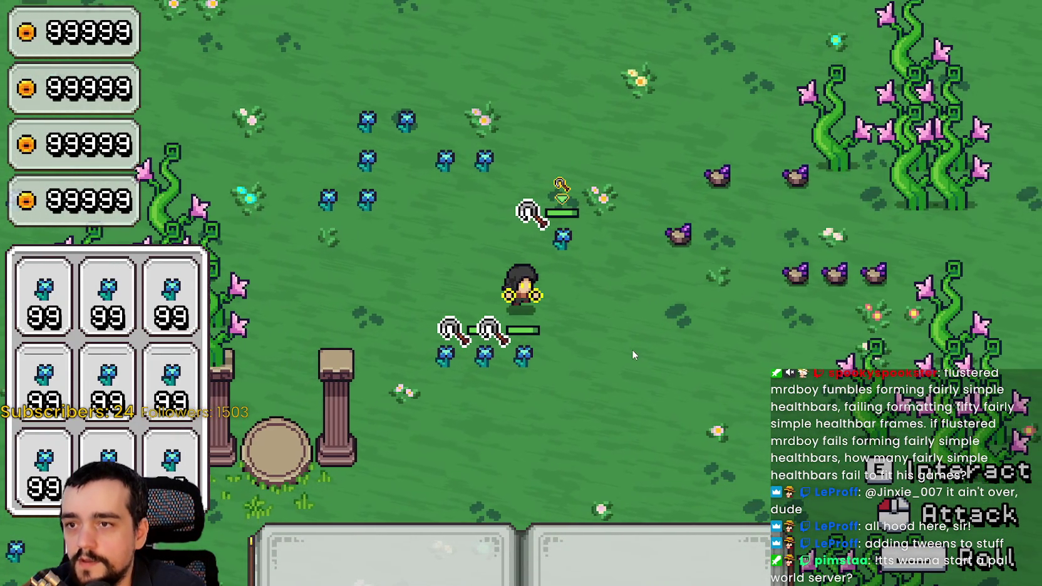
pyautogui.hotkey('alt', 'Tab')
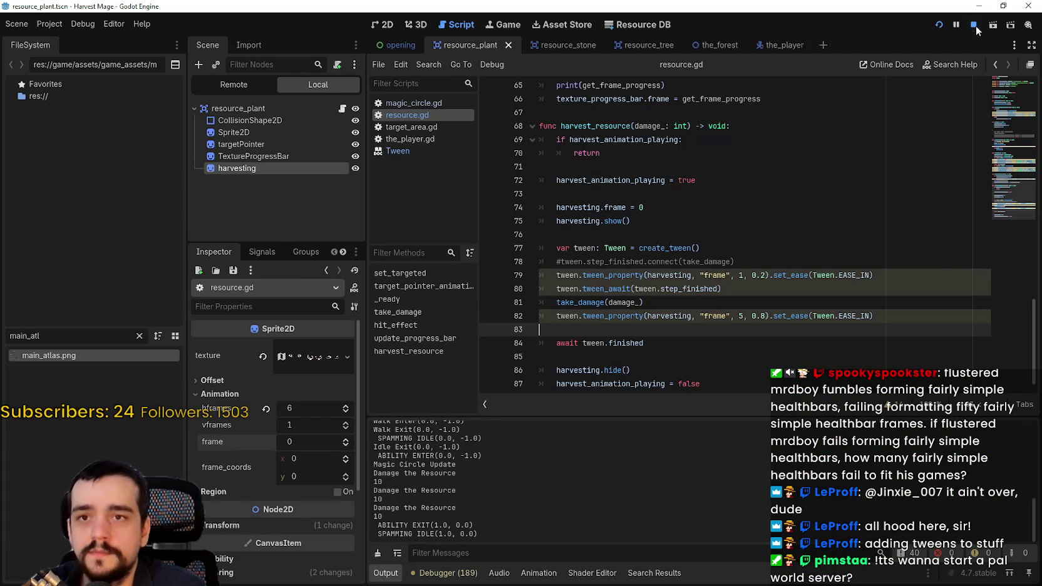
# - Stop the game and review the tween, tween_await and take_damage lines on lines 79–81
pyautogui.click(974, 25)
pyautogui.click(646, 343)
pyautogui.scroll(-1, 645, 343)
pyautogui.click(678, 263)
pyautogui.click(678, 289)
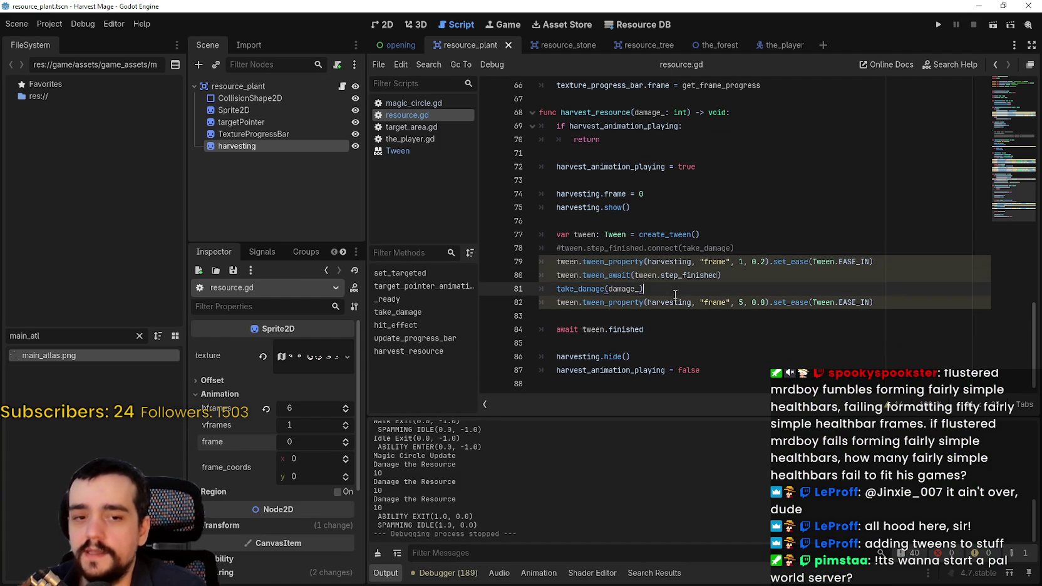
pyautogui.keyDown('shift'); pyautogui.click(492, 275); pyautogui.keyUp('shift')
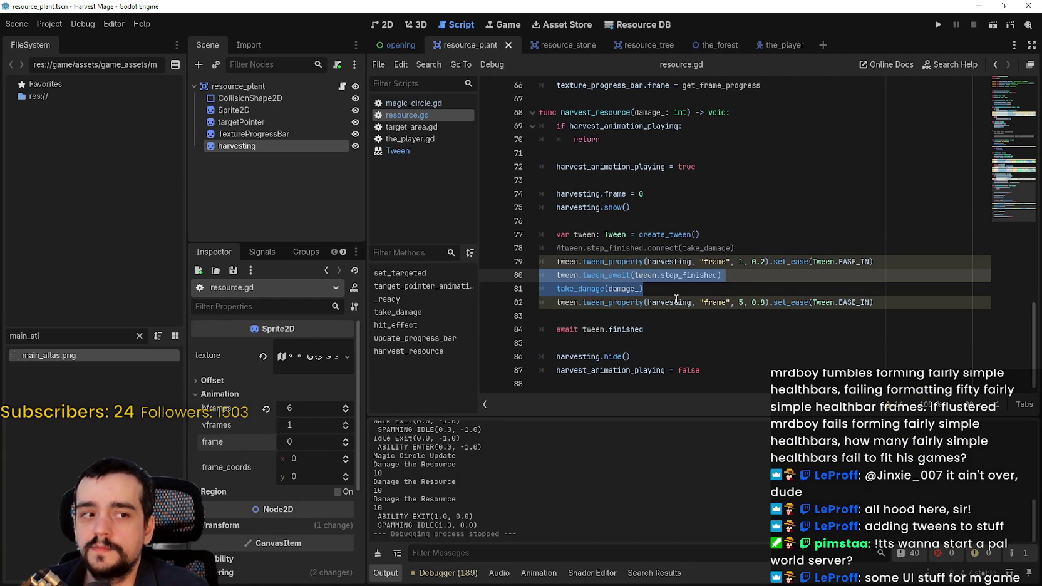
pyautogui.press('Right')
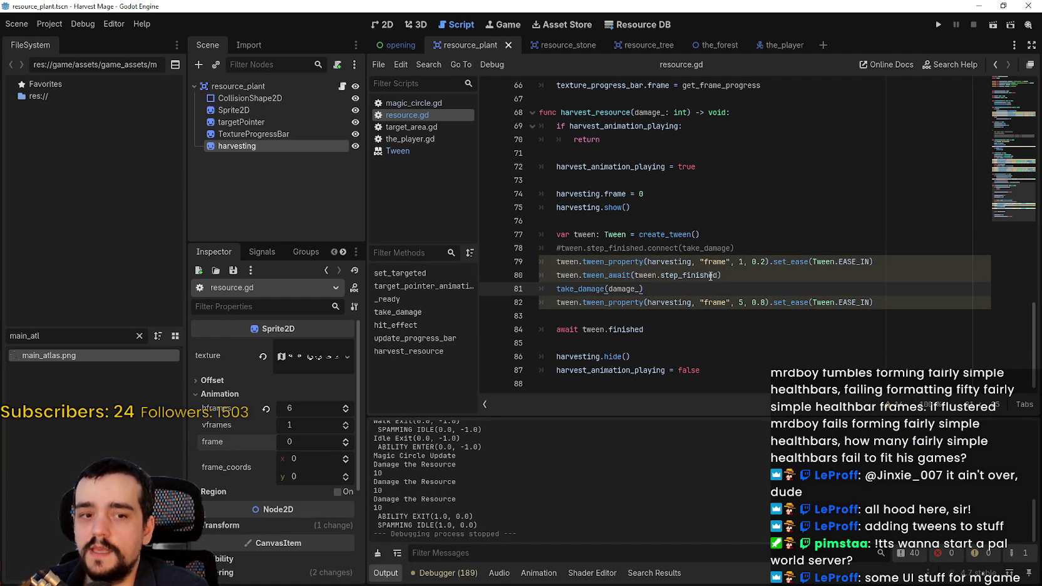
pyautogui.moveTo(884, 261); pyautogui.dragTo(540, 262)
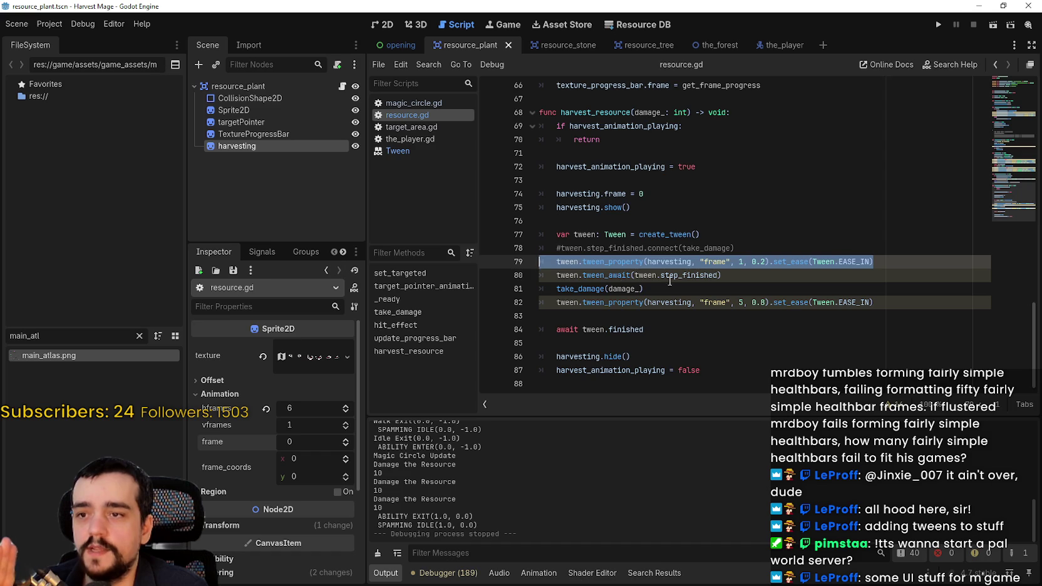
pyautogui.moveTo(708, 288)
pyautogui.mouseDown()
pyautogui.moveTo(613, 277)
pyautogui.moveTo(567, 286)
pyautogui.moveTo(556, 283)
pyautogui.moveTo(553, 260)
pyautogui.mouseUp()
pyautogui.moveTo(730, 277); pyautogui.dragTo(530, 261)
pyautogui.moveTo(723, 276); pyautogui.dragTo(549, 278)
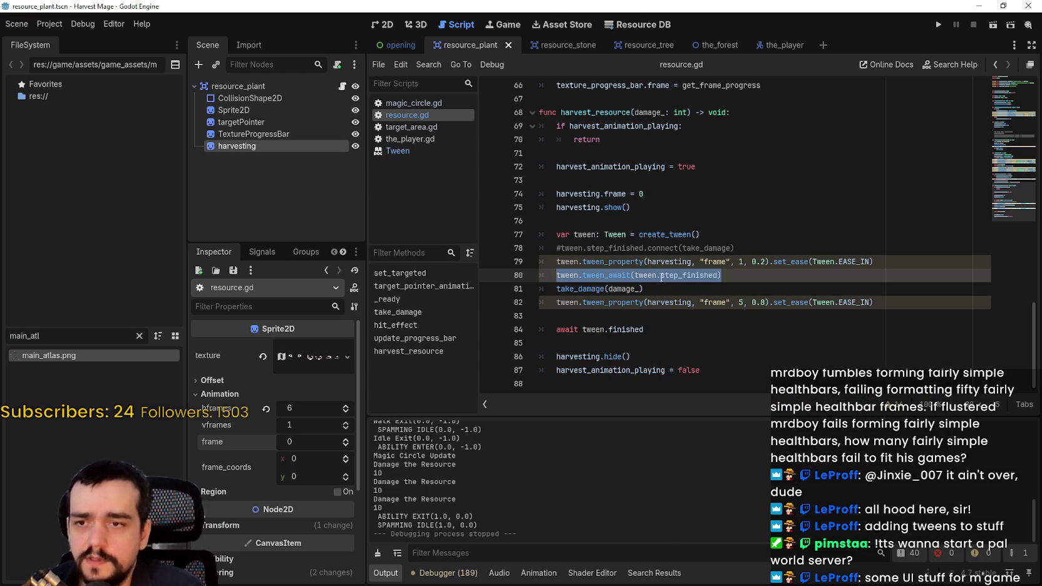
# - Replace tween_await(tween.step_finished) on line 80 with tween.chain()
pyautogui.moveTo(718, 276); pyautogui.dragTo(637, 275)
pyautogui.press('BackSpace')
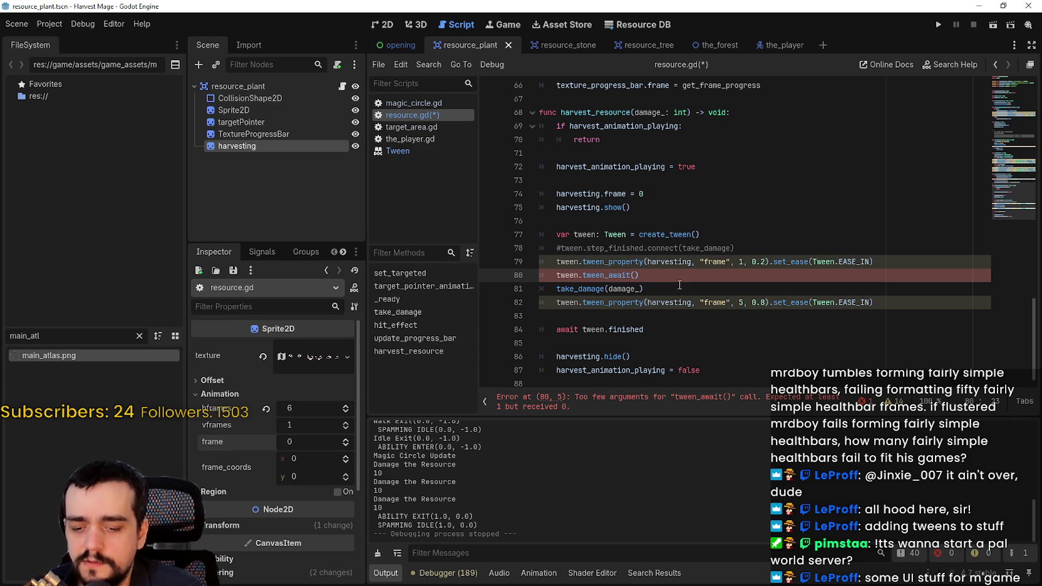
pyautogui.press('BackSpace')
pyautogui.press('BackSpace')
pyautogui.press('BackSpace')
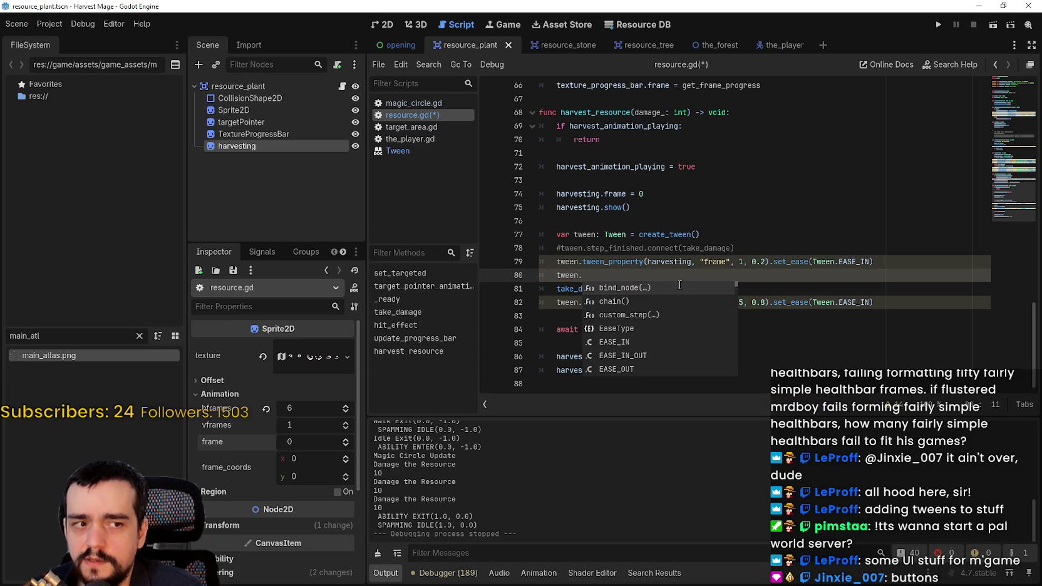
pyautogui.press('Down')
pyautogui.press('Return')
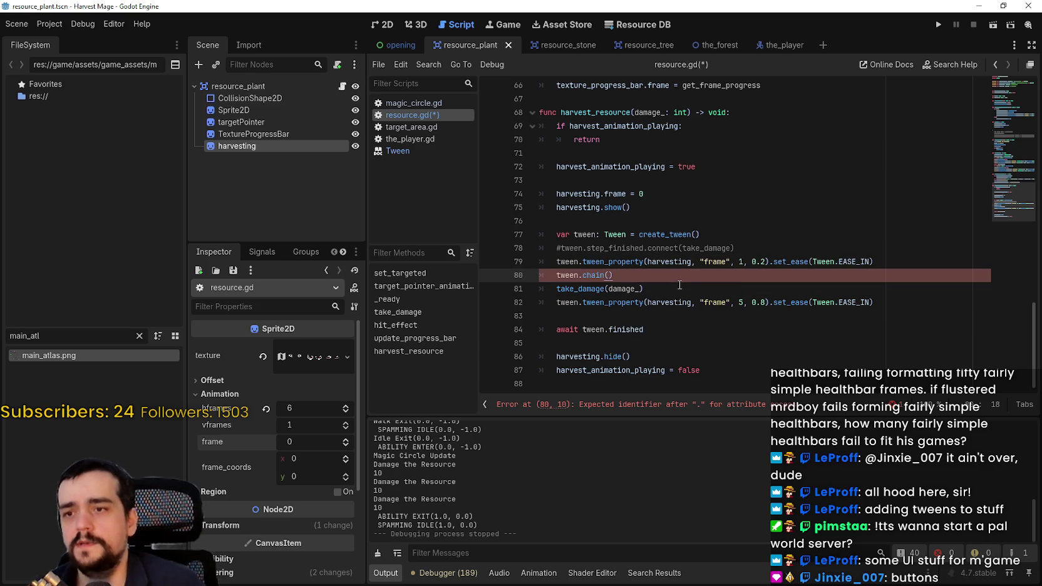
pyautogui.moveTo(598, 273)
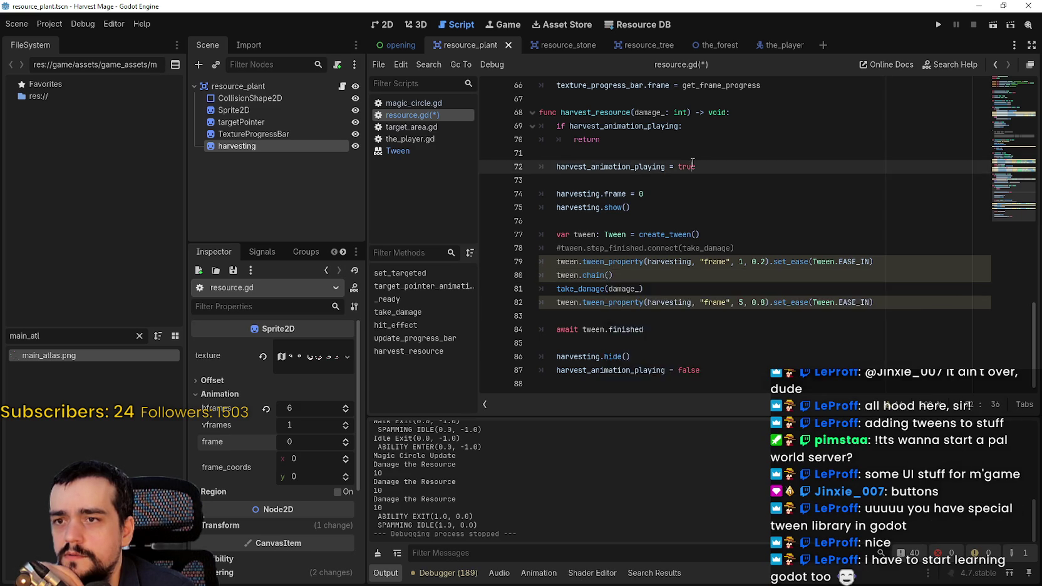
pyautogui.scroll(4, 676, 232)
pyautogui.scroll(-4, 675, 231)
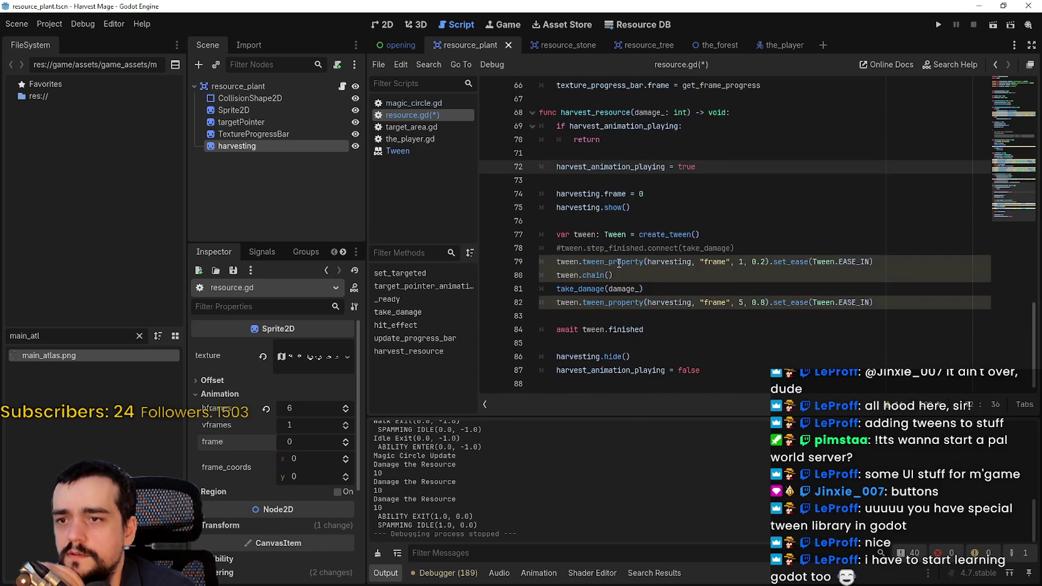
# - Save, then comment out the await tween.finished and tween_2 declaration lines in hit_effect
pyautogui.click(551, 272)
pyautogui.hotkey('ctrl', 's')
pyautogui.scroll(3, 695, 262)
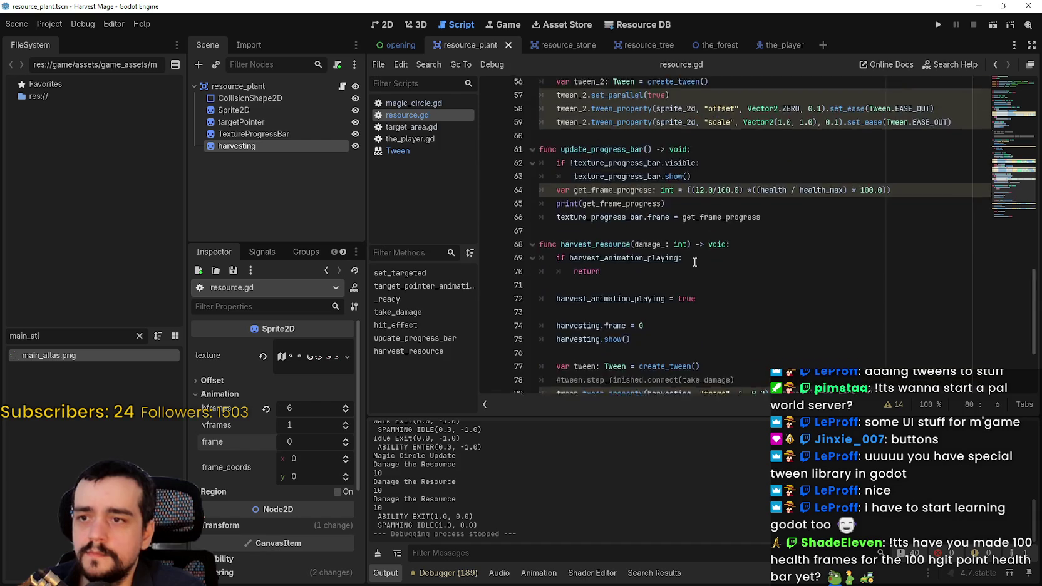
pyautogui.scroll(4, 694, 262)
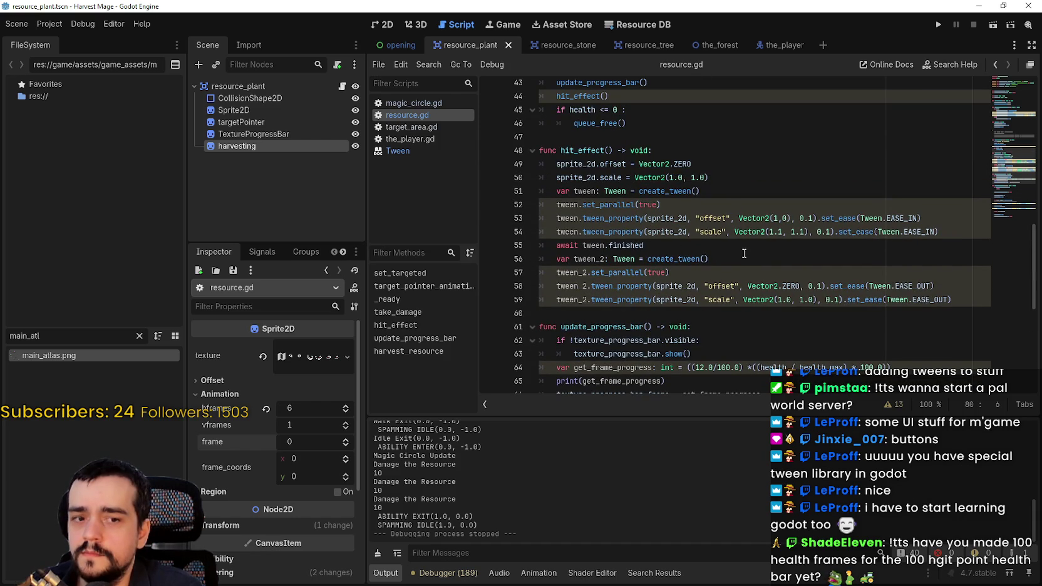
pyautogui.moveTo(744, 257); pyautogui.dragTo(534, 250)
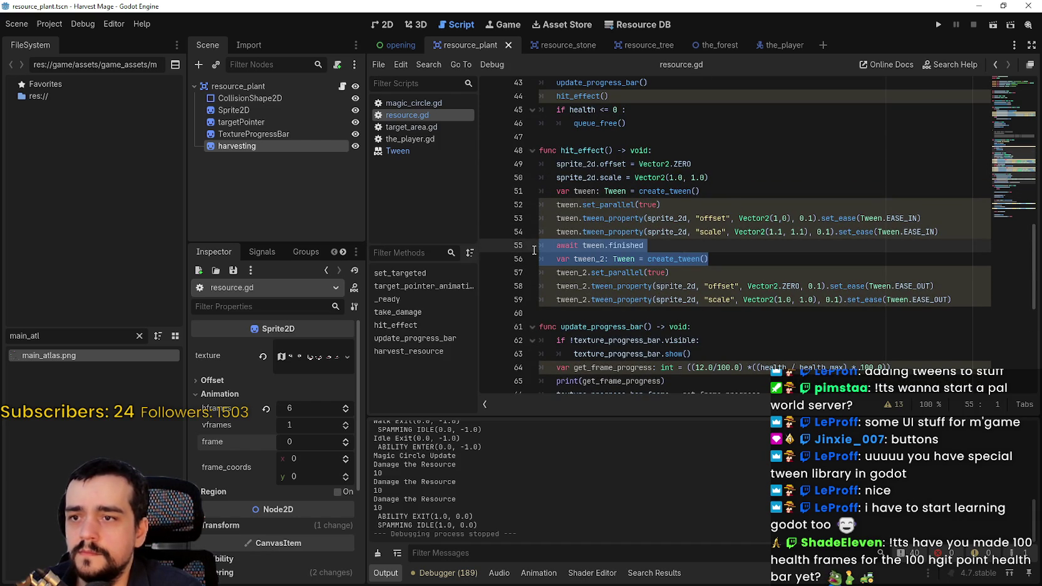
pyautogui.click(556, 245)
pyautogui.write('#')
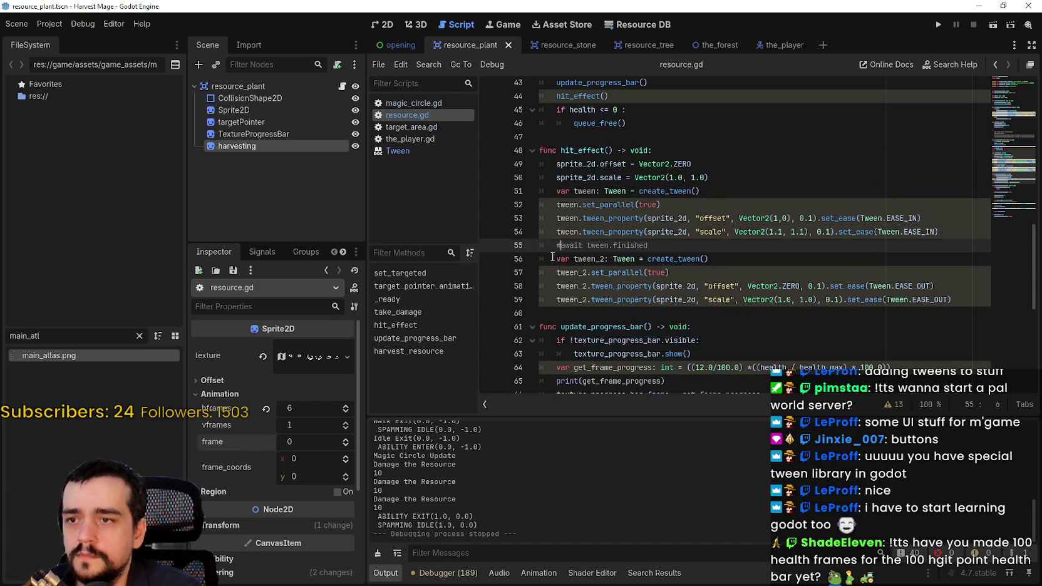
pyautogui.click(556, 258)
pyautogui.write('#')
# - Add a tween.chain() line after the scale tween in hit_effect
pyautogui.click(956, 233)
pyautogui.press('Return')
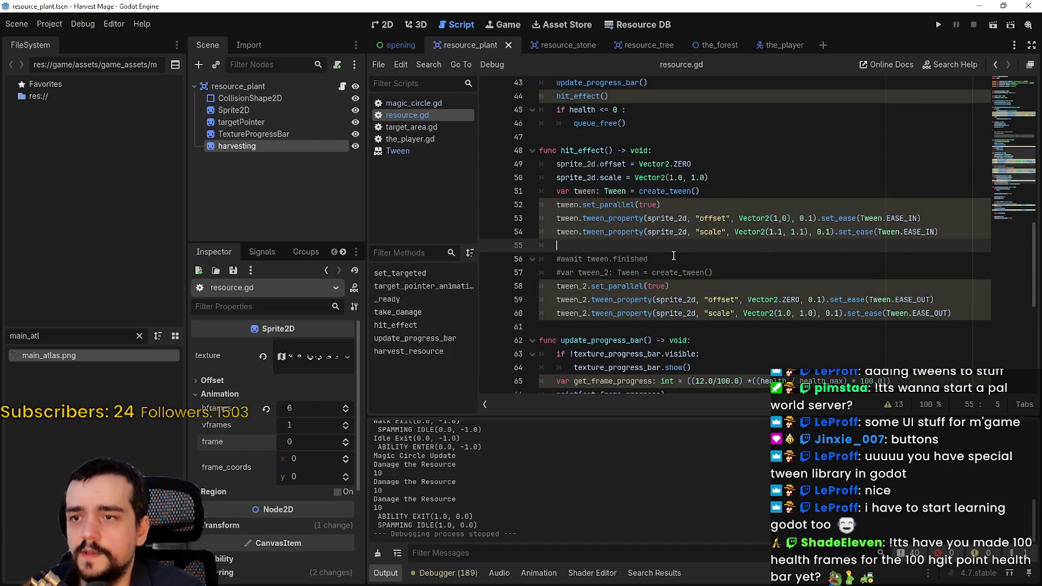
pyautogui.write('tween')
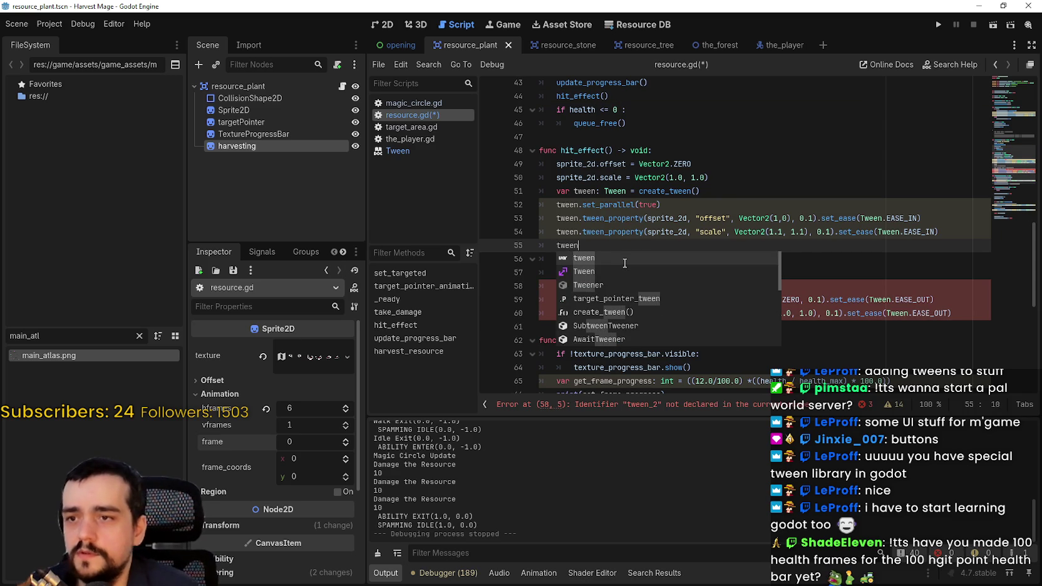
pyautogui.write('.chain(')
pyautogui.press('Return')
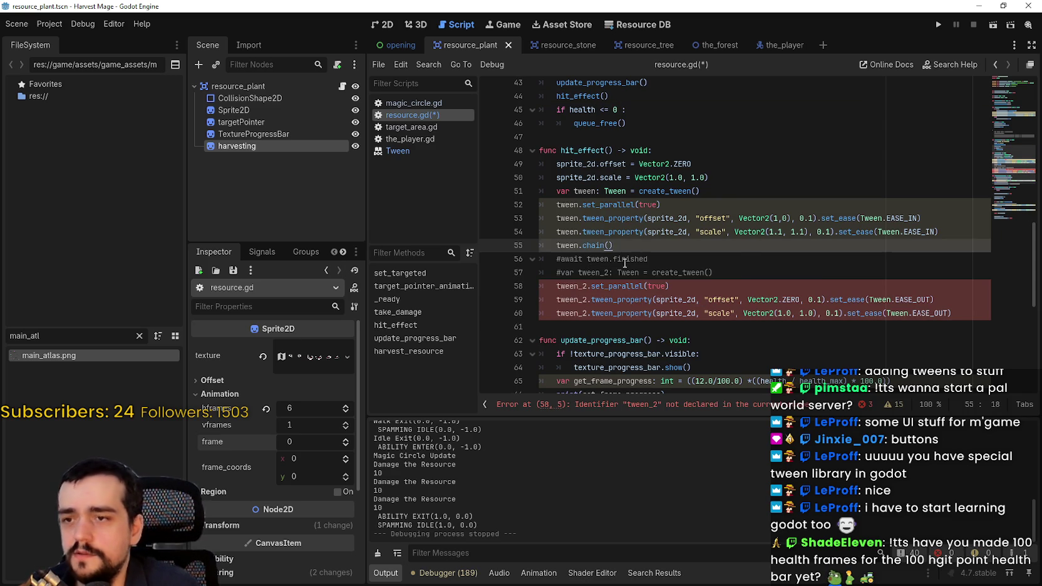
pyautogui.moveTo(595, 247)
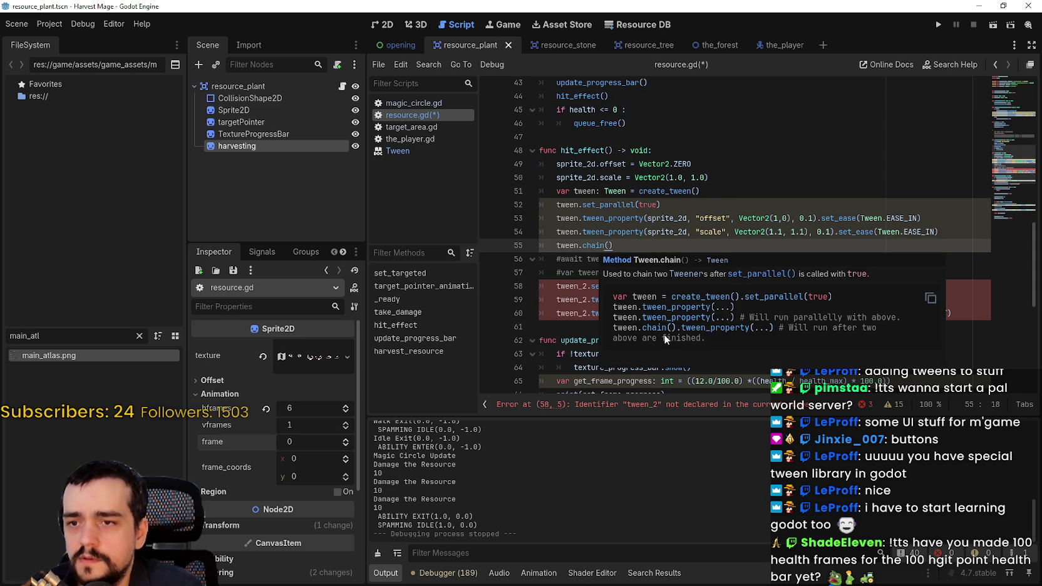
pyautogui.moveTo(619, 246); pyautogui.dragTo(555, 246)
pyautogui.hotkey('ctrl', 'c')
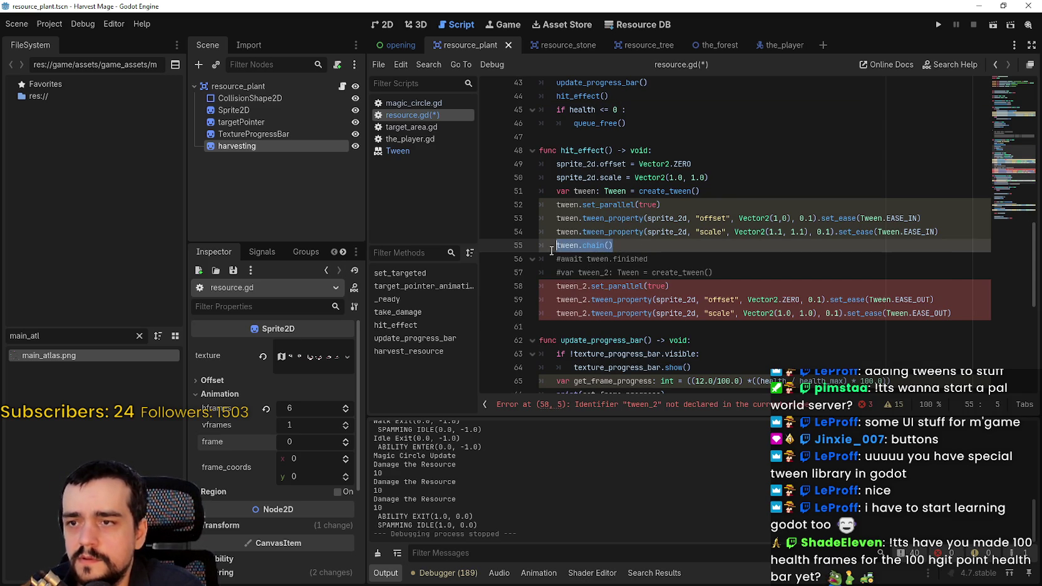
# - Replace tween_2 with tween.chain() on lines 59–60 and comment out tween_2.set_parallel
pyautogui.doubleClick(584, 300)
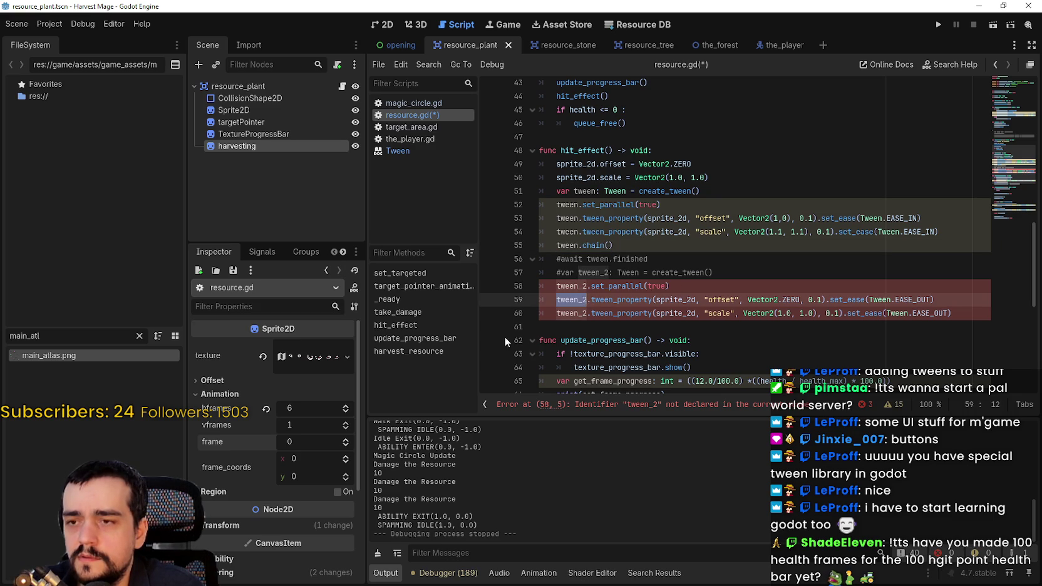
pyautogui.hotkey('ctrl', 'v')
pyautogui.doubleClick(571, 313)
pyautogui.hotkey('ctrl', 'v')
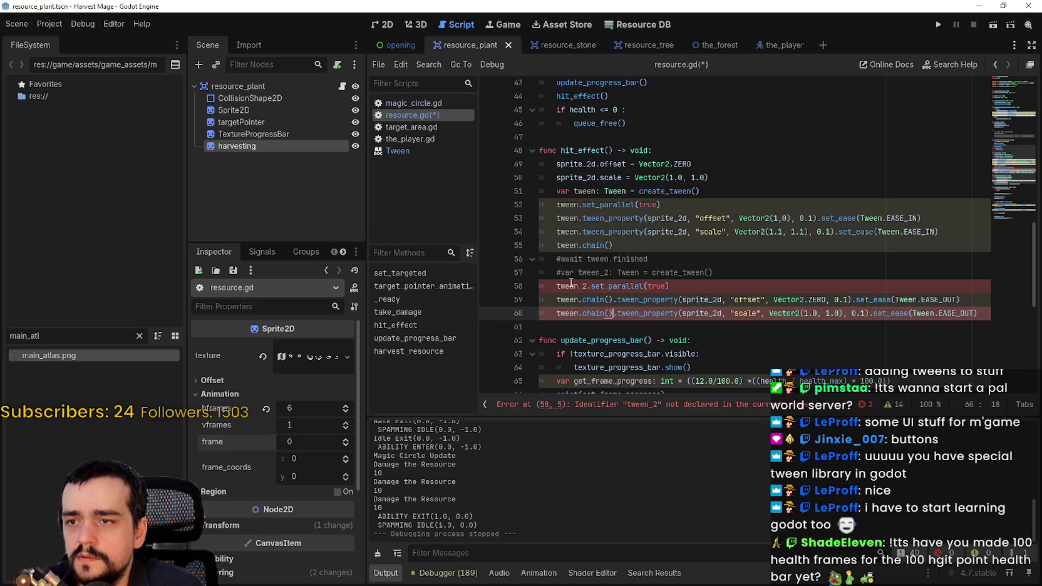
pyautogui.click(572, 286)
pyautogui.hotkey('ctrl', 'k')
# - Save the script and run the game
pyautogui.click(725, 274)
pyautogui.hotkey('ctrl', 's')
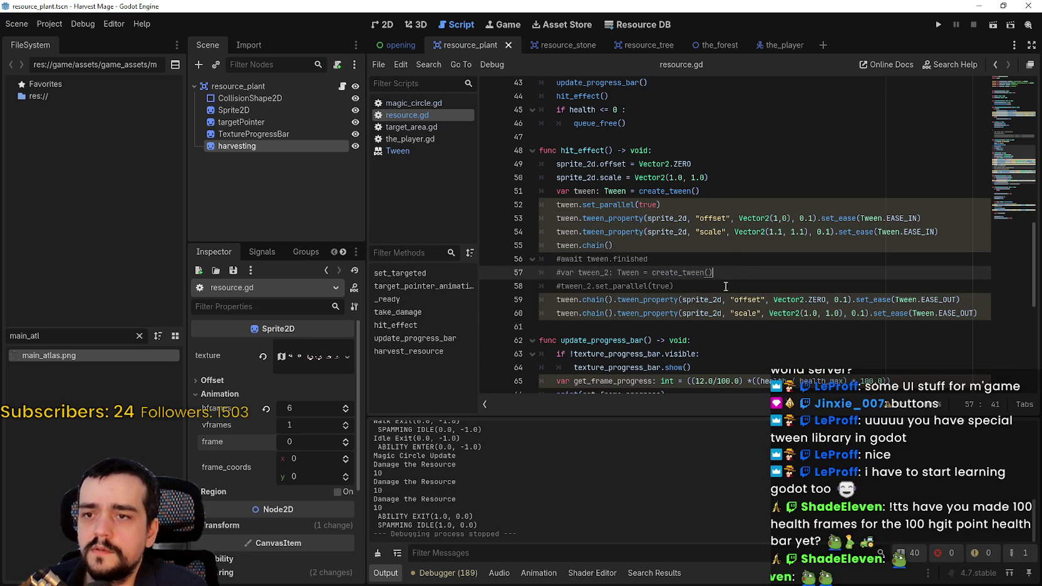
pyautogui.click(720, 325)
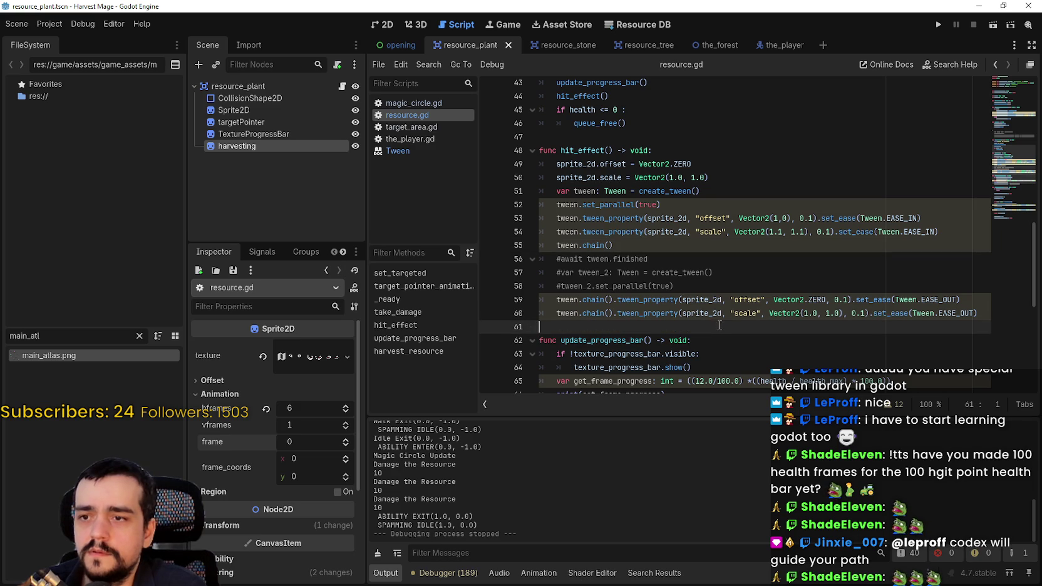
pyautogui.click(939, 25)
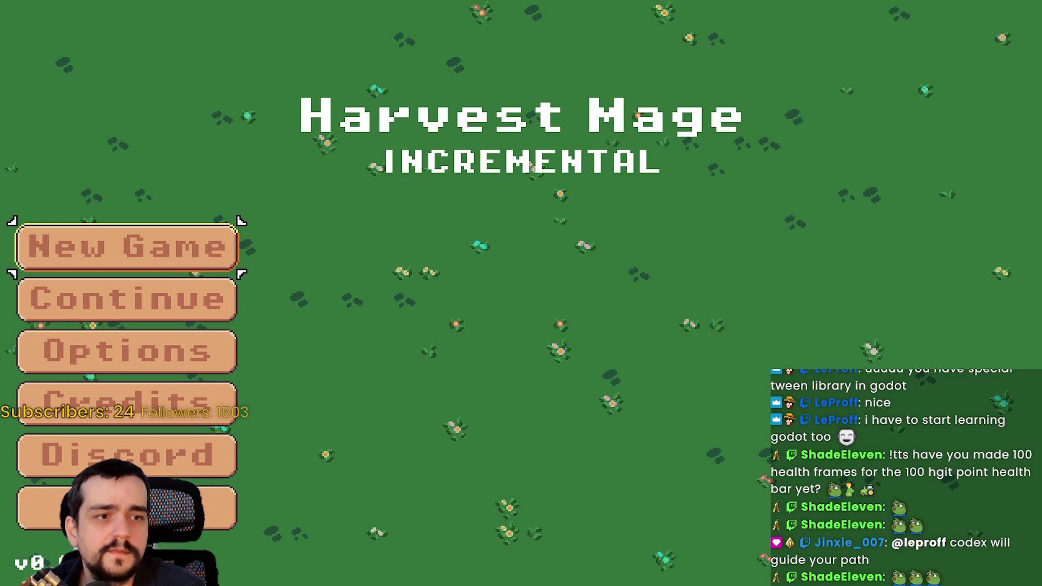
# - Continue the saved game and hit the resource below the player eleven times
pyautogui.click(140, 291)
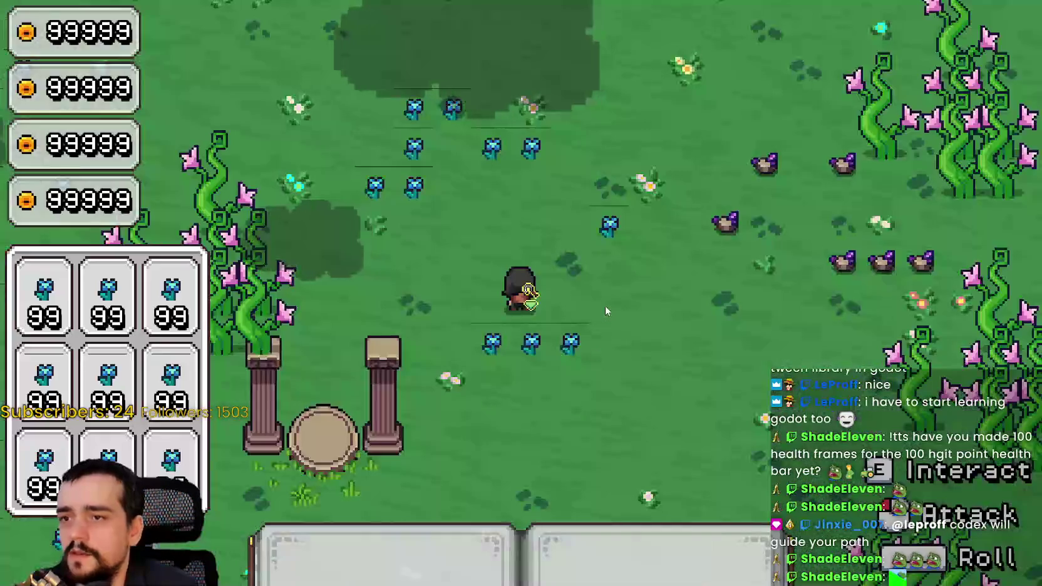
pyautogui.click(641, 341)
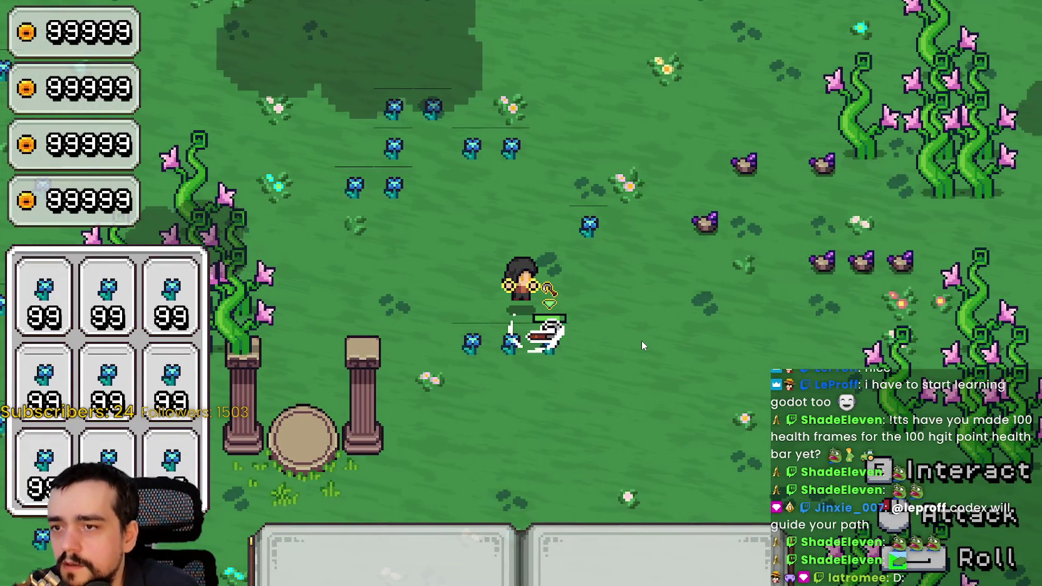
pyautogui.click(641, 340)
pyautogui.click(642, 340)
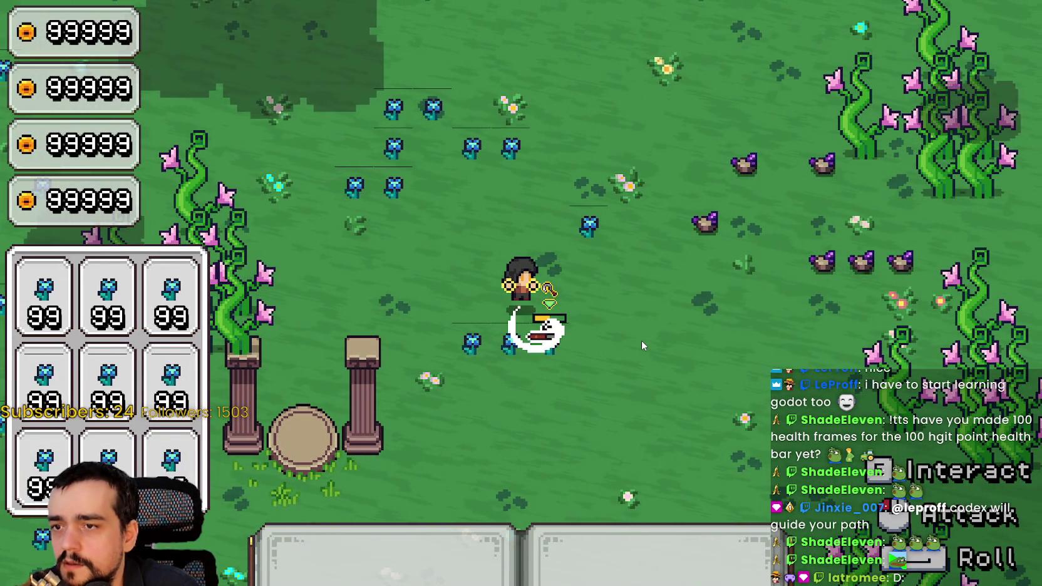
pyautogui.click(641, 340)
pyautogui.click(641, 340)
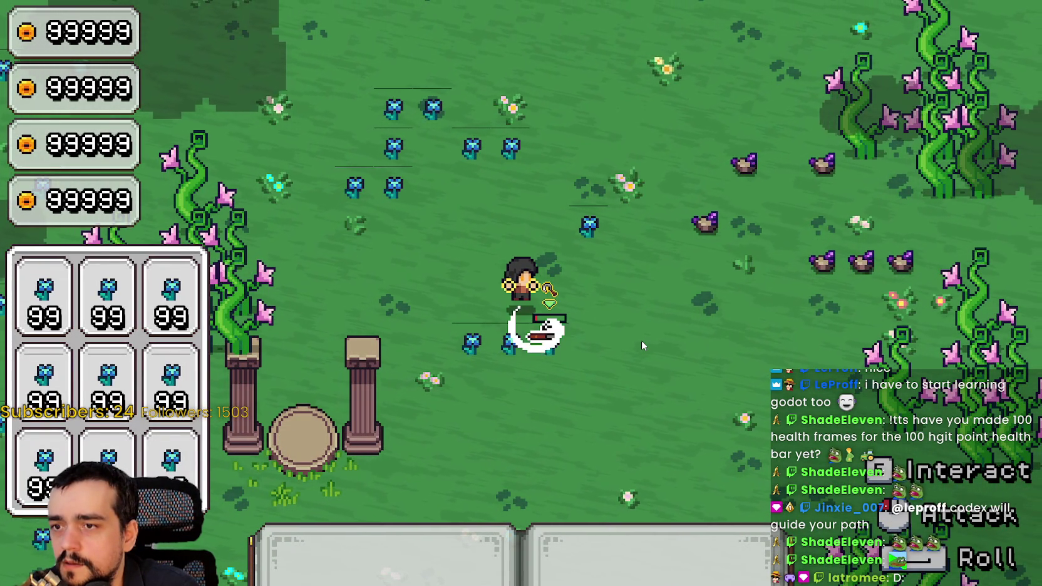
pyautogui.click(641, 341)
pyautogui.click(642, 340)
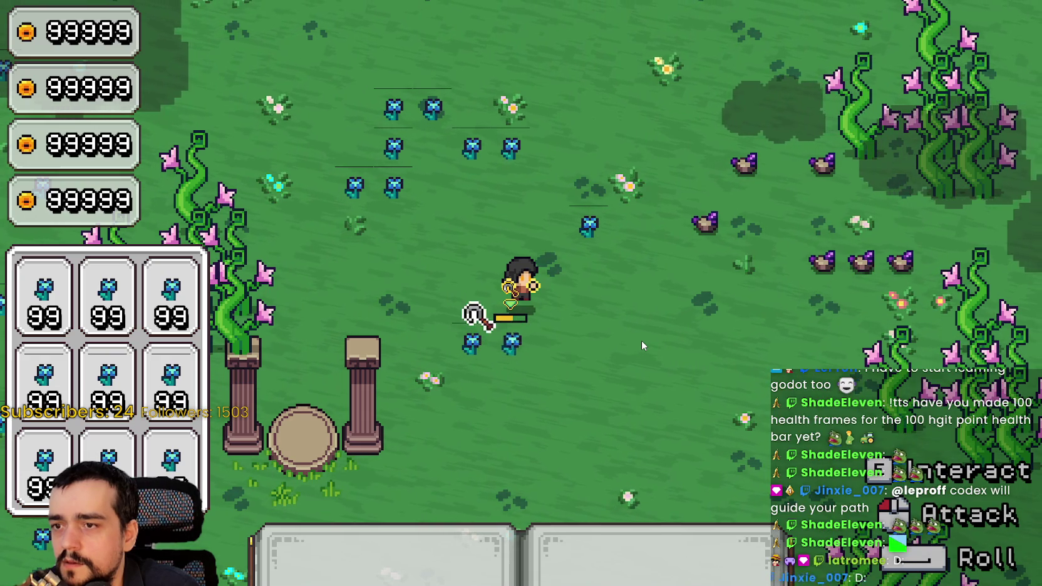
pyautogui.click(642, 340)
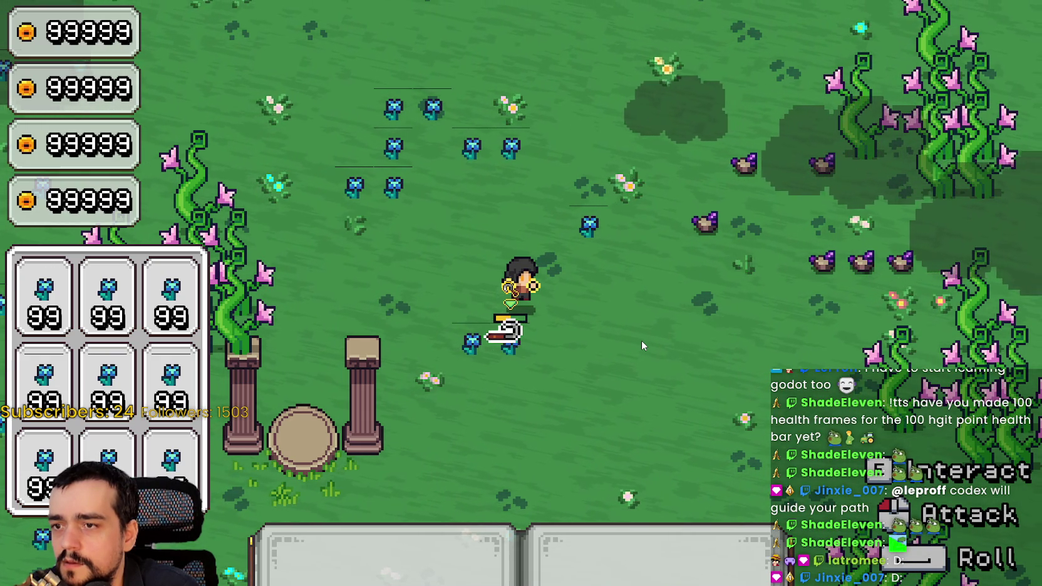
pyautogui.click(641, 340)
pyautogui.click(641, 341)
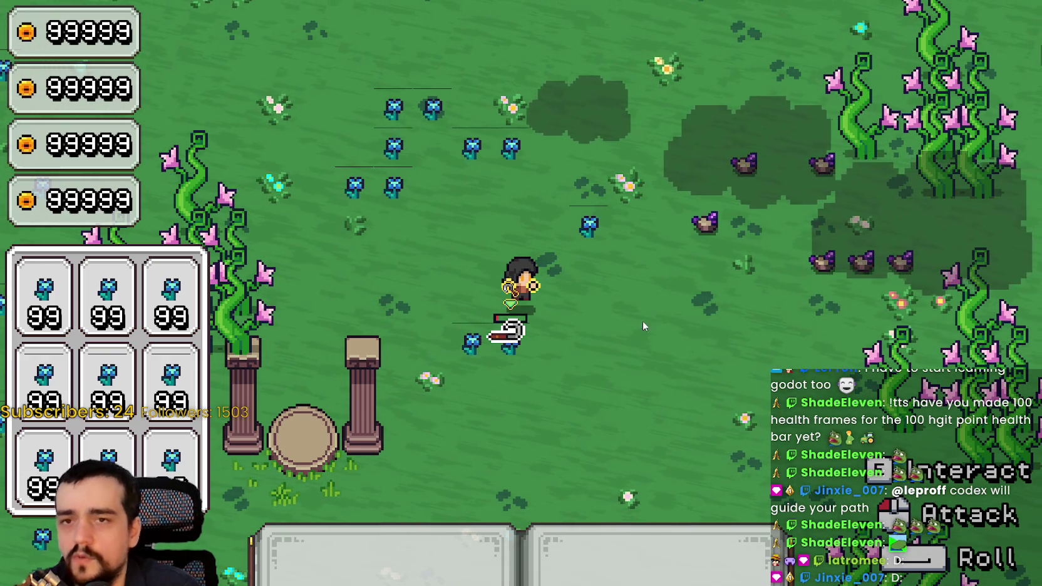
pyautogui.click(654, 299)
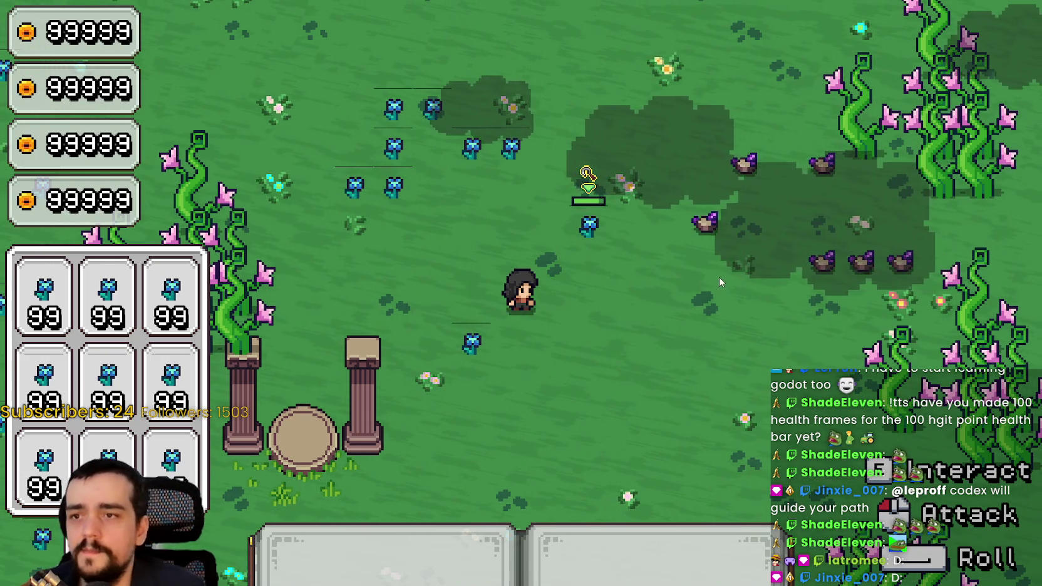
pyautogui.hotkey('alt', 'Tab')
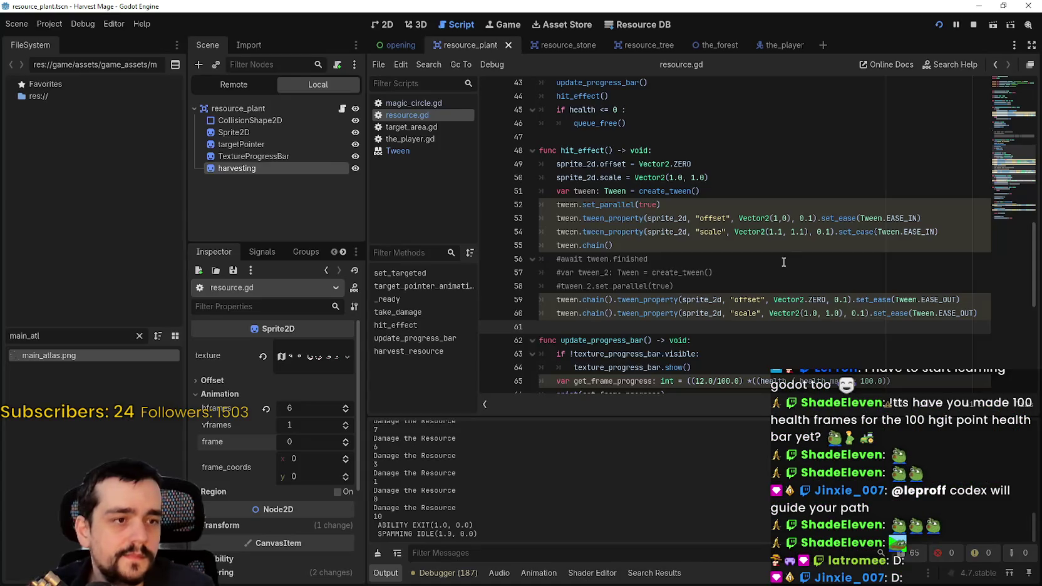
pyautogui.scroll(2, 739, 292)
pyautogui.click(661, 219)
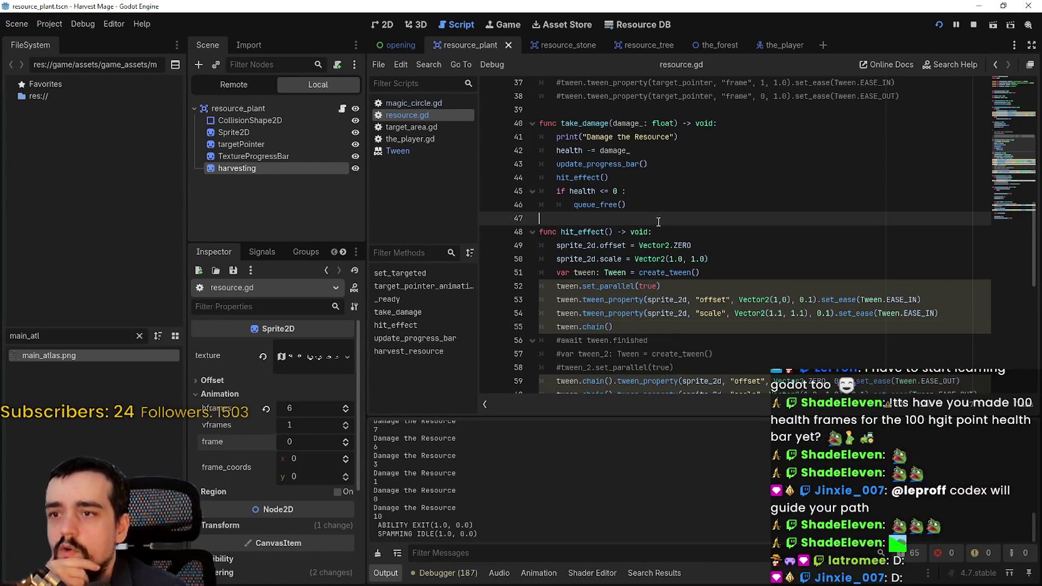
pyautogui.scroll(3, 715, 278)
pyautogui.scroll(-3, 715, 277)
pyautogui.click(695, 295)
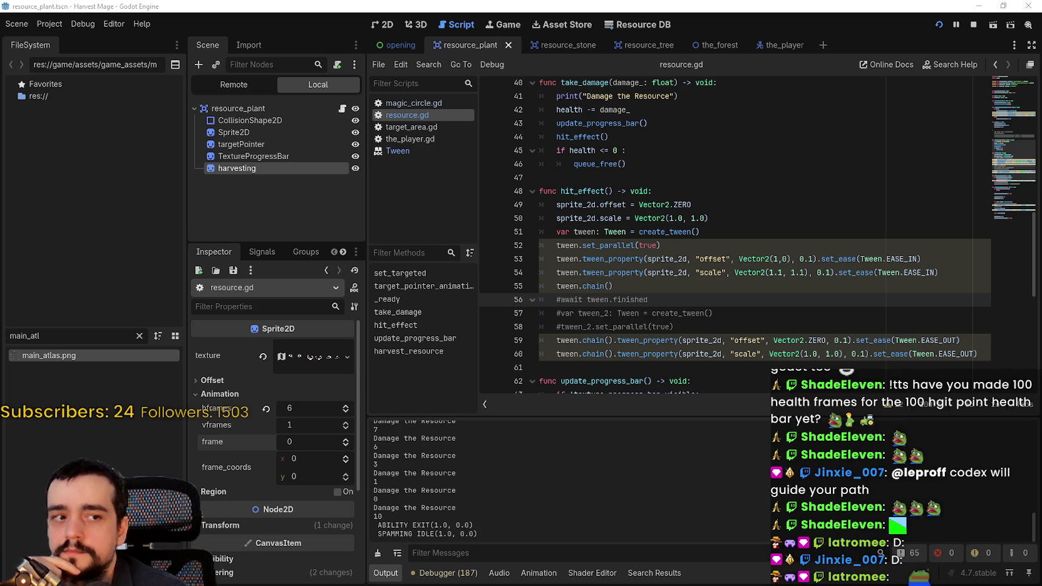
pyautogui.click(717, 232)
pyautogui.click(722, 273)
# - Delete the standalone tween.chain() line from hit_effect
pyautogui.click(727, 285)
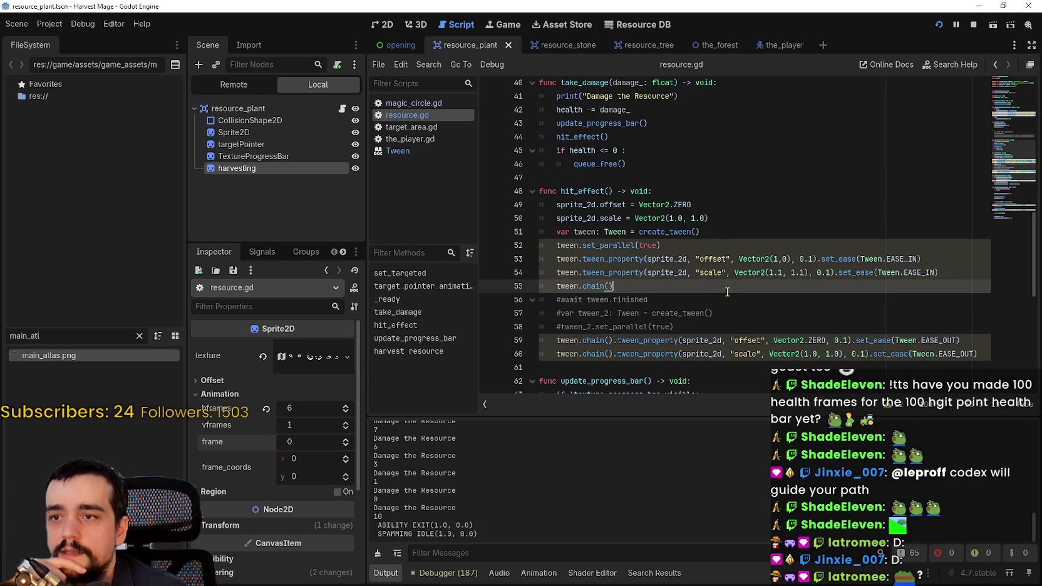
pyautogui.scroll(1, 726, 288)
pyautogui.scroll(-2, 721, 285)
pyautogui.click(717, 283)
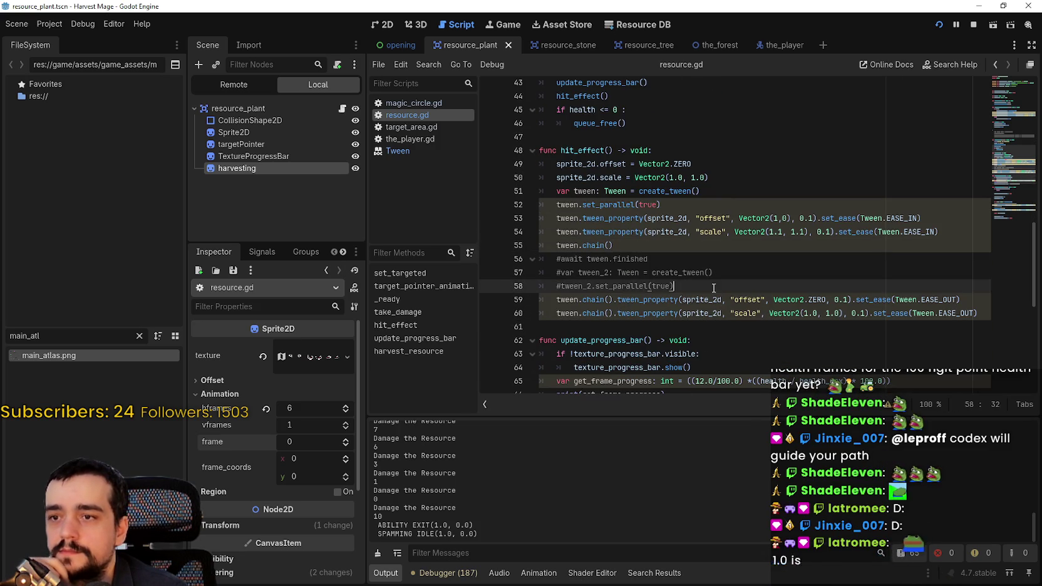
pyautogui.scroll(-1, 658, 244)
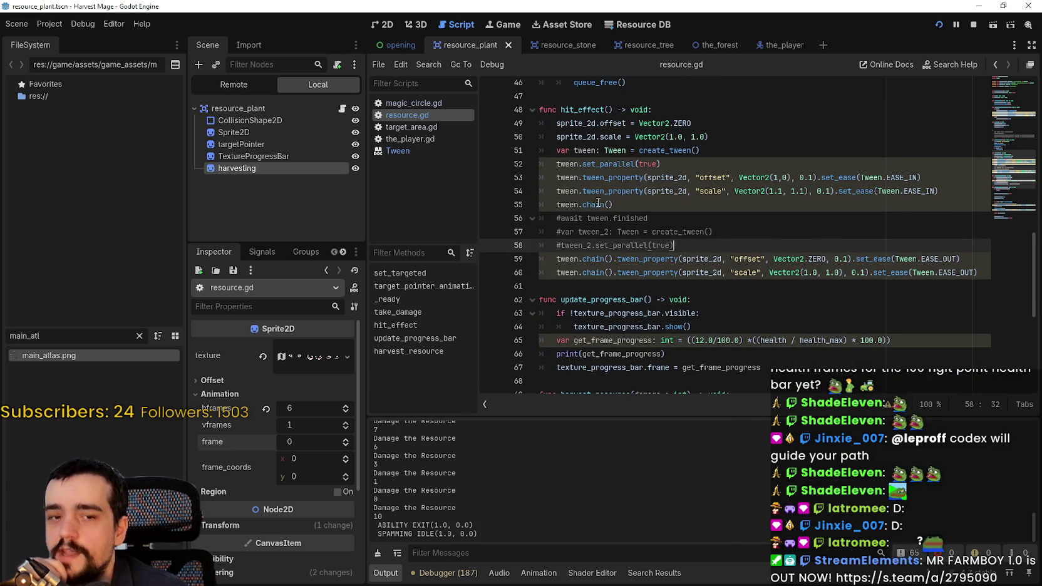
pyautogui.moveTo(599, 202)
pyautogui.moveTo(581, 262)
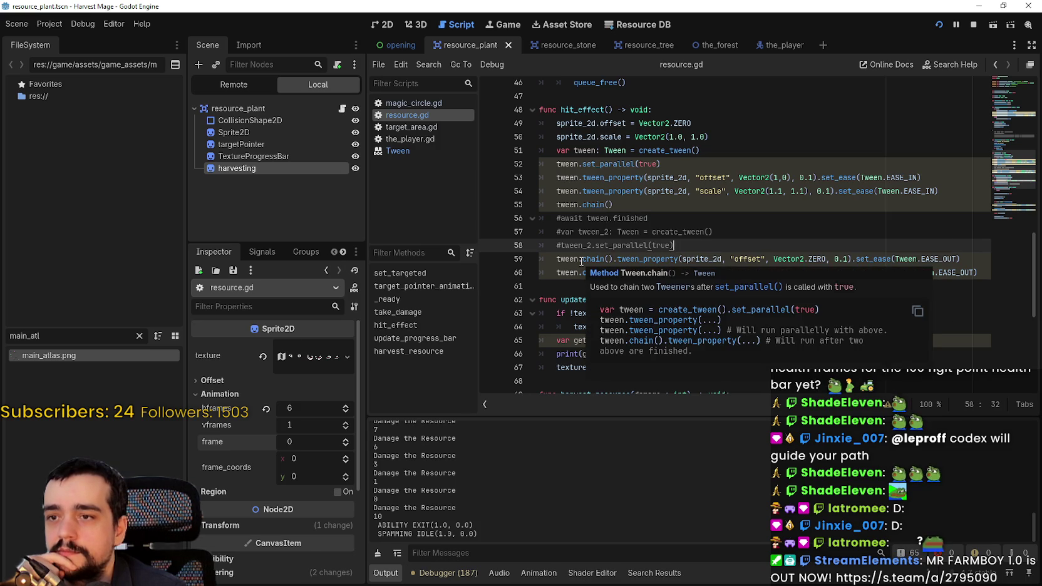
pyautogui.click(657, 190)
pyautogui.tripleClick(648, 204)
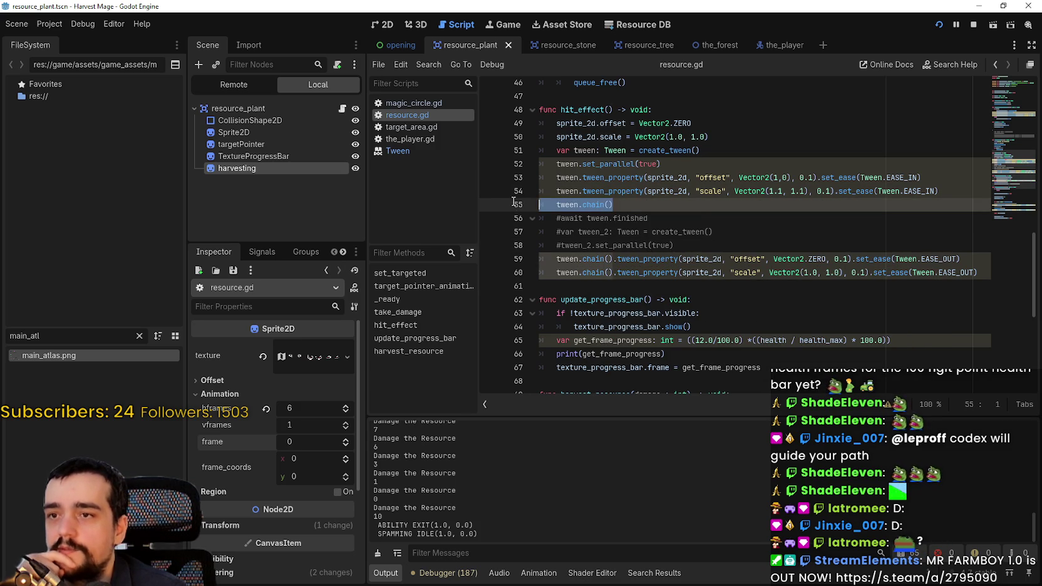
pyautogui.press('BackSpace')
pyautogui.press('BackSpace')
# - Run the game with F5, swing three times at nearby plants, then stop with F8
pyautogui.click(674, 231)
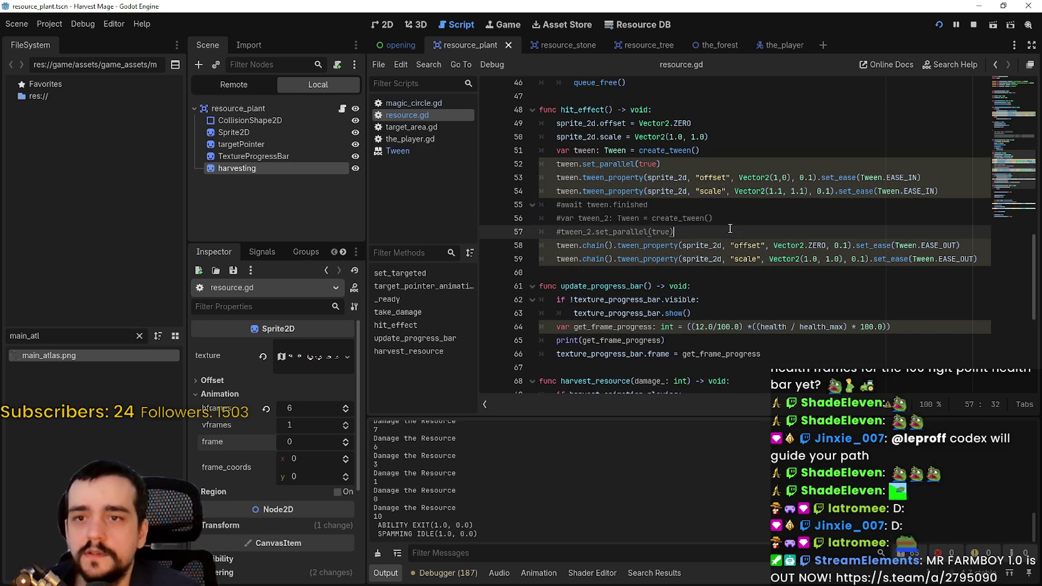
pyautogui.click(760, 285)
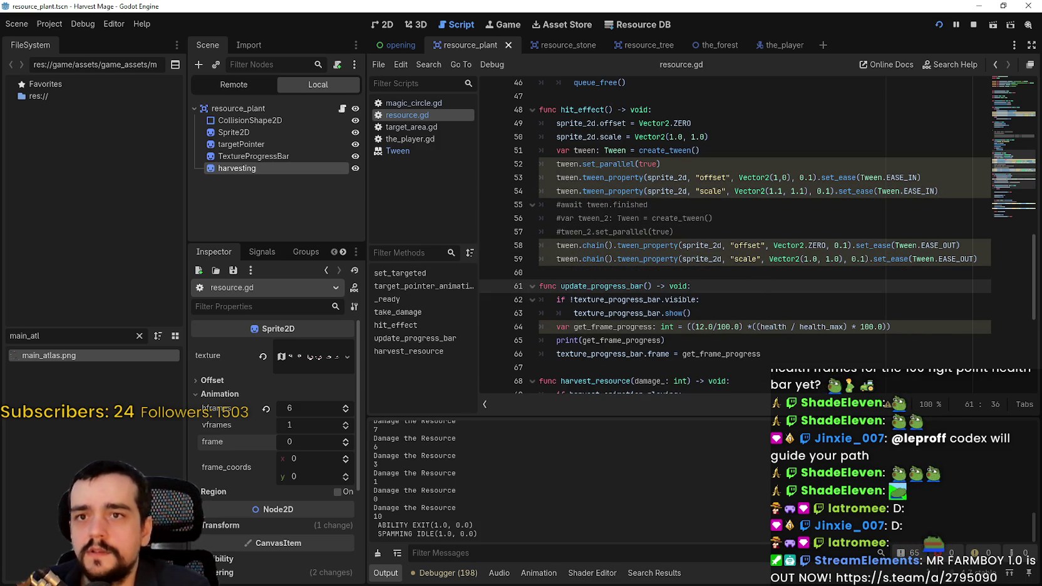
pyautogui.press('F5')
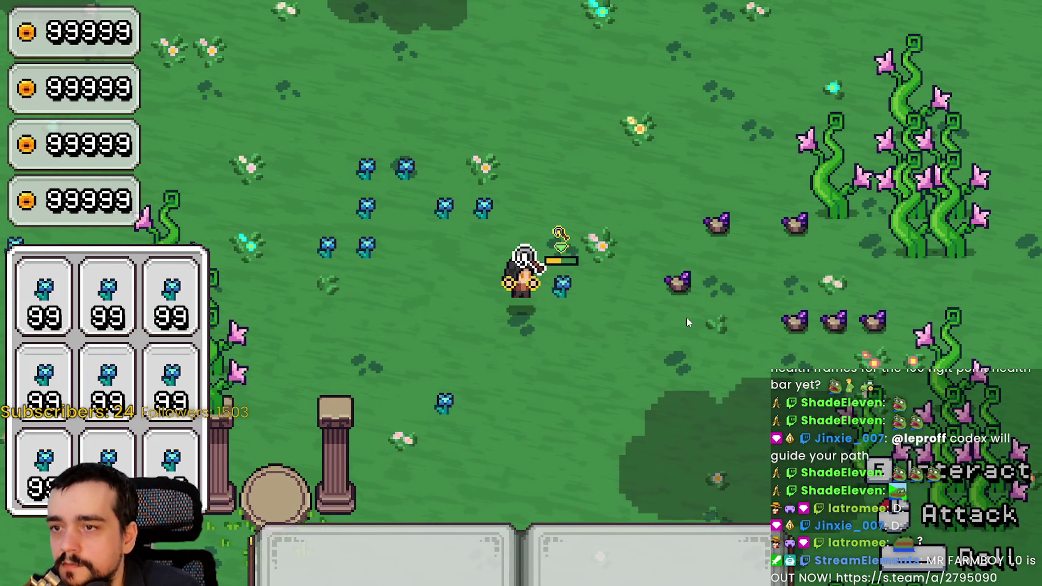
pyautogui.click(686, 317)
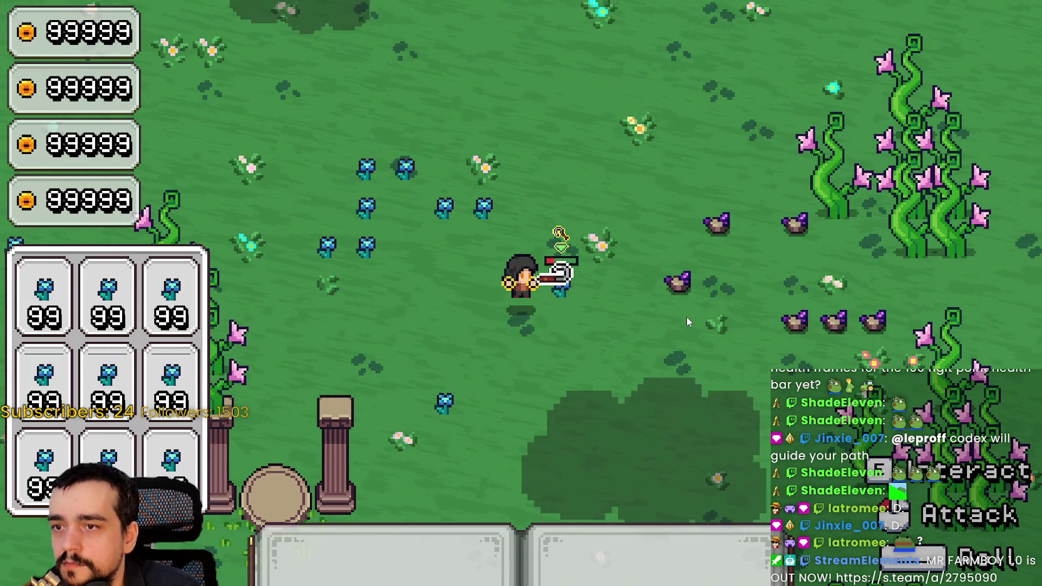
pyautogui.click(686, 315)
pyautogui.click(686, 316)
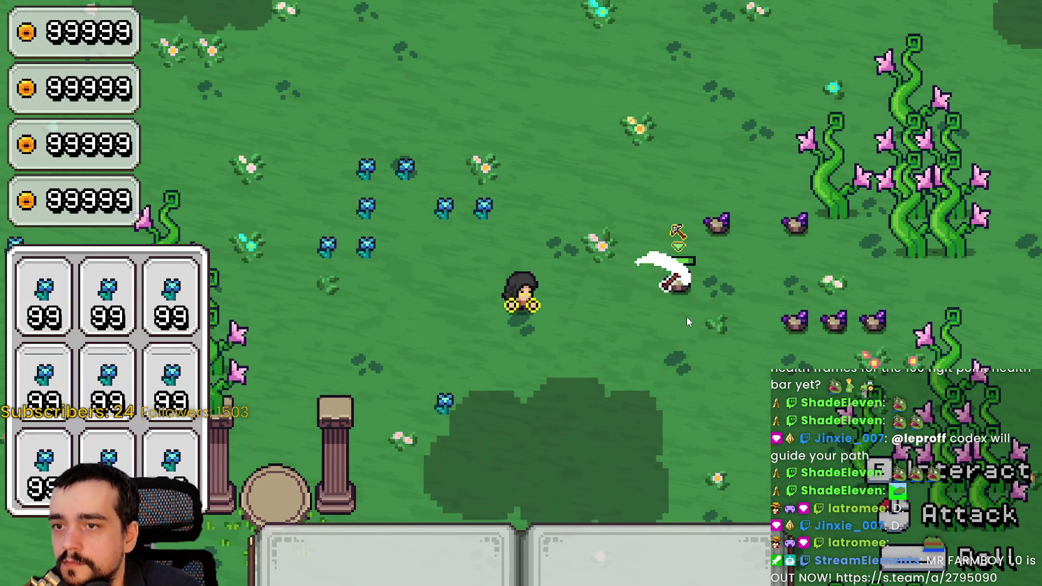
pyautogui.press('F8')
pyautogui.scroll(-3, 679, 305)
# - Select the hit_effect tween lines to review them
pyautogui.click(676, 300)
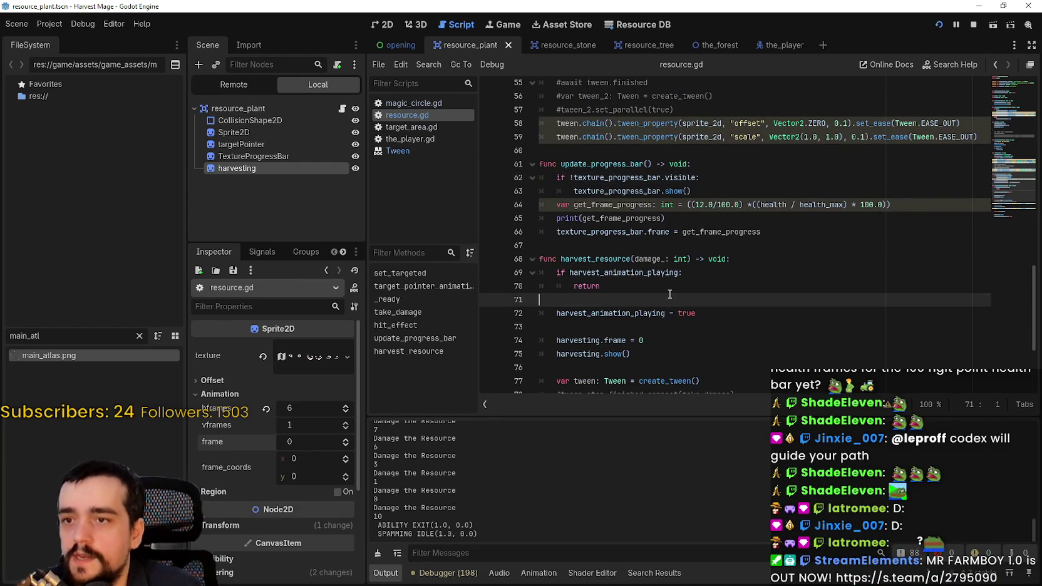
pyautogui.scroll(5, 667, 294)
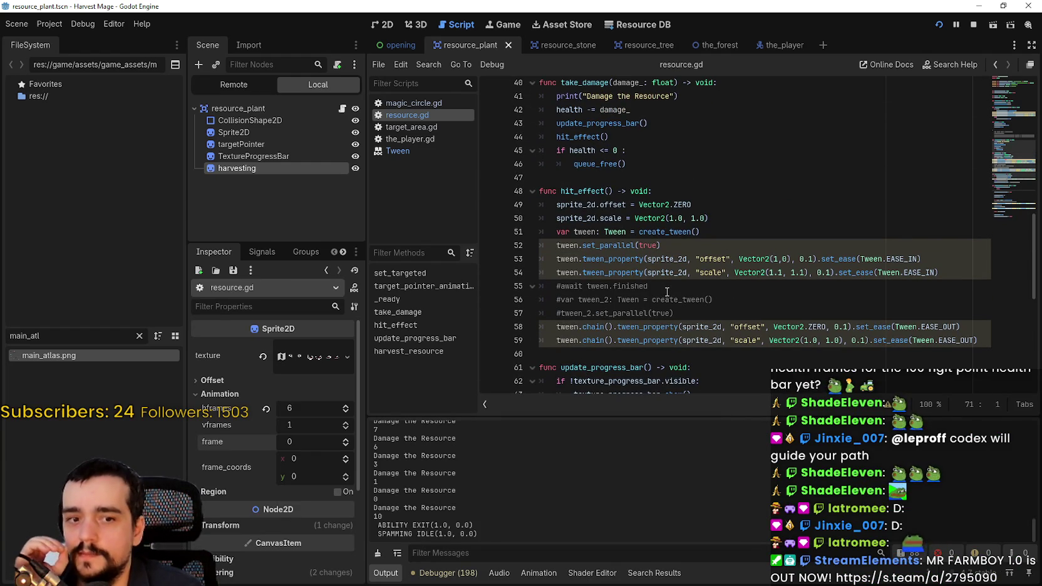
pyautogui.click(746, 353)
pyautogui.moveTo(746, 353)
pyautogui.mouseDown()
pyautogui.moveTo(506, 222)
pyautogui.moveTo(512, 208)
pyautogui.mouseUp()
# - Select take_damage on line 81 of harvest_resource, then switch to Discord
pyautogui.scroll(-6, 665, 299)
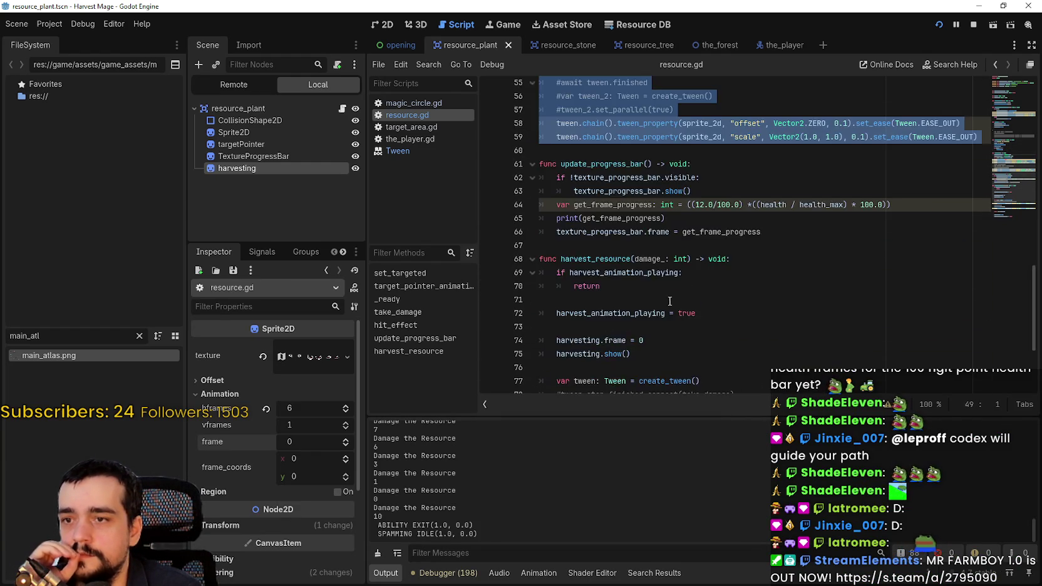
pyautogui.scroll(-3, 666, 298)
pyautogui.moveTo(643, 289); pyautogui.dragTo(556, 289)
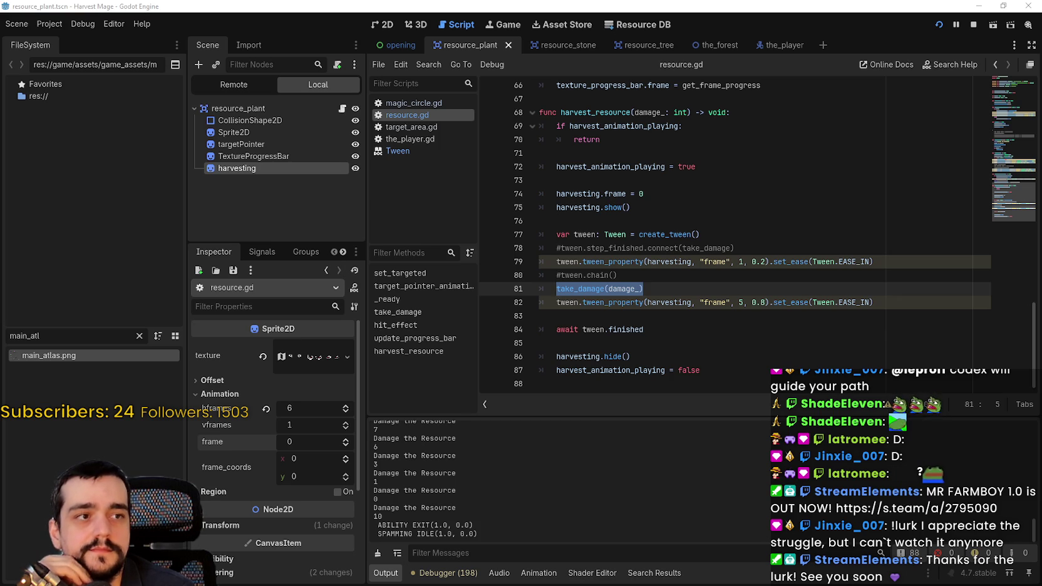
pyautogui.doubleClick(572, 289)
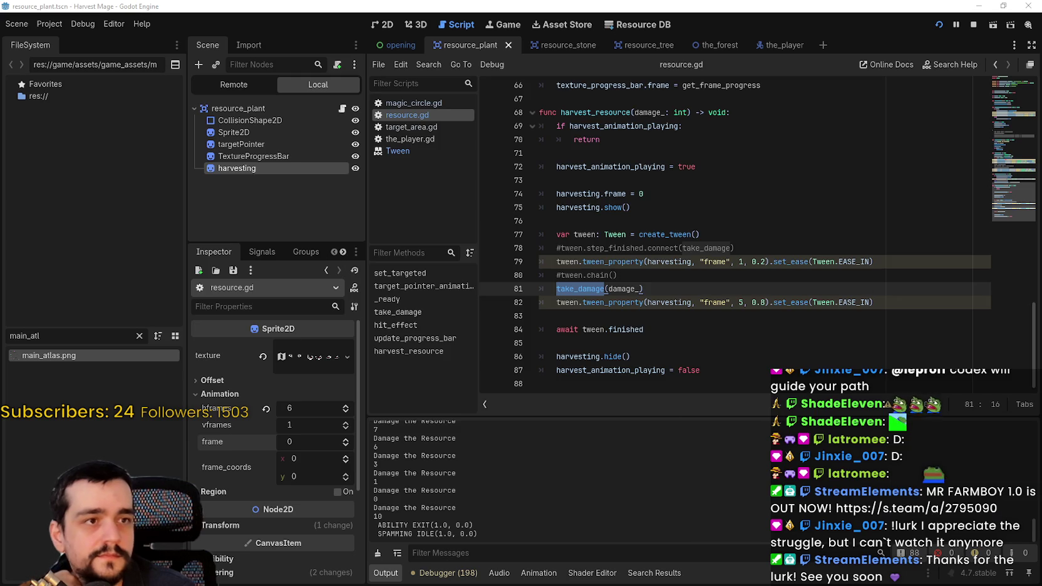
pyautogui.hotkey('alt', 'Tab')
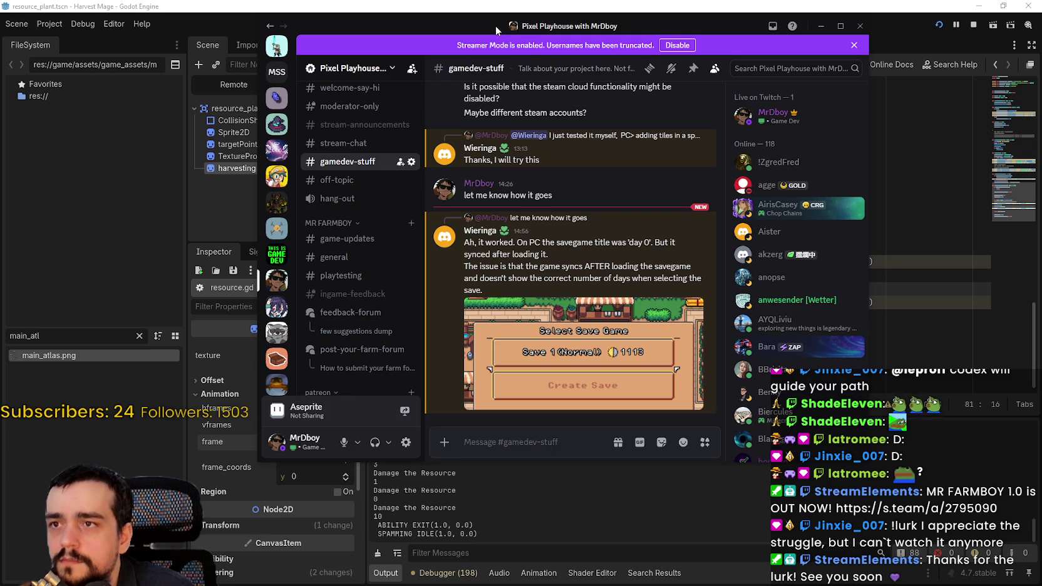
# - Switch from Discord back to resource.gd and deselect take_damage
pyautogui.hotkey('alt', 'Tab')
pyautogui.click(702, 289)
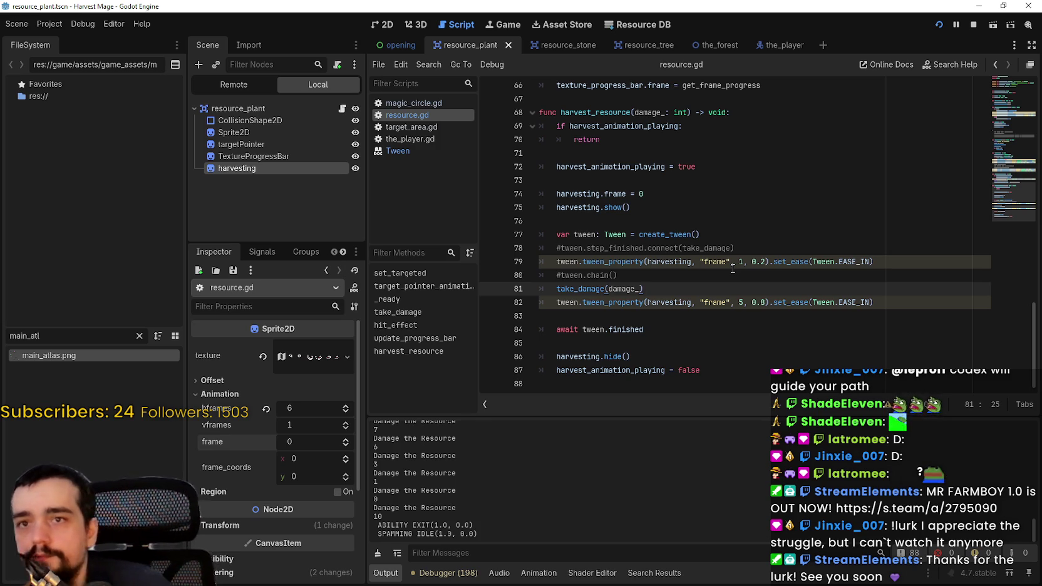
pyautogui.click(737, 317)
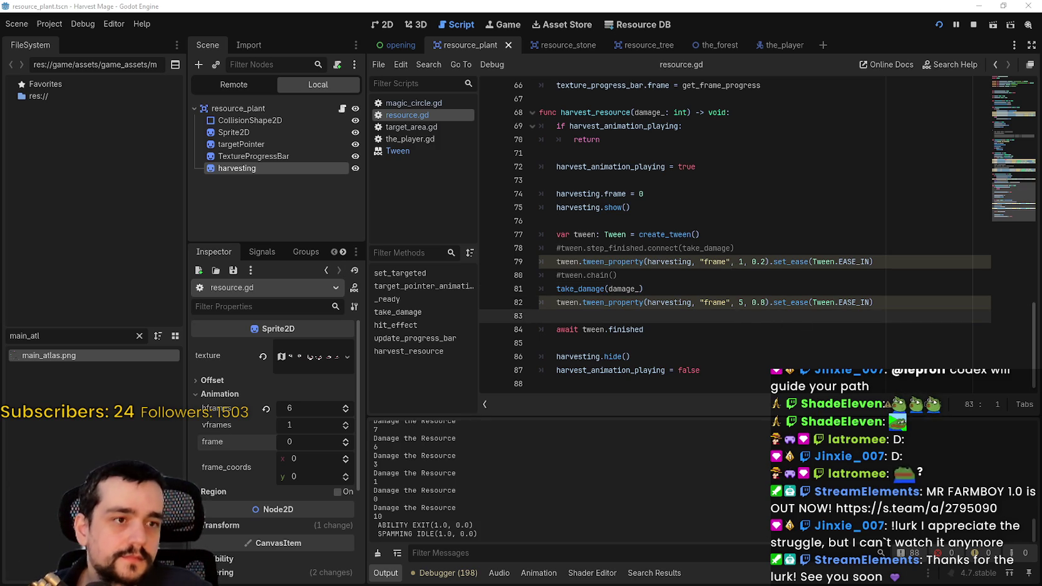
pyautogui.click(602, 331)
pyautogui.press('Down')
pyautogui.press('Down')
pyautogui.click(711, 289)
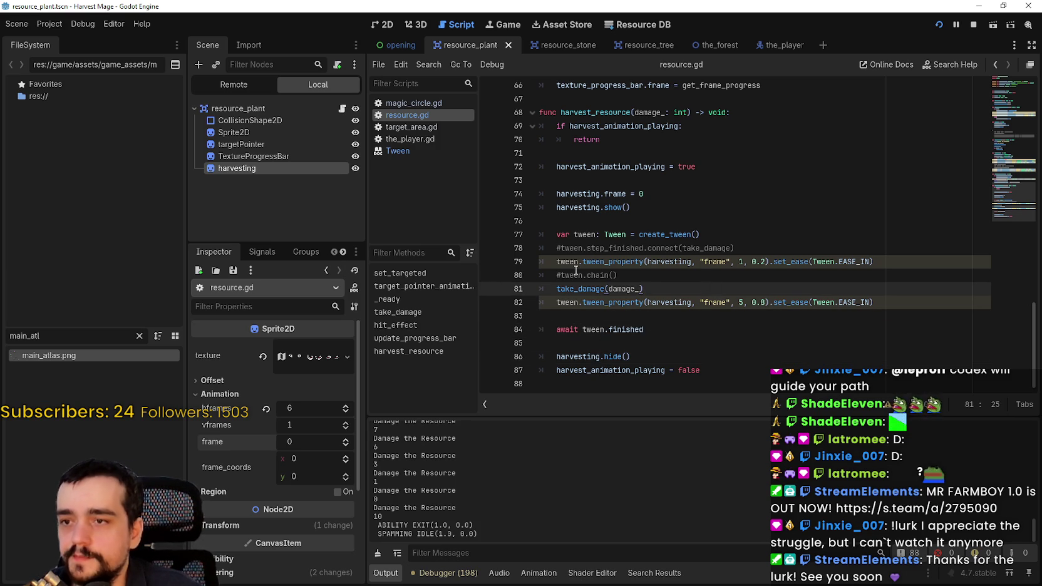
pyautogui.doubleClick(584, 288)
pyautogui.click(743, 280)
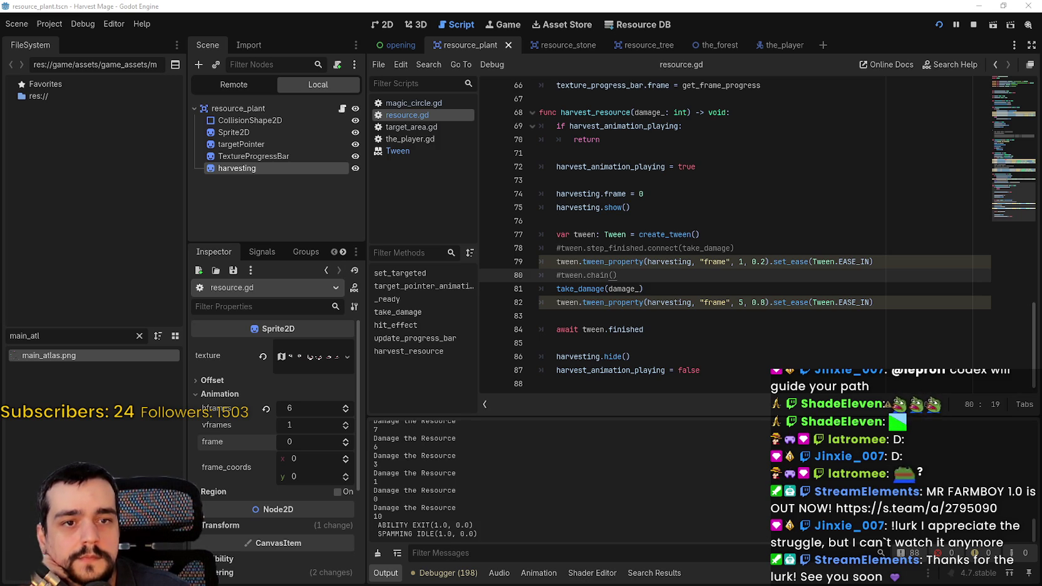
pyautogui.click(540, 290)
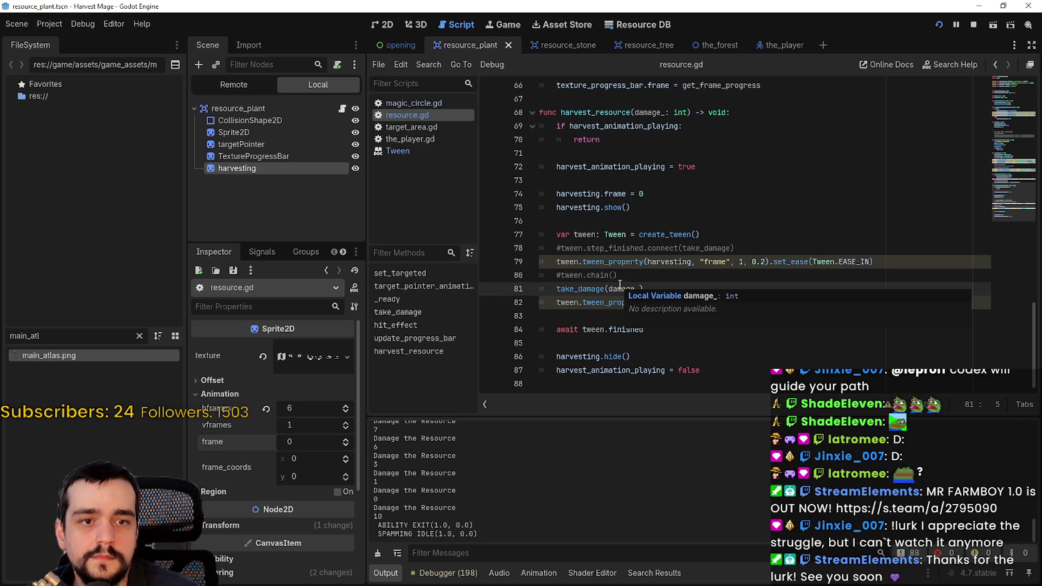
# - Add tween.tween_callback(take_damage) on line 81 and delete the old take_damage(damage_) call
pyautogui.write('tween')
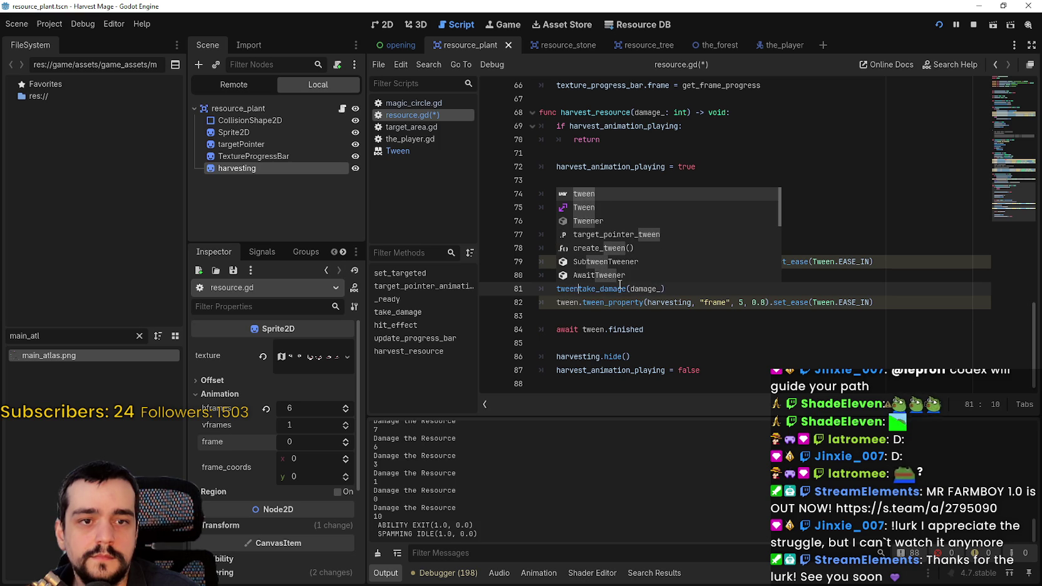
pyautogui.write('.tween')
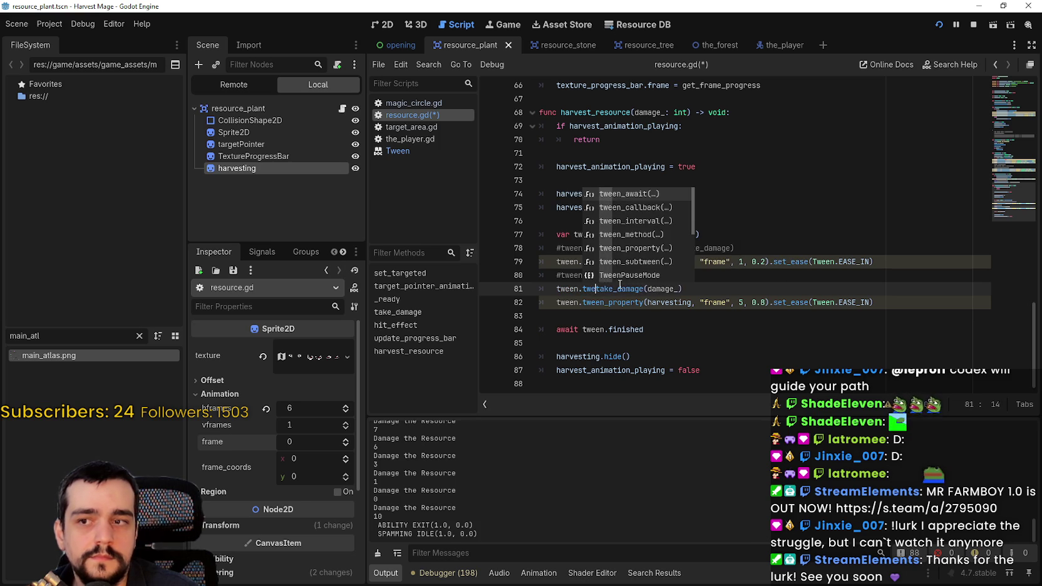
pyautogui.write('_ca')
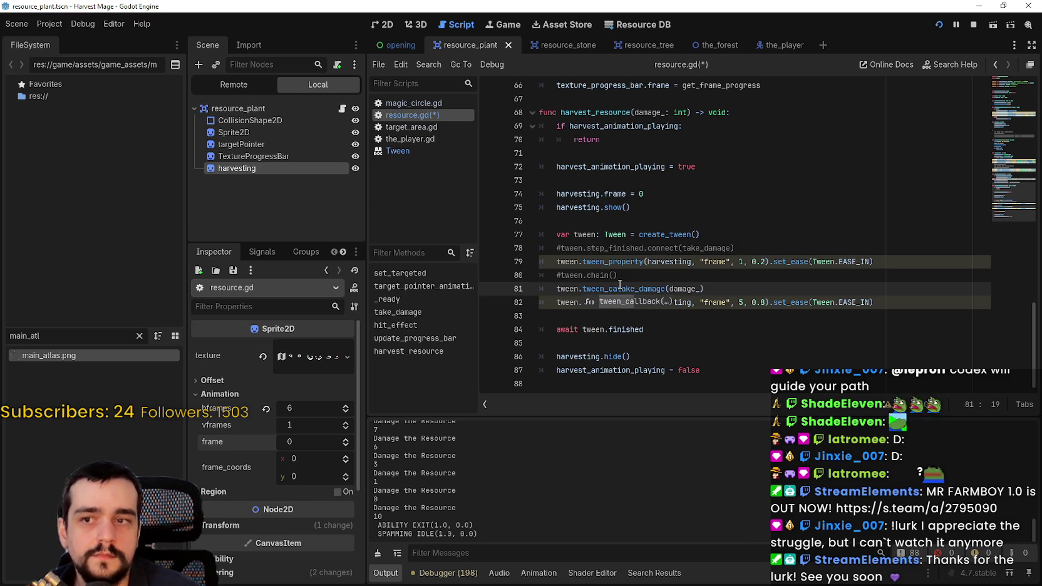
pyautogui.press('Return')
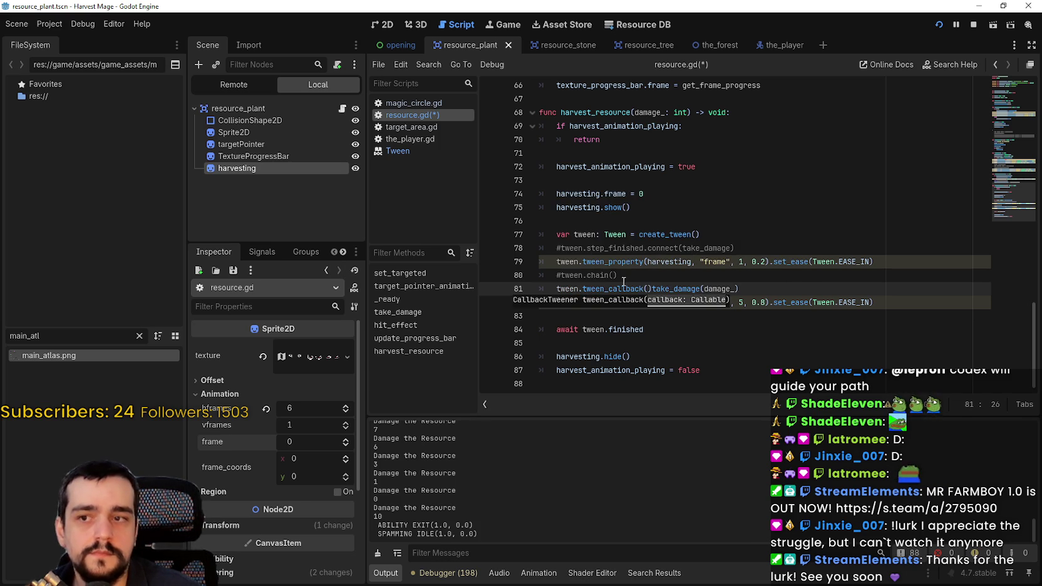
pyautogui.doubleClick(679, 289)
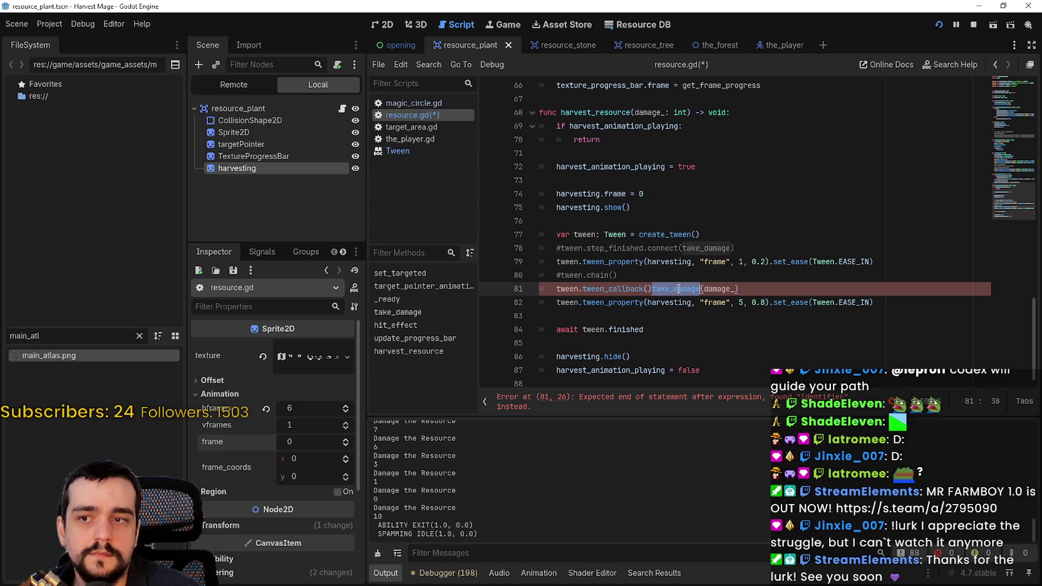
pyautogui.hotkey('ctrl', 'c')
pyautogui.click(648, 289)
pyautogui.hotkey('ctrl', 'v')
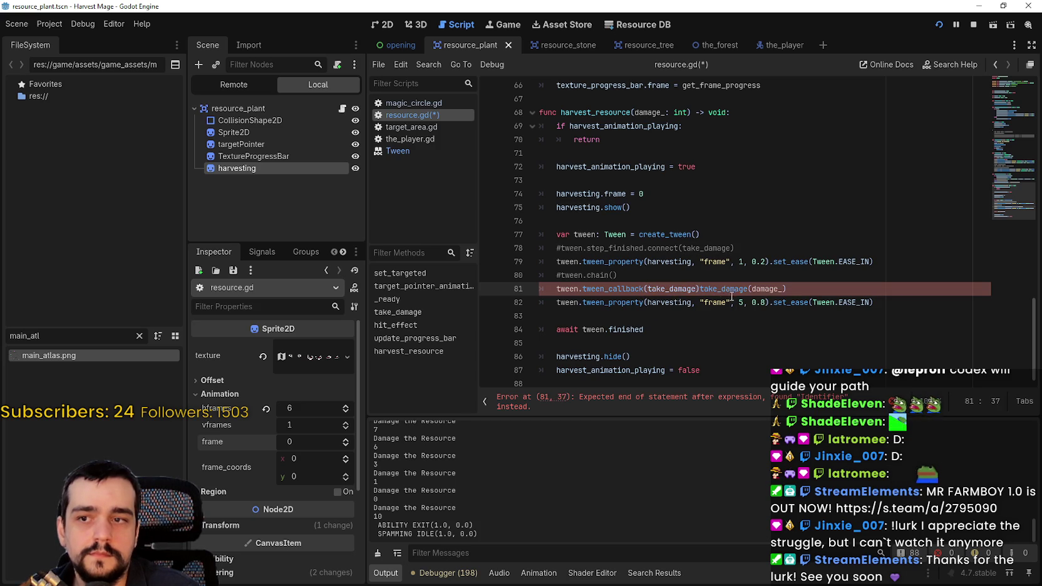
pyautogui.moveTo(700, 288); pyautogui.dragTo(791, 290)
pyautogui.press('BackSpace')
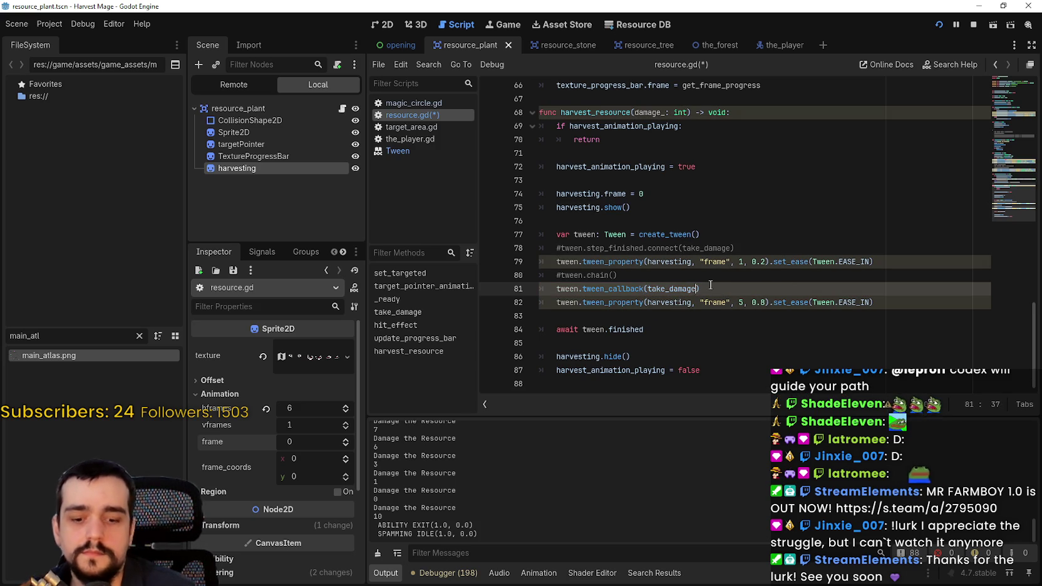
# - Redo the callback argument as (take_damage) and remove the duplicate take_damage(damage_) call
pyautogui.write('(')
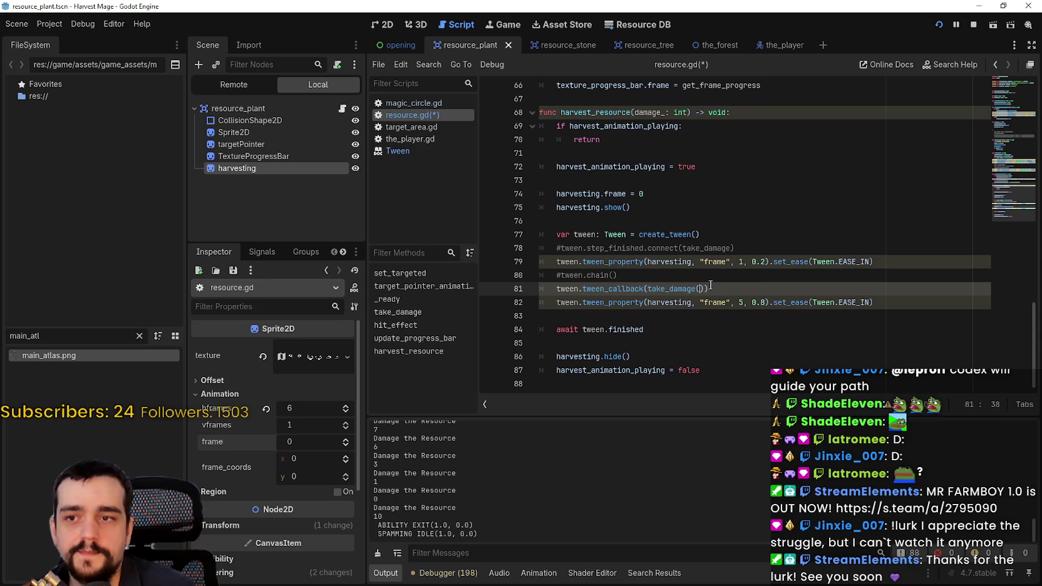
pyautogui.write('damage_')
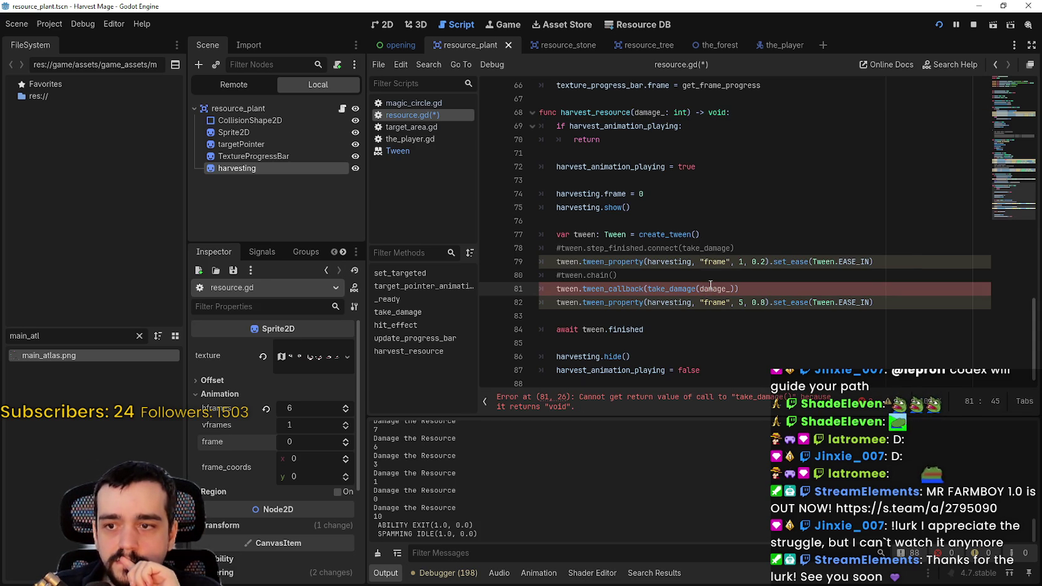
pyautogui.press('BackSpace')
pyautogui.press('Left')
pyautogui.press('Left')
pyautogui.press('Left')
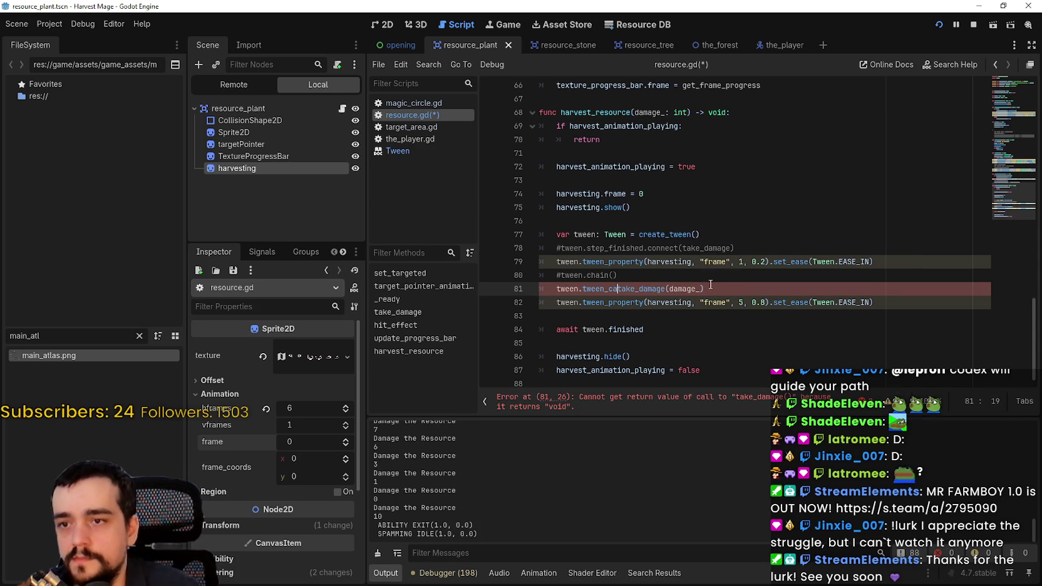
pyautogui.press('BackSpace')
pyautogui.write('(')
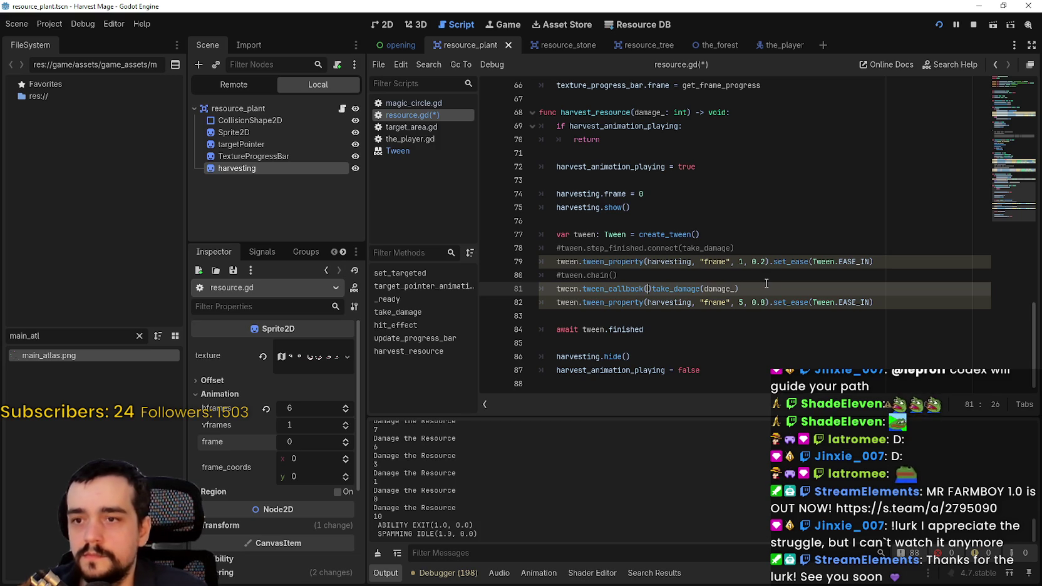
pyautogui.write('take_damage')
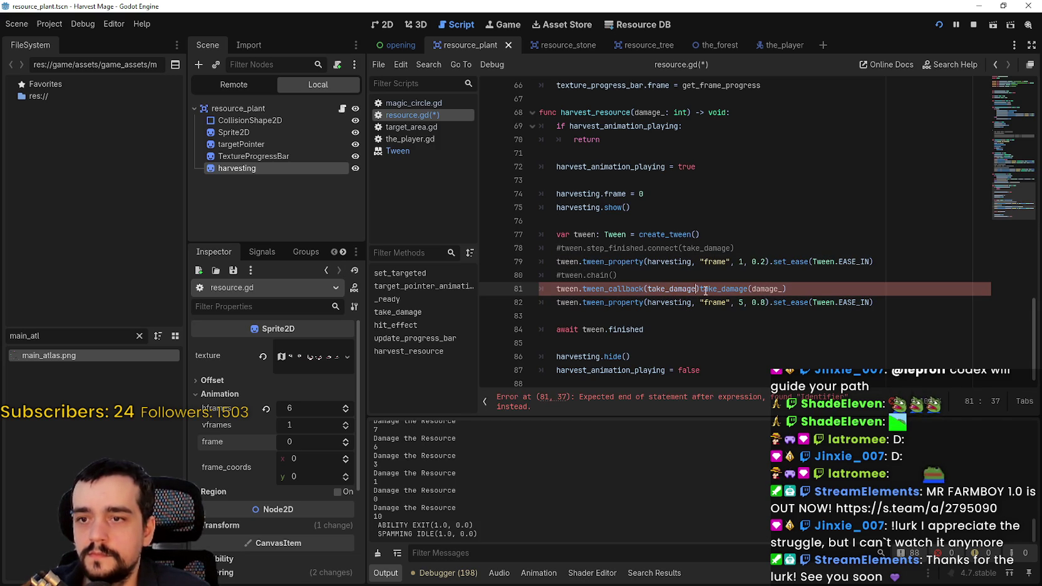
pyautogui.moveTo(700, 289); pyautogui.dragTo(788, 289)
pyautogui.press('BackSpace')
pyautogui.click(725, 303)
# - Save the script and restart the game
pyautogui.hotkey('ctrl', 's')
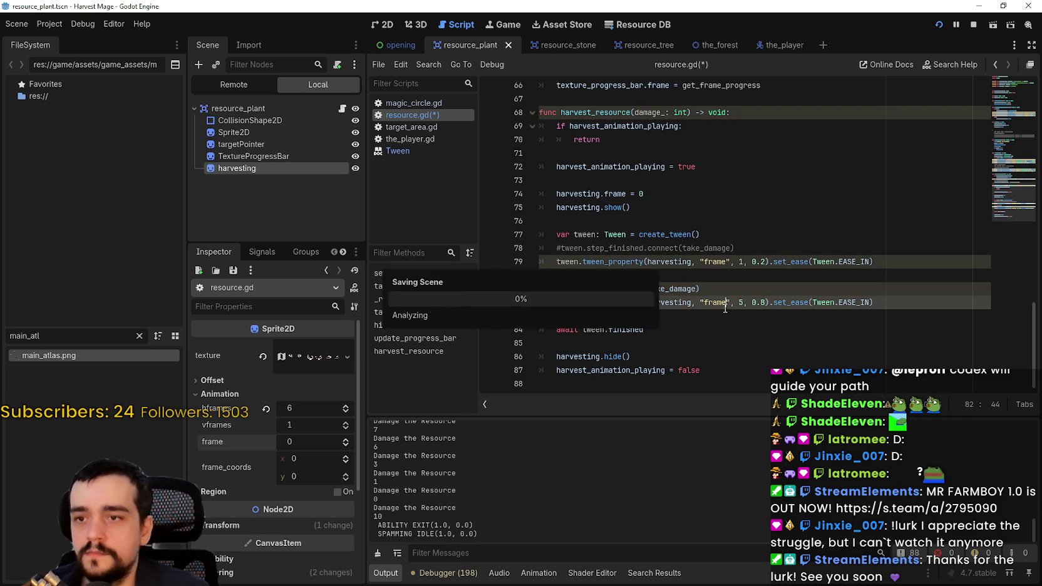
pyautogui.click(973, 24)
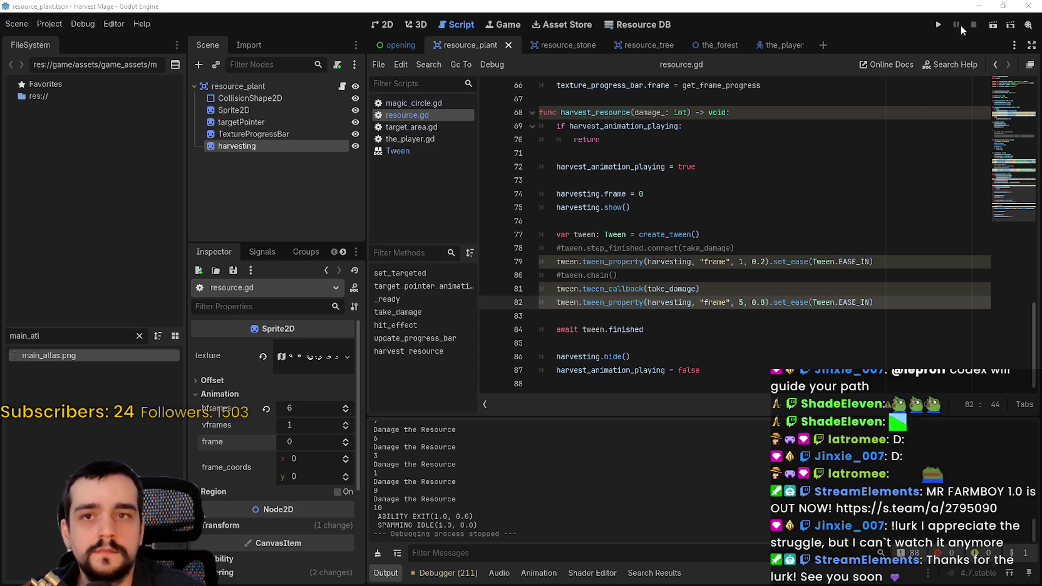
pyautogui.click(938, 25)
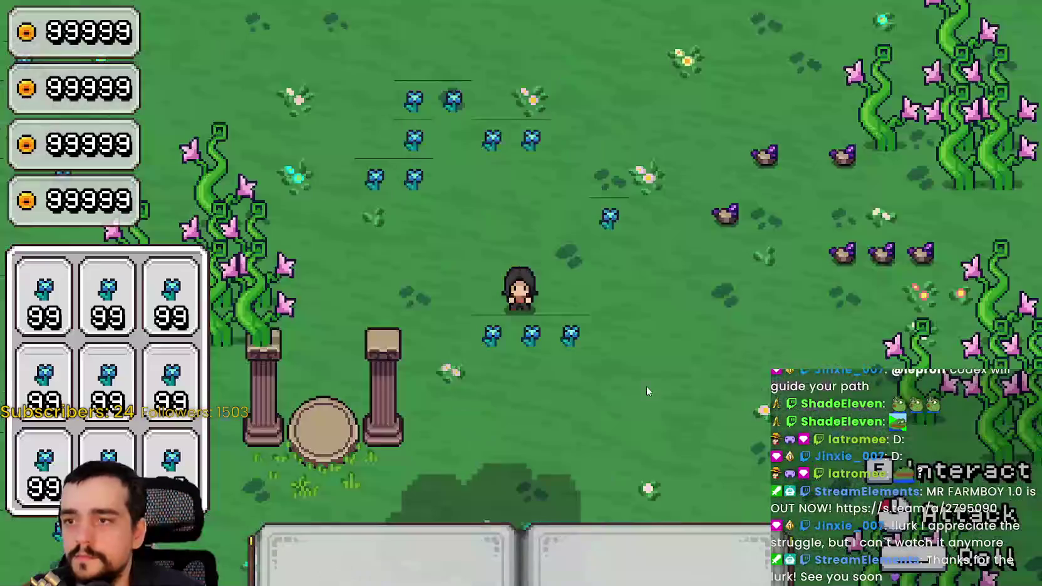
# - Attack a plant in-game, then show the debugger's Errors list in the editor
pyautogui.click(647, 387)
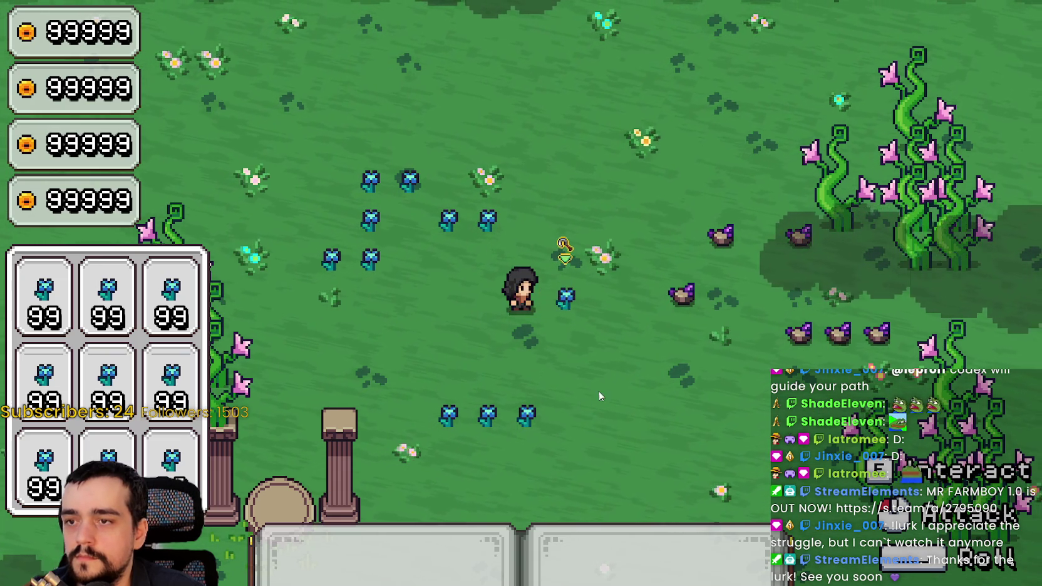
pyautogui.hotkey('alt', 'Tab')
pyautogui.click(449, 573)
pyautogui.click(465, 437)
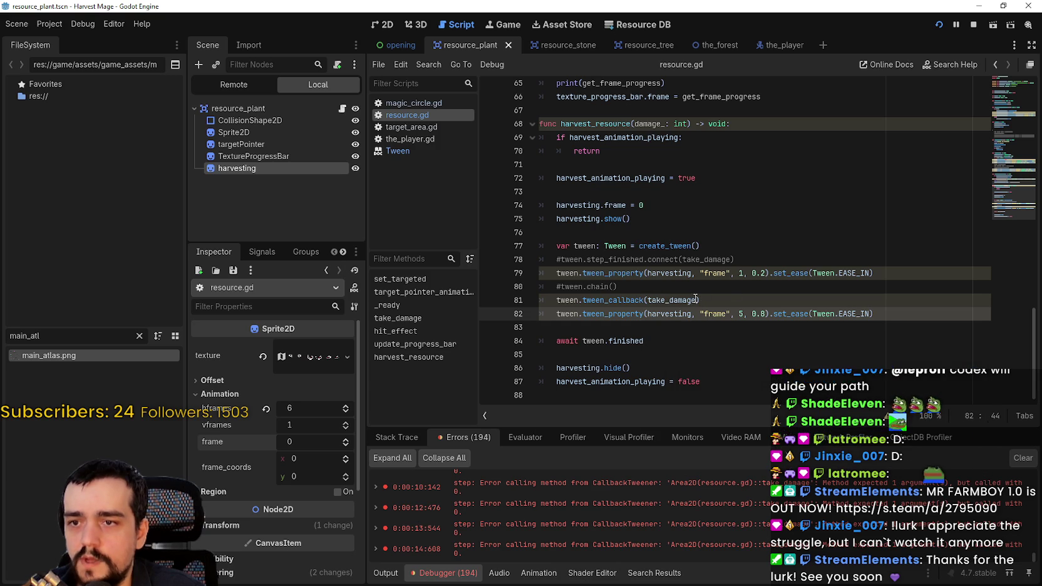
# - Select take_damage on line 81 and bring up the tween_callback documentation tooltip
pyautogui.doubleClick(672, 301)
pyautogui.moveTo(672, 301)
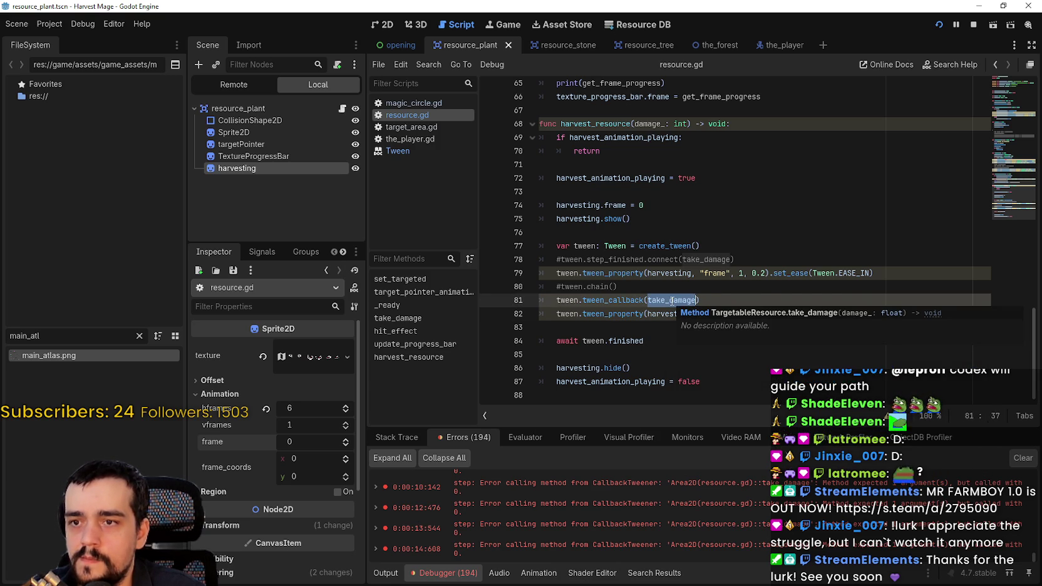
pyautogui.moveTo(622, 300)
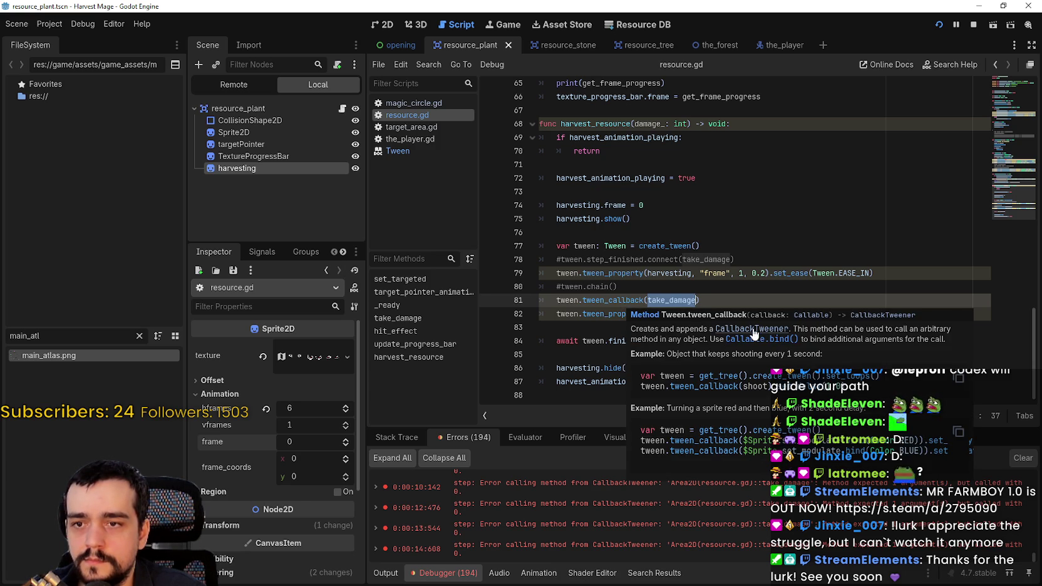
pyautogui.click(717, 315)
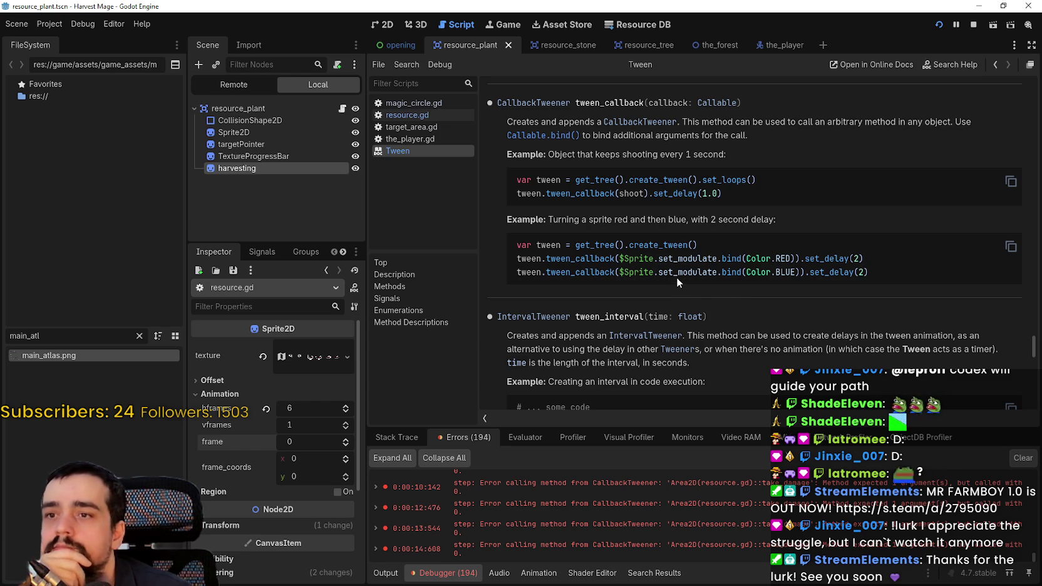
pyautogui.scroll(-3, 676, 282)
pyautogui.scroll(-3, 824, 316)
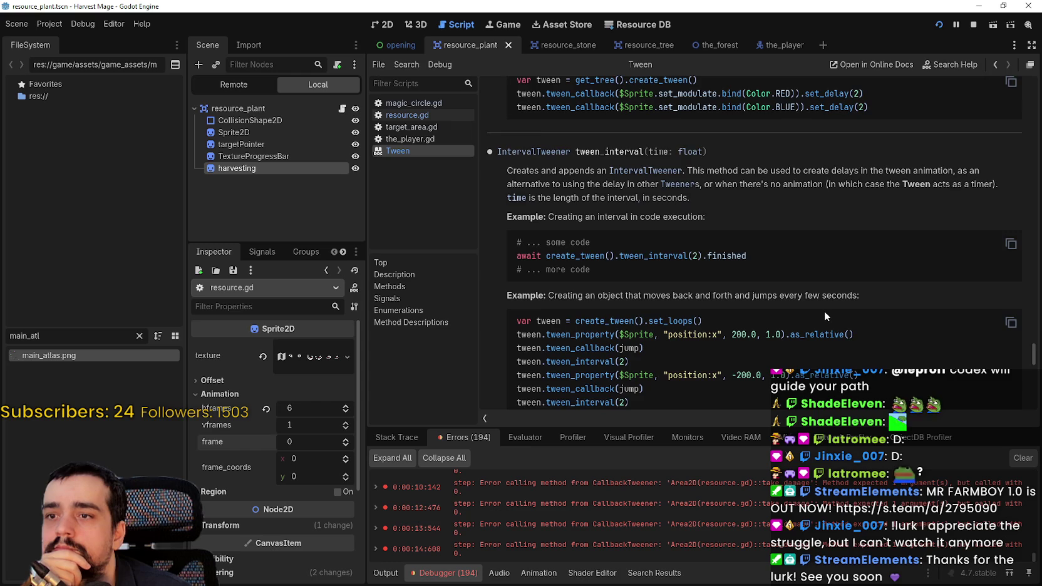
pyautogui.scroll(-2, 824, 313)
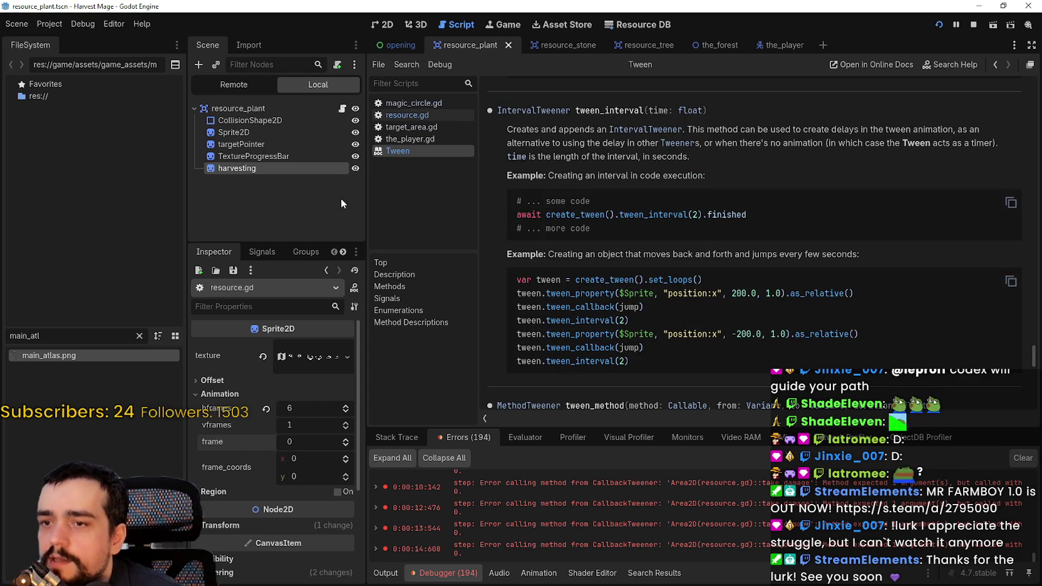
# - Add an empty tween.tween_interval() line after #tween.chain() in resource.gd
pyautogui.click(429, 116)
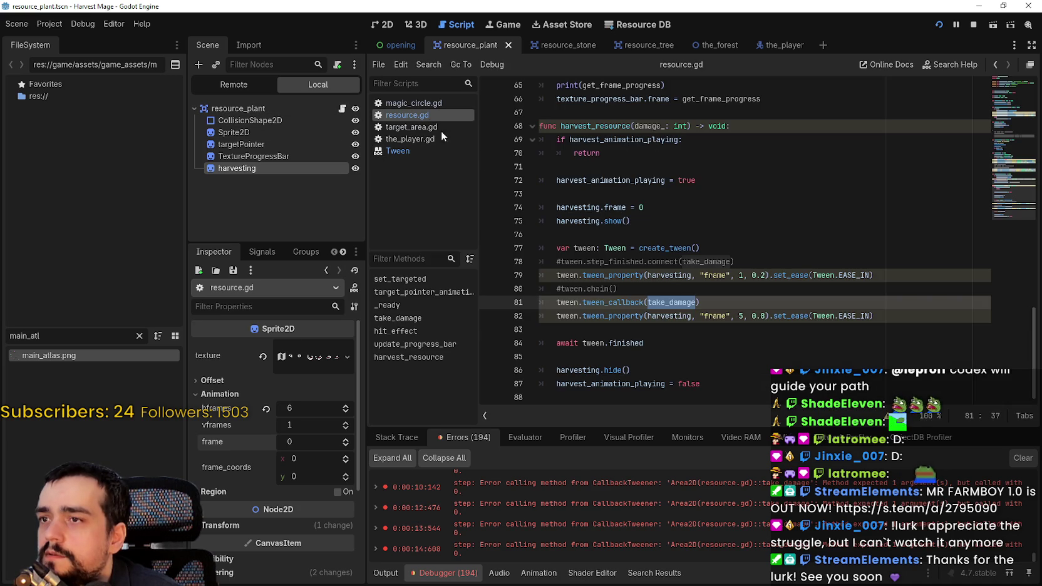
pyautogui.press('Return')
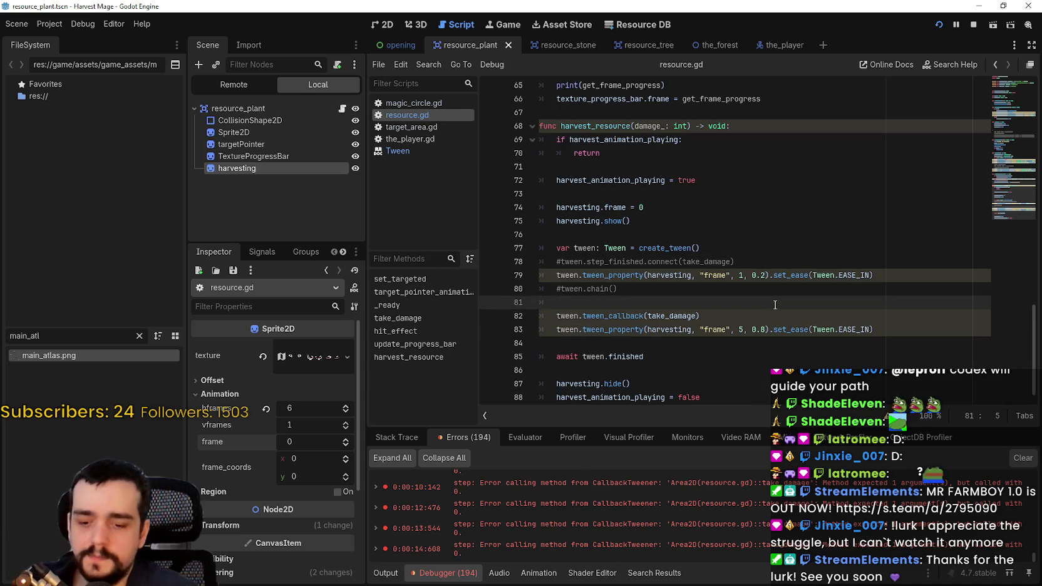
pyautogui.write('tween.inter')
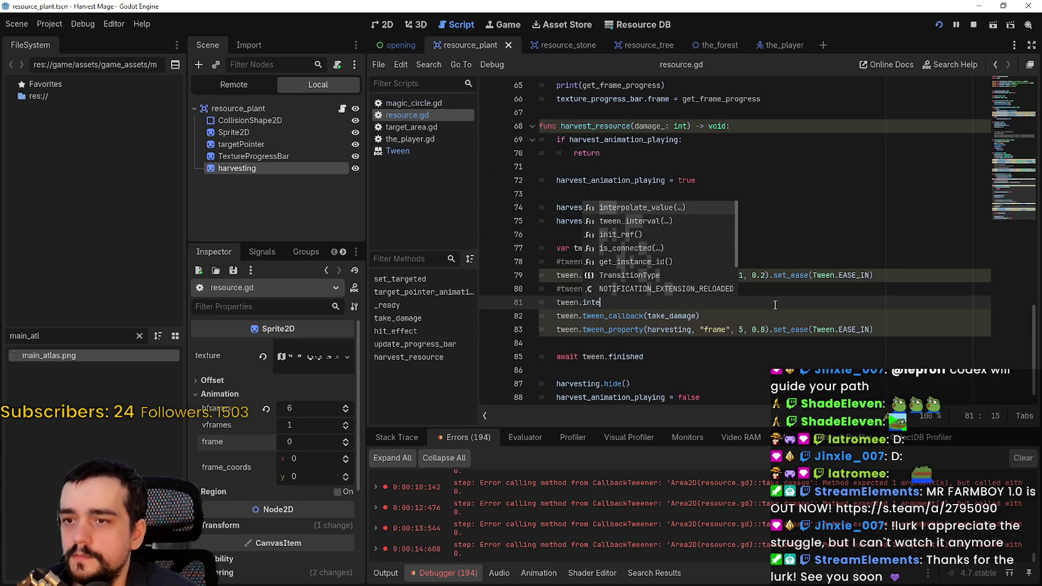
pyautogui.press('Down')
pyautogui.press('Return')
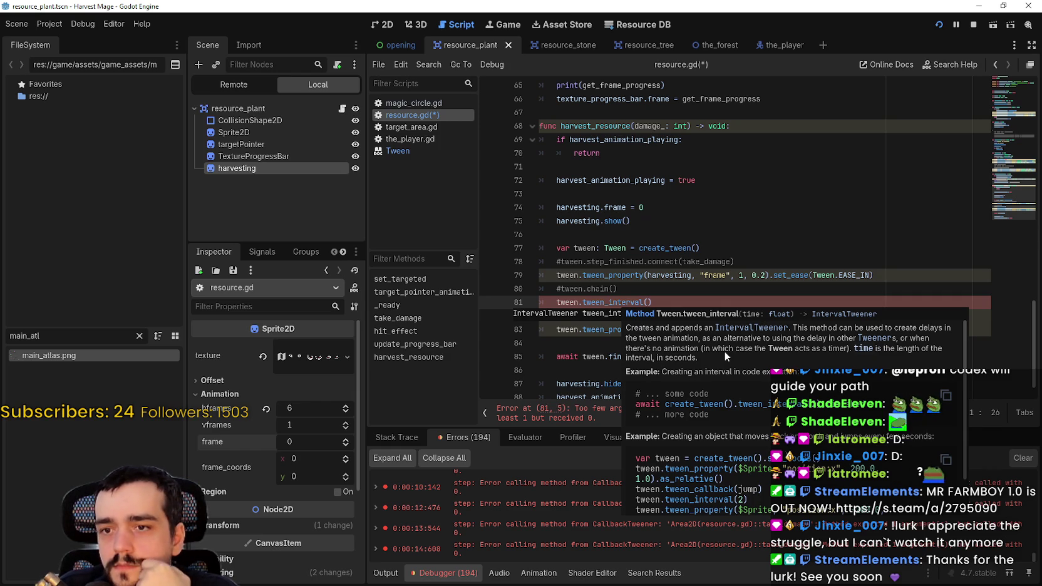
# - Read through the tween_interval documentation popup, then dismiss it
pyautogui.scroll(-2, 724, 351)
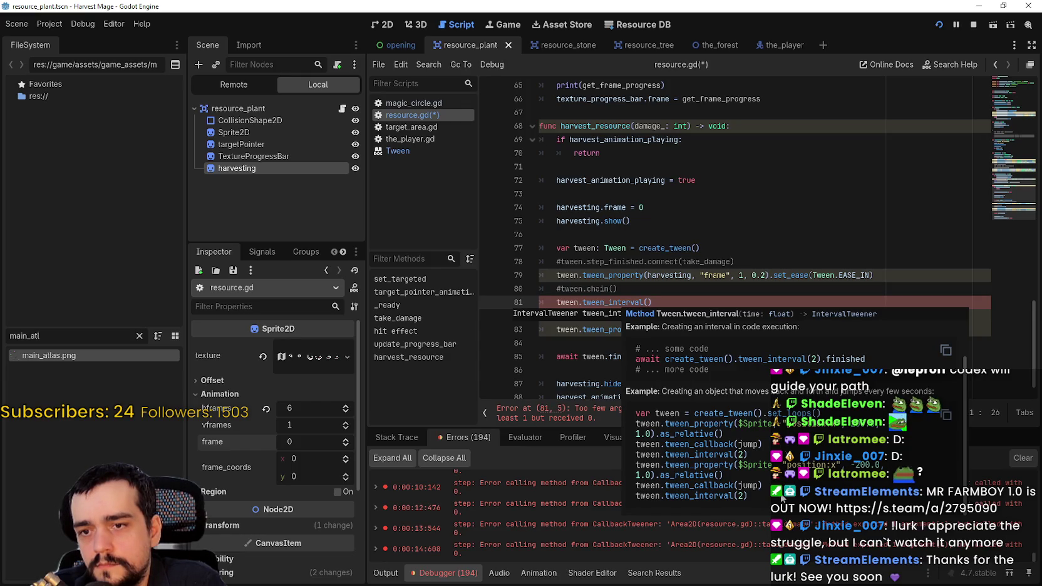
pyautogui.scroll(2, 781, 497)
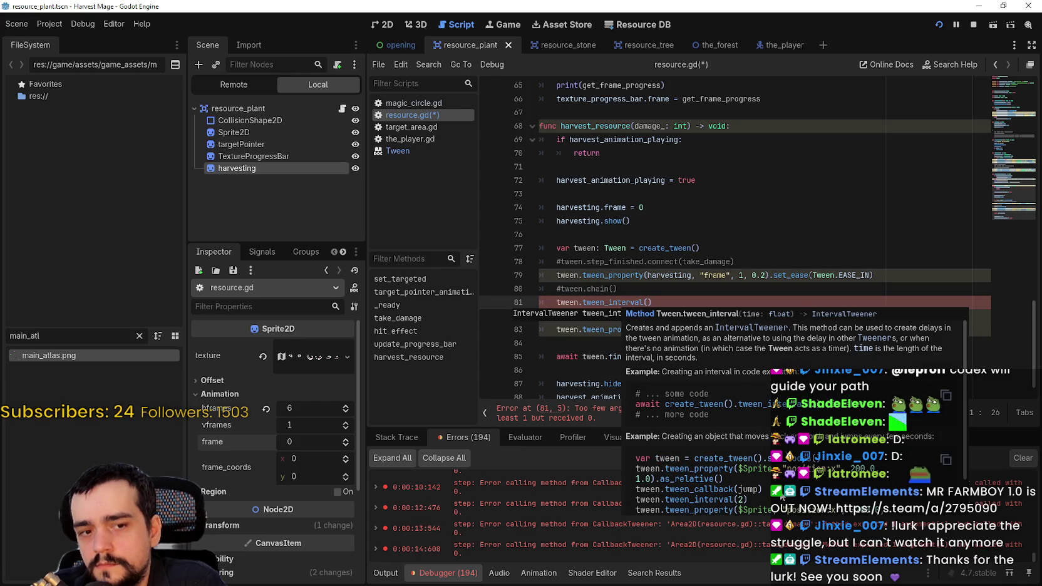
pyautogui.scroll(-2, 782, 498)
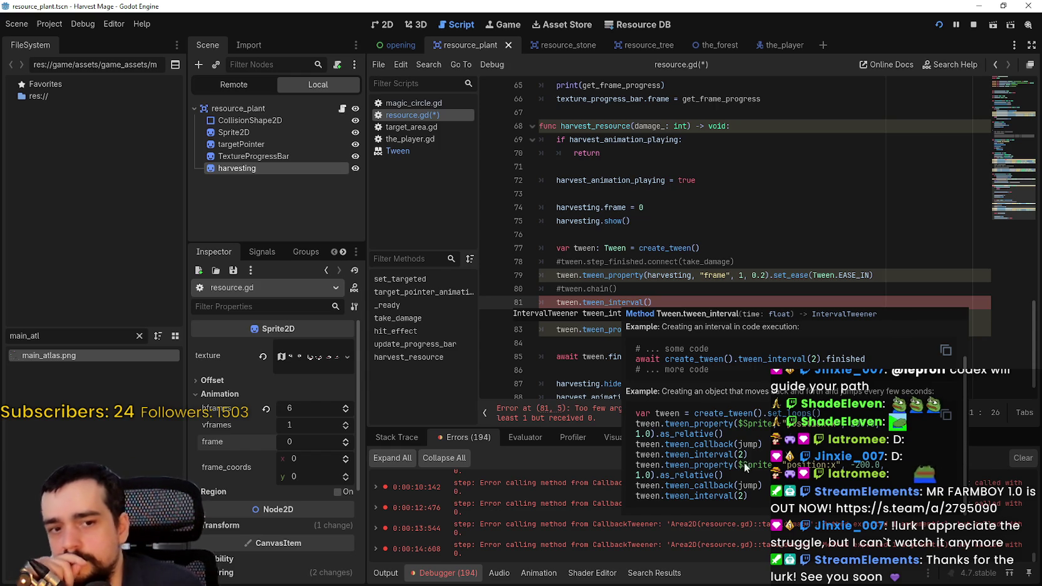
pyautogui.click(669, 301)
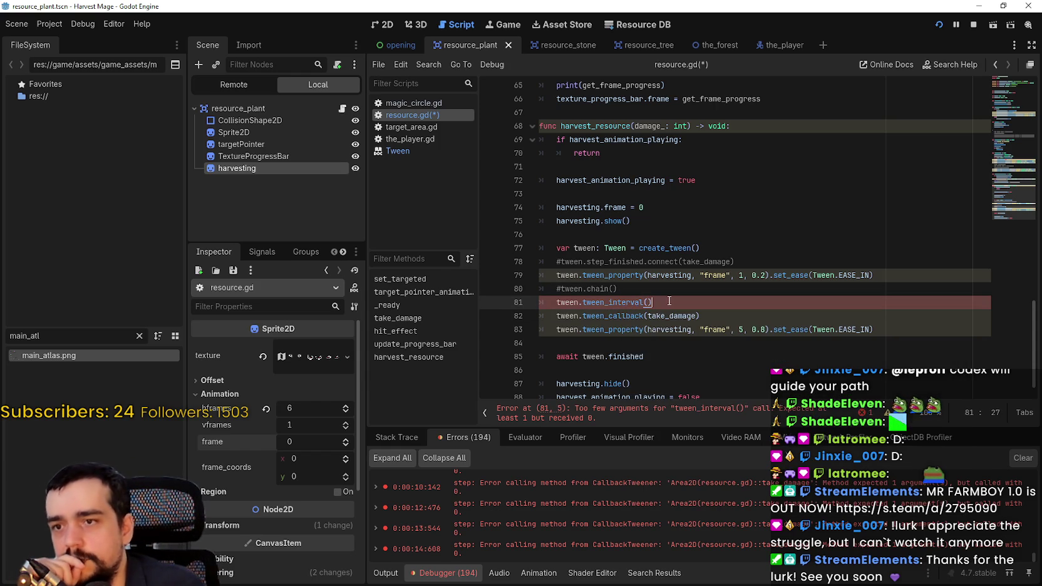
pyautogui.click(555, 317)
# - Comment out the tween_callback line and set the interval to tween_interval(0.2), copied from line 79
pyautogui.hotkey('ctrl', 'k')
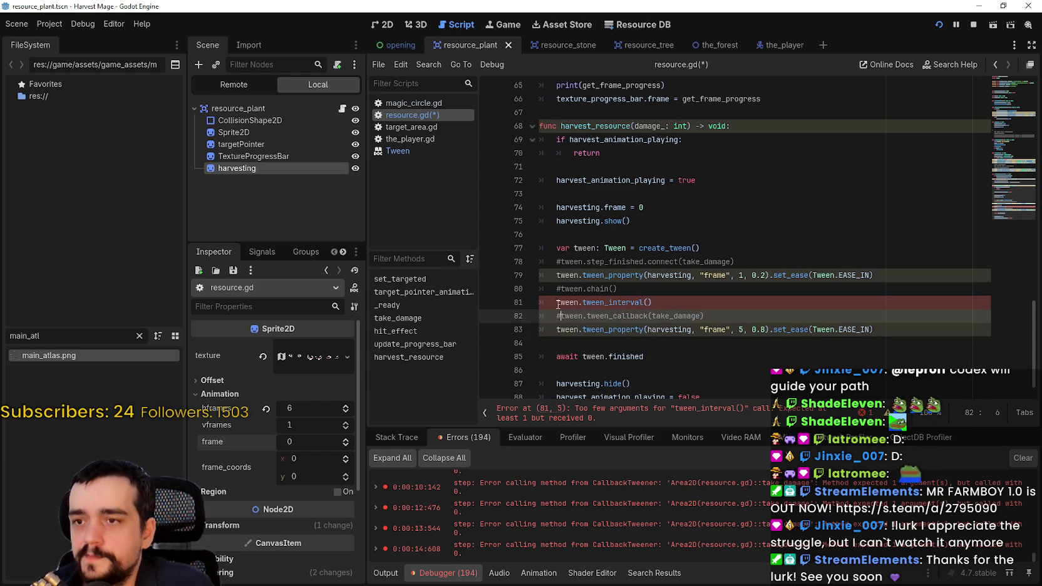
pyautogui.click(653, 302)
pyautogui.moveTo(763, 274); pyautogui.dragTo(755, 273)
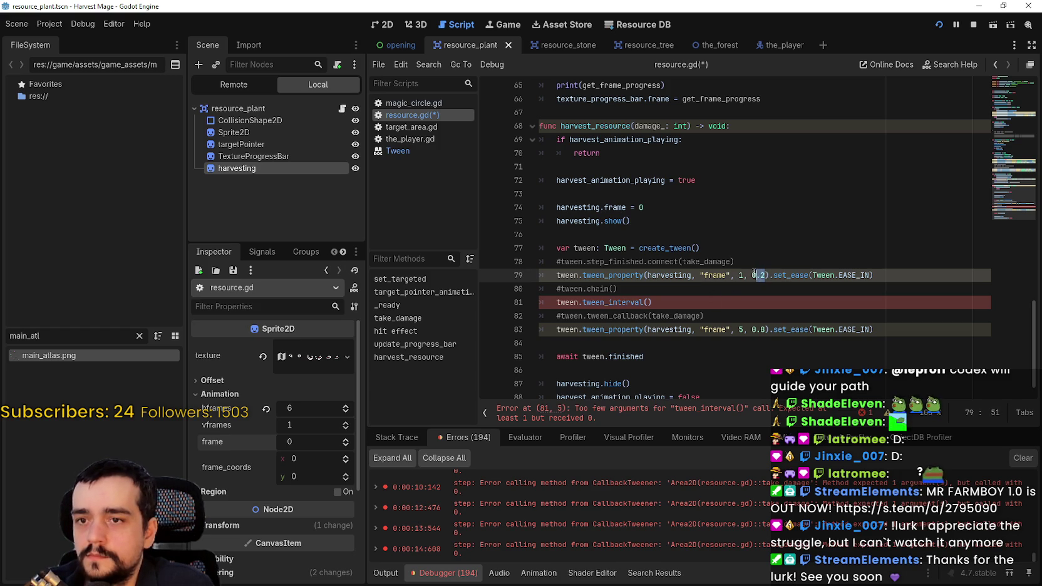
pyautogui.click(648, 302)
pyautogui.hotkey('ctrl', 'v')
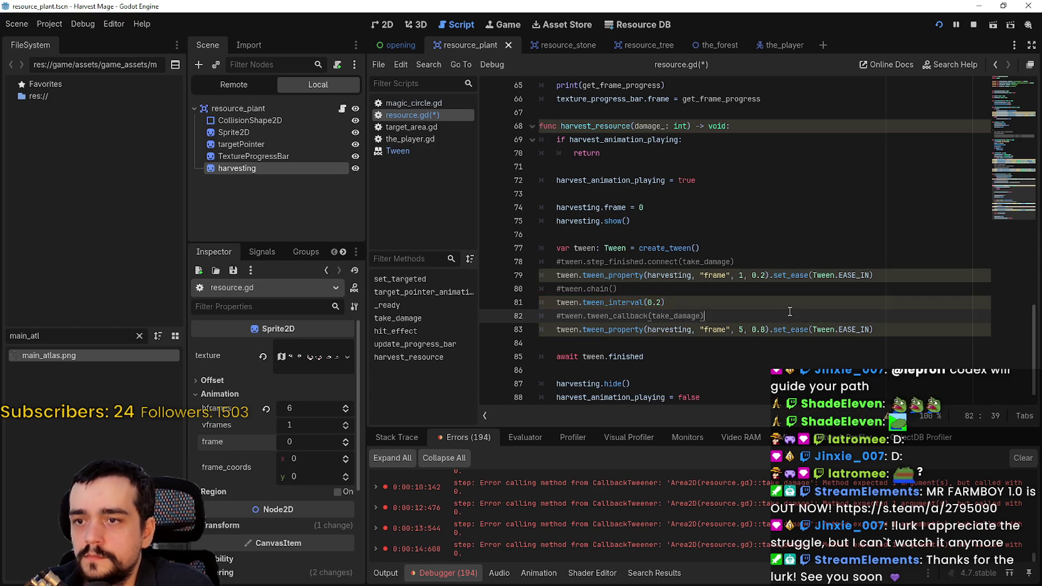
pyautogui.moveTo(634, 299)
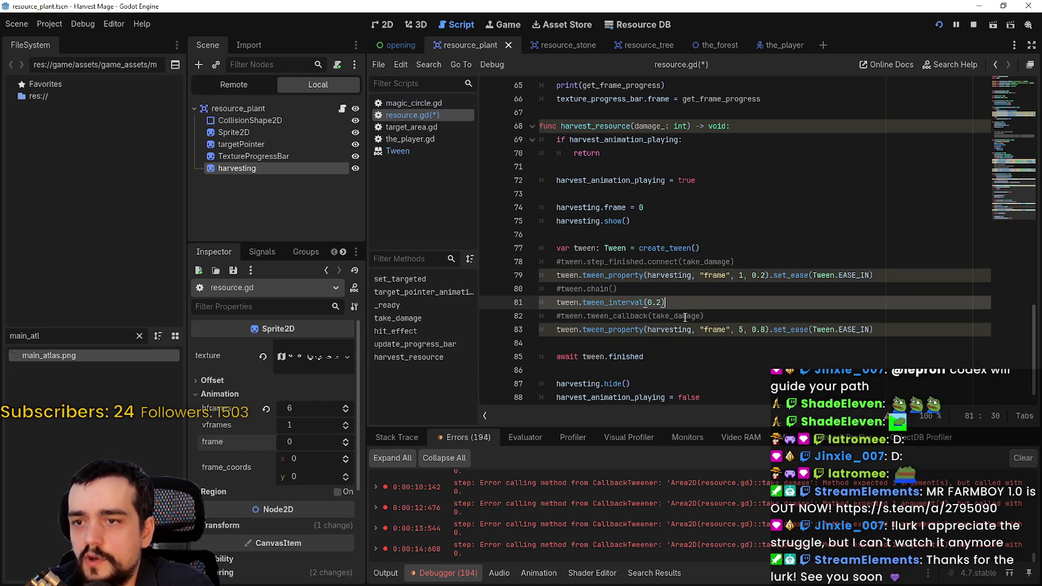
# - Add a take_damage(damage_) line below the interval and save resource.gd
pyautogui.press('Return')
pyautogui.write('take_damage')
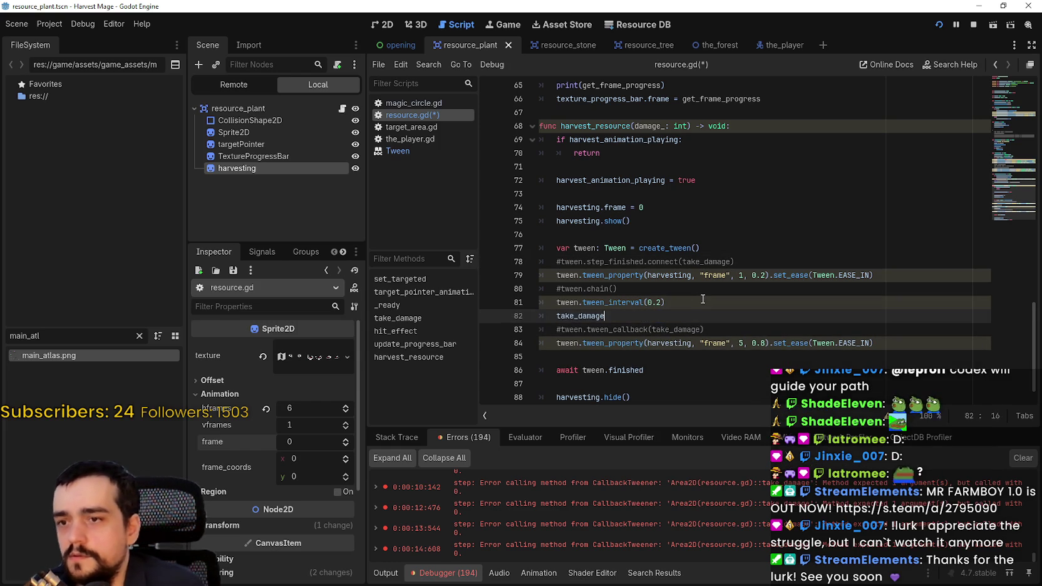
pyautogui.write('(damag')
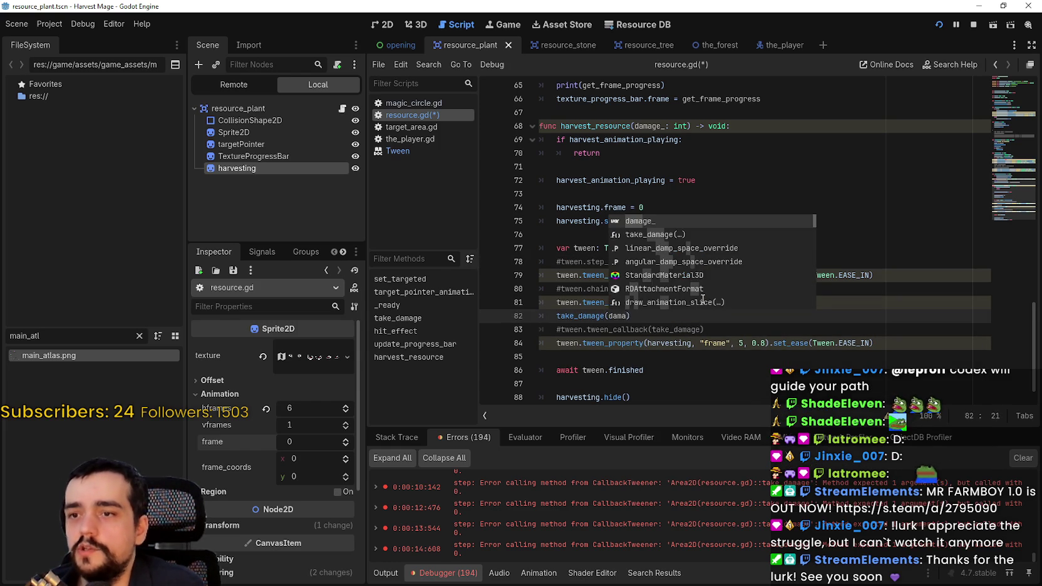
pyautogui.press('Return')
pyautogui.hotkey('ctrl', 's')
# - Restart the game, continue the saved game, and hit blue flower creatures until harvested
pyautogui.click(939, 24)
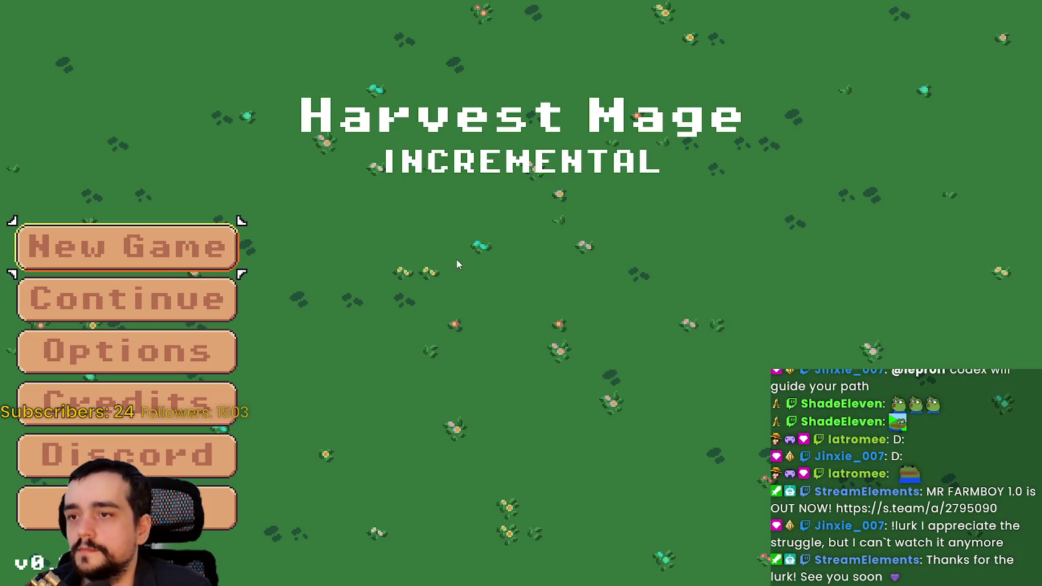
pyautogui.click(181, 291)
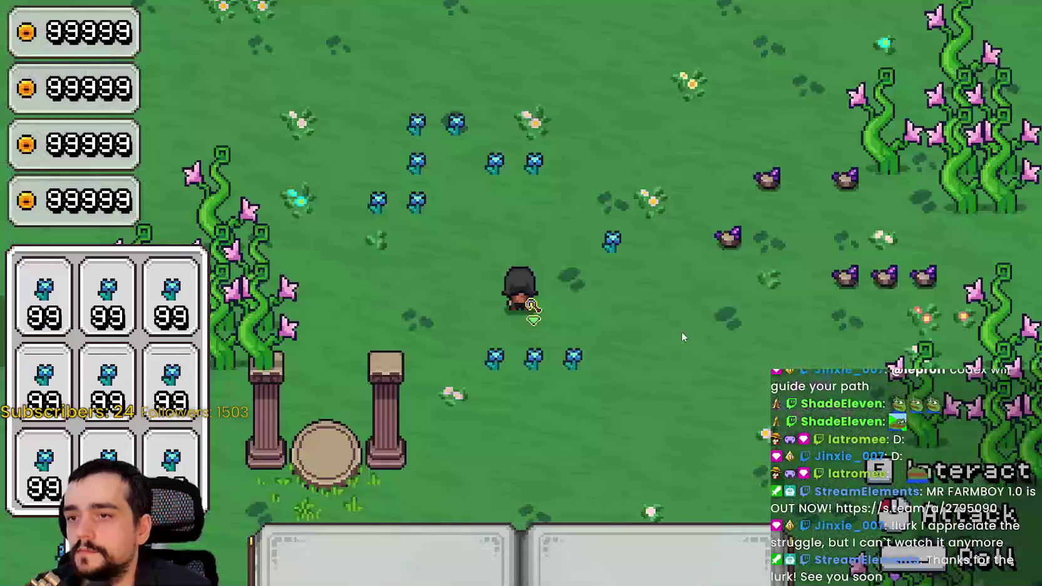
pyautogui.click(700, 343)
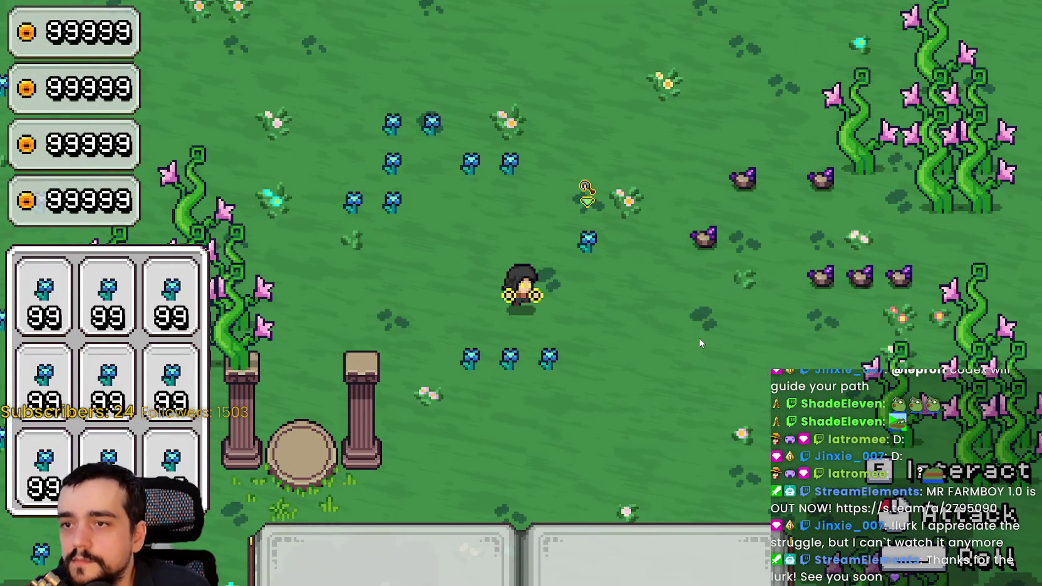
pyautogui.click(700, 343)
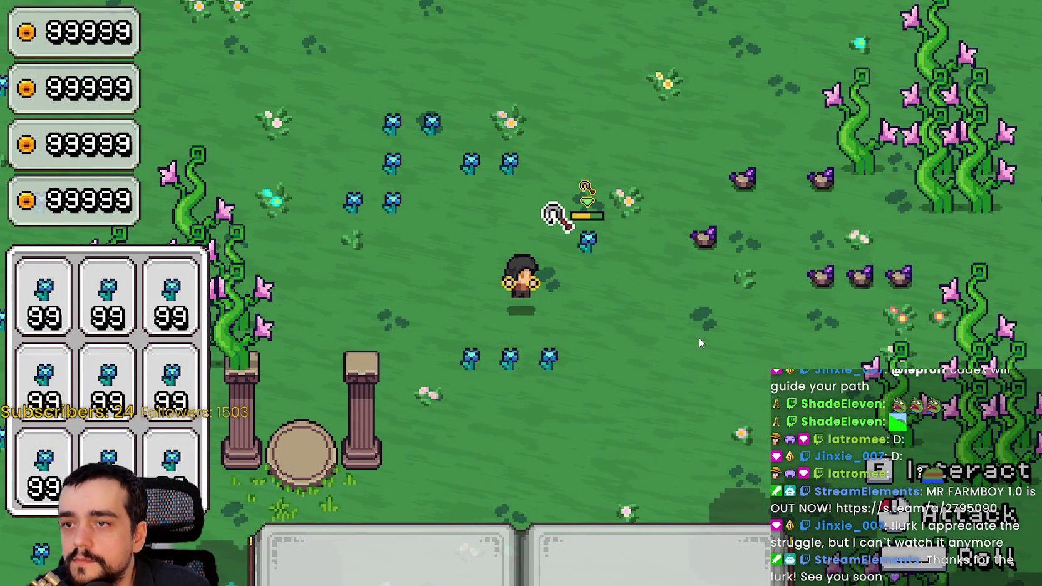
pyautogui.click(700, 343)
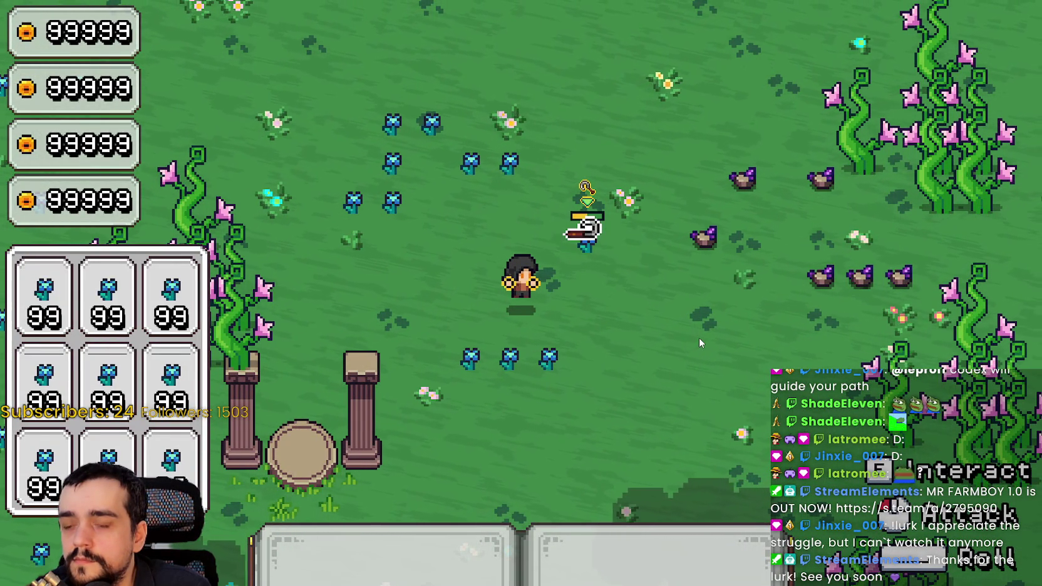
pyautogui.click(700, 343)
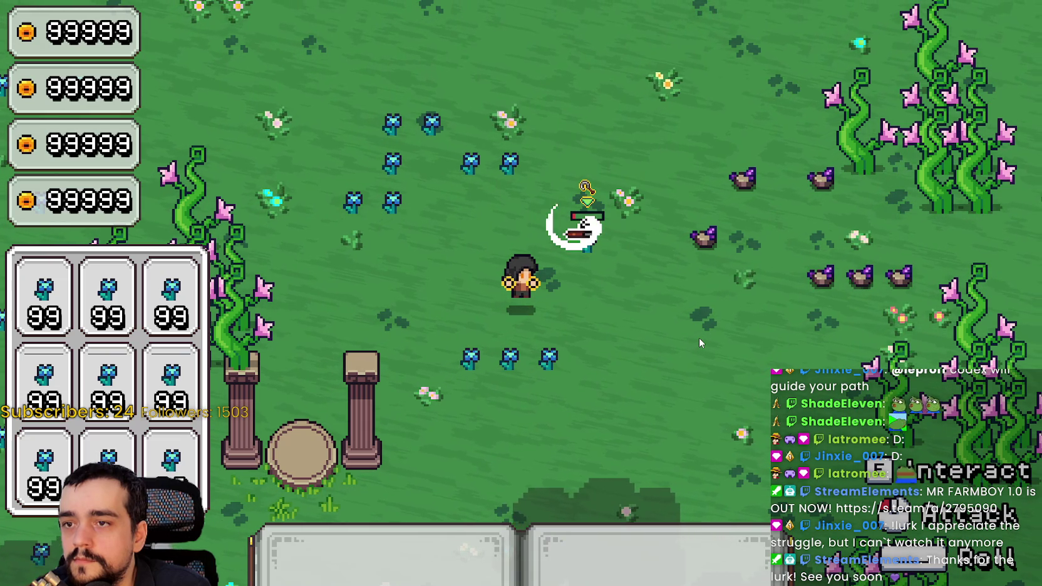
pyautogui.click(700, 339)
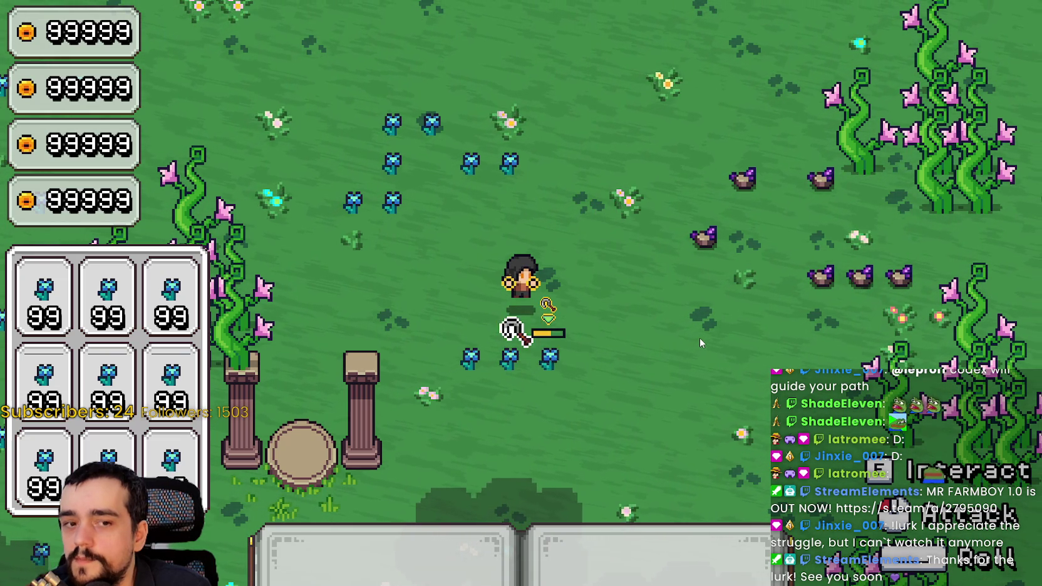
pyautogui.click(700, 338)
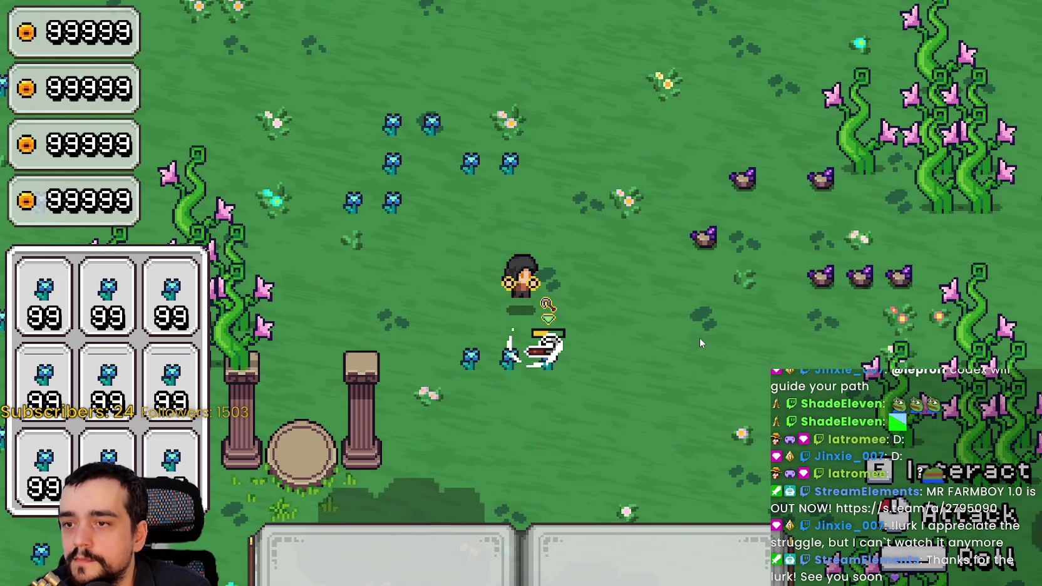
# - Back in the script, start a stray 'await.' line below the commented chain line
pyautogui.hotkey('alt', 'Tab')
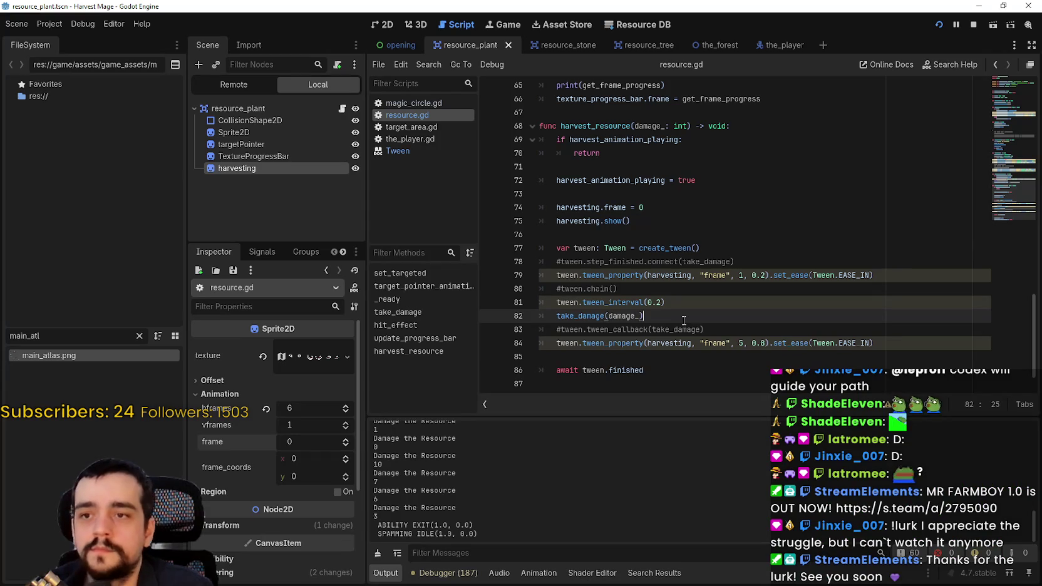
pyautogui.moveTo(622, 304)
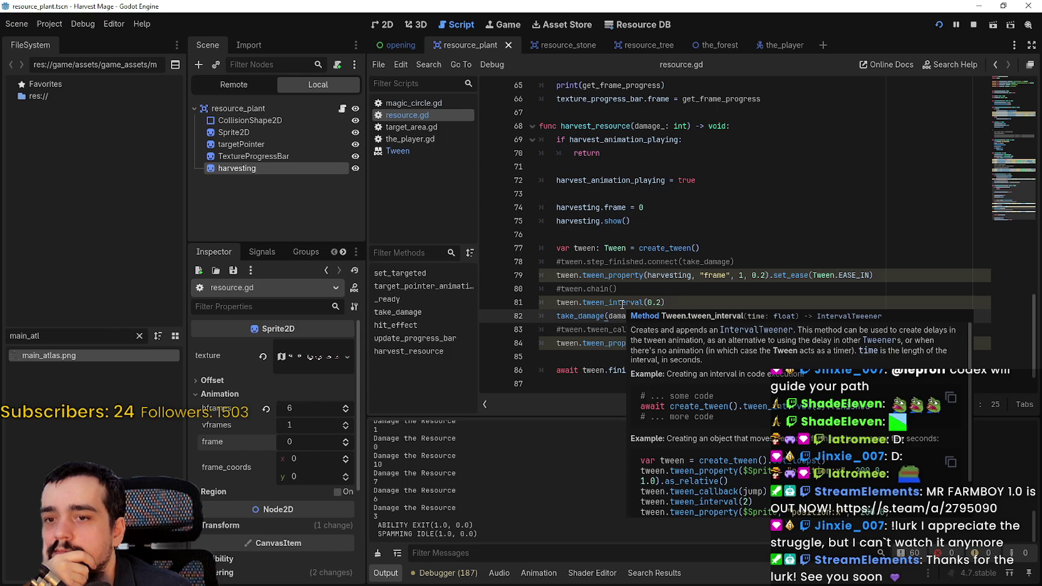
pyautogui.click(685, 292)
pyautogui.press('Return')
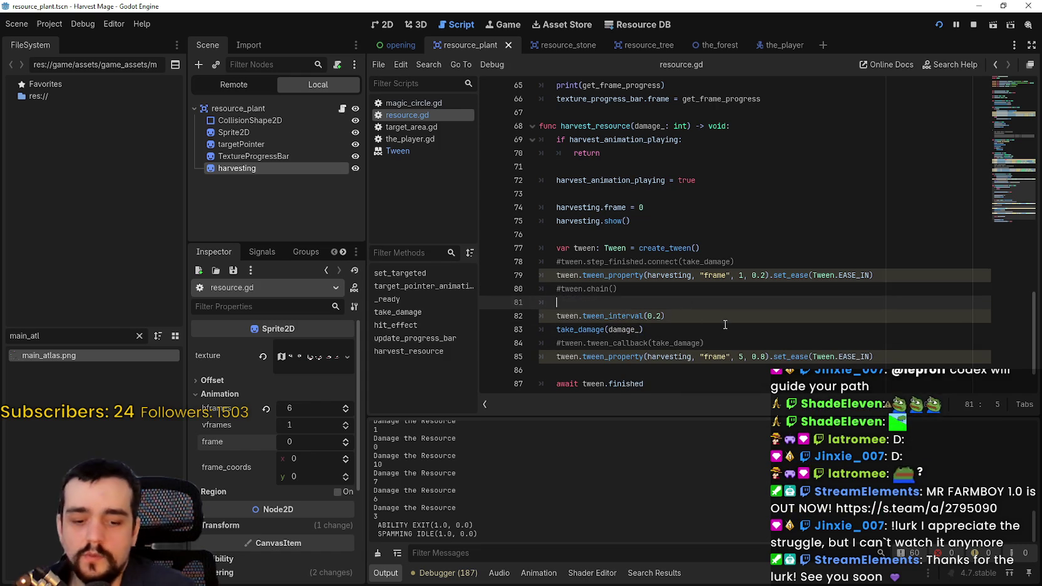
pyautogui.write('await.cr')
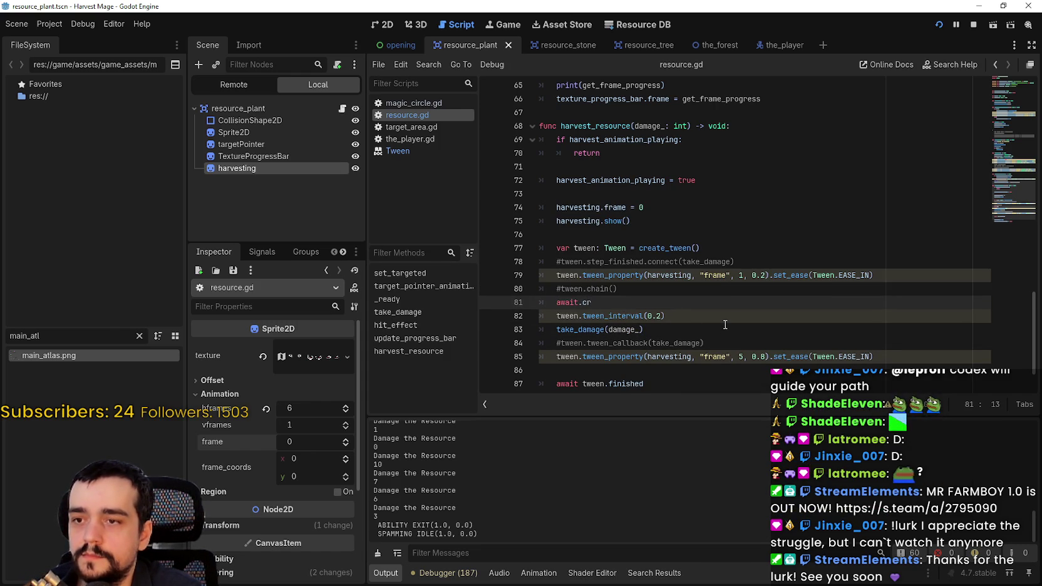
pyautogui.press('BackSpace')
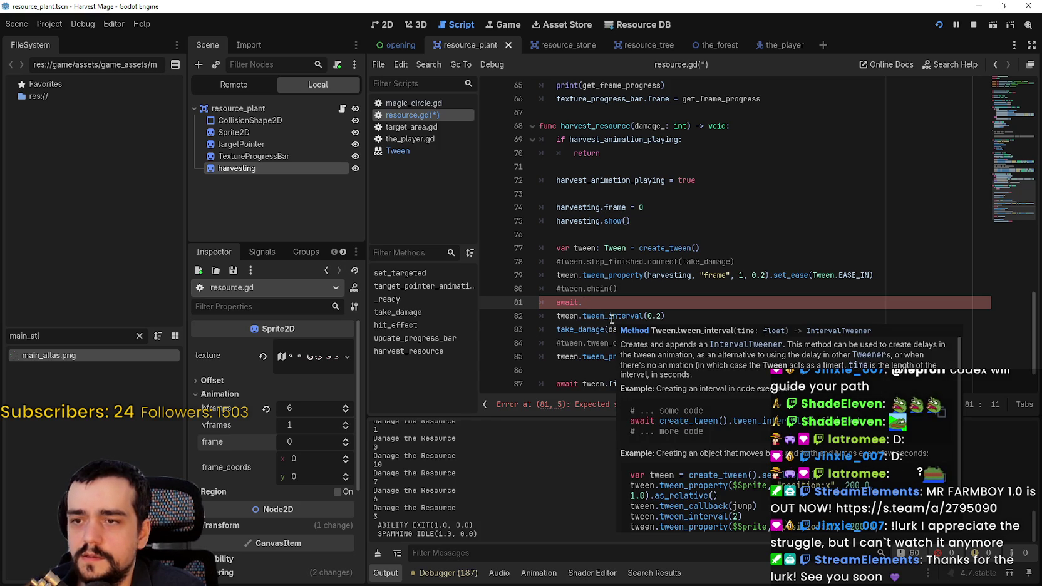
# - Make the line await tween.tween_interval(0.2).finished, delete the stray await. line, and save
pyautogui.click(554, 316)
pyautogui.write('await')
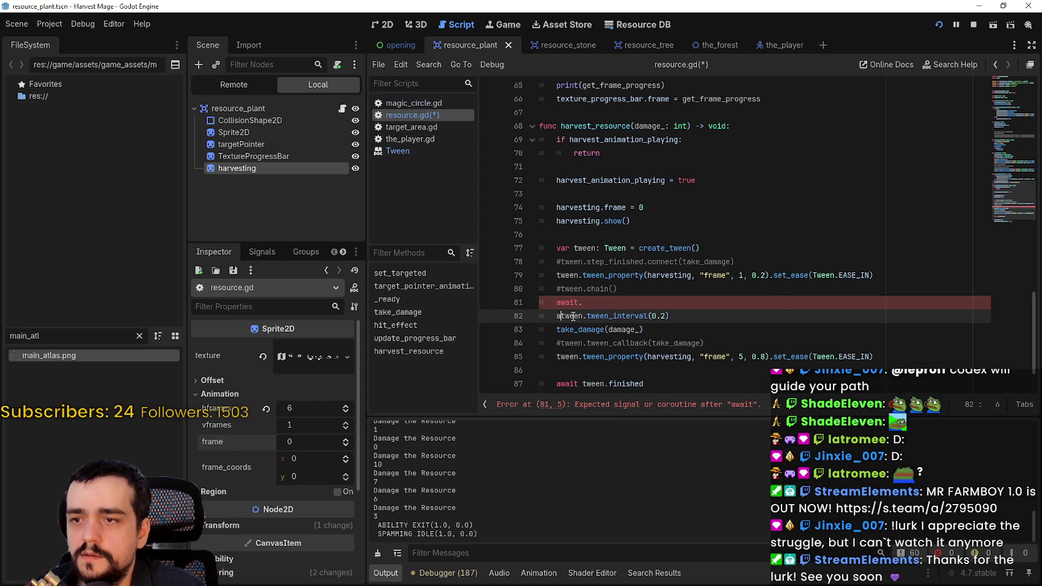
pyautogui.click(729, 323)
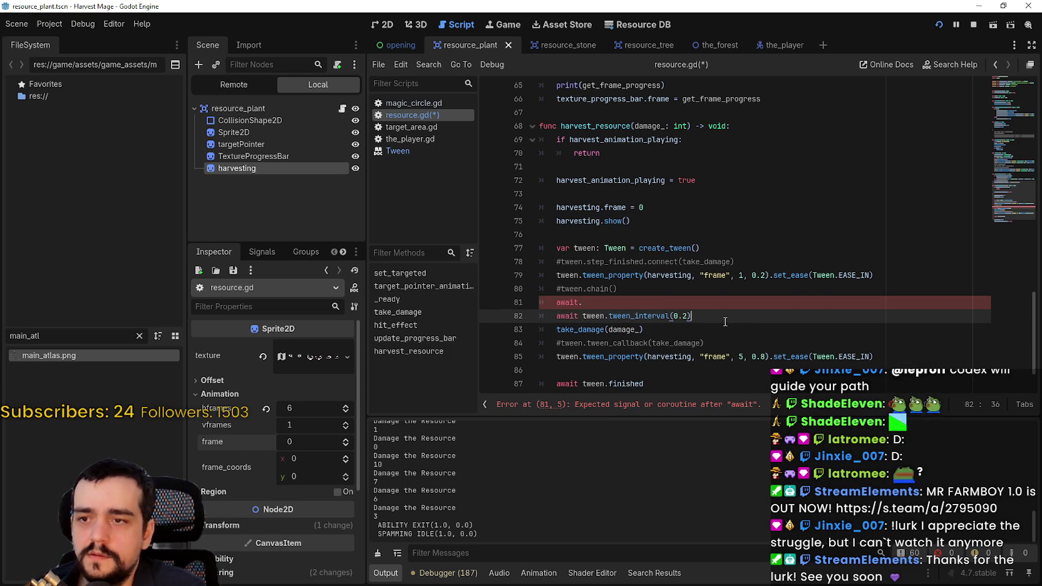
pyautogui.write('.')
pyautogui.press('Return')
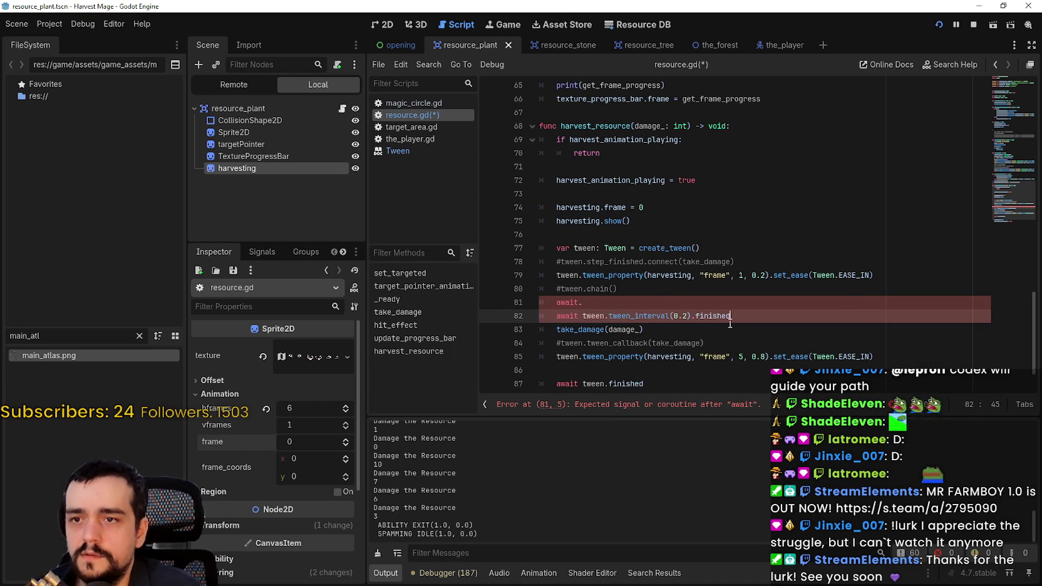
pyautogui.moveTo(605, 302); pyautogui.dragTo(540, 301)
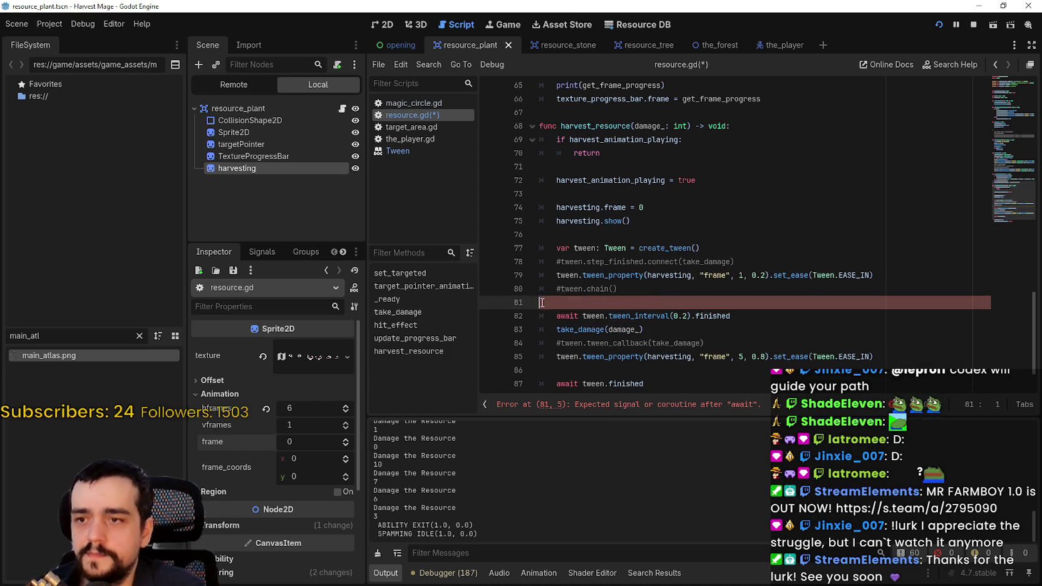
pyautogui.press('BackSpace')
pyautogui.press('BackSpace')
pyautogui.click(643, 316)
pyautogui.hotkey('ctrl', 's')
# - Run the game, harvest a flower creature, and stop the session after the null set_ease error
pyautogui.click(940, 24)
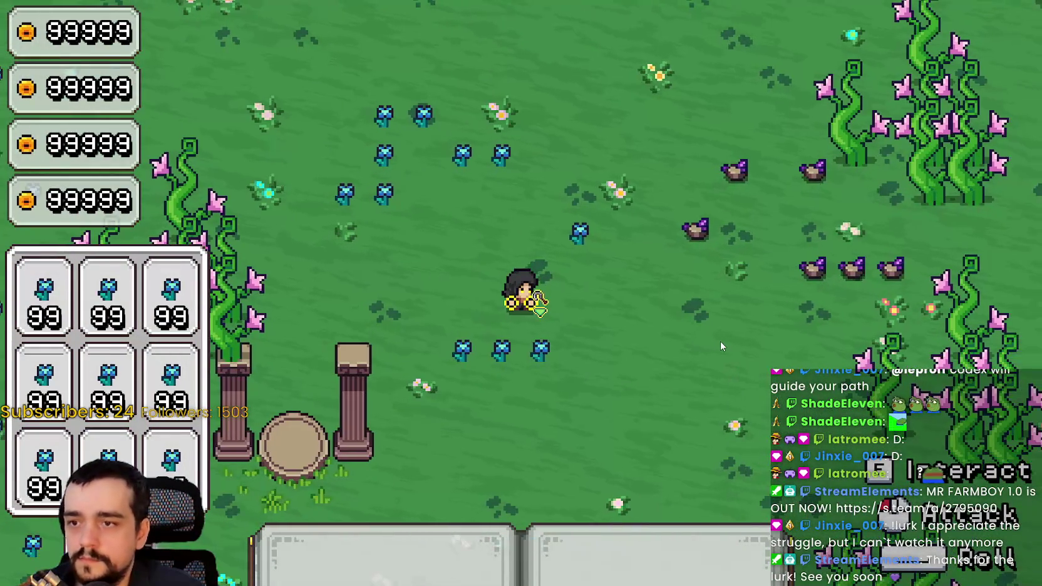
pyautogui.click(720, 339)
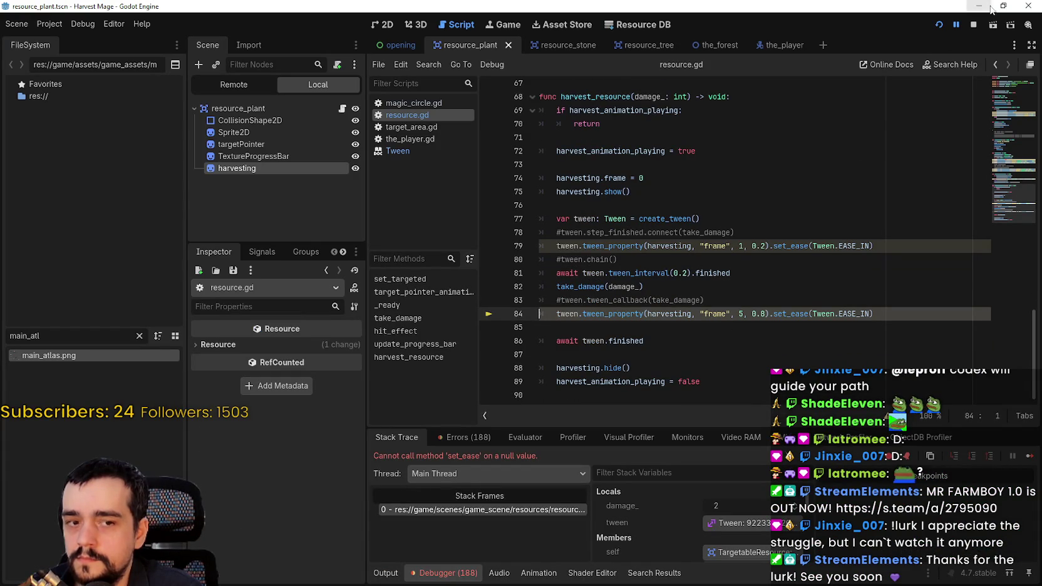
pyautogui.click(974, 25)
pyautogui.click(697, 274)
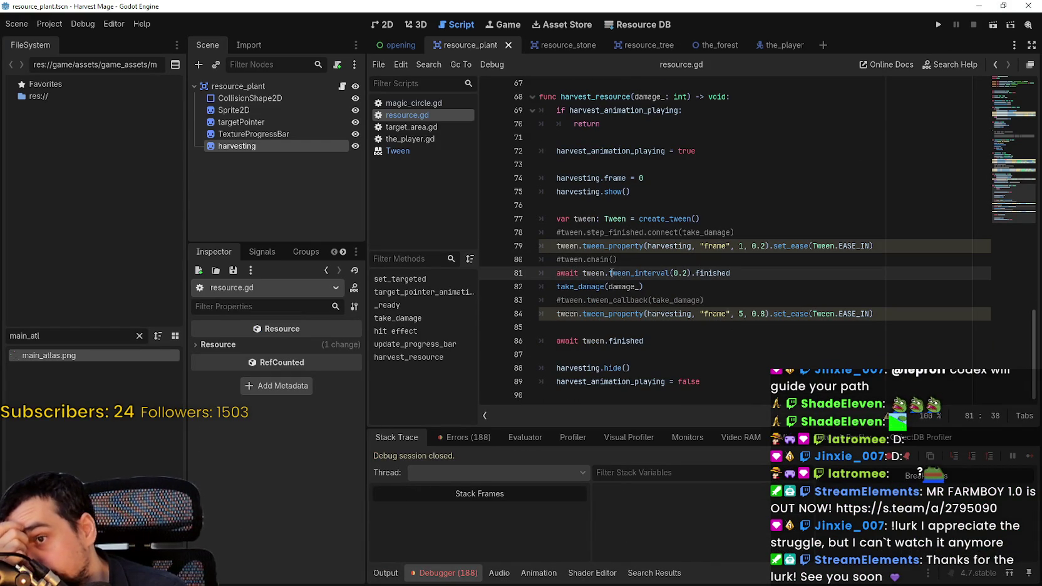
# - Show the tween_interval documentation tooltip and scroll down to its code examples
pyautogui.moveTo(672, 275)
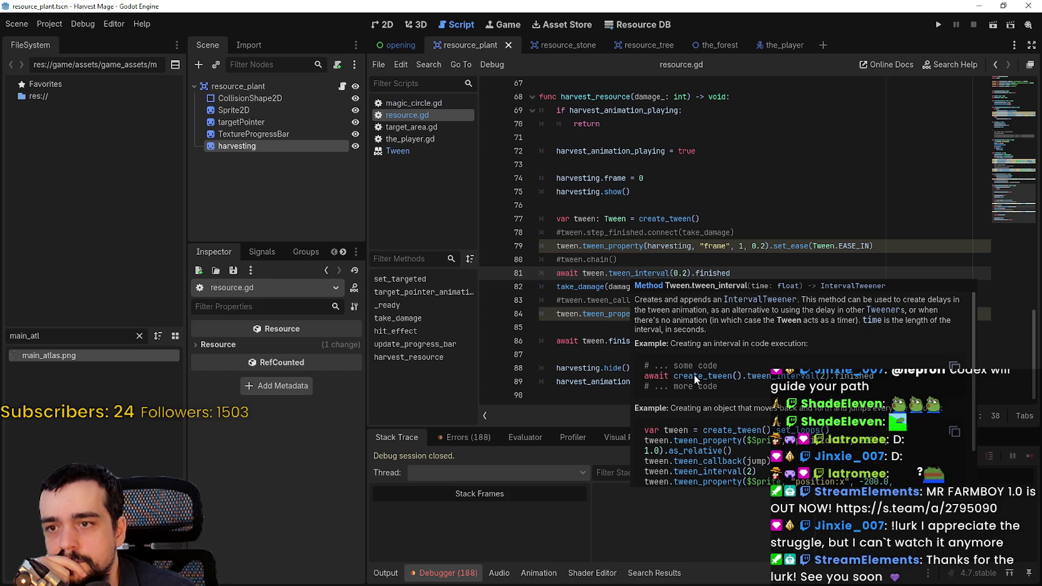
pyautogui.scroll(-2, 695, 374)
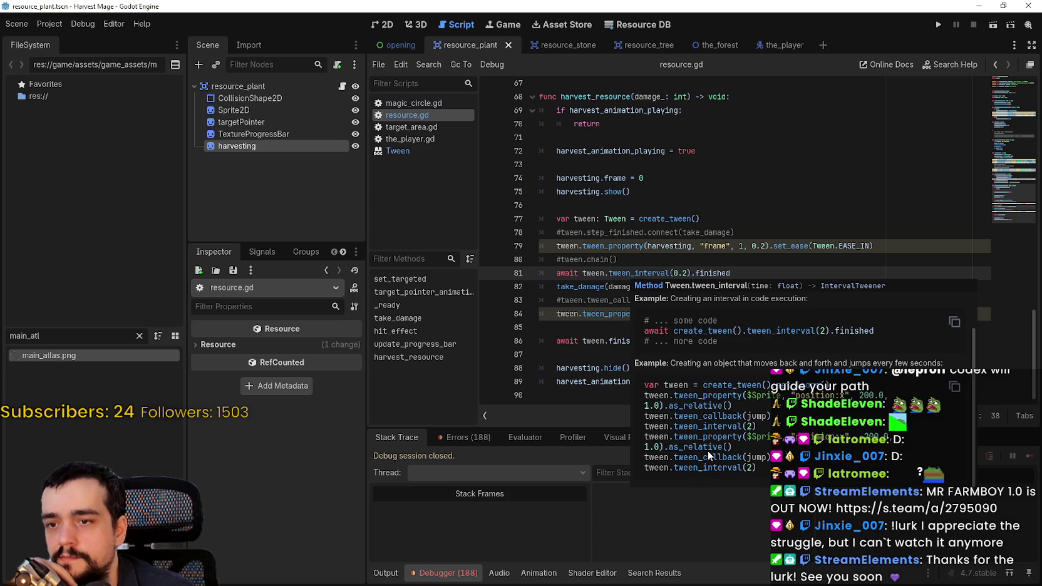
pyautogui.press('Left')
pyautogui.press('Left')
pyautogui.press('Left')
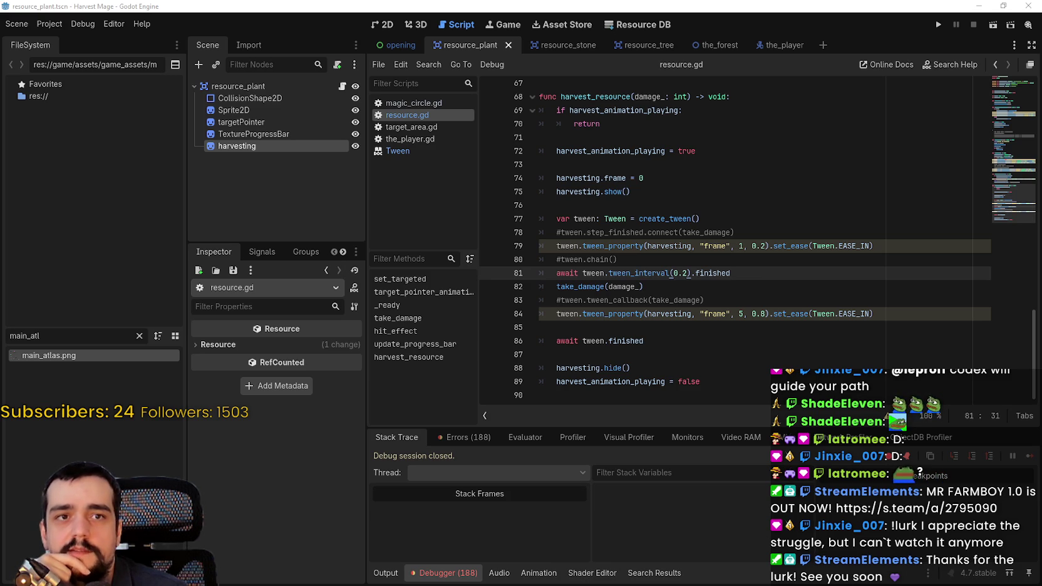
pyautogui.click(697, 246)
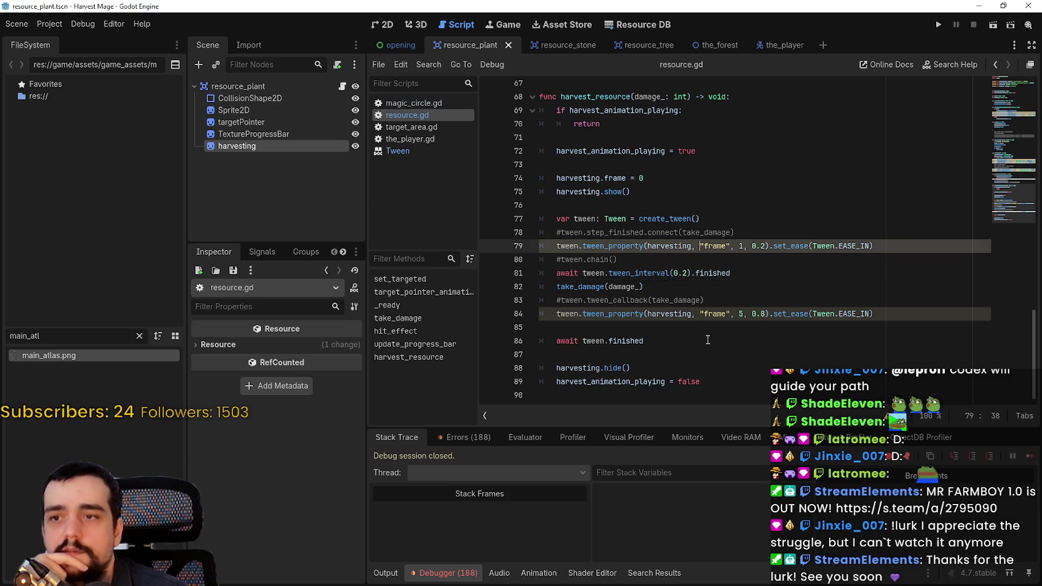
pyautogui.scroll(7, 722, 302)
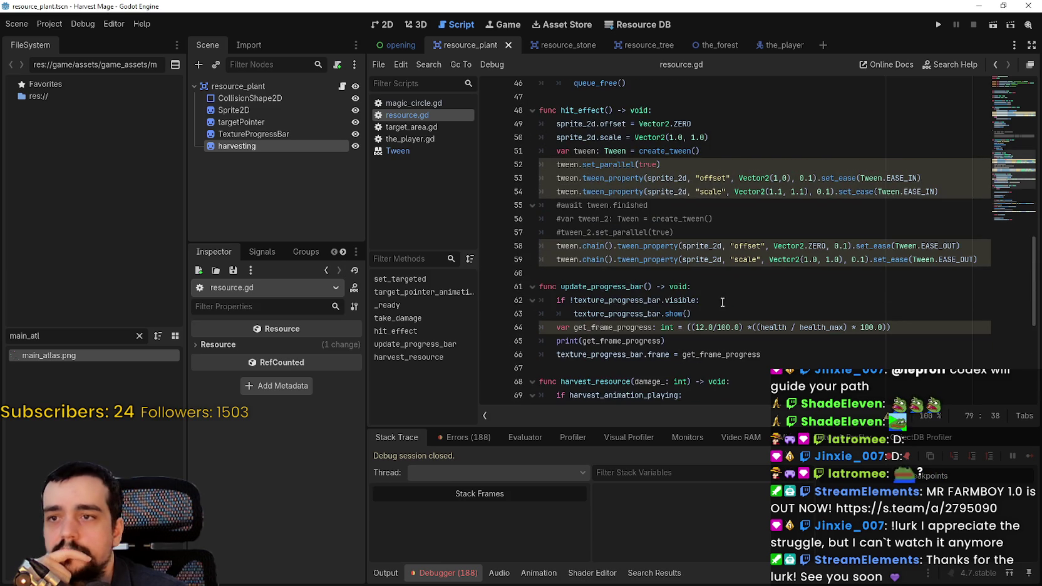
pyautogui.doubleClick(593, 246)
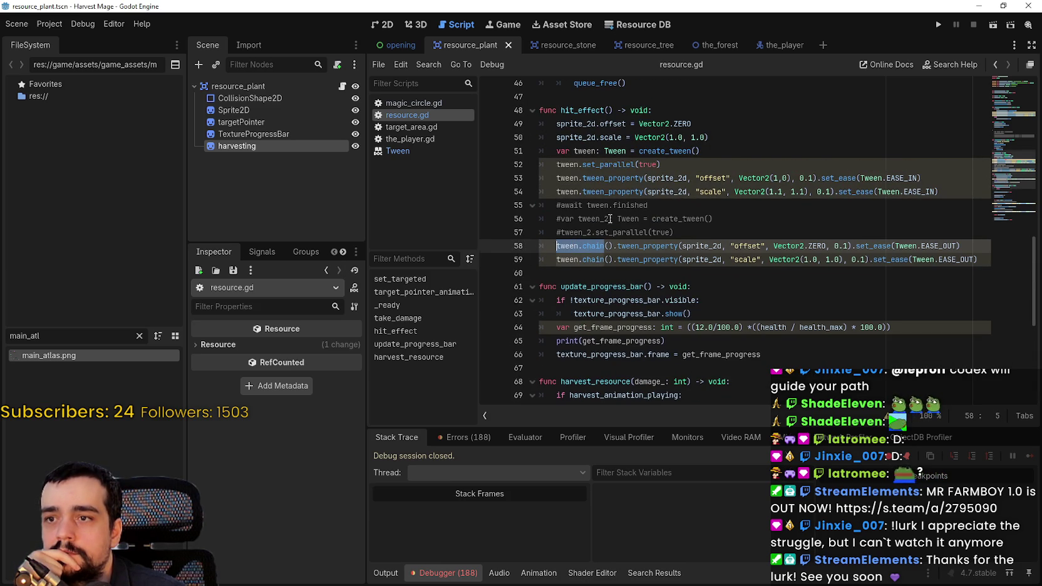
pyautogui.scroll(-7, 609, 219)
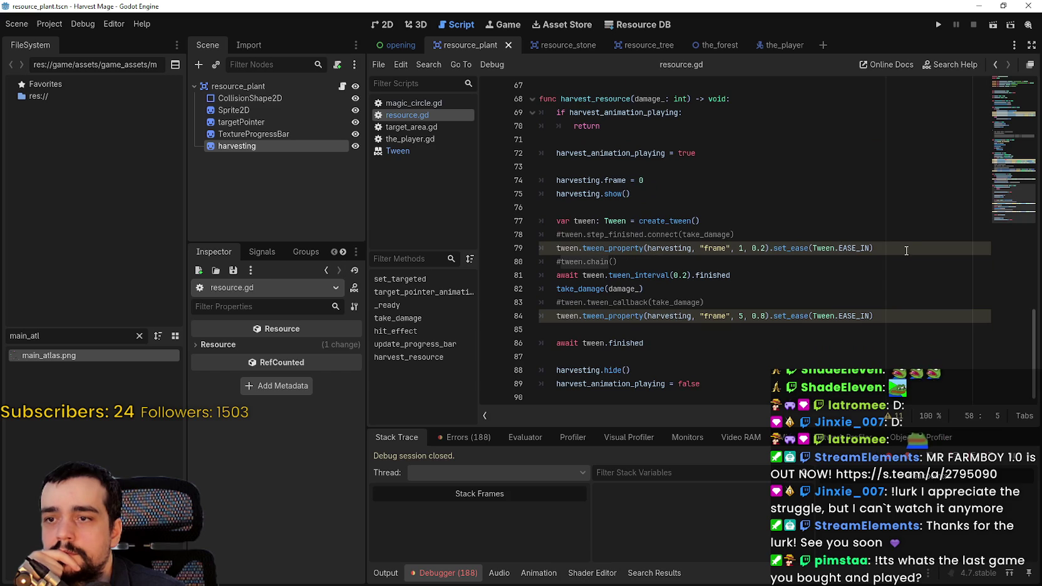
pyautogui.moveTo(907, 250)
pyautogui.mouseDown()
pyautogui.moveTo(720, 235)
pyautogui.moveTo(542, 181)
pyautogui.mouseUp()
pyautogui.moveTo(887, 325); pyautogui.dragTo(556, 277)
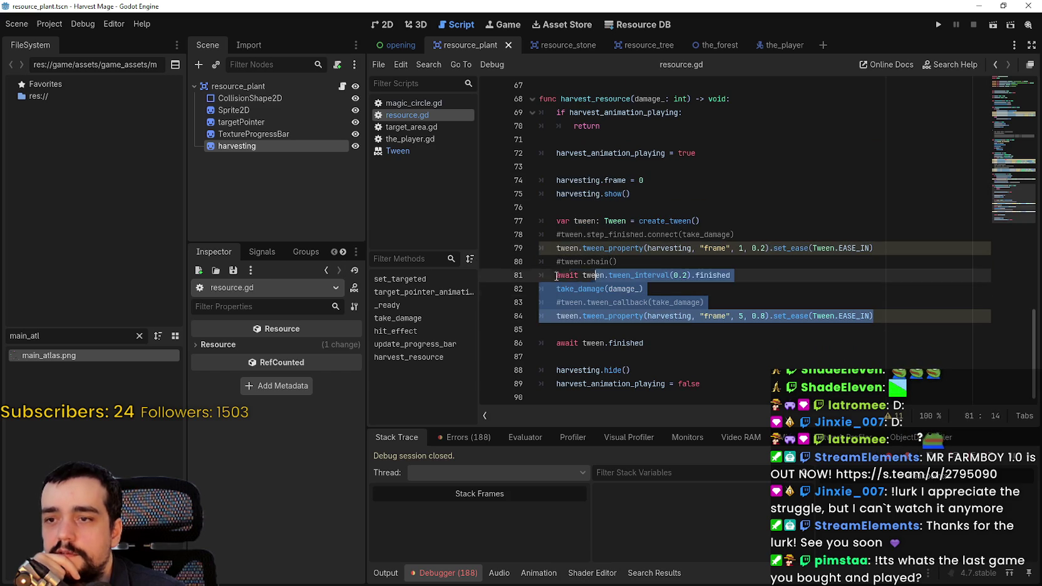
pyautogui.click(681, 289)
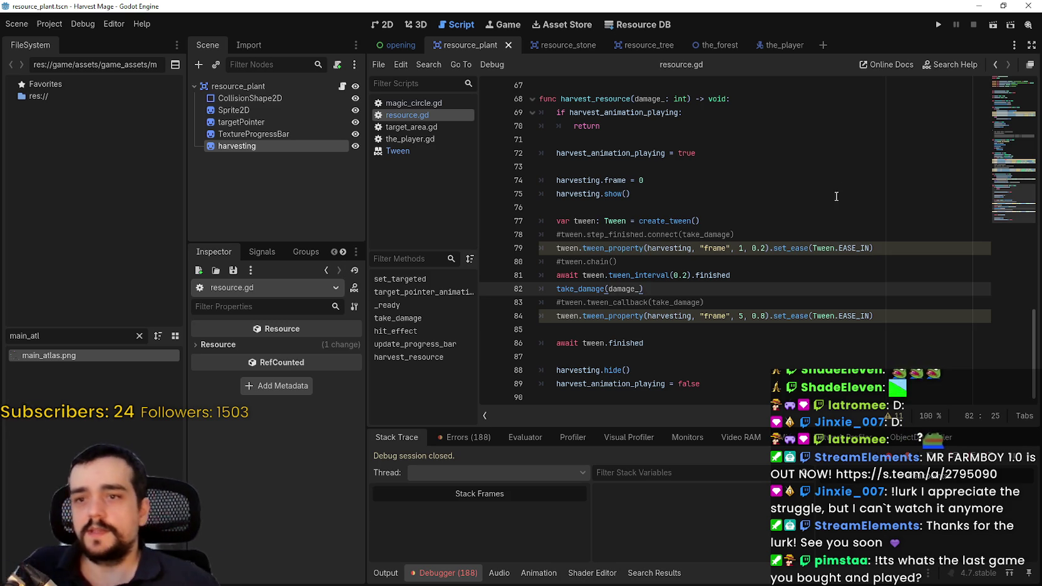
pyautogui.click(727, 275)
# - Replace the awaited interval line with await tween.finished after line 80
pyautogui.press('Up')
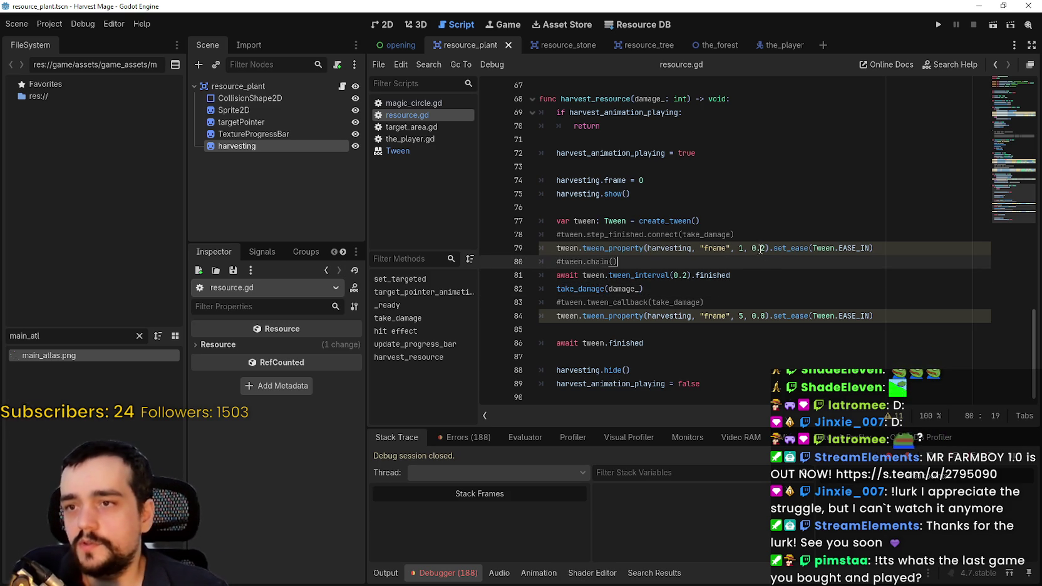
pyautogui.press('Return')
pyautogui.write('await g')
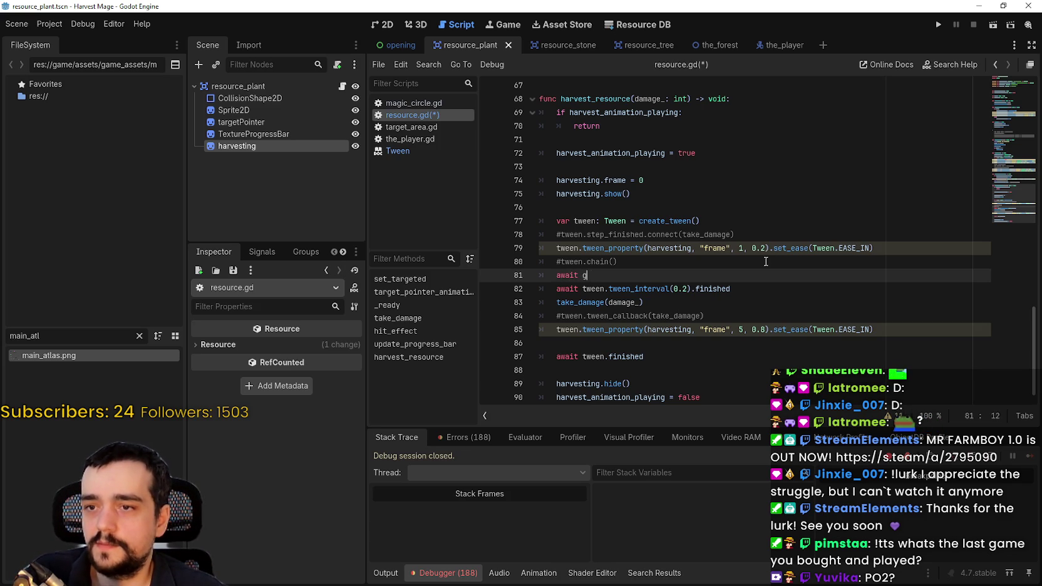
pyautogui.write('e')
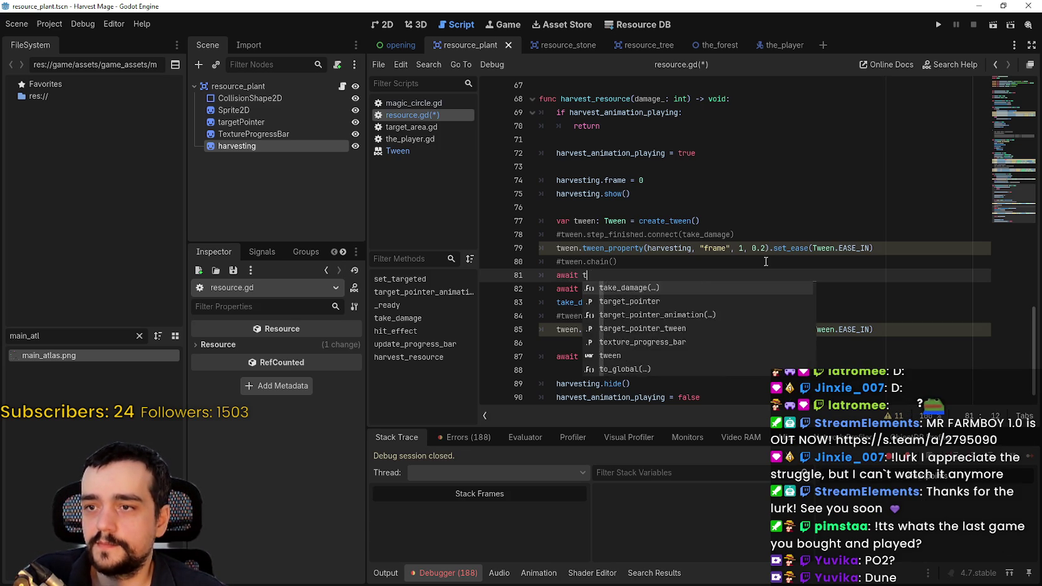
pyautogui.write('ween.fi')
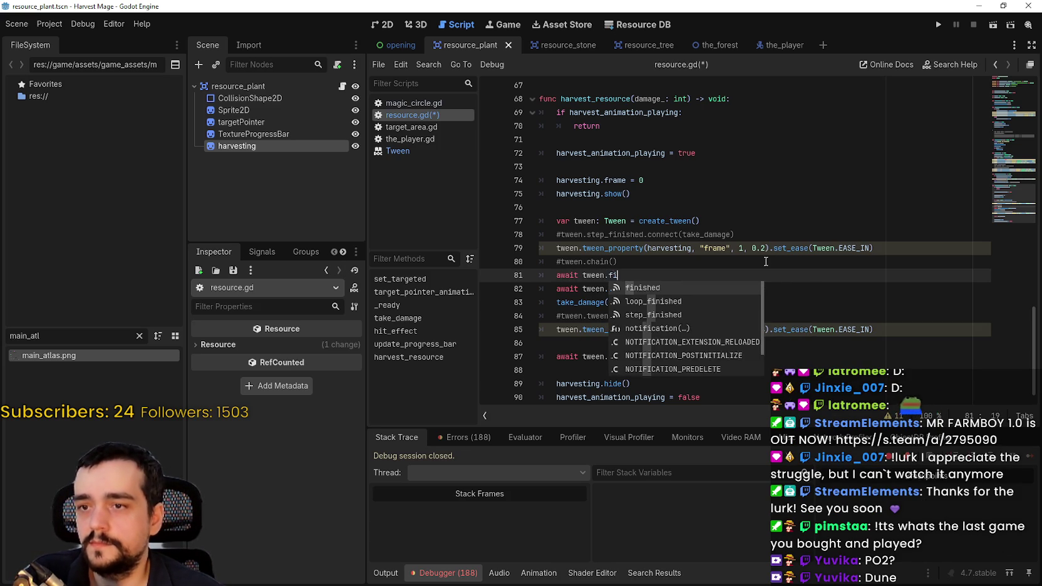
pyautogui.write('ni')
pyautogui.press('Return')
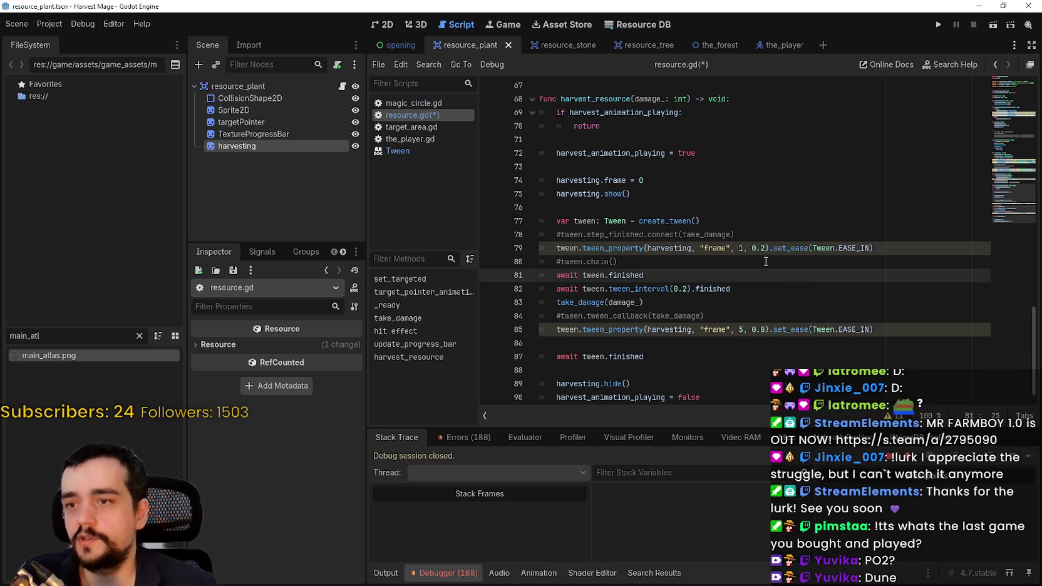
pyautogui.moveTo(776, 286); pyautogui.dragTo(648, 289)
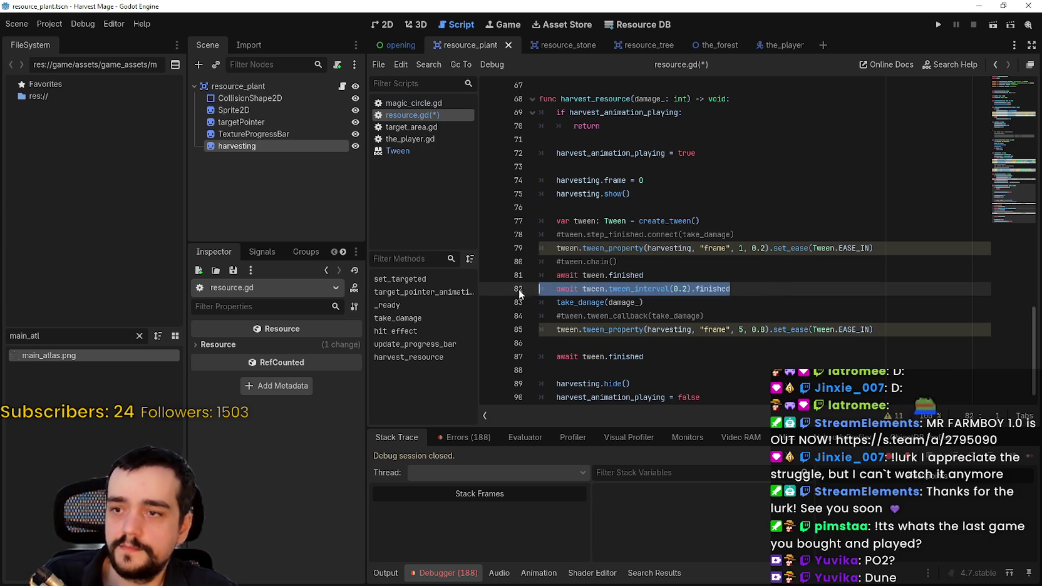
pyautogui.press('BackSpace')
pyautogui.press('BackSpace')
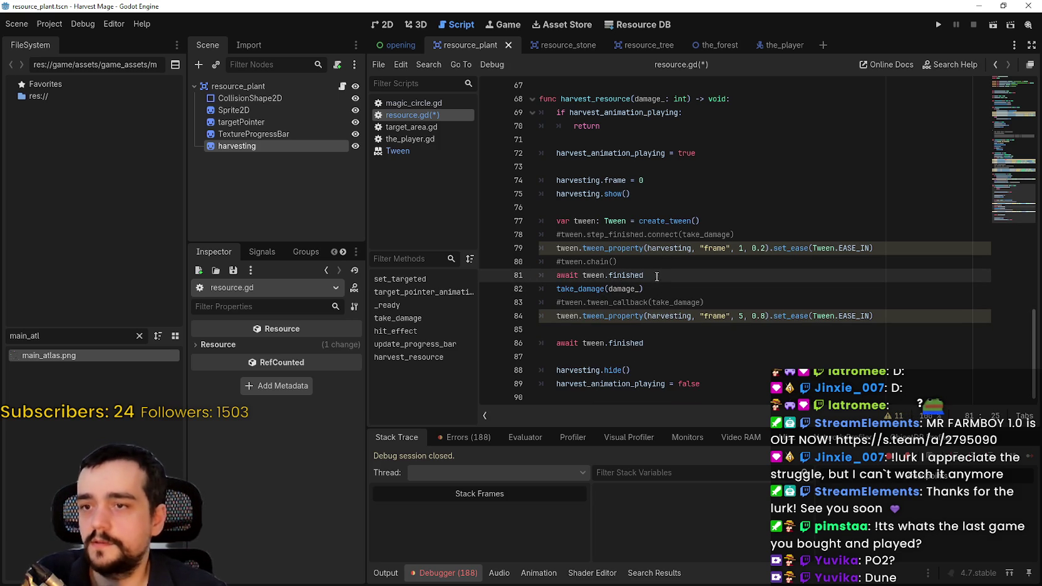
pyautogui.click(668, 289)
pyautogui.click(676, 276)
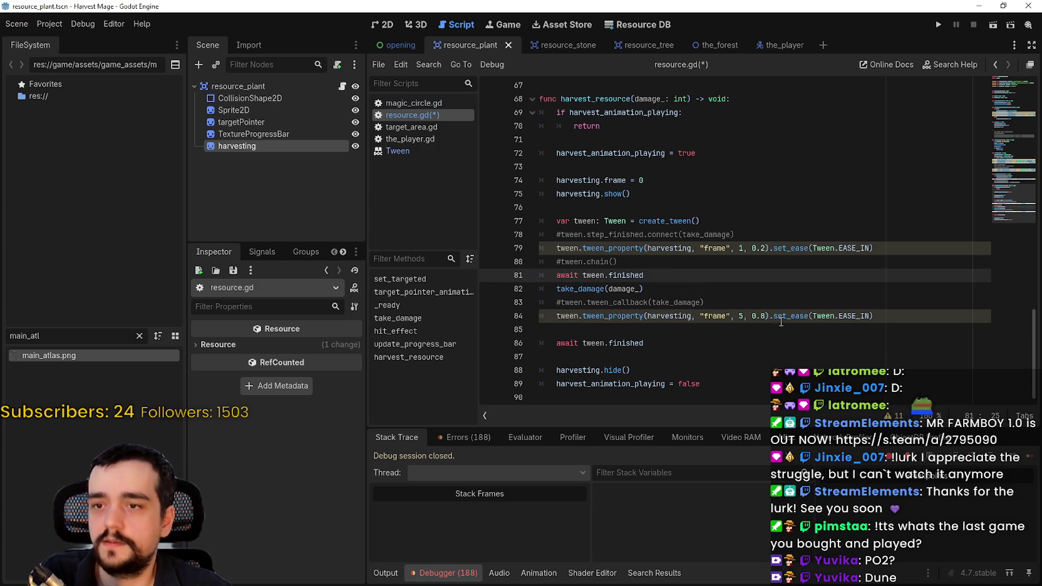
# - Duplicate the tween declaration as tween_2 below line 83, use it on line 85, and save
pyautogui.click(722, 219)
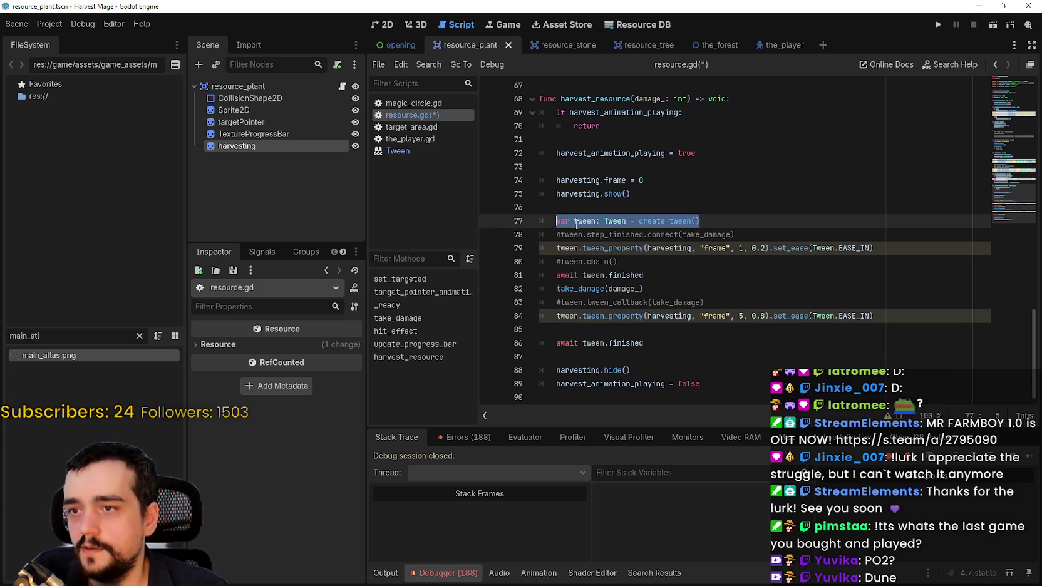
pyautogui.click(748, 316)
pyautogui.click(745, 302)
pyautogui.press('Return')
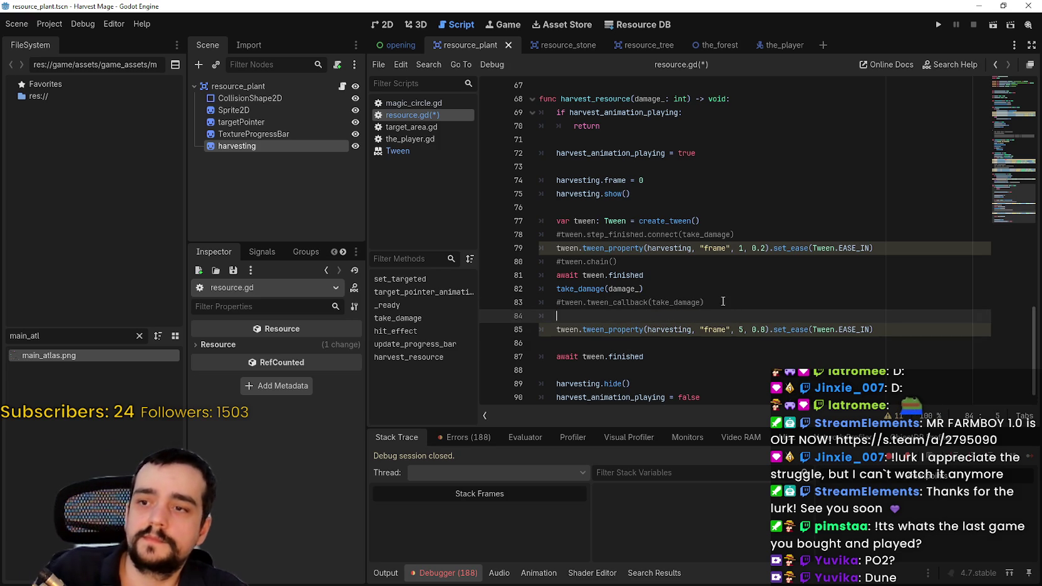
pyautogui.click(596, 316)
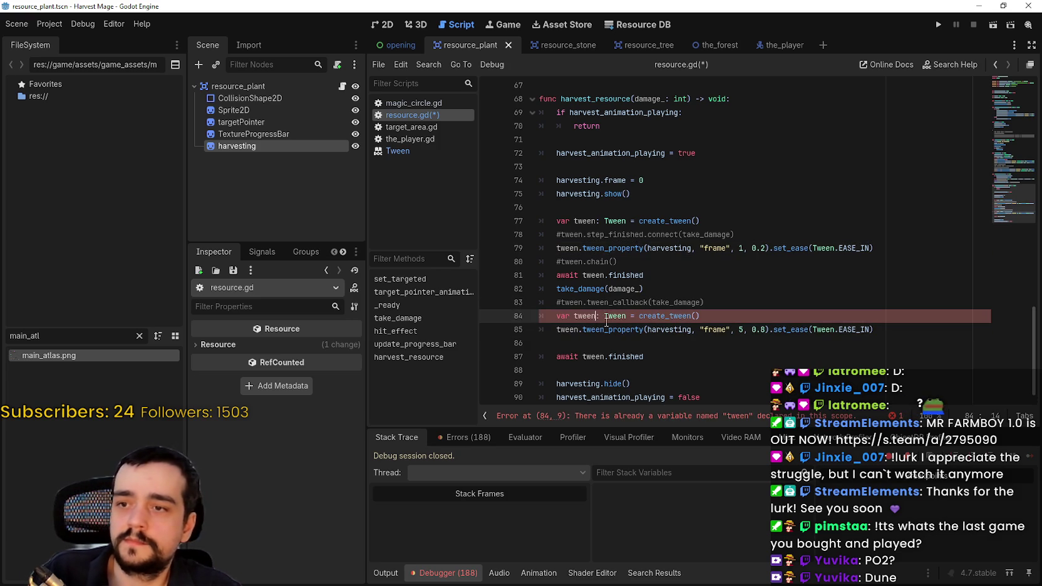
pyautogui.write('_2')
pyautogui.click(578, 331)
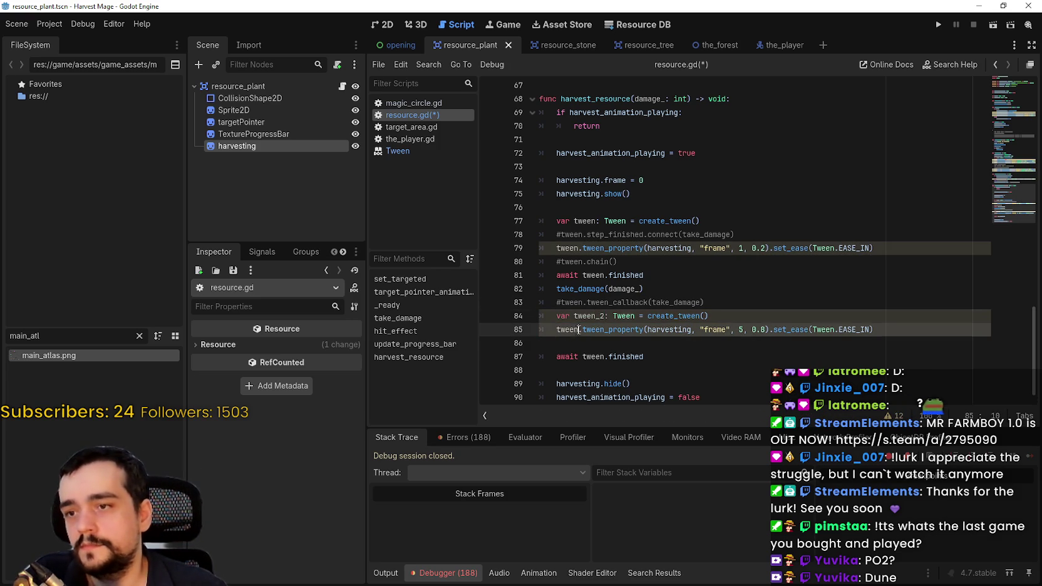
pyautogui.write('_2')
pyautogui.click(579, 347)
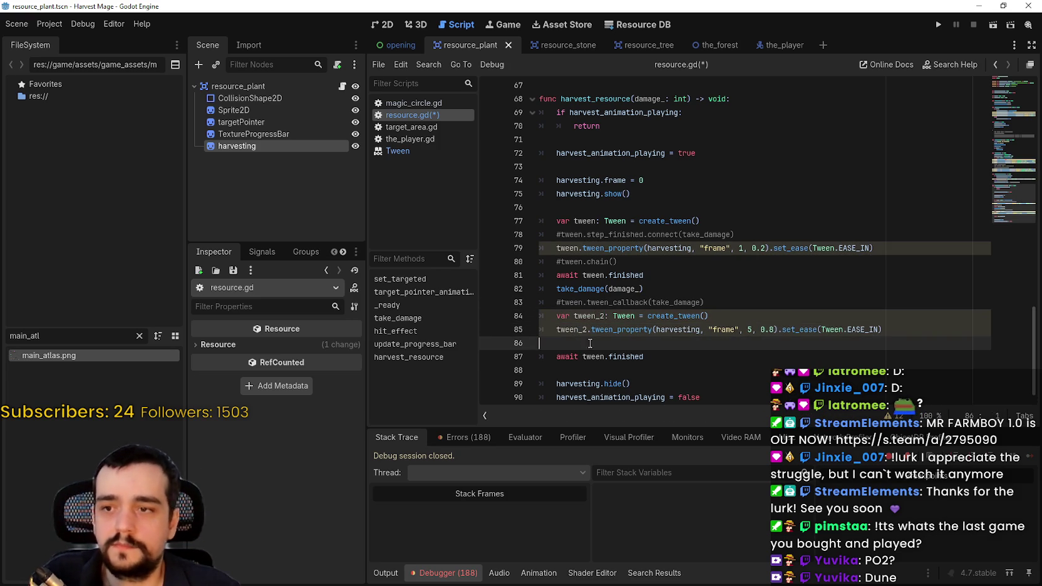
pyautogui.hotkey('ctrl', 's')
pyautogui.click(667, 280)
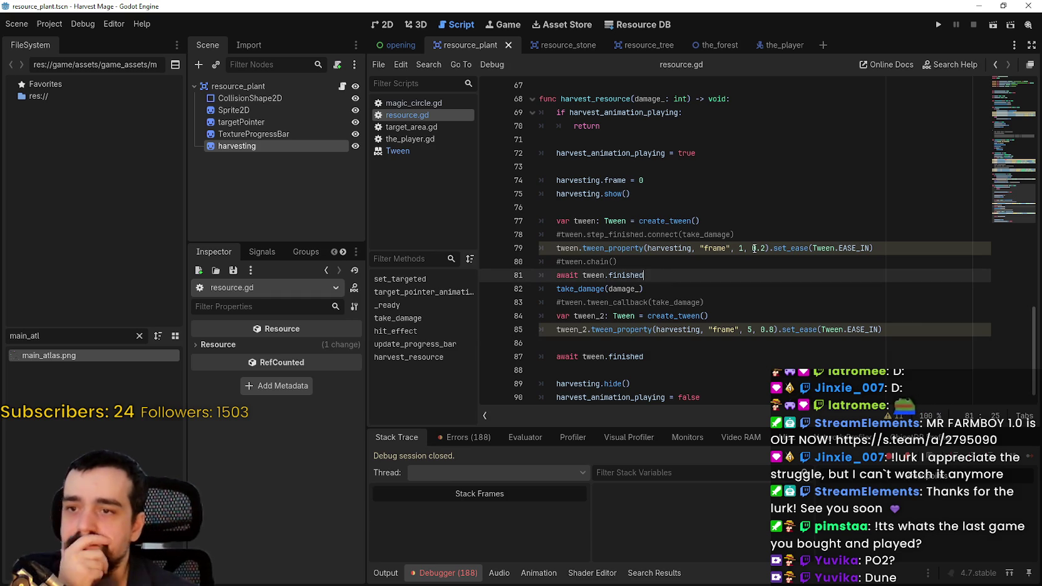
# - Run the game, continue the saved game, and harvest the flowers near the character
pyautogui.click(939, 25)
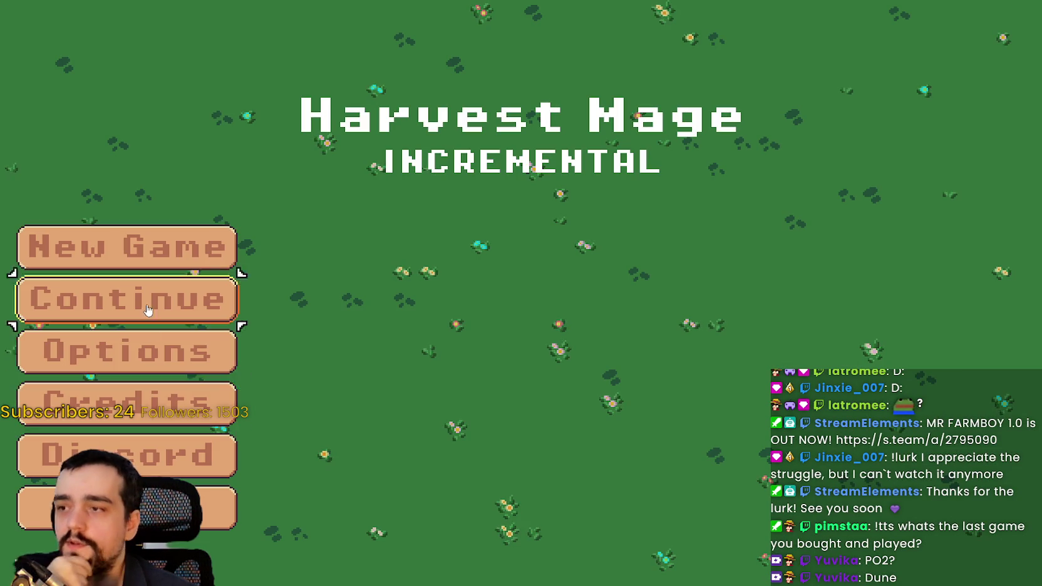
pyautogui.click(148, 310)
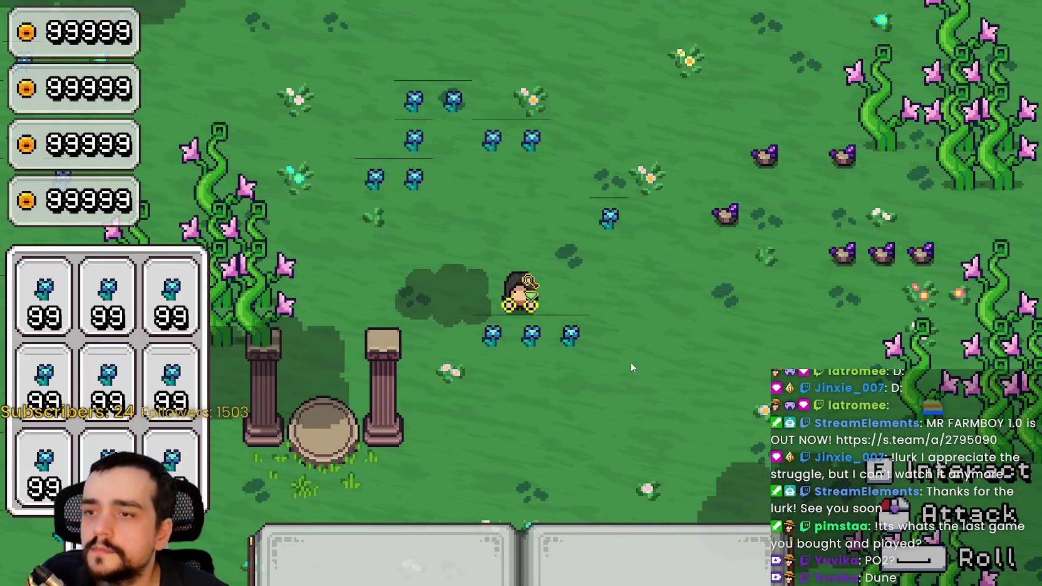
pyautogui.click(632, 362)
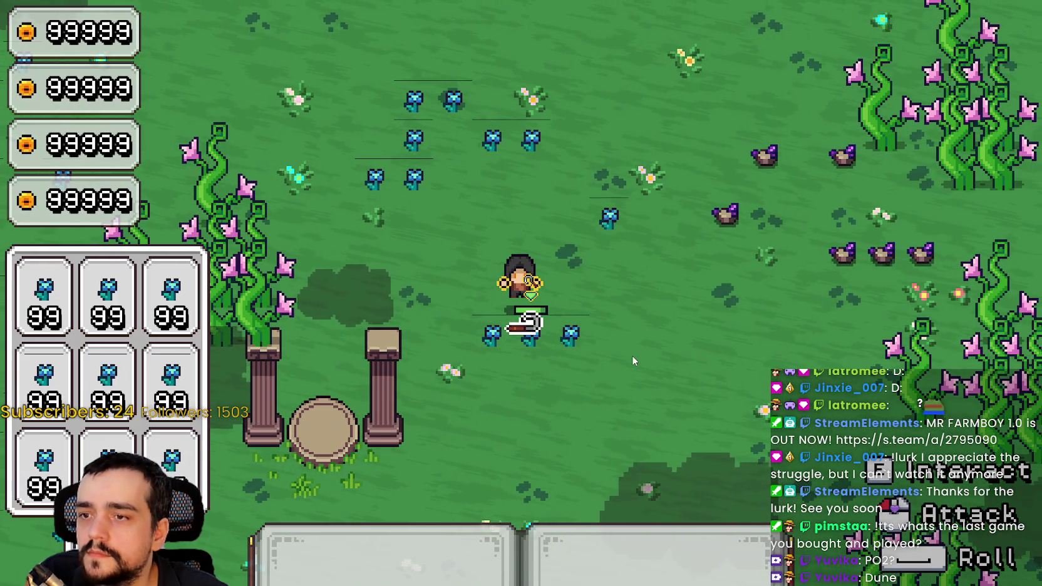
pyautogui.press('w')
pyautogui.click(632, 361)
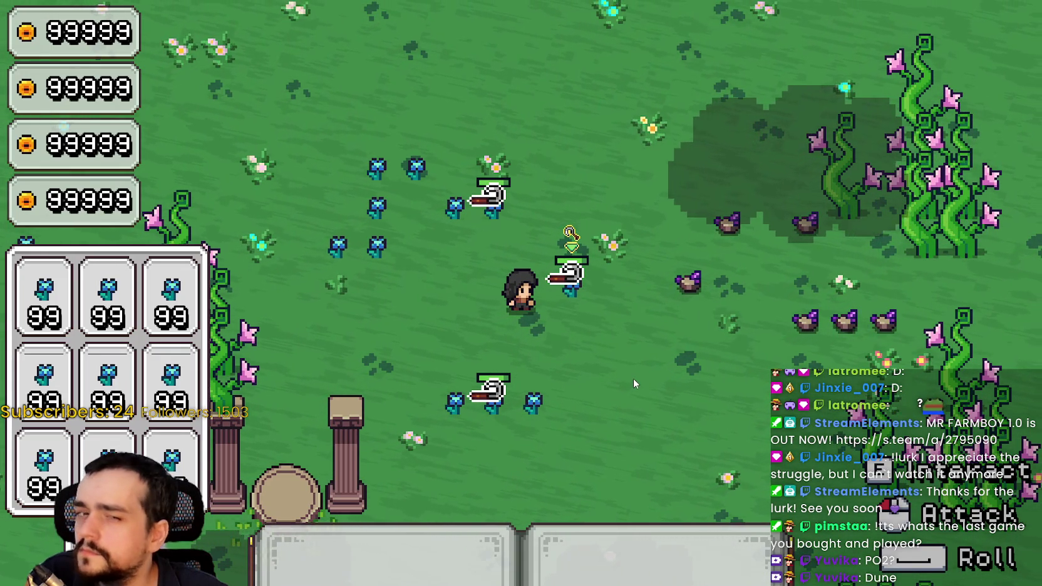
# - Walk up and left swinging at more flowers, then return to the script editor
pyautogui.press('w')
pyautogui.click(634, 378)
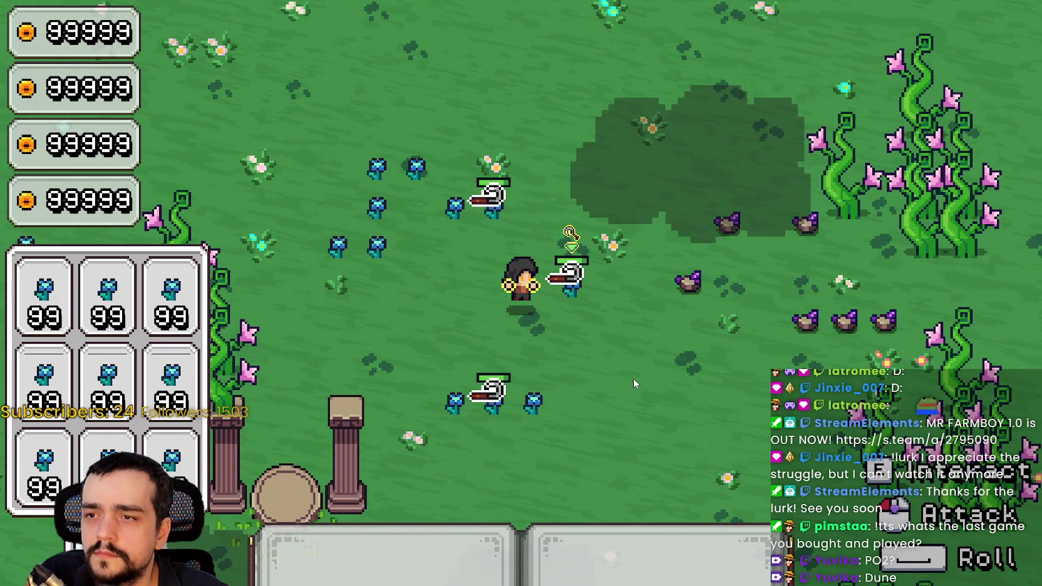
pyautogui.press('a')
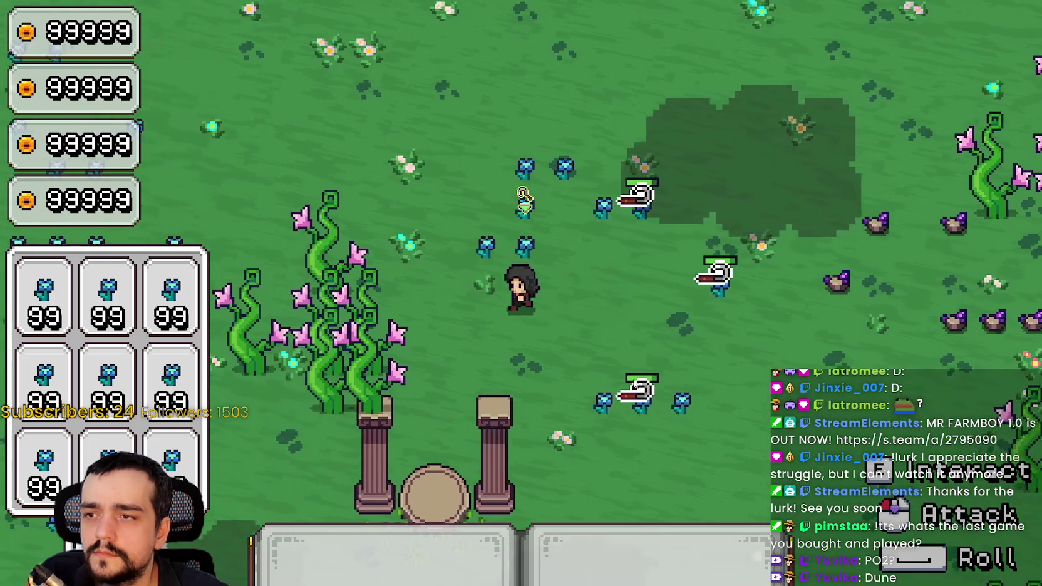
pyautogui.press('w')
pyautogui.click(661, 388)
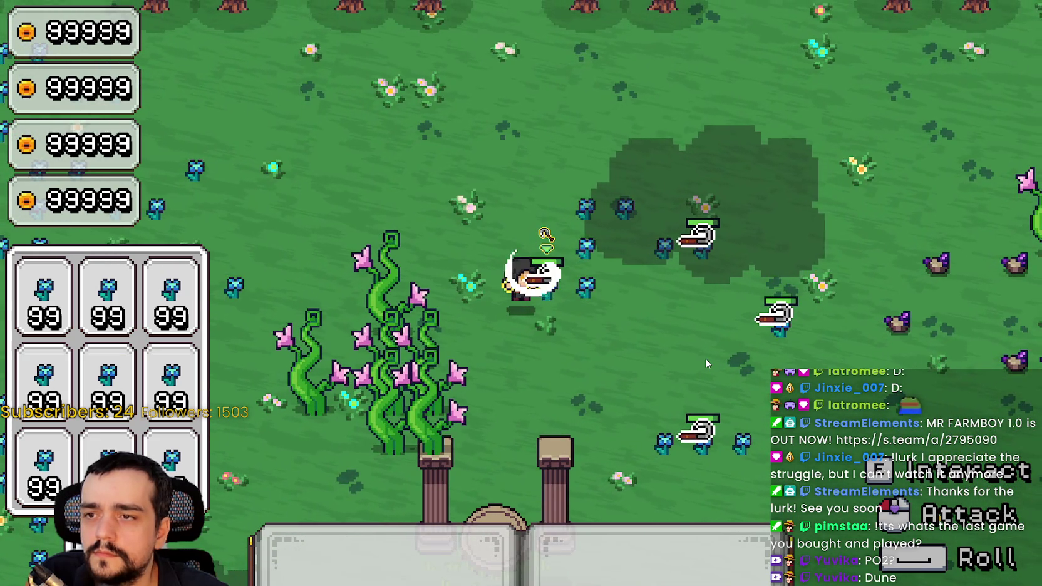
pyautogui.press('F8')
# - Change line 87 of harvest_resource to 'await tween_2.finished'
pyautogui.click(690, 303)
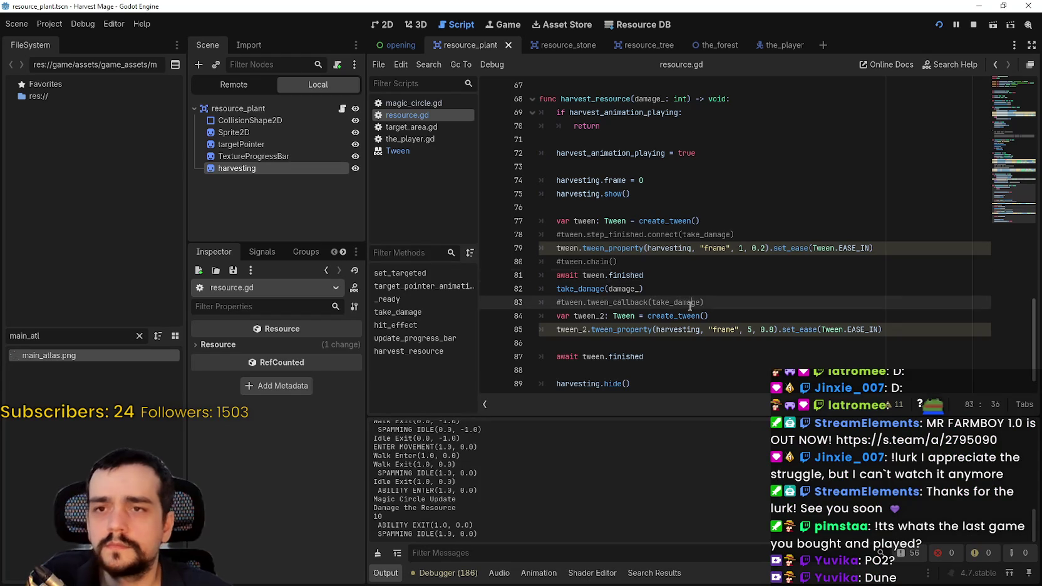
pyautogui.scroll(-1, 692, 307)
pyautogui.click(592, 248)
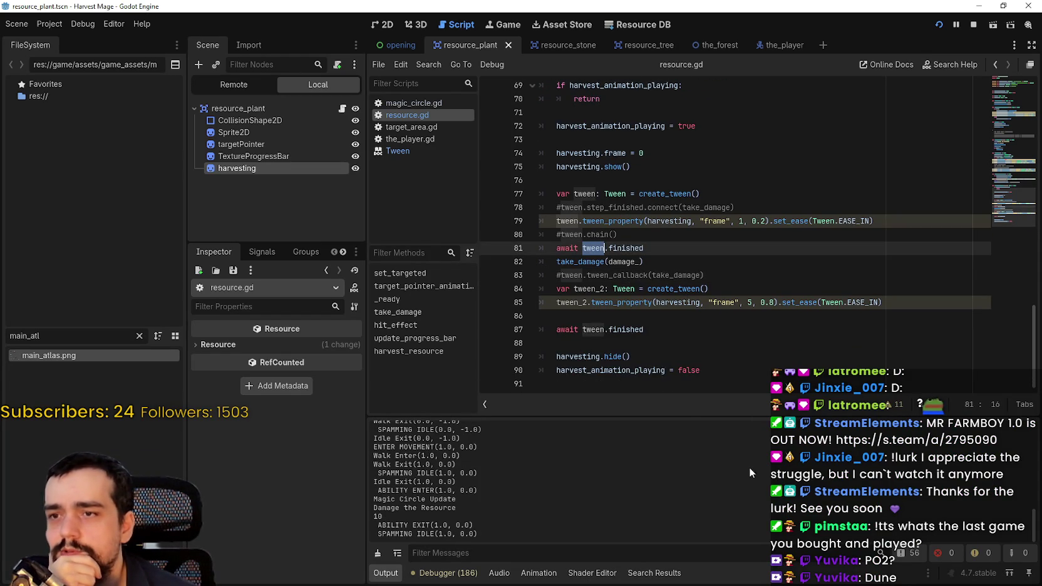
pyautogui.click(604, 330)
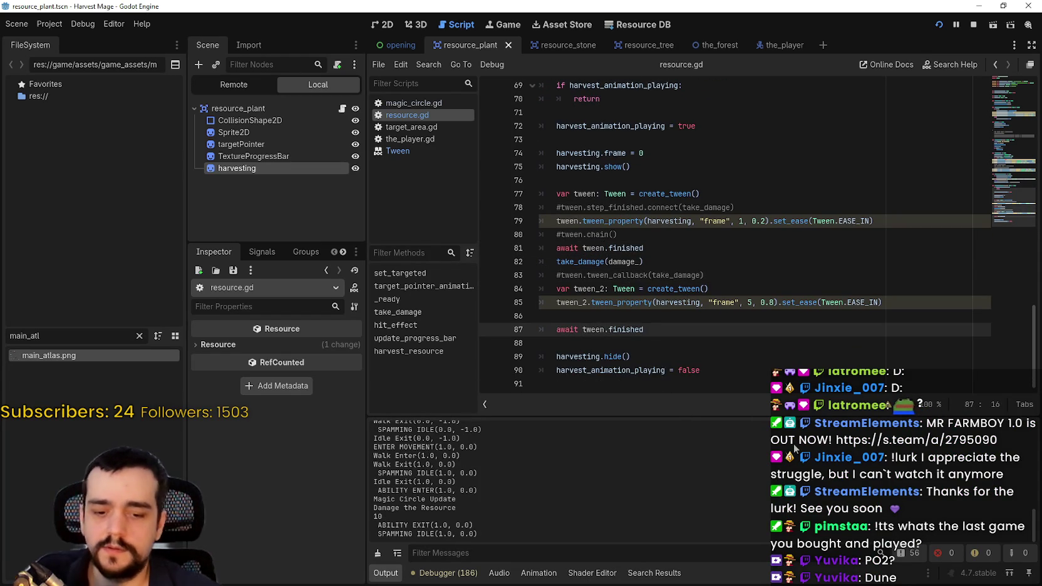
pyautogui.write('_2')
pyautogui.click(687, 339)
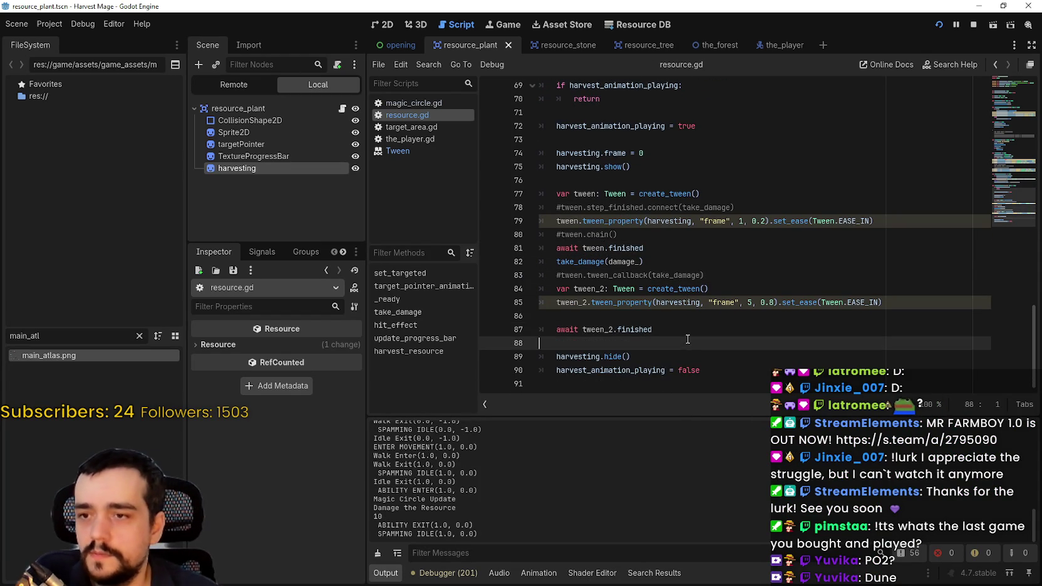
# - Restart the game, continue the save, and harvest a few flowers to retest the fix
pyautogui.click(986, 24)
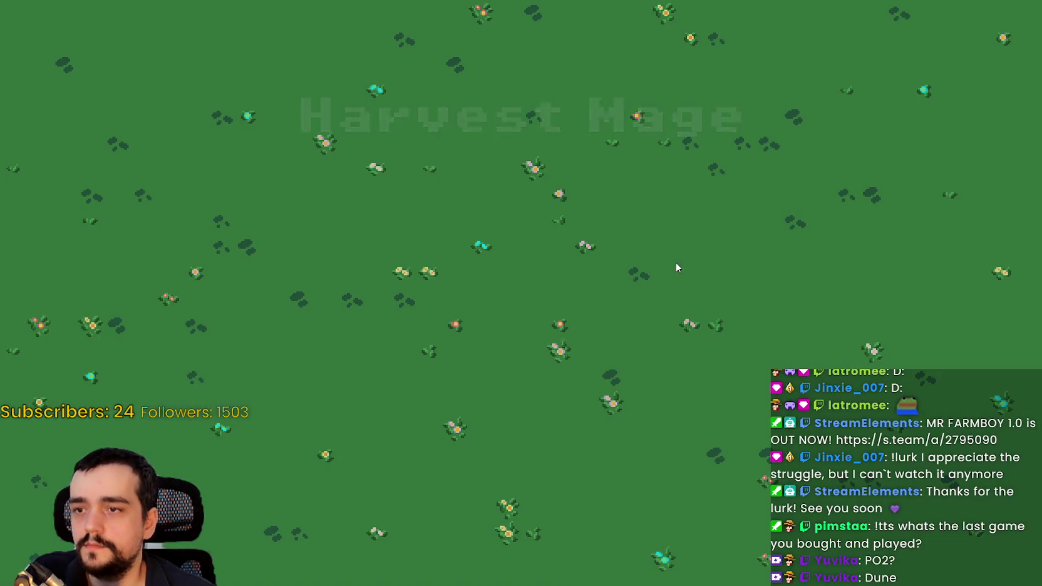
pyautogui.press('Return')
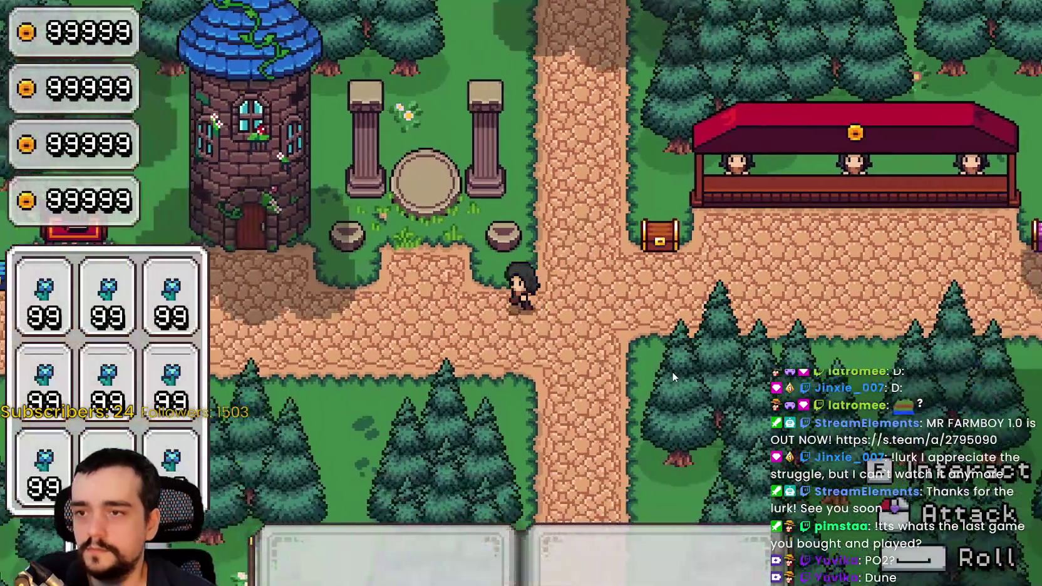
pyautogui.press('w')
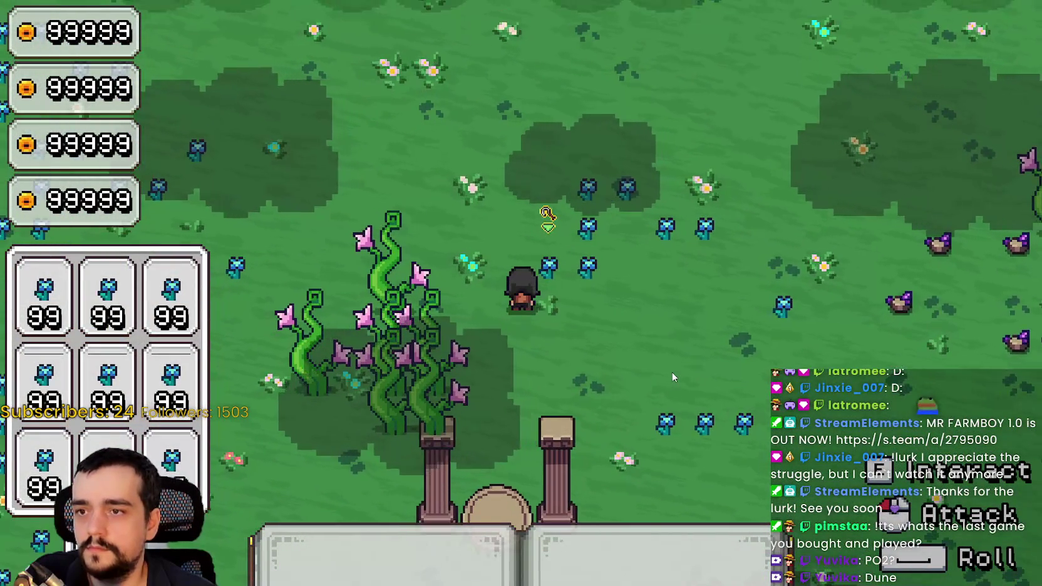
pyautogui.click(655, 348)
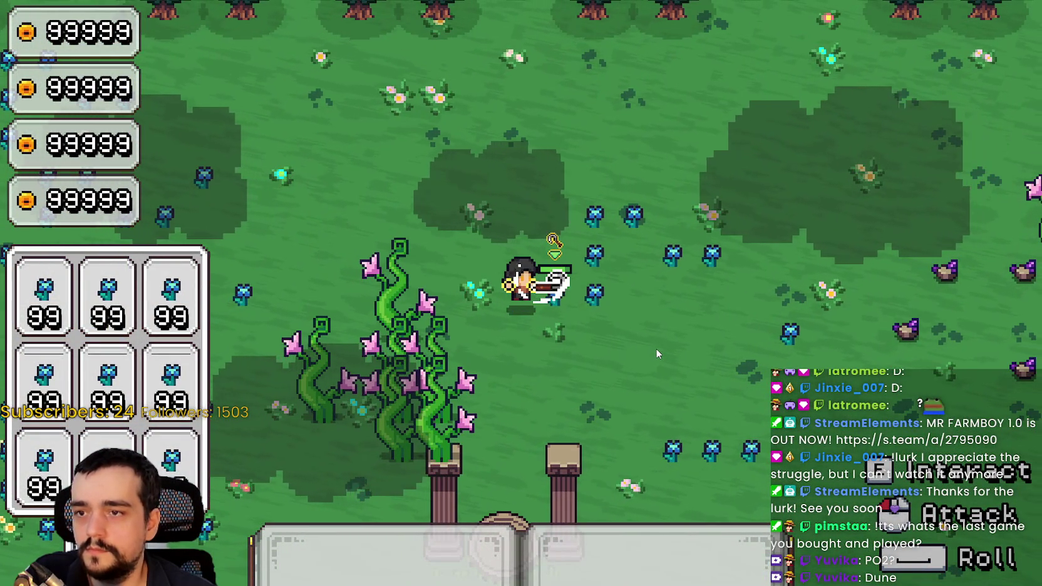
pyautogui.click(656, 350)
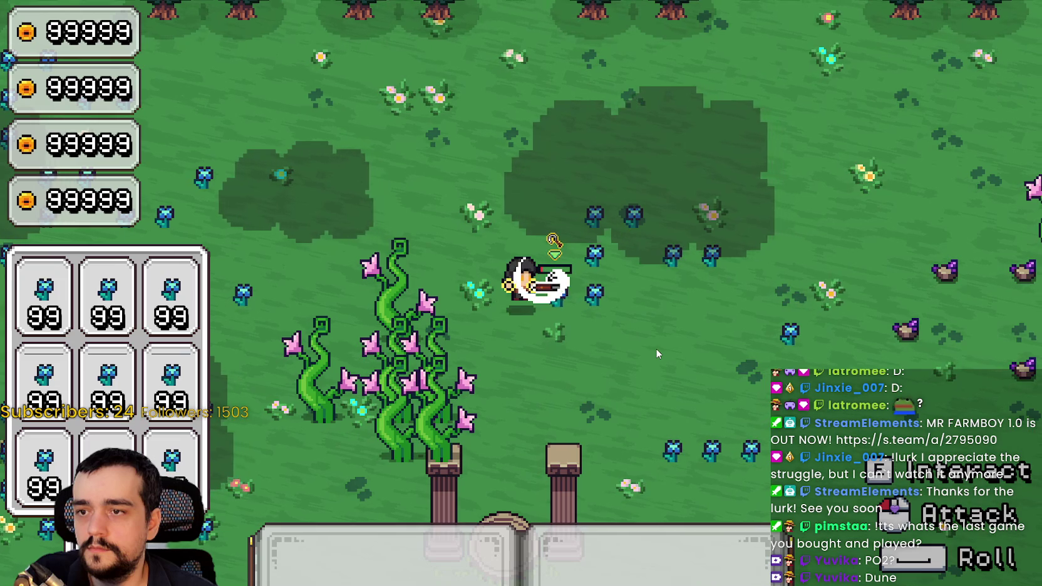
pyautogui.click(656, 350)
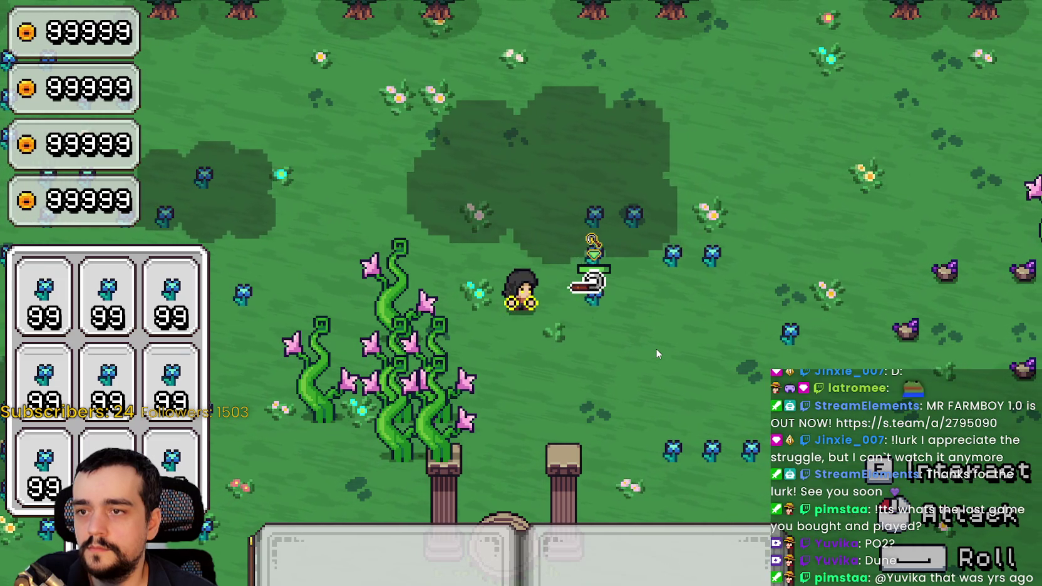
pyautogui.hotkey('alt', 'Tab')
pyautogui.click(743, 221)
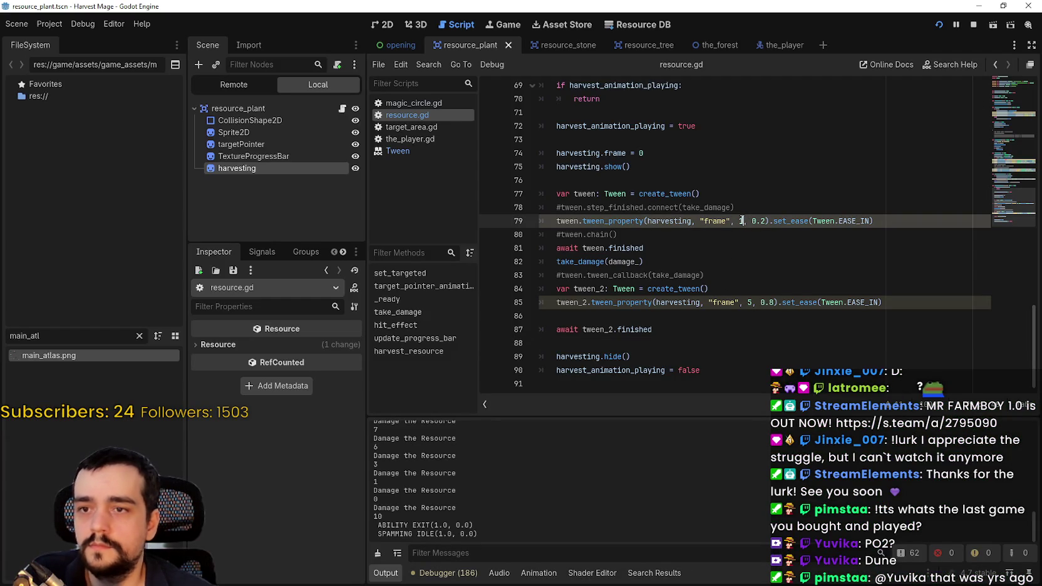
pyautogui.write('2')
# - Stop the game, make the first tween go to frame 2 over 0.2s, and relaunch the save
pyautogui.click(791, 287)
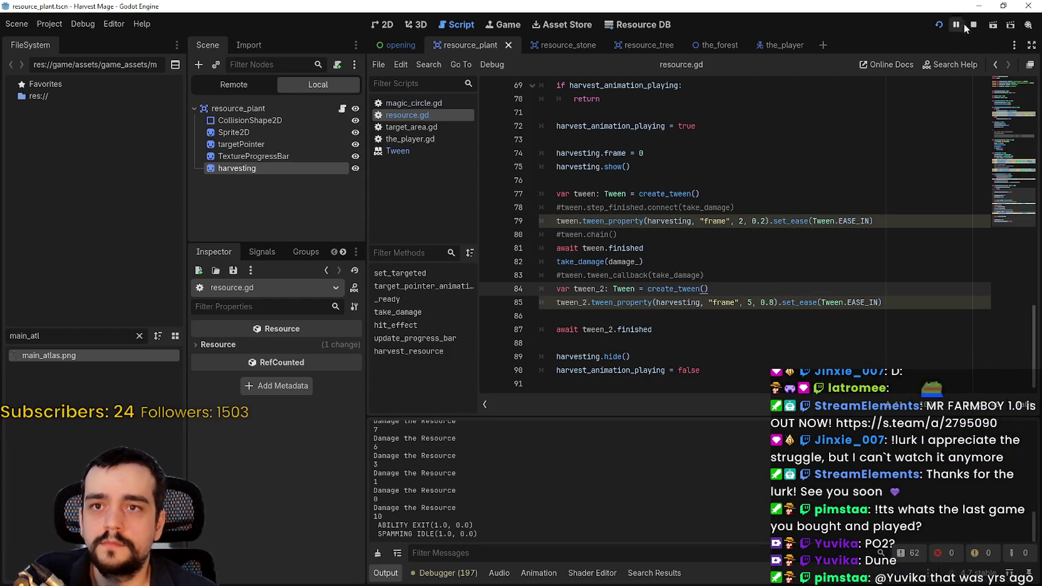
pyautogui.click(973, 24)
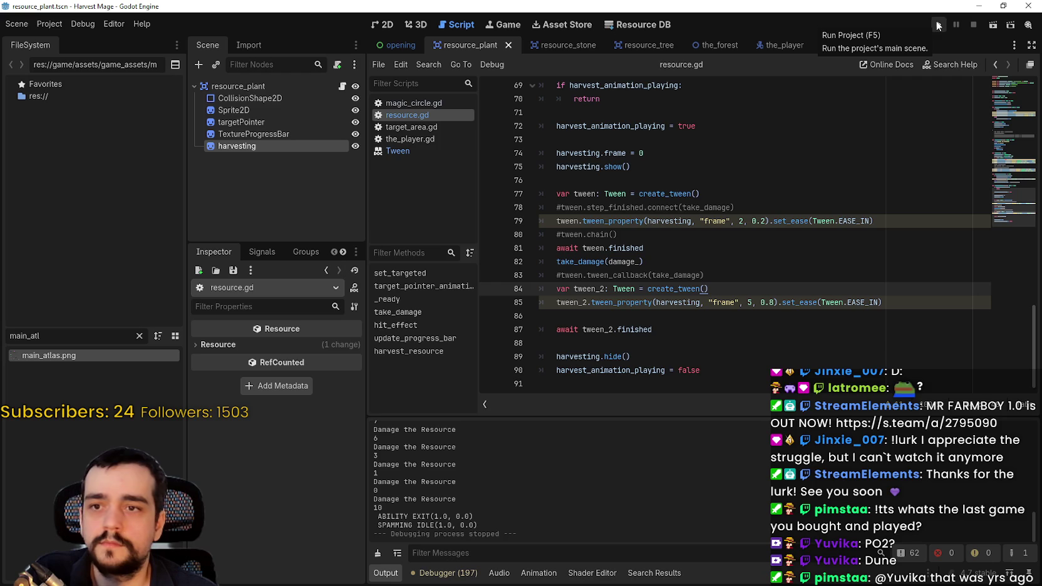
pyautogui.click(761, 223)
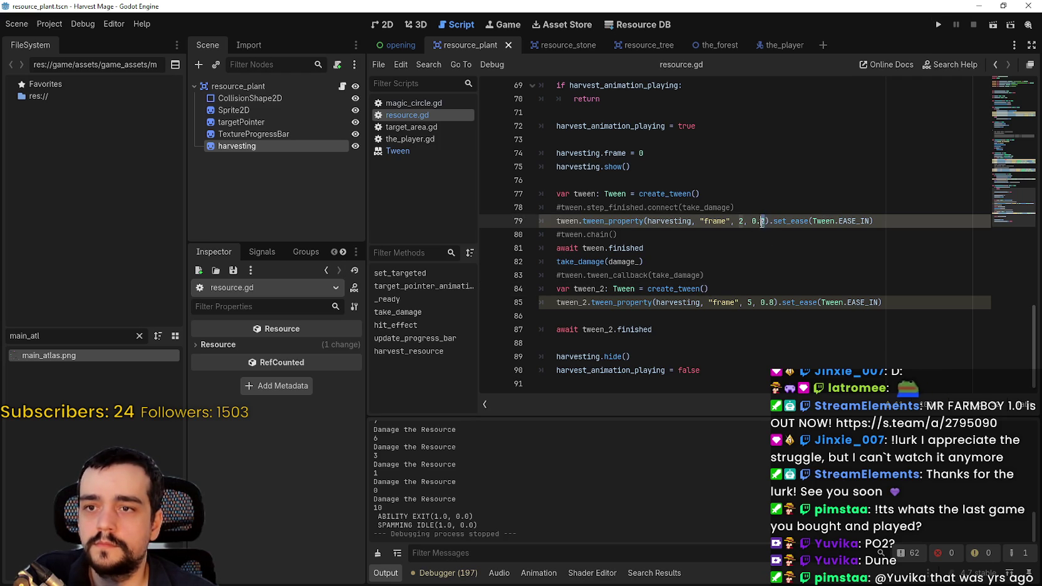
pyautogui.write('3')
pyautogui.press('F5')
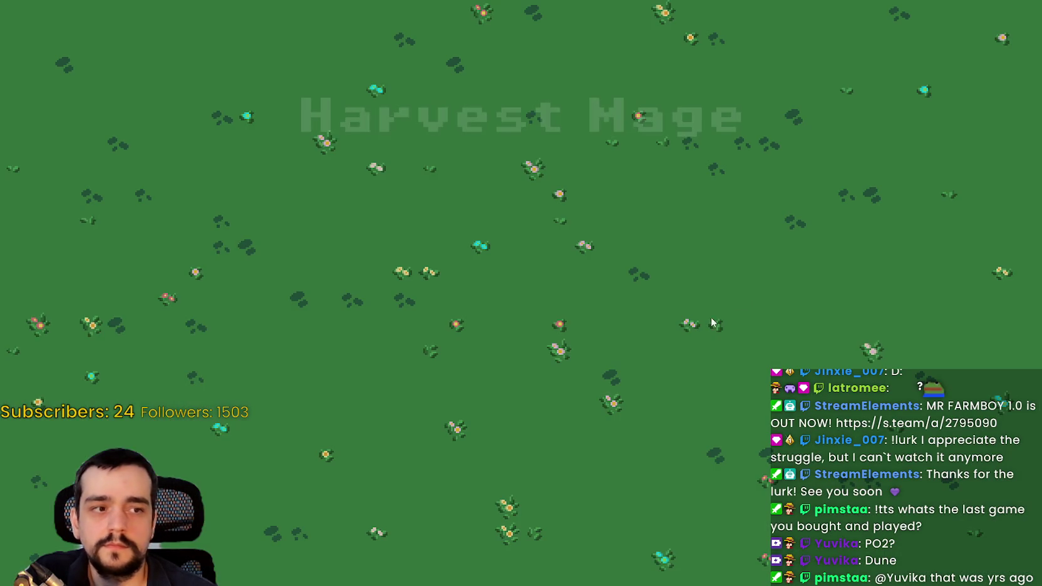
pyautogui.press('Return')
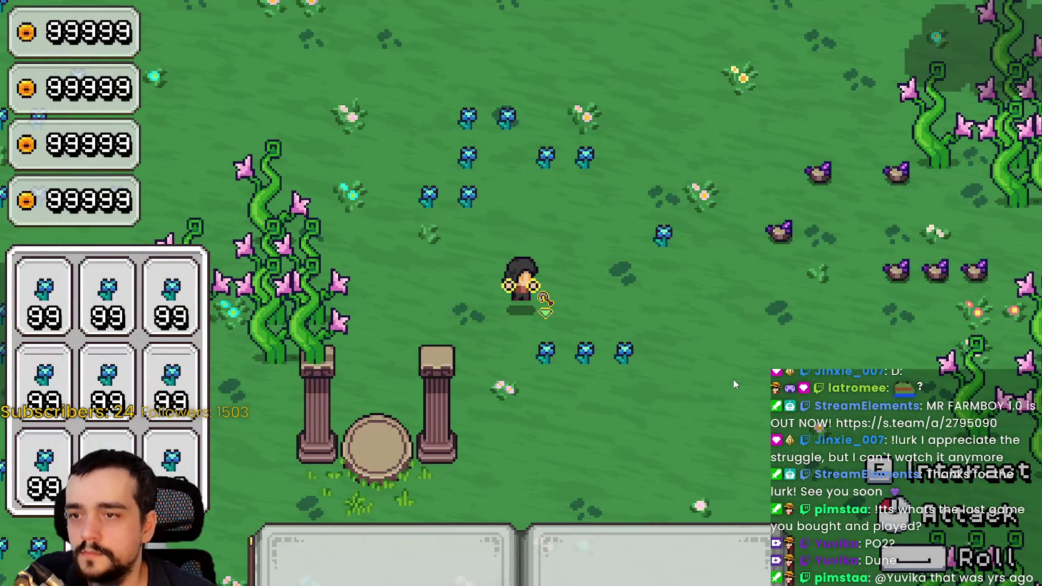
# - Harvest several blue flowers with repeated swings to watch the updated harvest frames
pyautogui.click(736, 385)
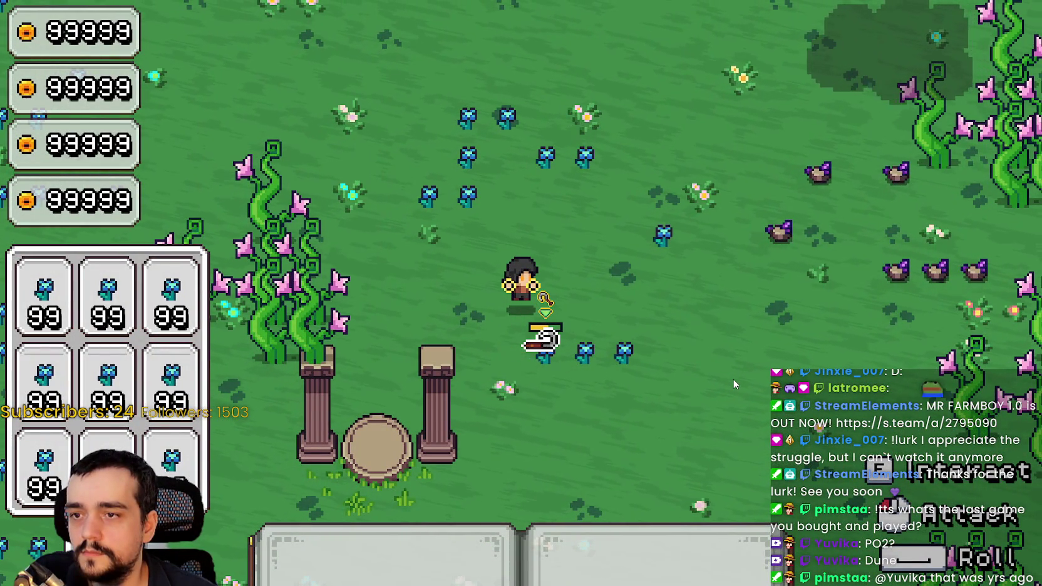
pyautogui.click(735, 384)
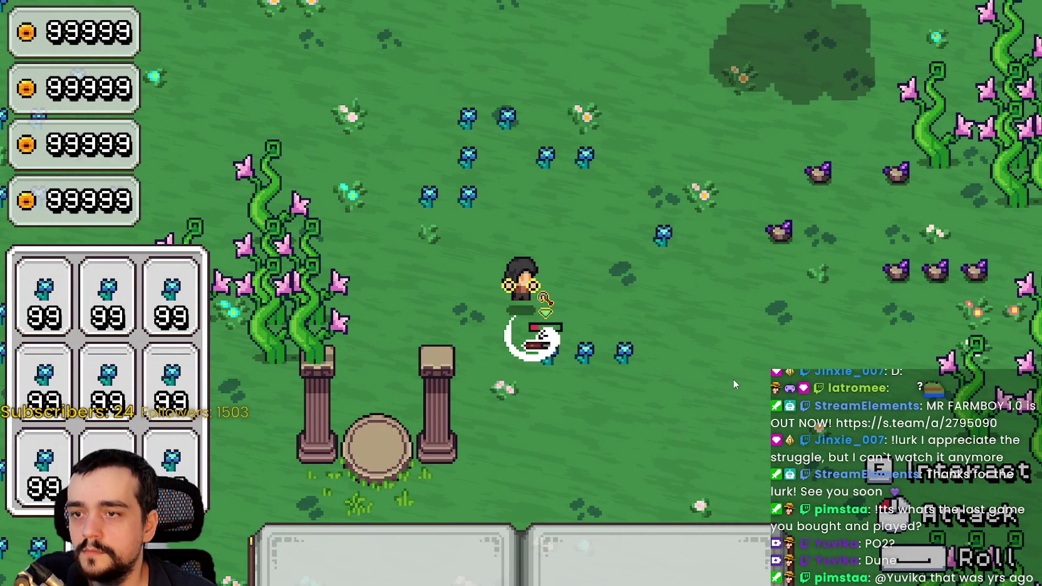
pyautogui.click(730, 373)
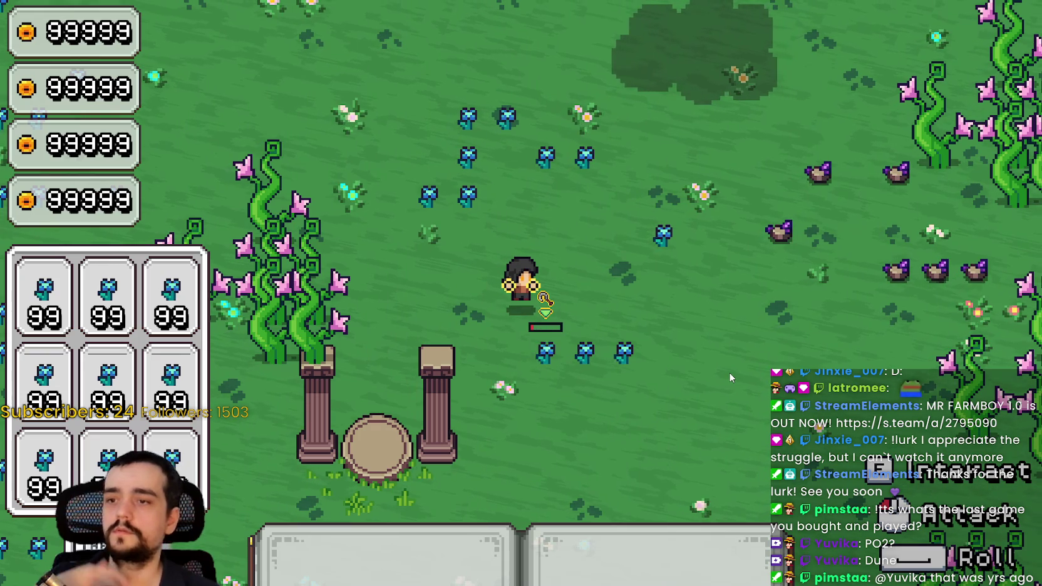
pyautogui.click(729, 372)
pyautogui.click(729, 372)
pyautogui.click(729, 372)
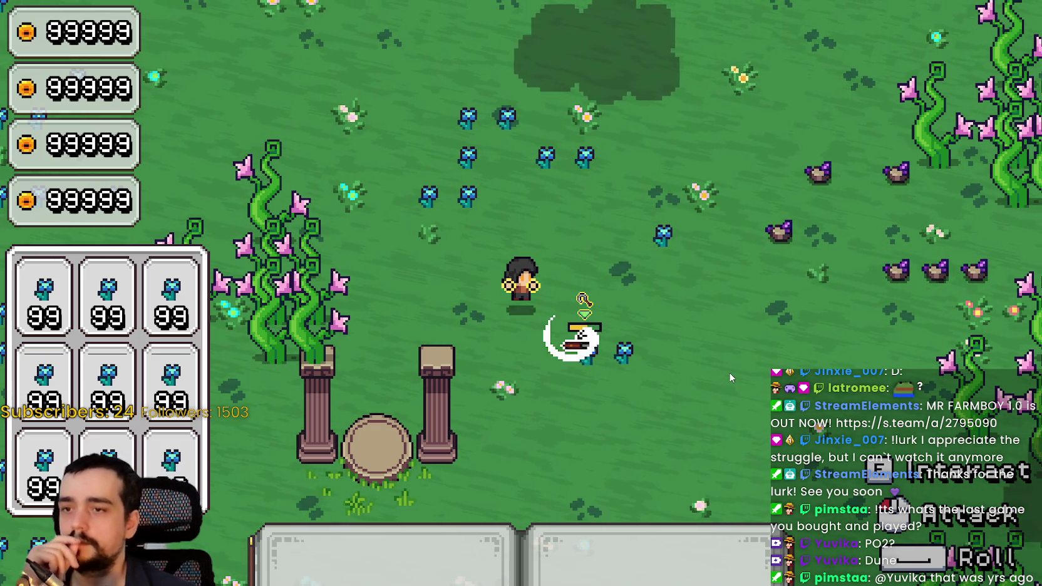
pyautogui.click(729, 372)
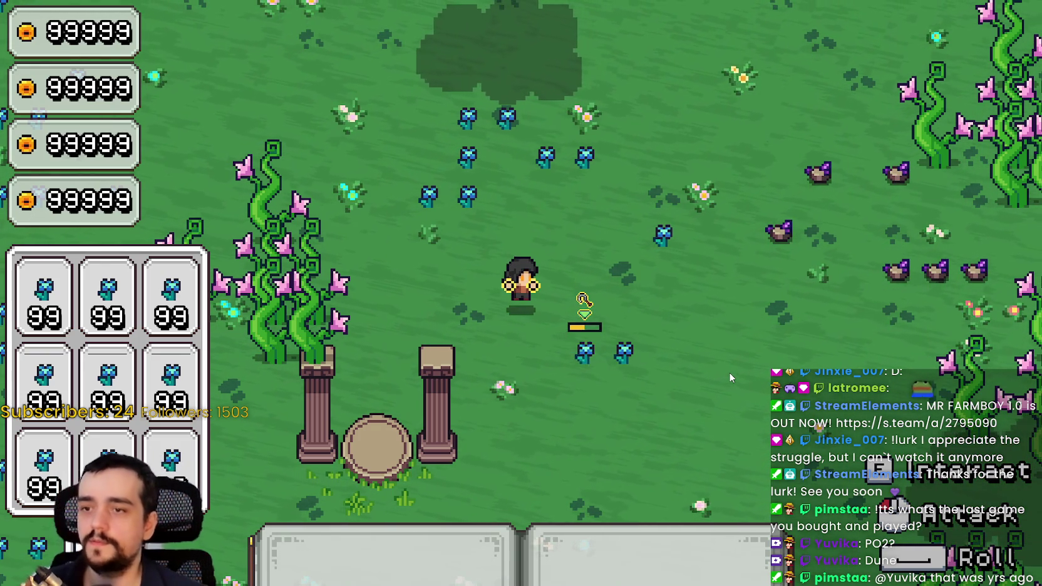
pyautogui.click(729, 372)
pyautogui.click(721, 369)
pyautogui.click(725, 368)
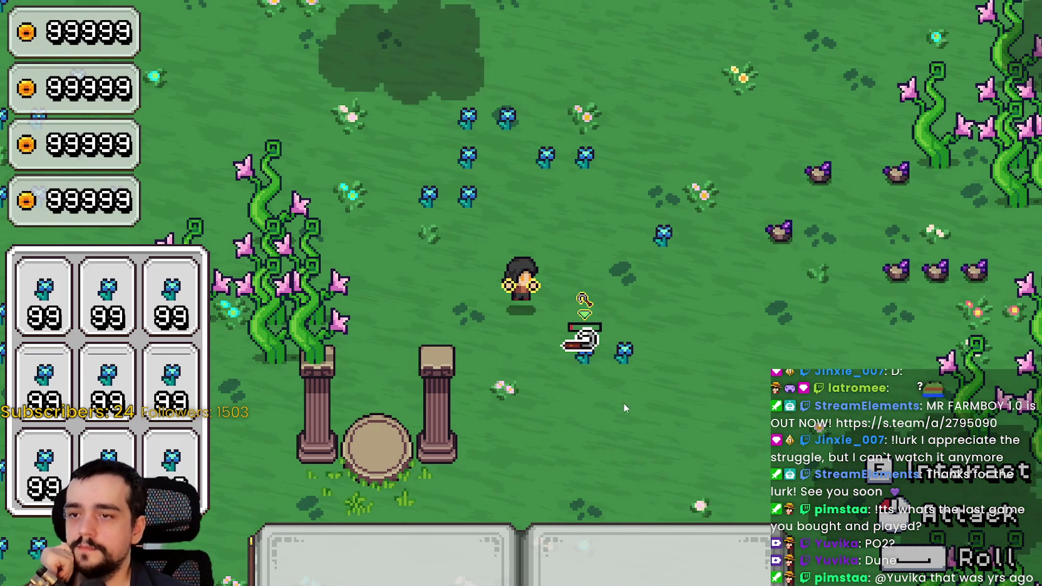
pyautogui.click(679, 375)
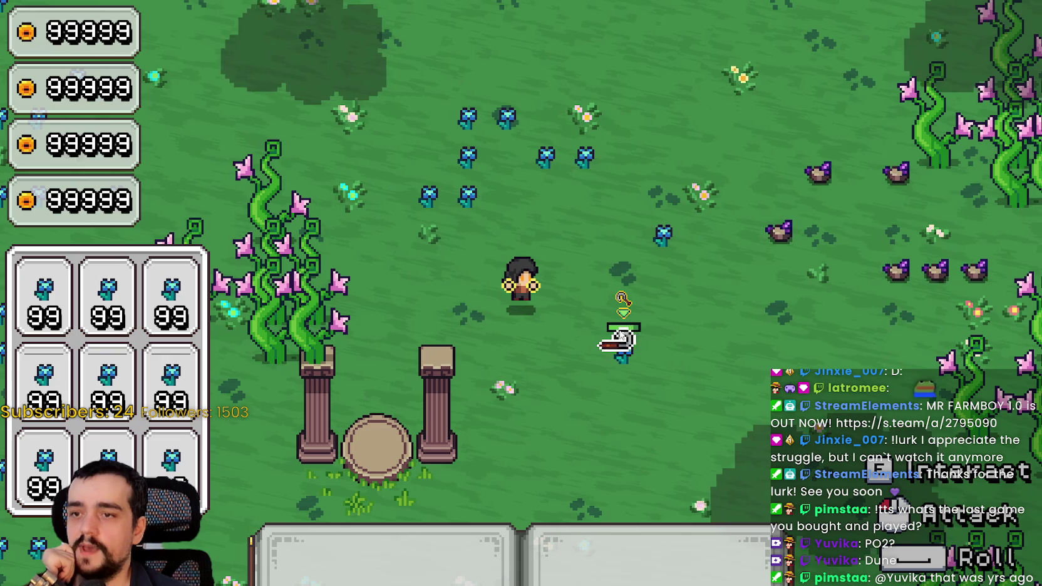
pyautogui.click(652, 362)
pyautogui.click(635, 355)
pyautogui.click(635, 356)
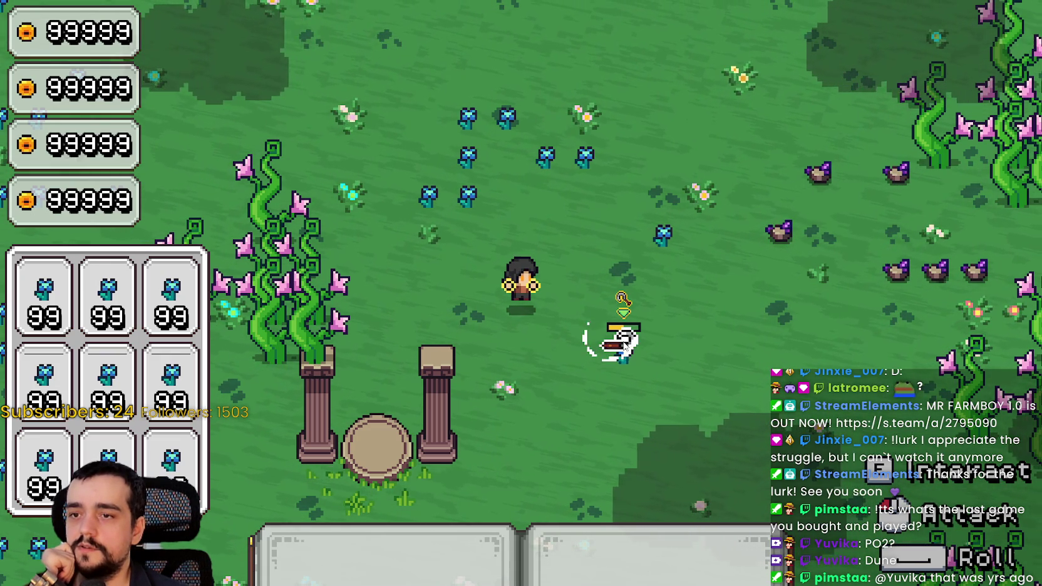
pyautogui.click(595, 319)
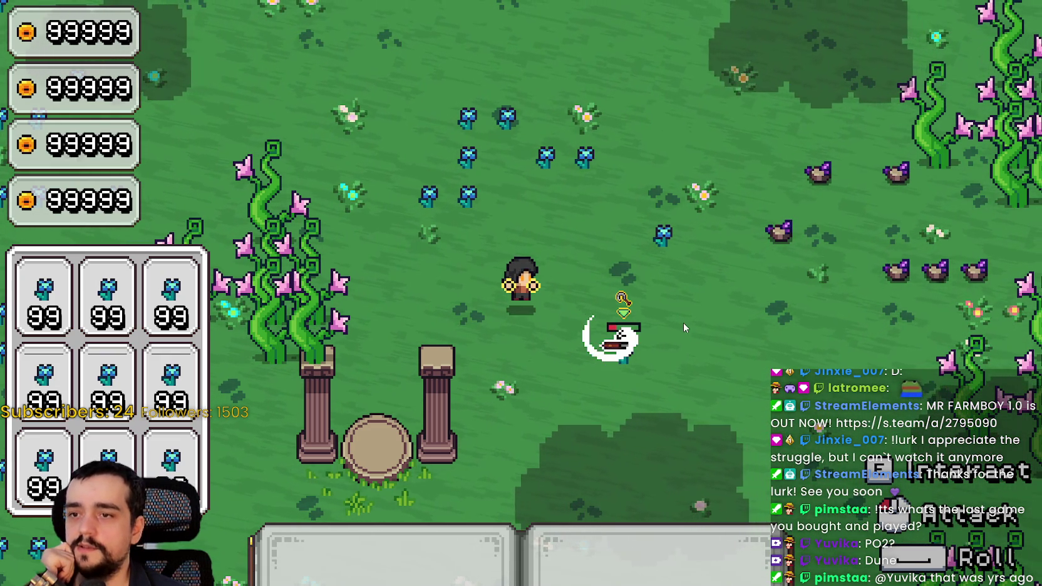
pyautogui.click(662, 357)
pyautogui.click(677, 293)
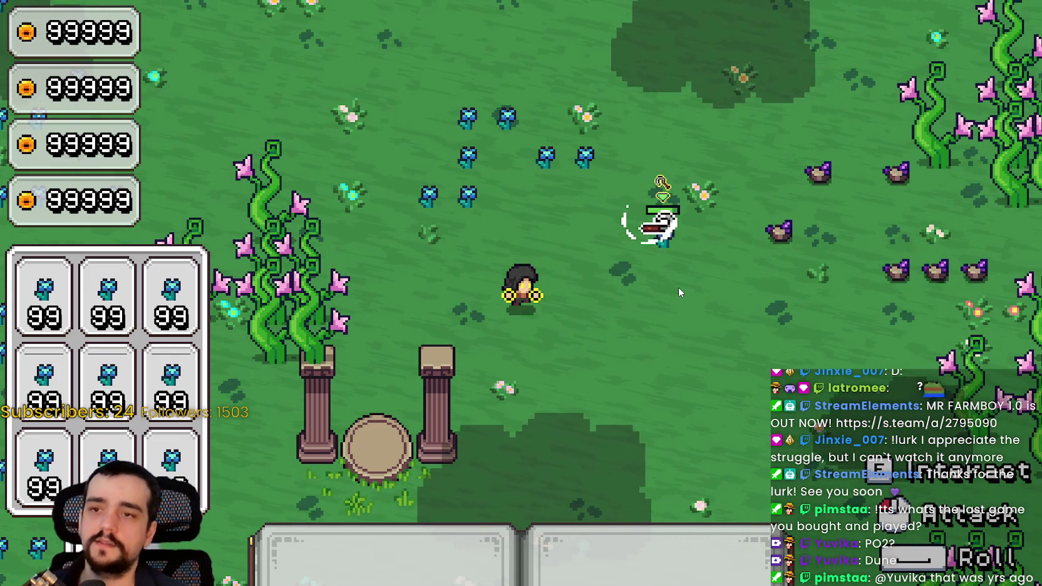
# - Walk up and right and harvest the adjacent blue flower
pyautogui.press('w')
pyautogui.press('d')
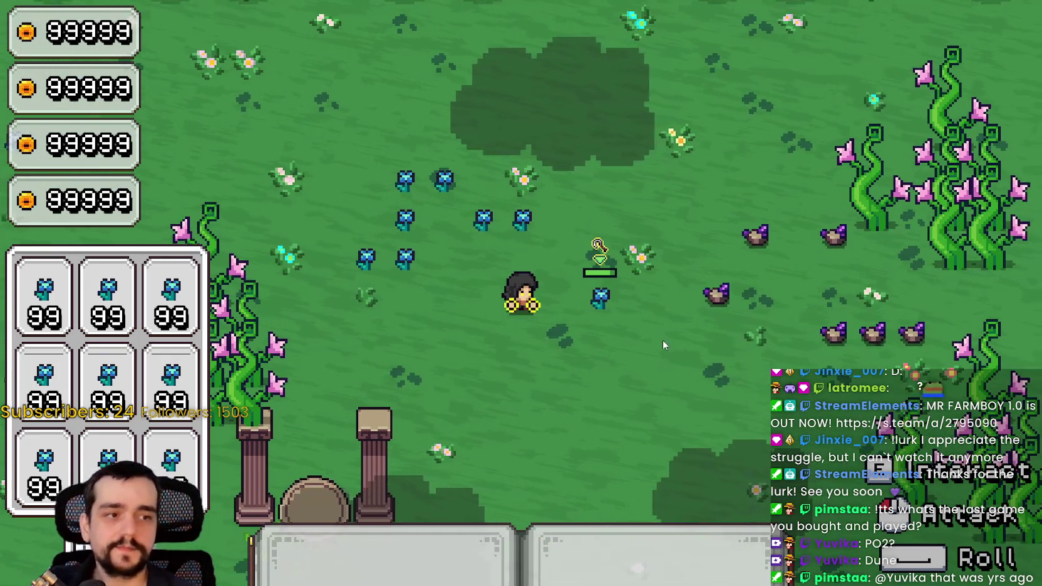
pyautogui.click(681, 346)
pyautogui.click(681, 346)
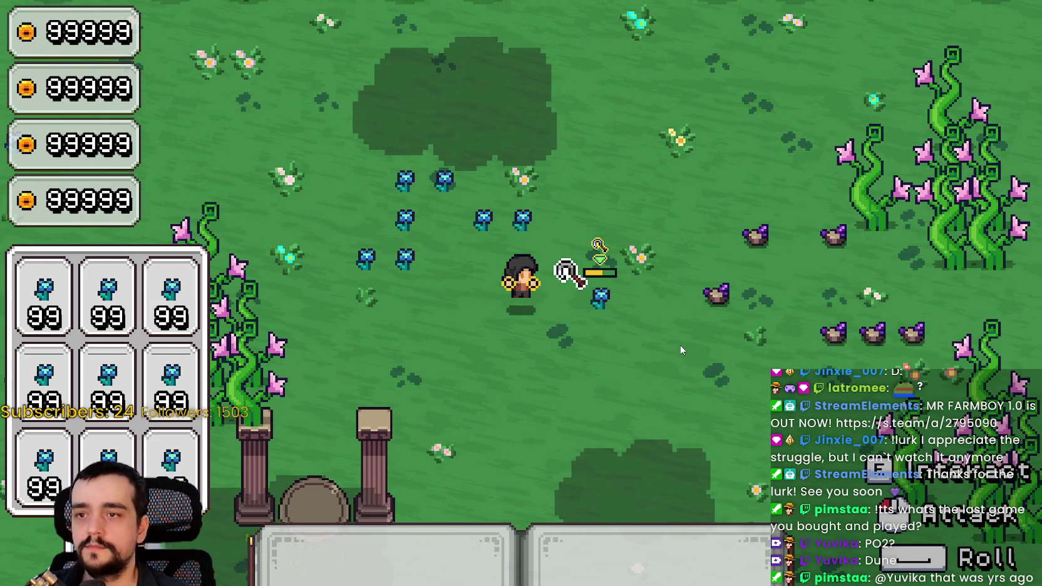
pyautogui.click(680, 347)
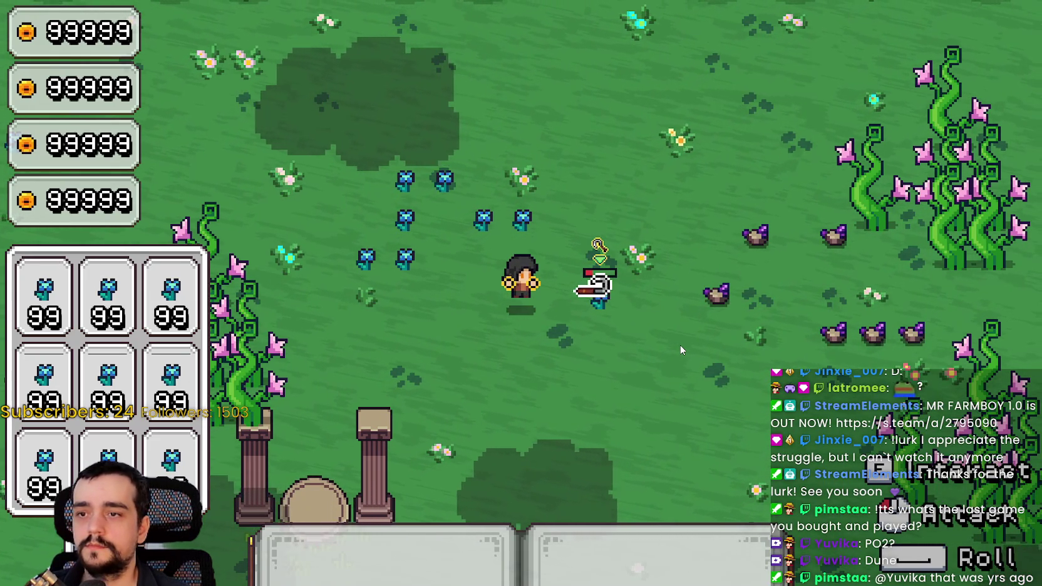
pyautogui.click(680, 344)
pyautogui.click(677, 340)
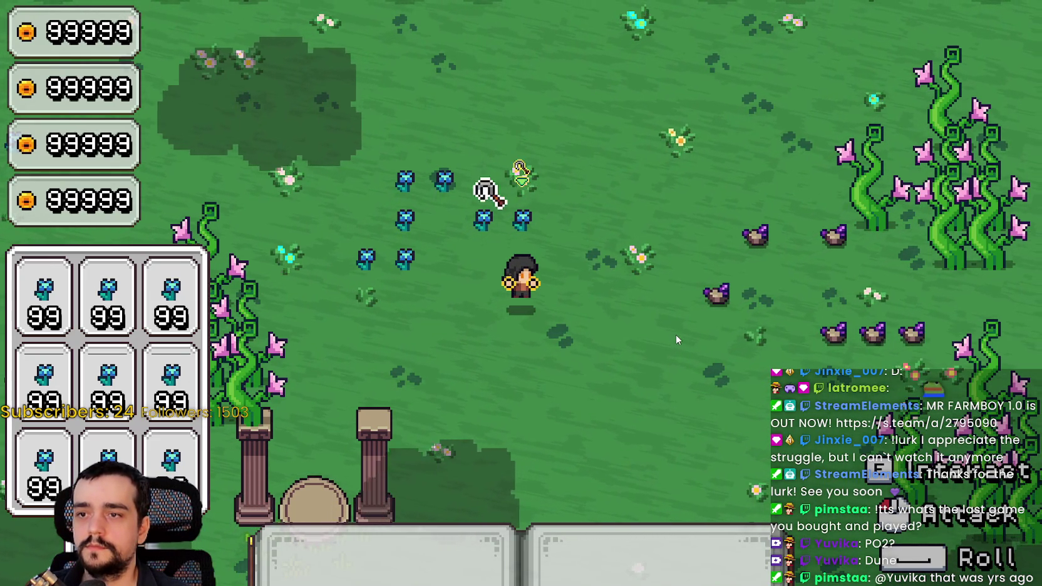
pyautogui.press('d')
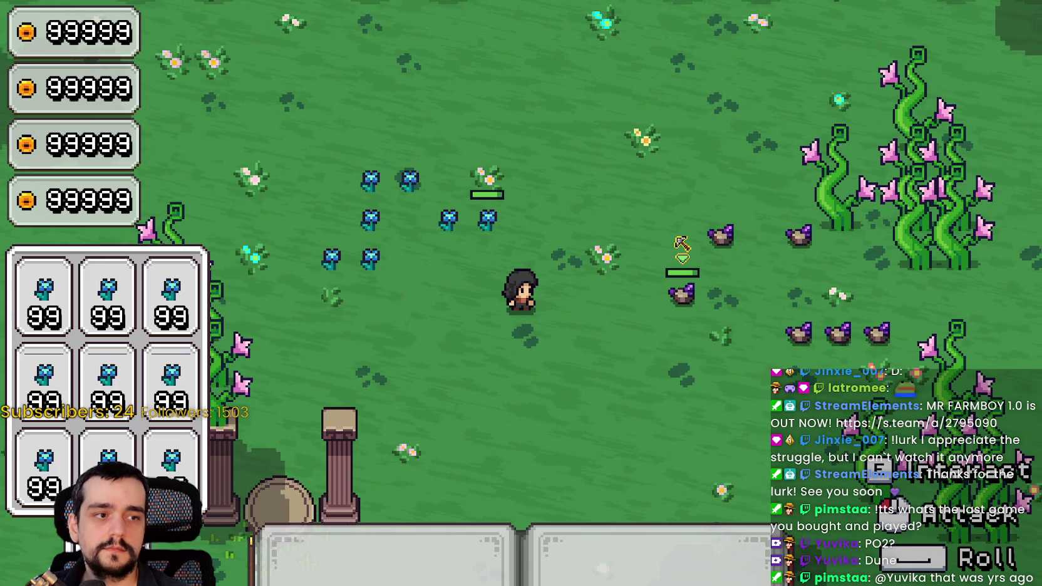
# - Mine the purple rocks with the pickaxe, then stop the game
pyautogui.click(638, 355)
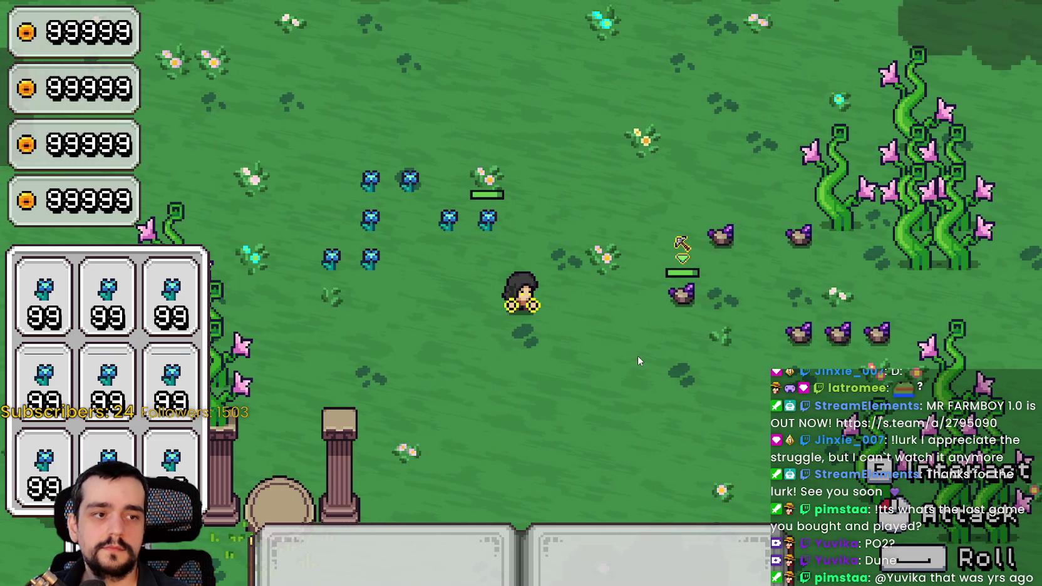
pyautogui.press('a')
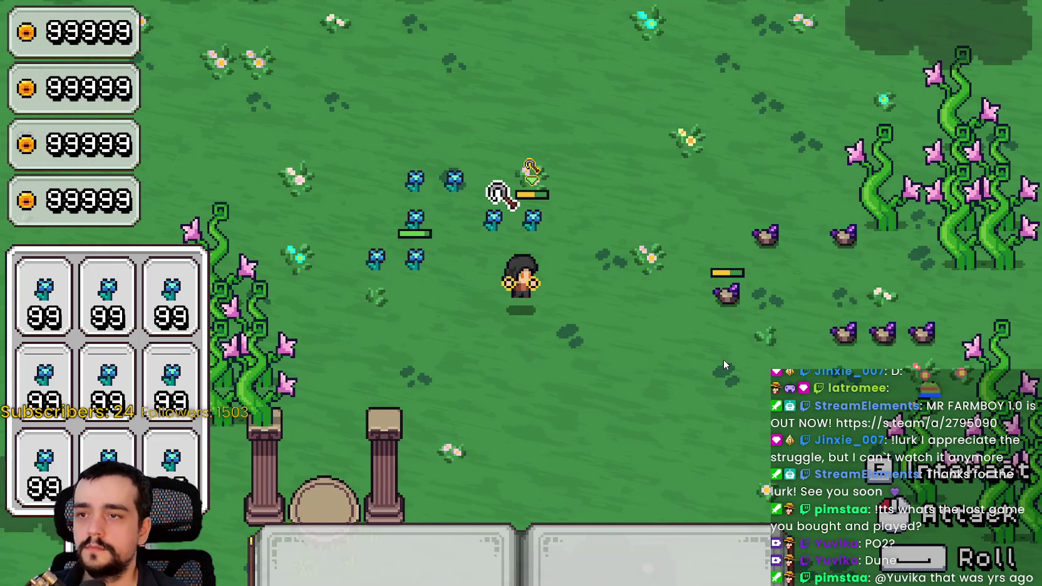
pyautogui.press('d')
pyautogui.press('d')
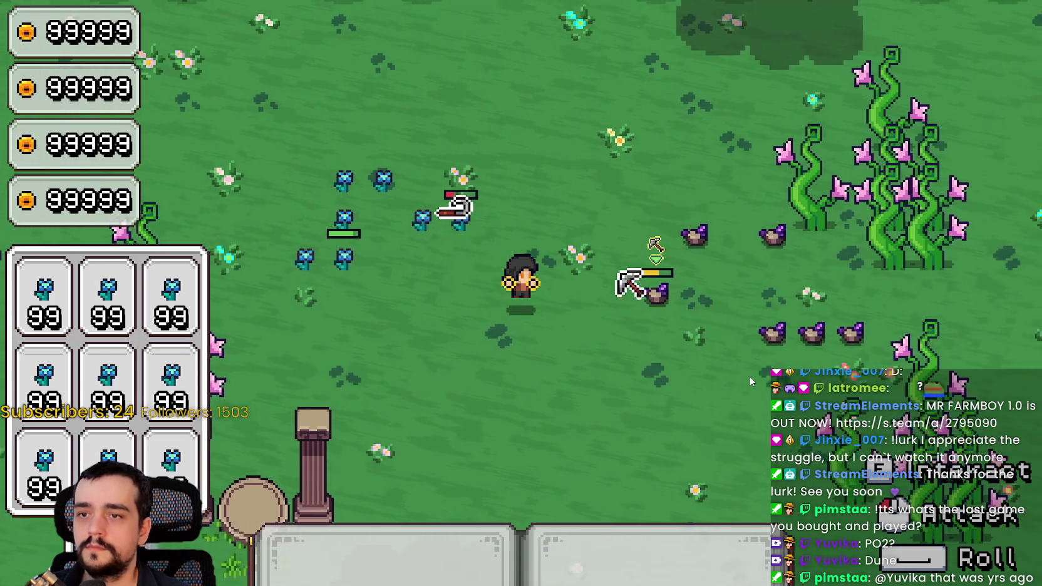
pyautogui.click(749, 376)
pyautogui.click(750, 376)
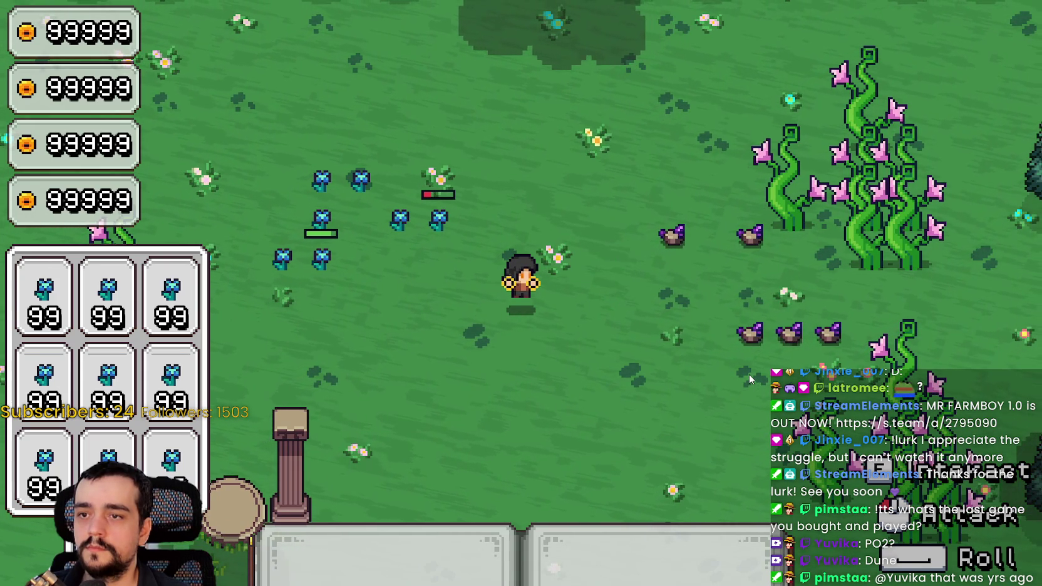
pyautogui.click(749, 374)
pyautogui.click(749, 373)
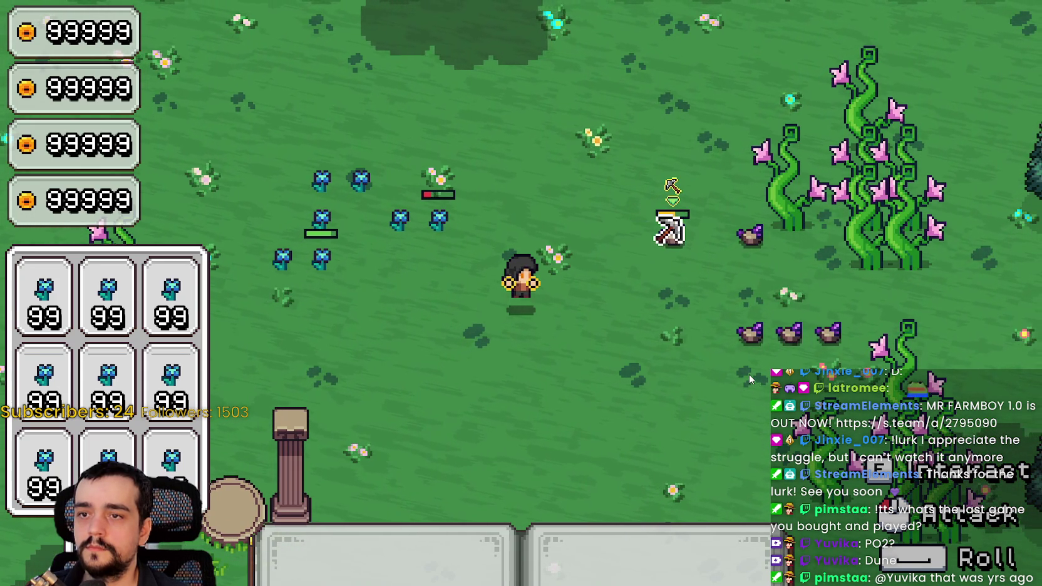
pyautogui.click(719, 343)
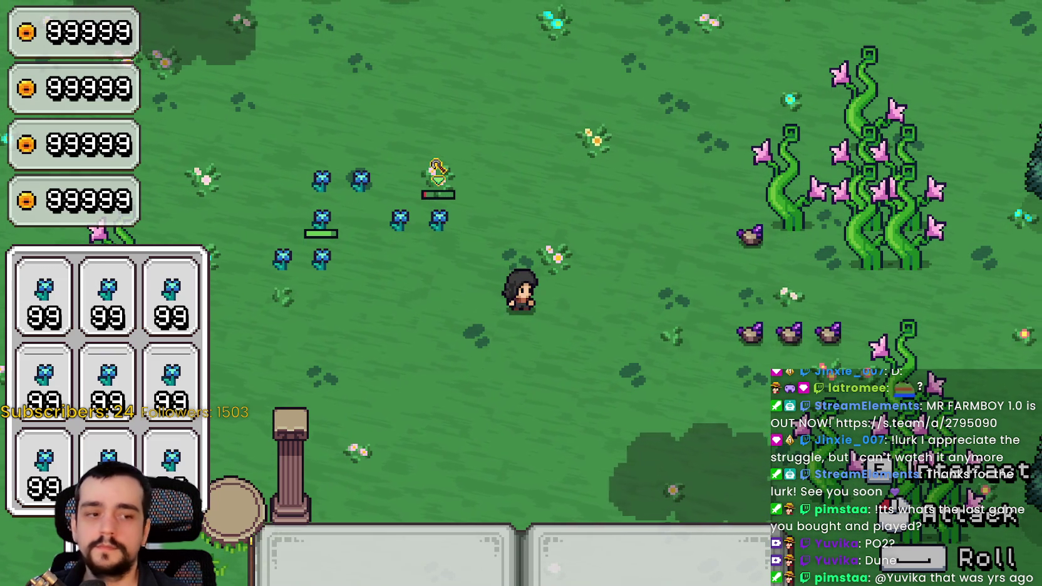
pyautogui.press('F8')
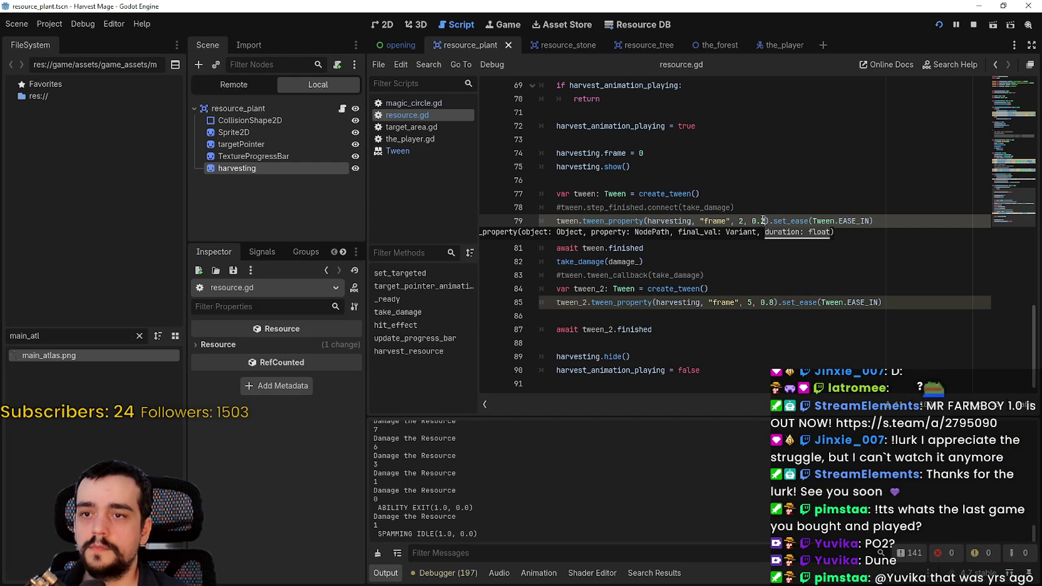
# - Save resource.gd, stop the still-running game, and launch the project again
pyautogui.press('Down')
pyautogui.press('Down')
pyautogui.press('Down')
pyautogui.click(771, 277)
pyautogui.hotkey('ctrl', 's')
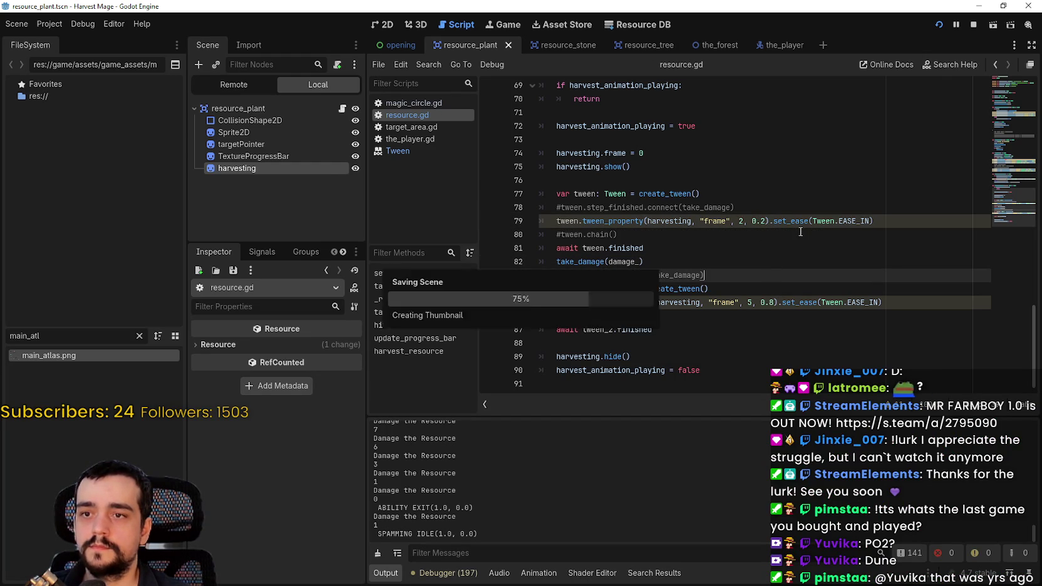
pyautogui.click(972, 25)
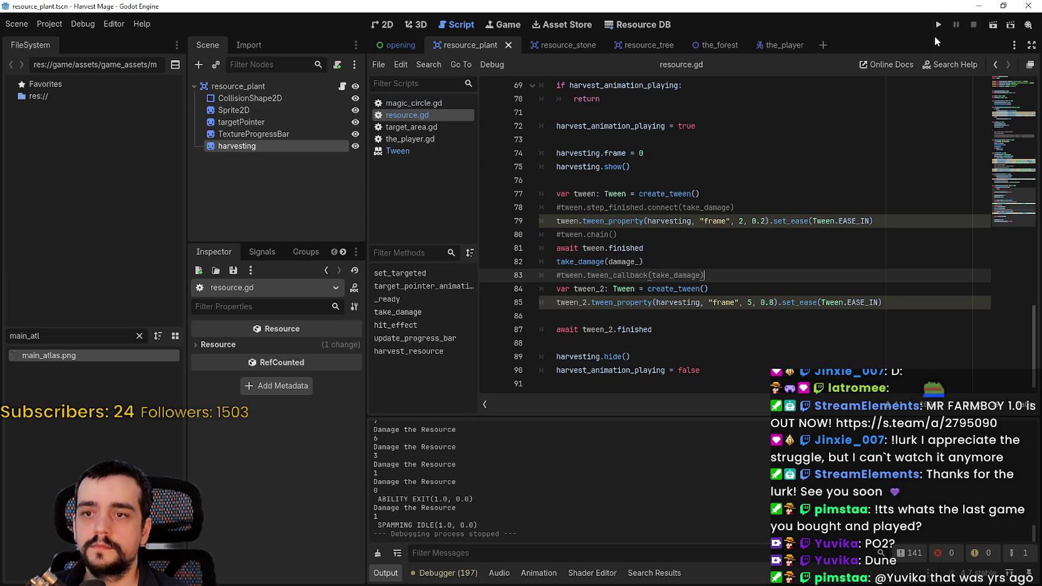
pyautogui.click(939, 25)
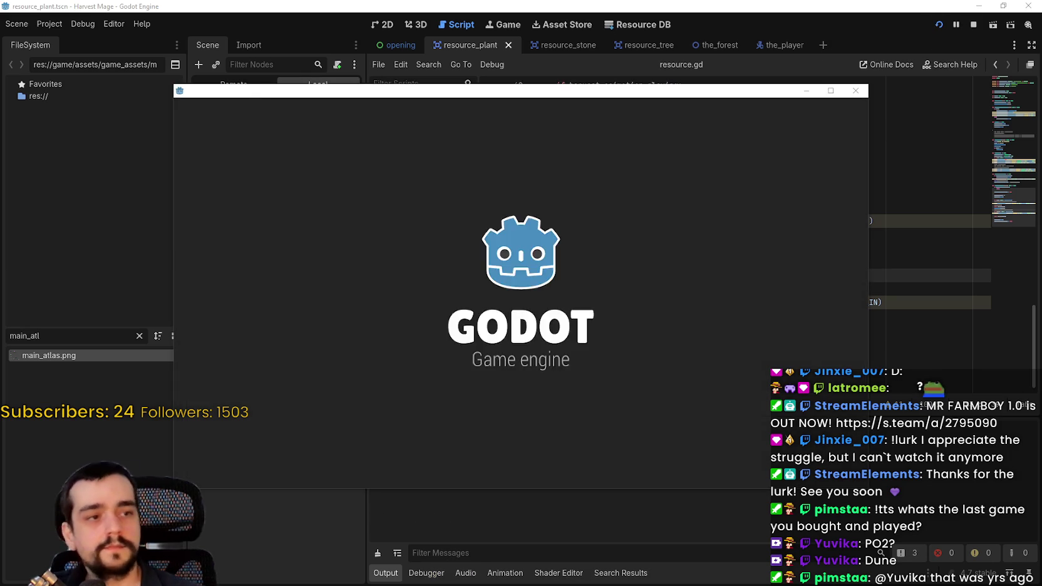
# - Continue the saved game and hit the blue flowers near the character
pyautogui.press('Return')
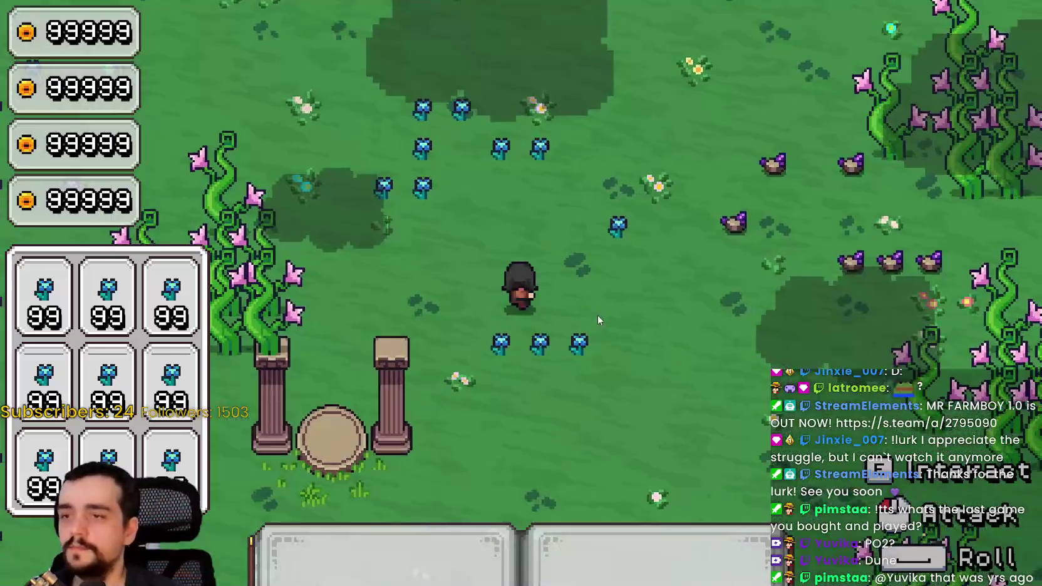
pyautogui.press('a')
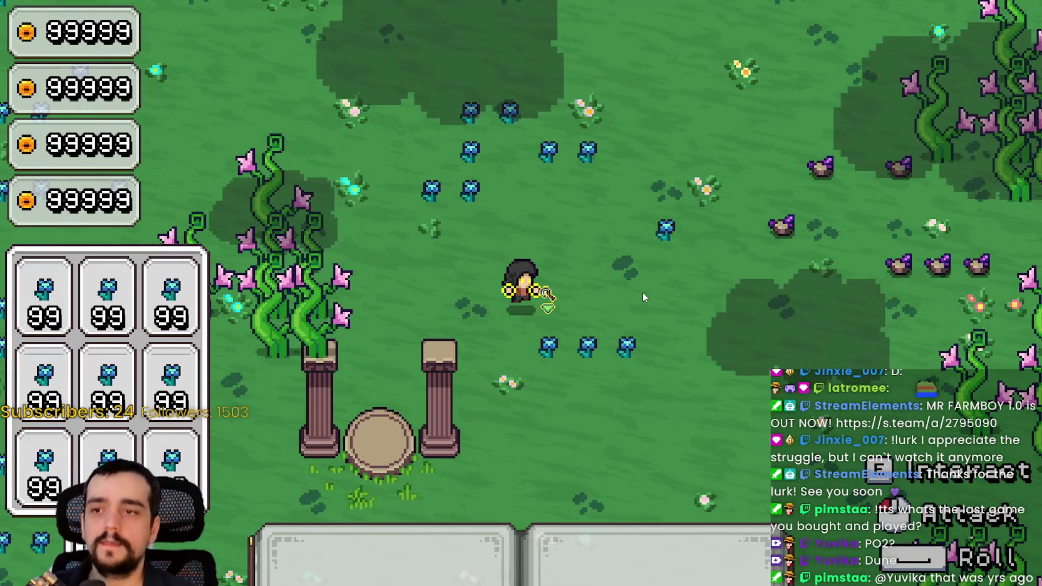
pyautogui.click(643, 292)
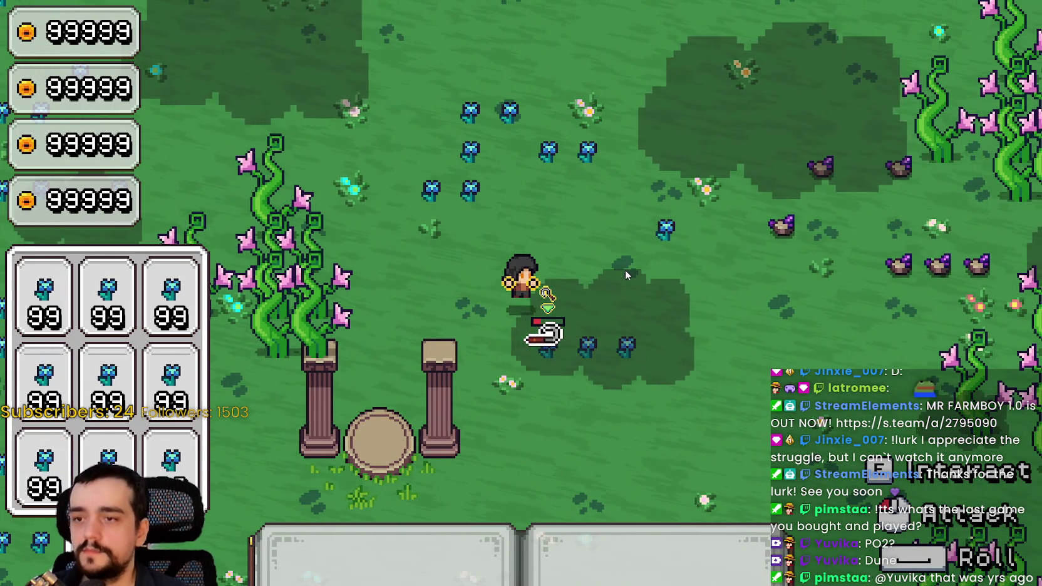
pyautogui.click(625, 269)
pyautogui.click(624, 263)
pyautogui.press('d')
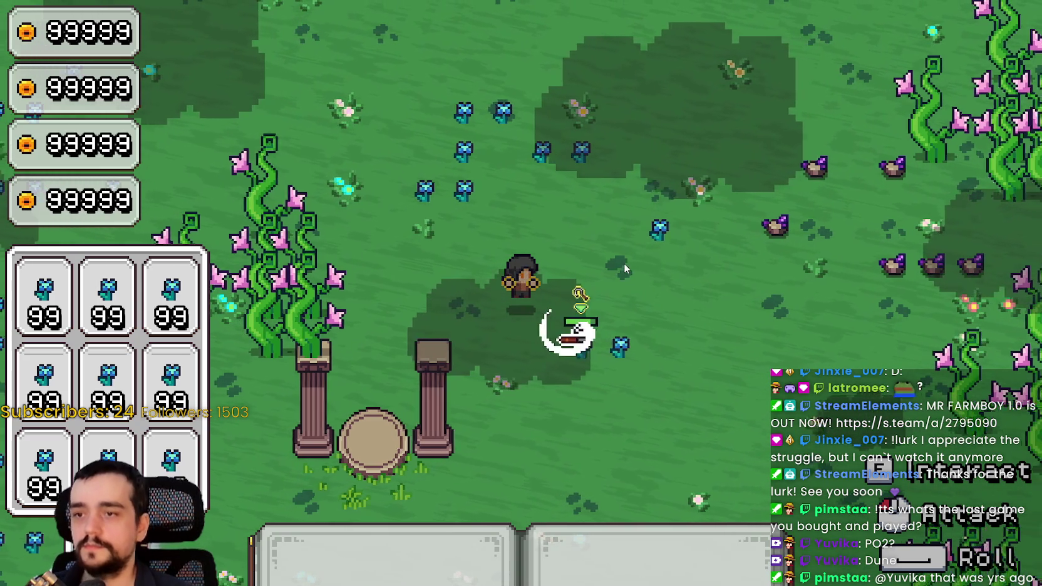
pyautogui.click(624, 251)
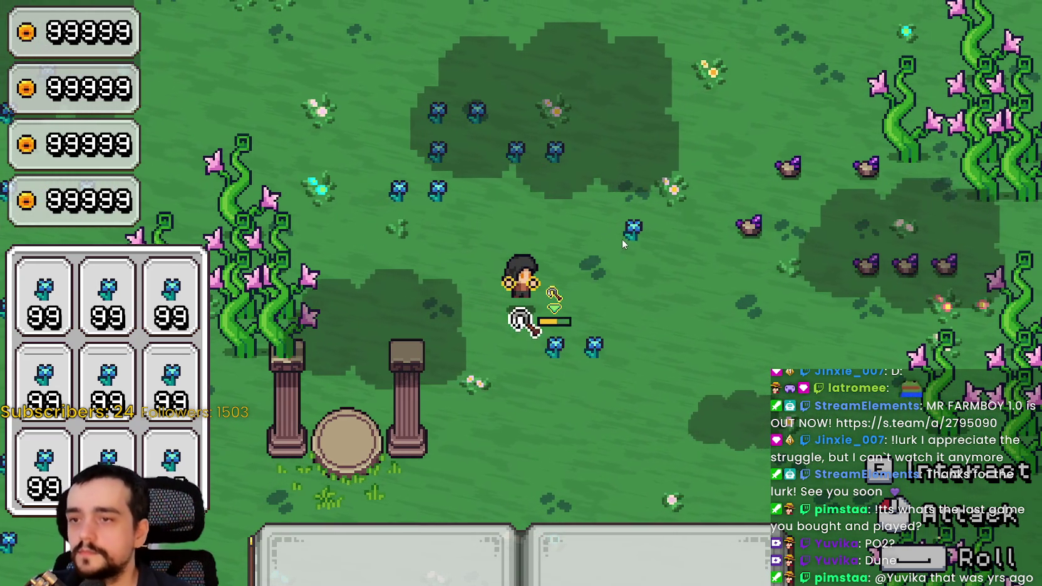
pyautogui.click(620, 232)
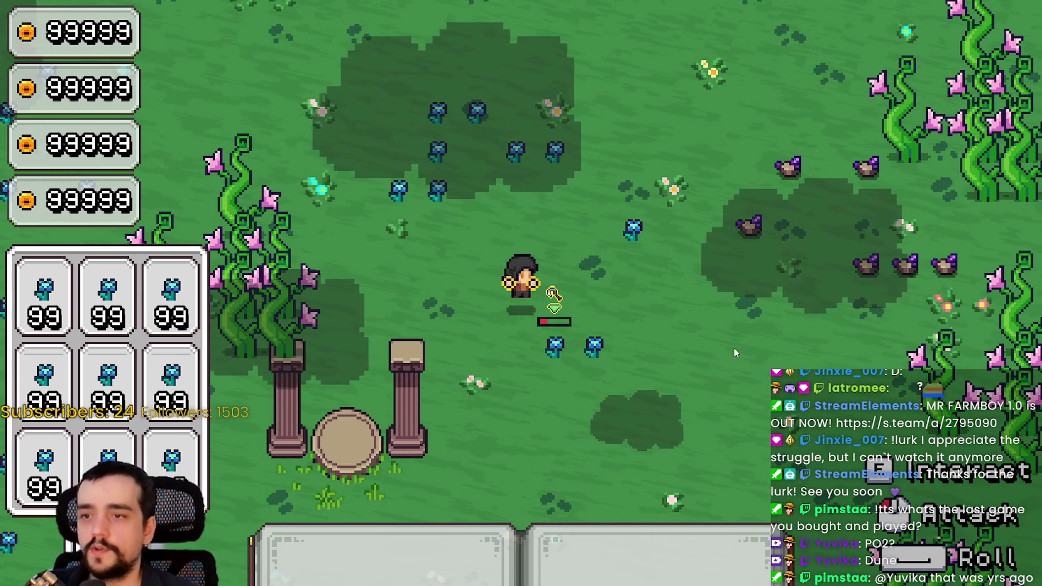
pyautogui.click(720, 338)
# - Walk right toward the purple ore rocks, swinging at resources along the way
pyautogui.press('d')
pyautogui.press('d')
pyautogui.click(673, 297)
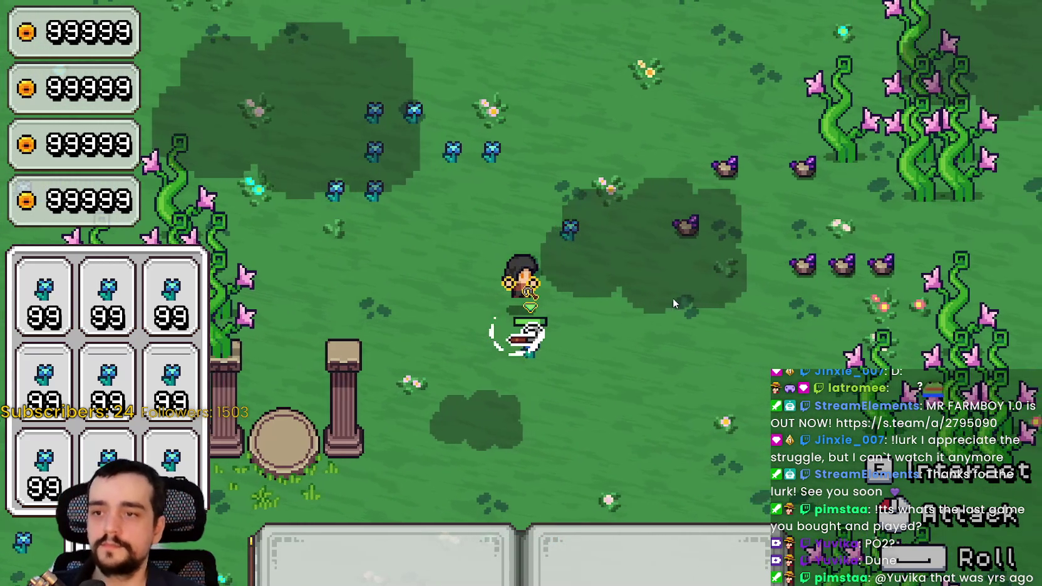
pyautogui.click(681, 294)
pyautogui.click(681, 293)
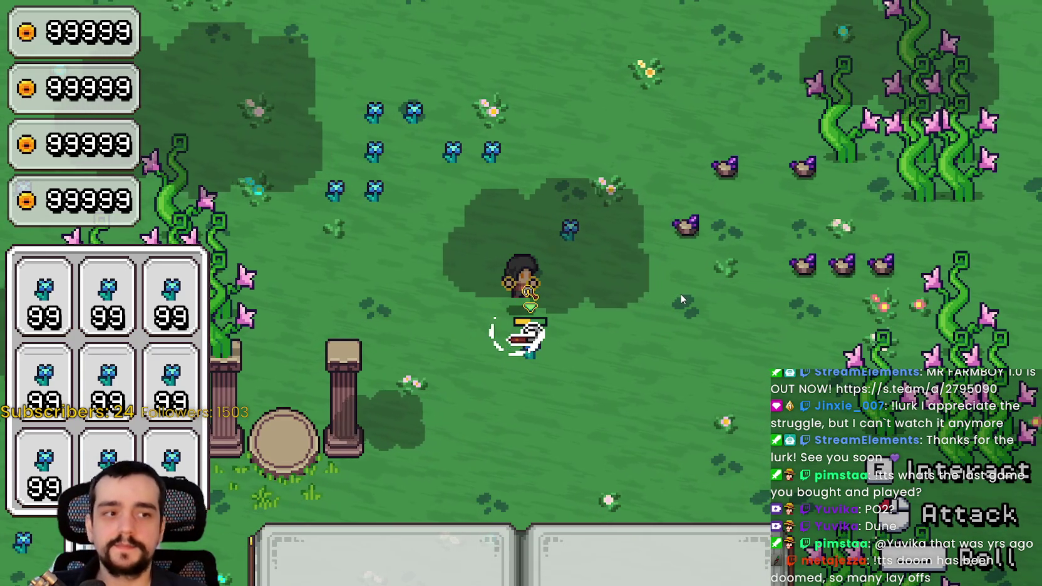
pyautogui.click(682, 289)
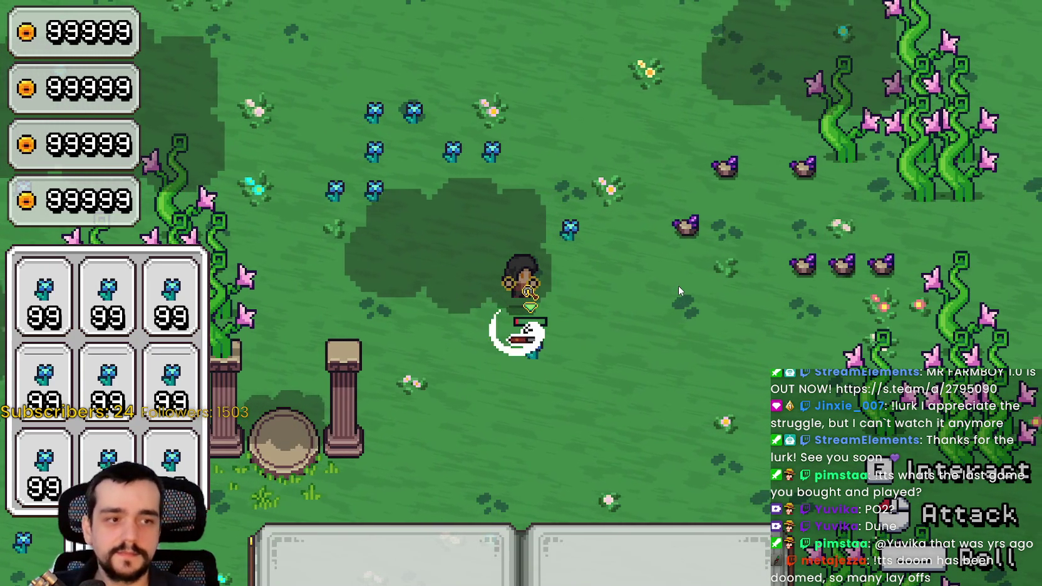
pyautogui.press('d')
pyautogui.click(679, 279)
pyautogui.press('d')
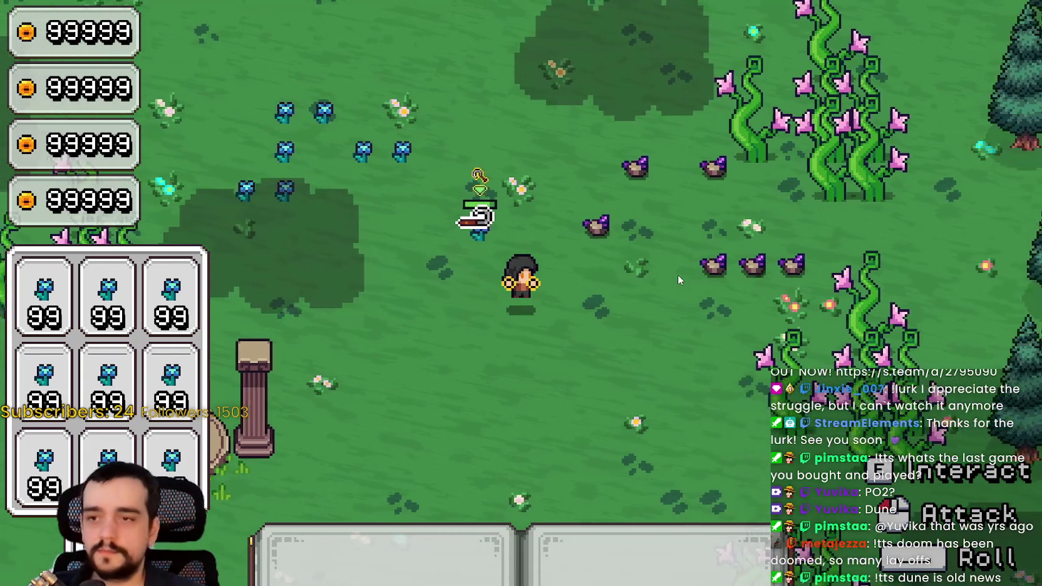
# - Mine two purple ore rocks with the pickaxe until both break
pyautogui.click(678, 274)
pyautogui.click(678, 274)
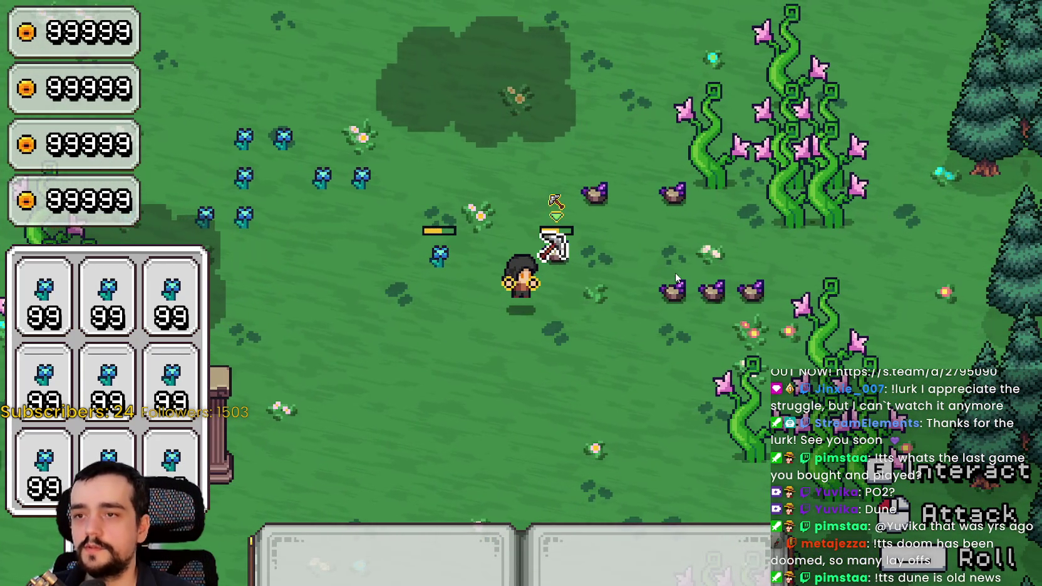
pyautogui.click(672, 271)
pyautogui.click(662, 277)
pyautogui.click(659, 279)
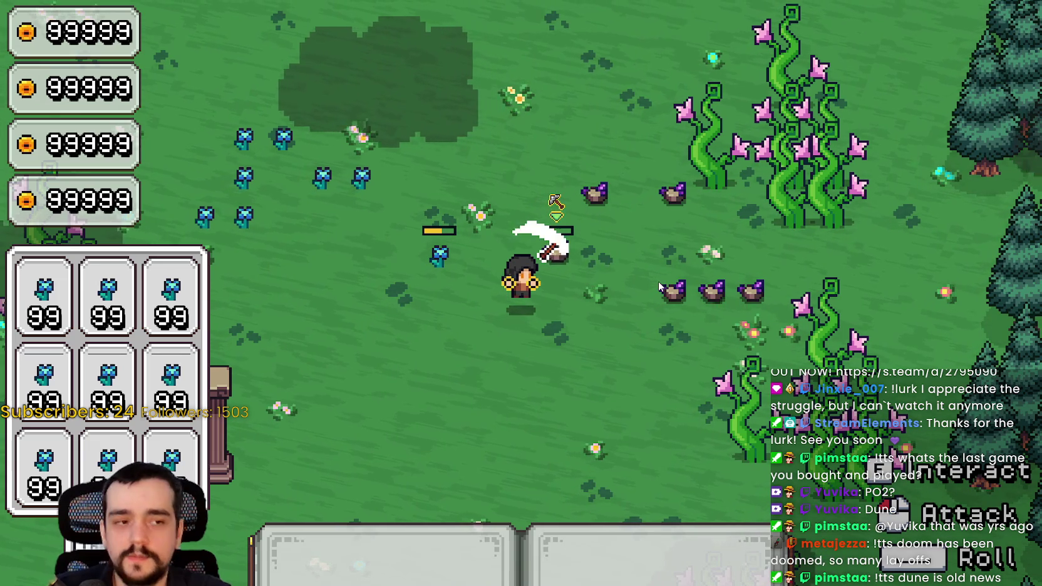
pyautogui.click(658, 280)
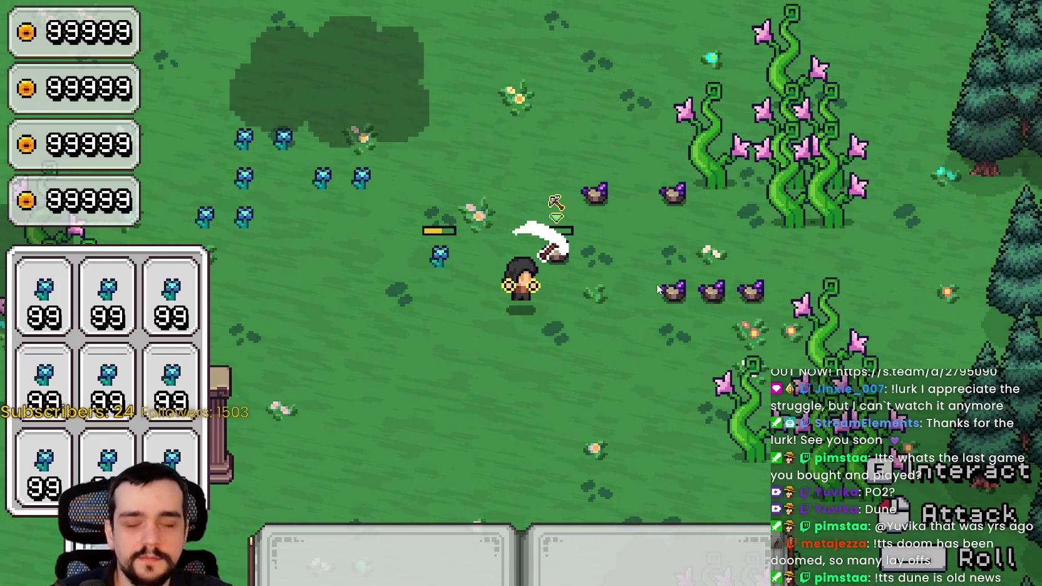
pyautogui.click(649, 345)
pyautogui.click(639, 365)
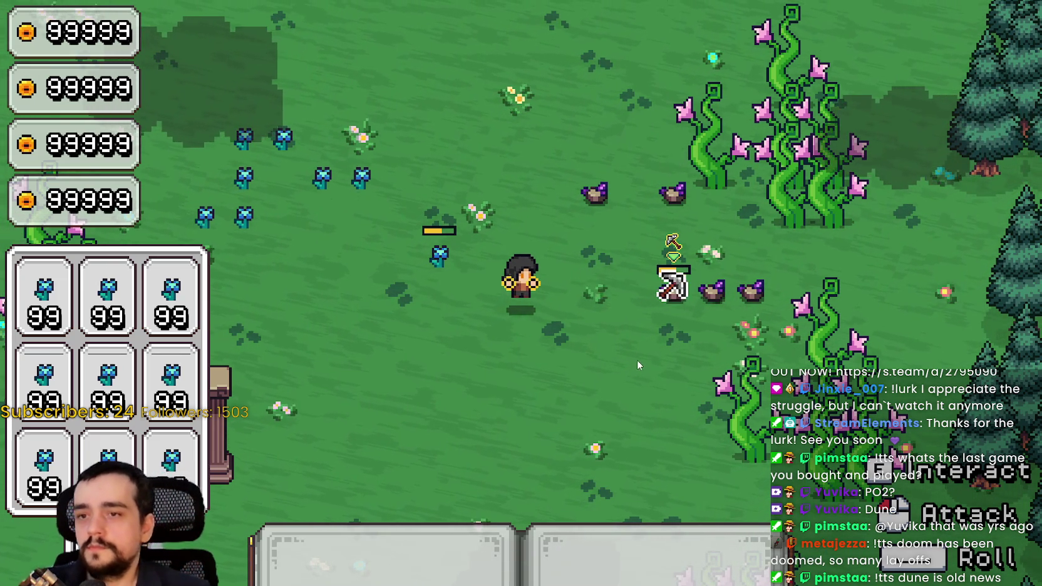
pyautogui.press('d')
pyautogui.click(585, 367)
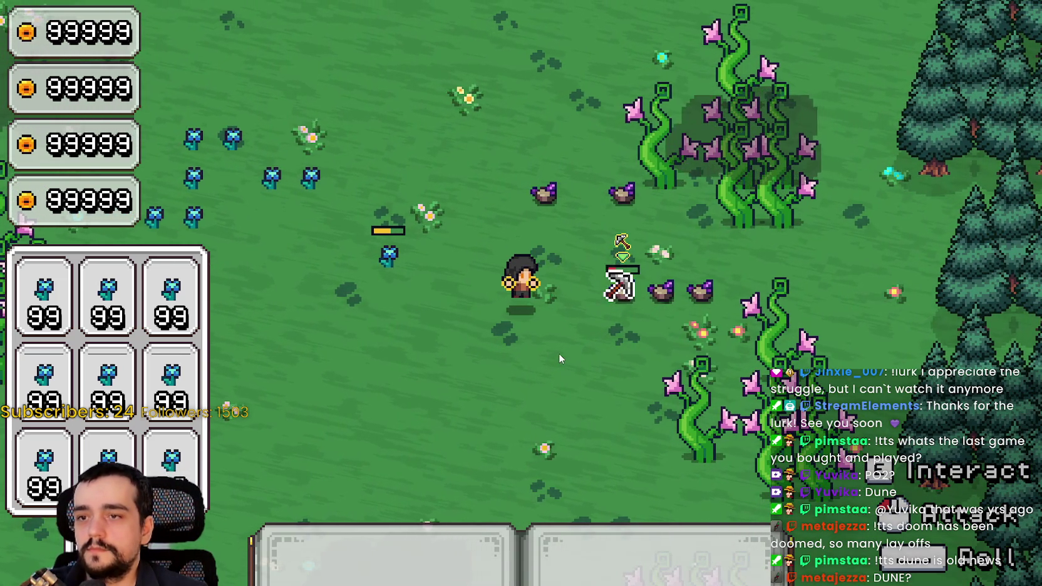
pyautogui.click(558, 353)
pyautogui.click(557, 342)
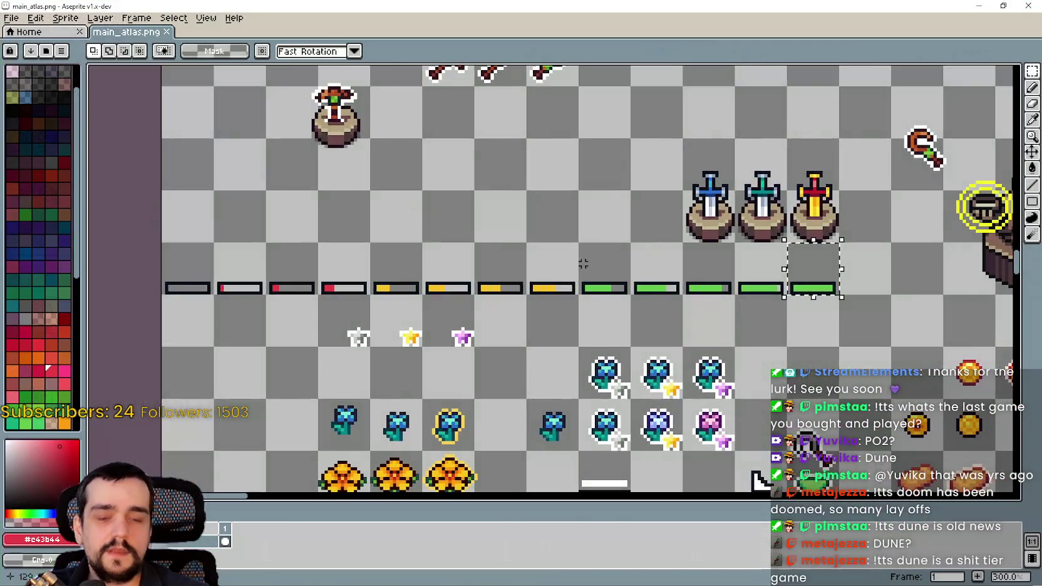
# - Navigate main_atlas.png to the pickaxe rows and select the pickaxe harvest row
pyautogui.scroll(-2, 583, 263)
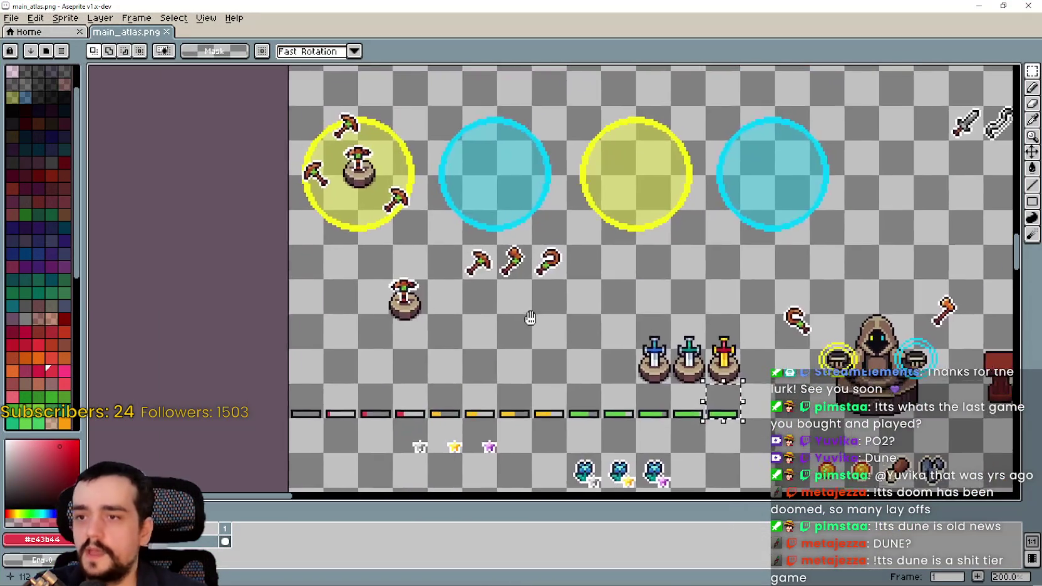
pyautogui.moveTo(583, 263); pyautogui.dragTo(462, 351)
pyautogui.moveTo(542, 157); pyautogui.dragTo(537, 275)
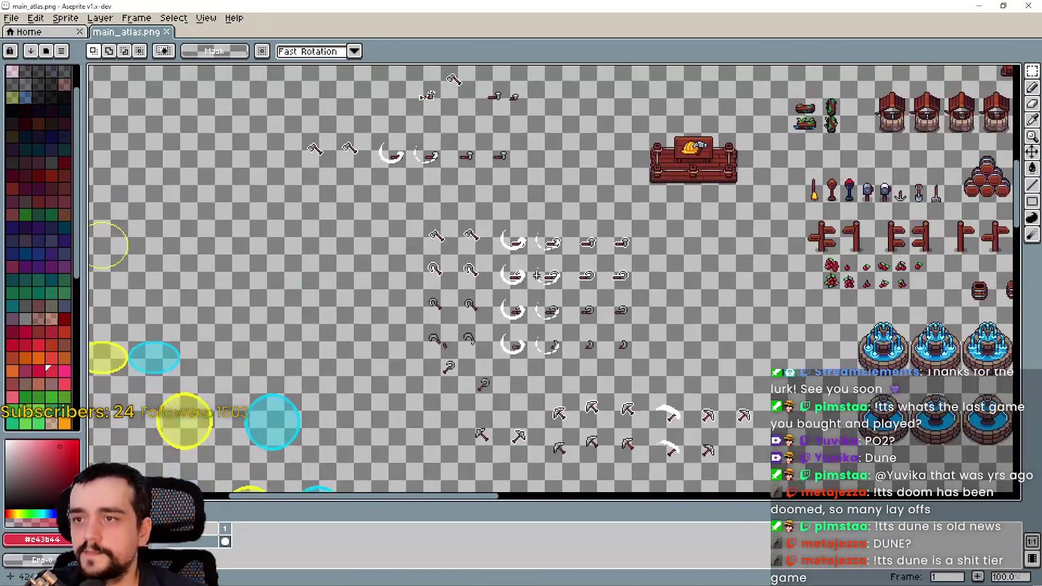
pyautogui.scroll(1, 494, 332)
pyautogui.moveTo(643, 394); pyautogui.dragTo(578, 313)
pyautogui.scroll(-1, 502, 236)
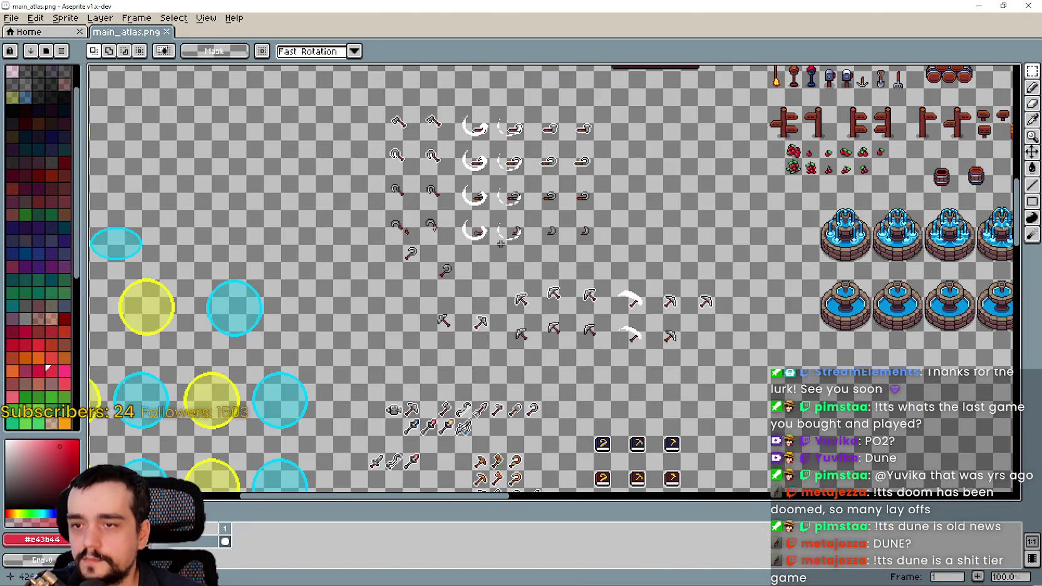
pyautogui.scroll(1, 560, 348)
pyautogui.moveTo(563, 195)
pyautogui.mouseDown()
pyautogui.moveTo(658, 325)
pyautogui.moveTo(658, 342)
pyautogui.moveTo(564, 252)
pyautogui.mouseUp()
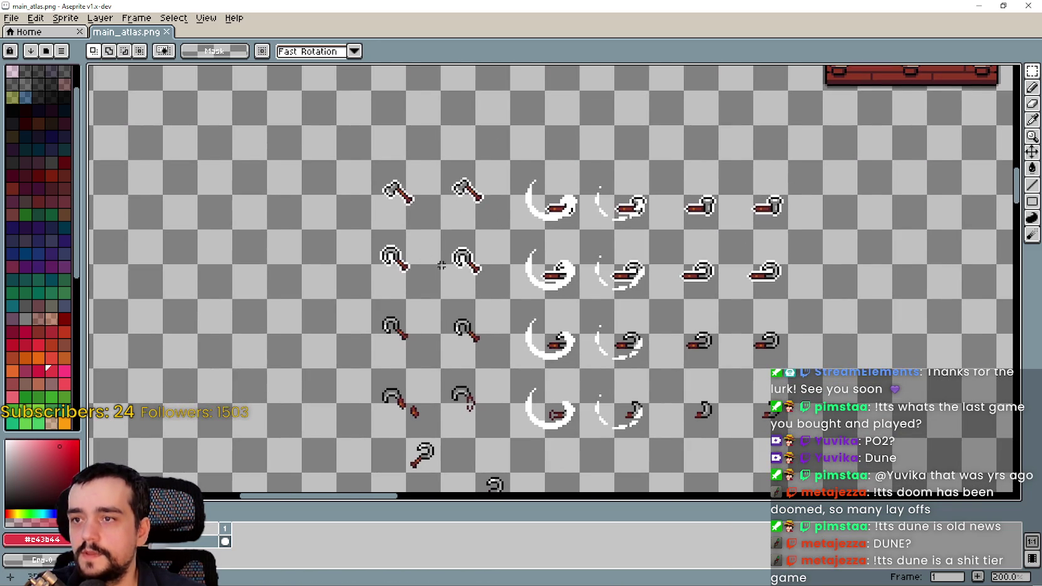
pyautogui.scroll(-5, 440, 266)
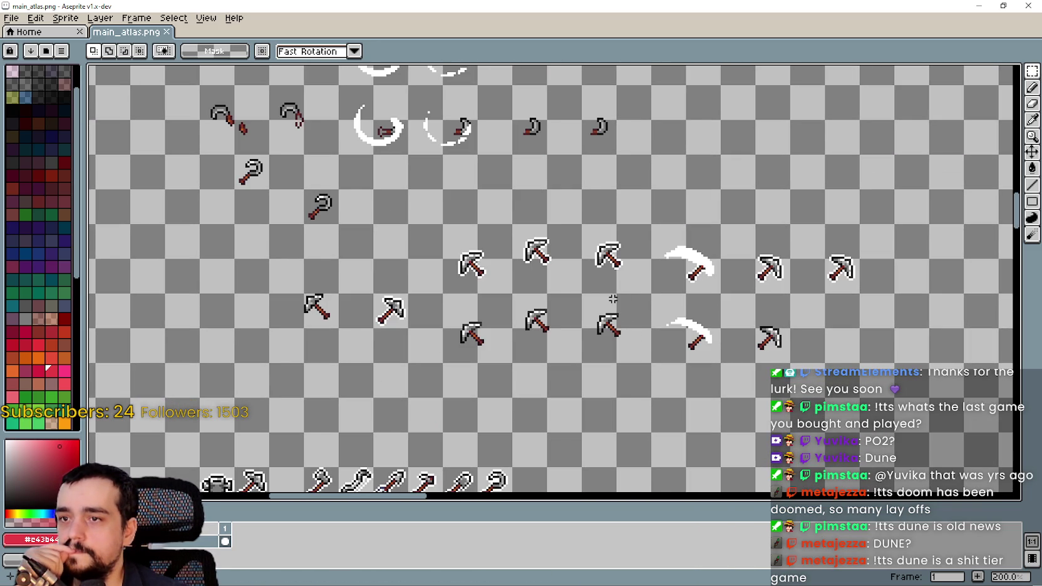
pyautogui.scroll(1, 598, 288)
pyautogui.moveTo(492, 256); pyautogui.dragTo(435, 312)
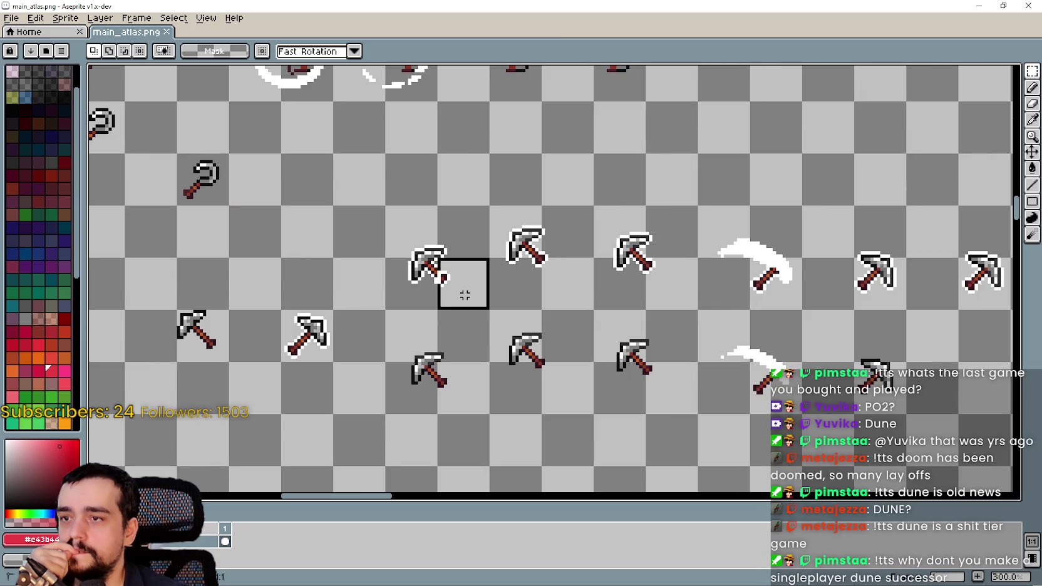
pyautogui.scroll(-1, 581, 310)
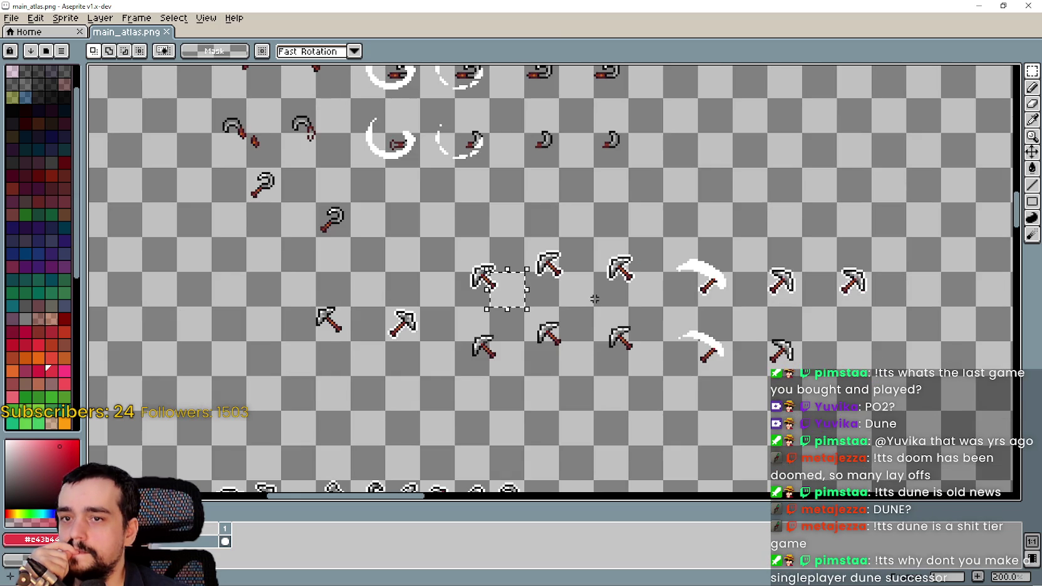
pyautogui.moveTo(633, 299); pyautogui.dragTo(592, 296)
pyautogui.moveTo(501, 298)
pyautogui.mouseDown()
pyautogui.moveTo(712, 259)
pyautogui.moveTo(828, 266)
pyautogui.mouseUp()
pyautogui.moveTo(583, 133)
pyautogui.mouseDown()
pyautogui.moveTo(685, 366)
pyautogui.moveTo(657, 291)
pyautogui.moveTo(655, 302)
pyautogui.mouseUp()
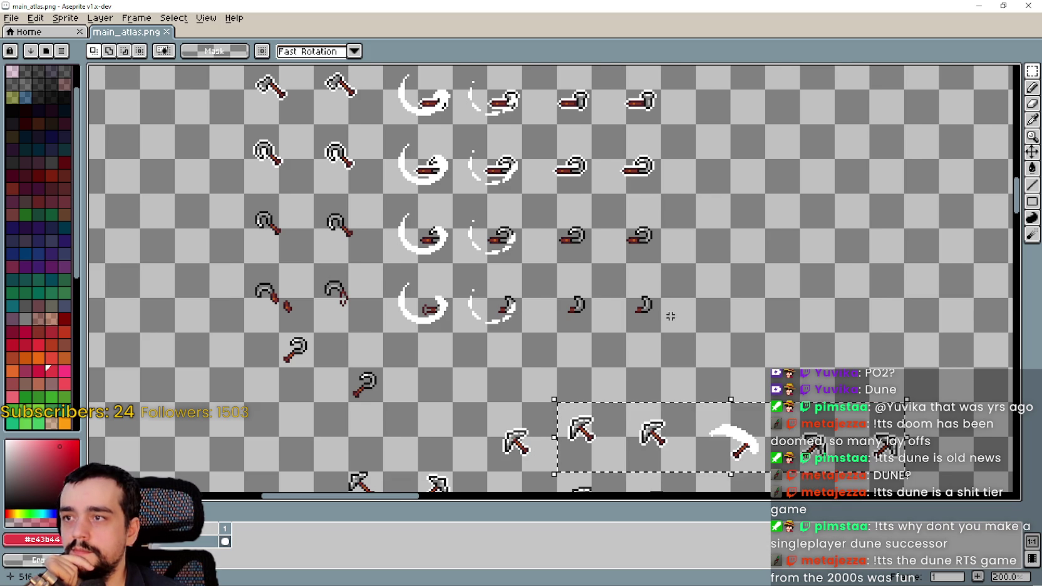
# - Paste the pickaxe row and drag it into the empty row above the axe frames
pyautogui.scroll(-4, 671, 317)
pyautogui.scroll(4, 431, 263)
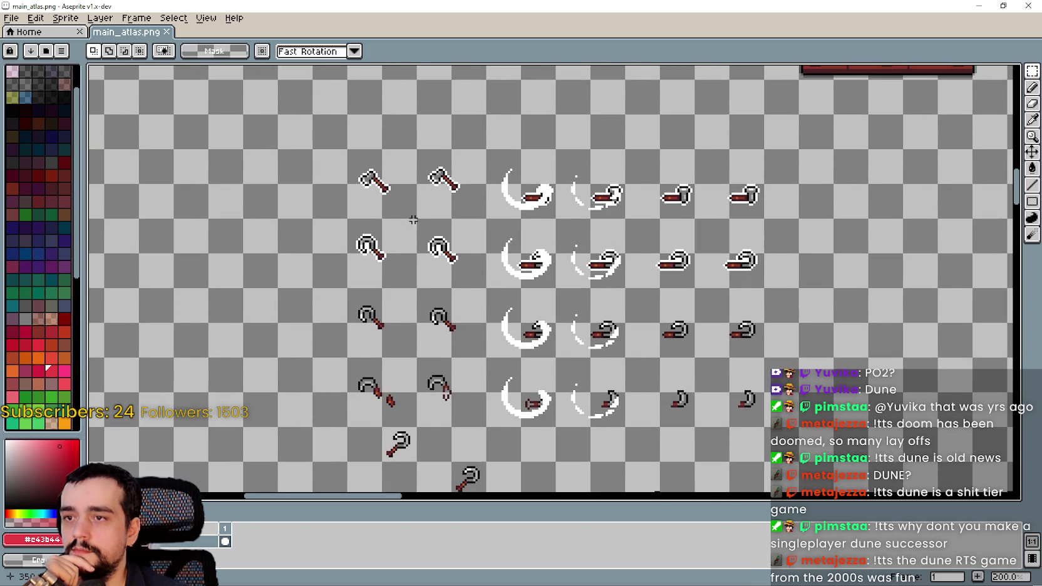
pyautogui.scroll(-1, 409, 315)
pyautogui.moveTo(505, 246)
pyautogui.mouseDown()
pyautogui.moveTo(454, 235)
pyautogui.moveTo(504, 374)
pyautogui.moveTo(479, 252)
pyautogui.mouseUp()
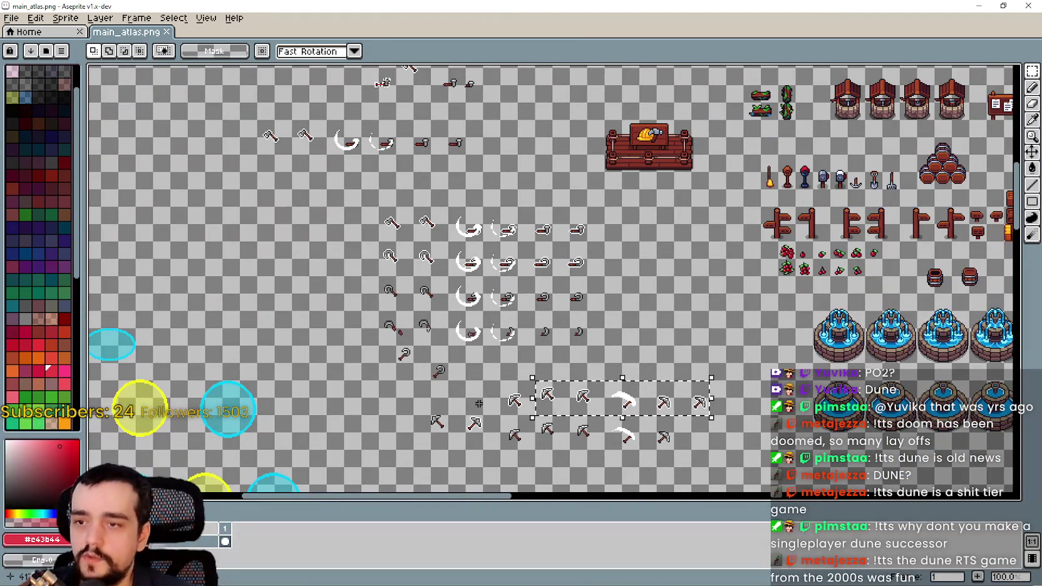
pyautogui.scroll(2, 443, 198)
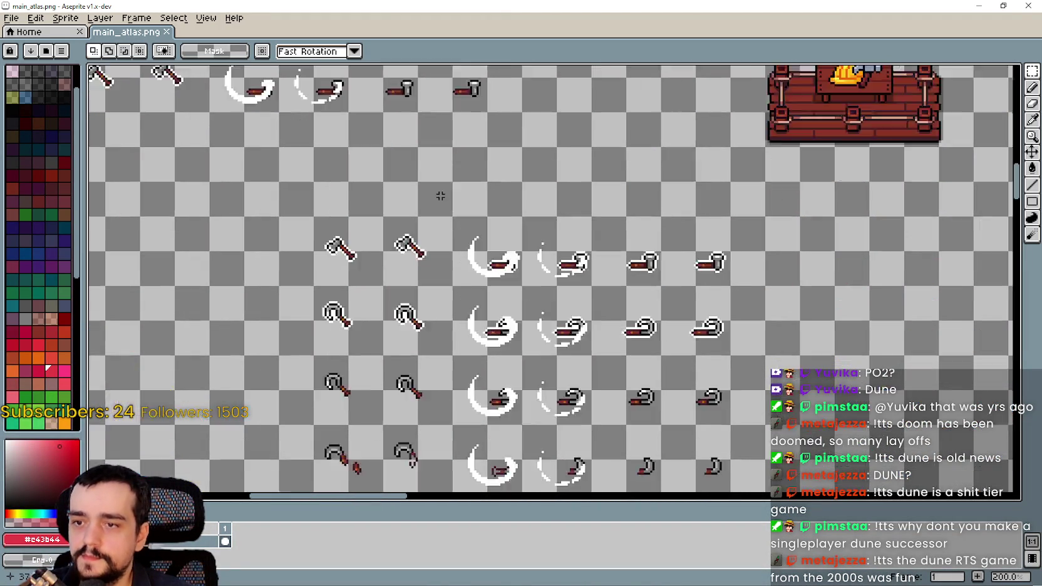
pyautogui.moveTo(434, 201); pyautogui.dragTo(438, 217)
pyautogui.hotkey('ctrl', 'v')
pyautogui.moveTo(873, 334)
pyautogui.mouseDown()
pyautogui.moveTo(451, 210)
pyautogui.moveTo(509, 202)
pyautogui.moveTo(507, 211)
pyautogui.mouseUp()
# - Commit the pasted pickaxe row and shift it one tile left
pyautogui.press('Return')
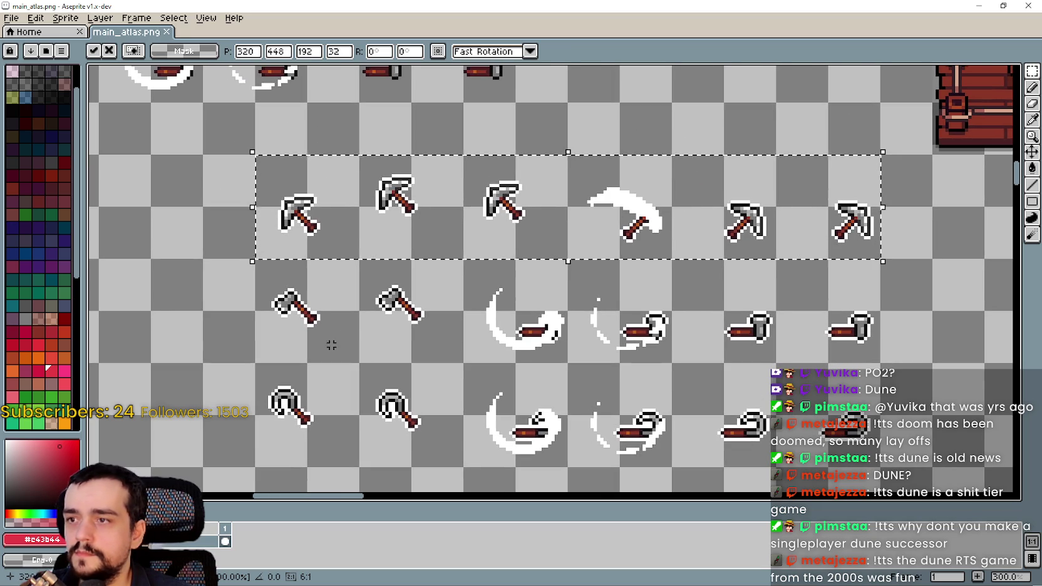
pyautogui.hotkey('ctrl', 'd')
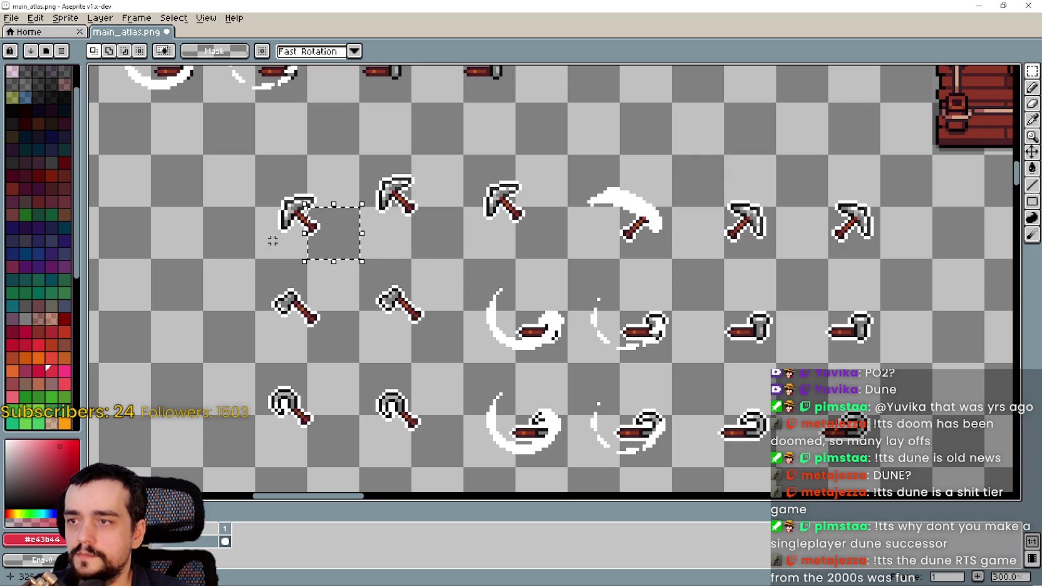
pyautogui.moveTo(273, 235)
pyautogui.mouseDown()
pyautogui.moveTo(456, 231)
pyautogui.moveTo(859, 186)
pyautogui.mouseUp()
pyautogui.moveTo(807, 219); pyautogui.dragTo(705, 221)
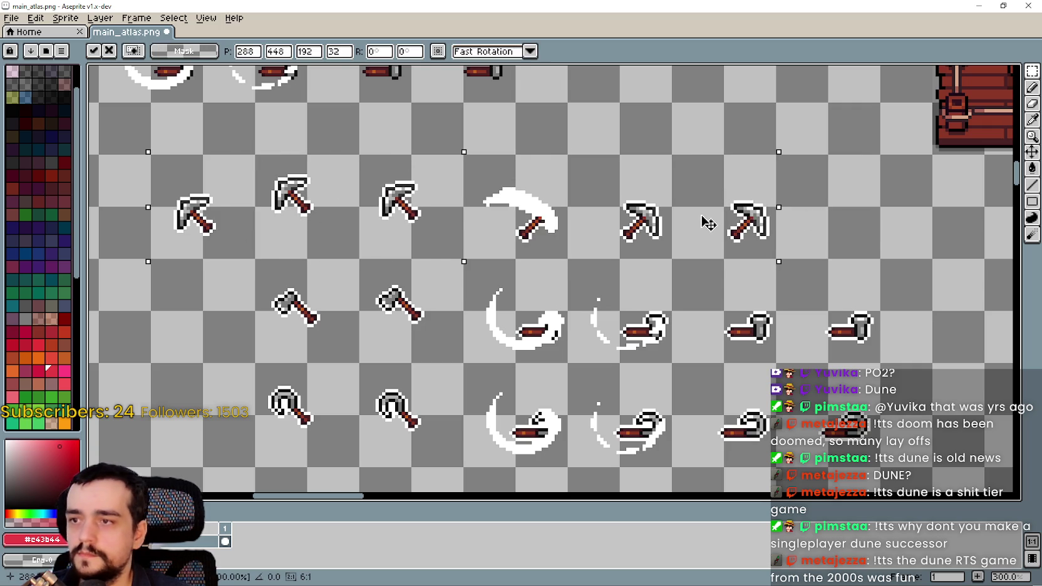
pyautogui.hotkey('ctrl', 'd')
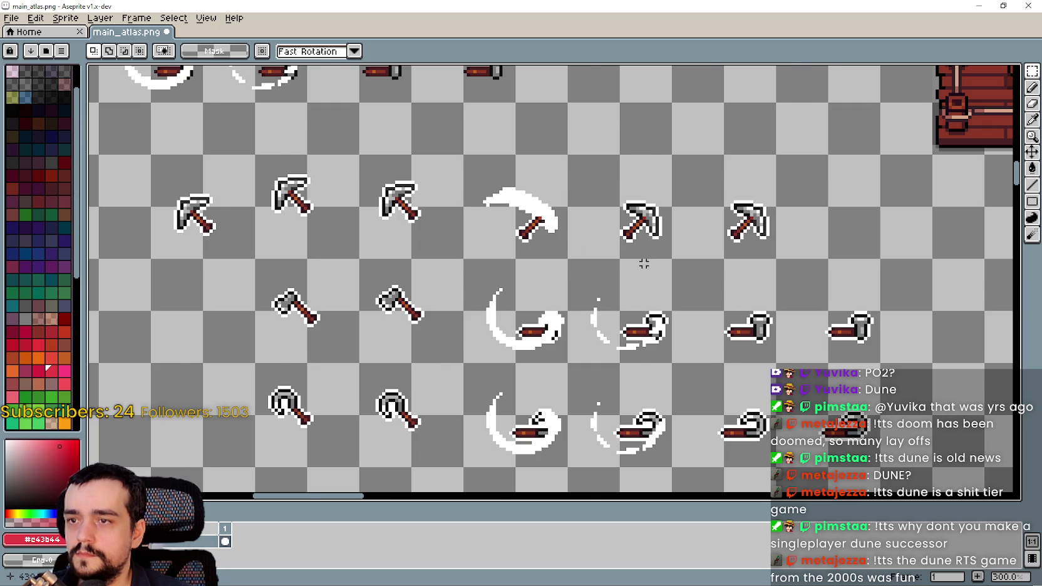
# - Move the last two pickaxes one tile right, leaving an empty slot after the swing frame
pyautogui.scroll(-1, 644, 264)
pyautogui.scroll(1, 643, 263)
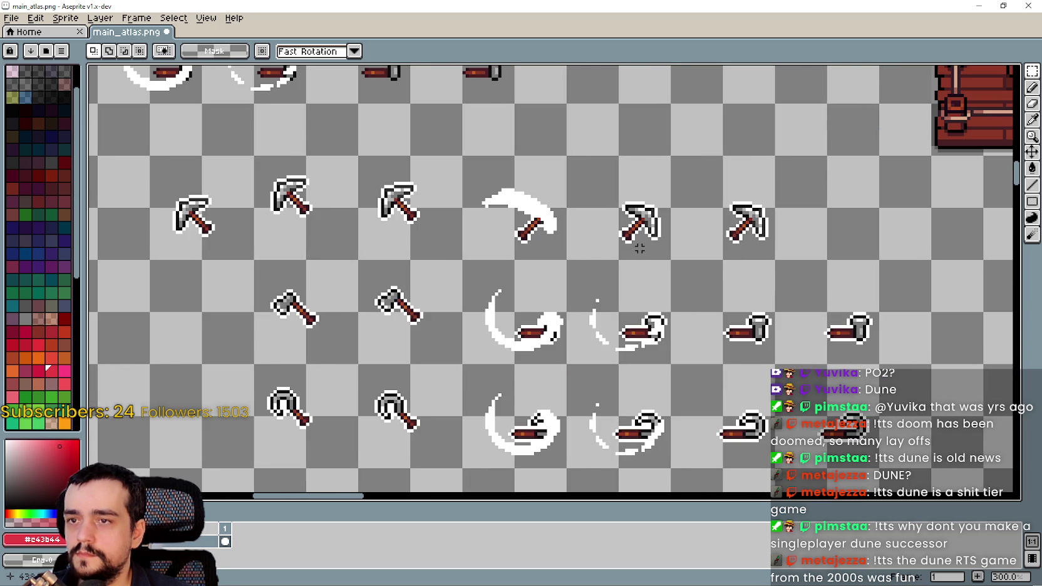
pyautogui.moveTo(640, 248)
pyautogui.mouseDown()
pyautogui.moveTo(665, 212)
pyautogui.moveTo(742, 191)
pyautogui.mouseUp()
pyautogui.click(565, 245)
pyautogui.moveTo(564, 245); pyautogui.dragTo(749, 191)
pyautogui.click(603, 244)
pyautogui.moveTo(603, 244); pyautogui.dragTo(742, 193)
pyautogui.moveTo(676, 228); pyautogui.dragTo(780, 227)
pyautogui.click(568, 287)
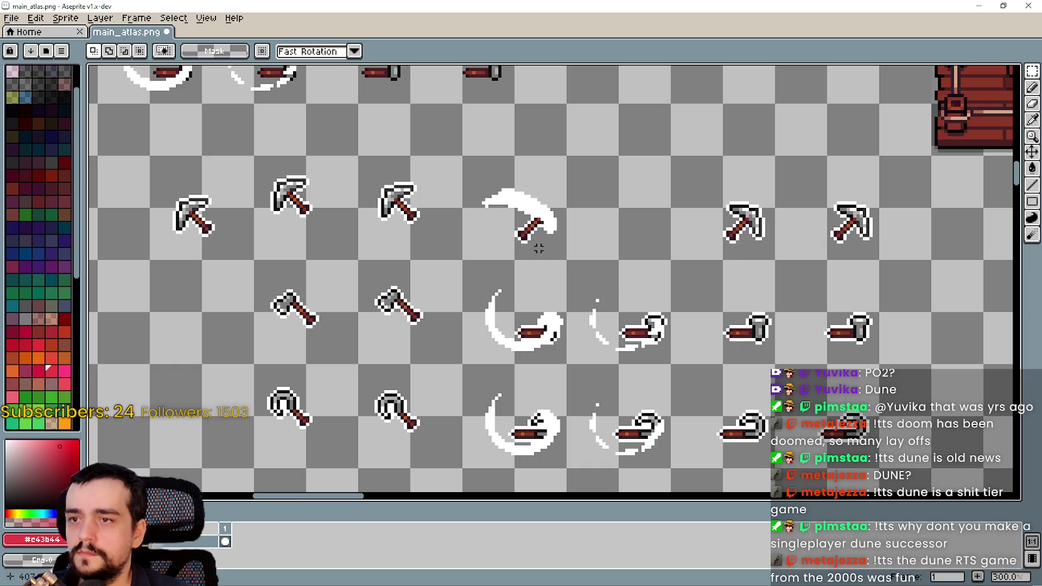
# - Copy the white-arc swing frame into the empty slot of the pickaxe row
pyautogui.moveTo(567, 260); pyautogui.dragTo(476, 174)
pyautogui.moveTo(537, 226)
pyautogui.mouseDown()
pyautogui.moveTo(661, 241)
pyautogui.moveTo(663, 230)
pyautogui.mouseUp()
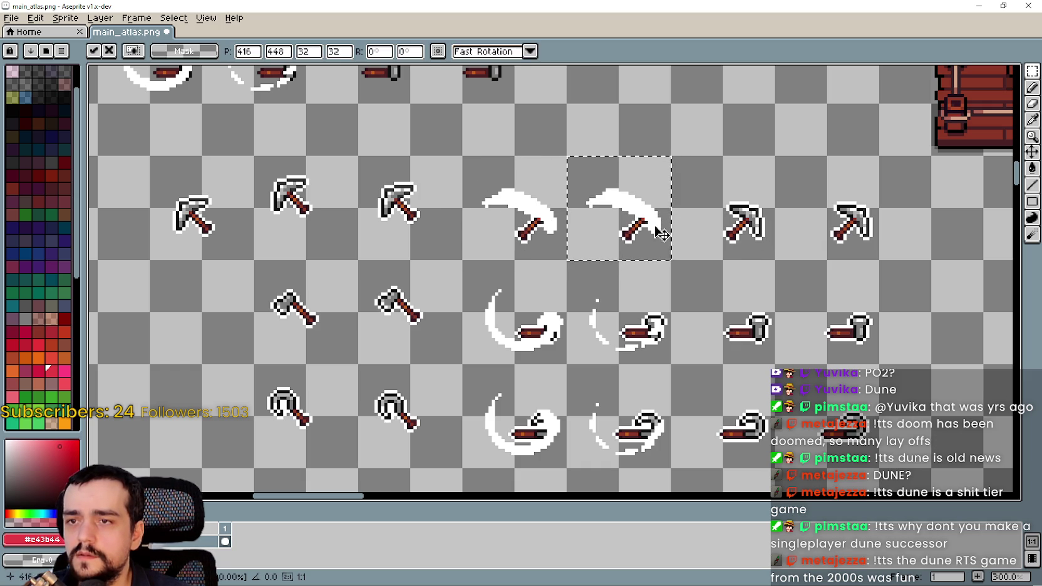
pyautogui.click(681, 336)
pyautogui.scroll(1, 643, 358)
pyautogui.scroll(-2, 576, 333)
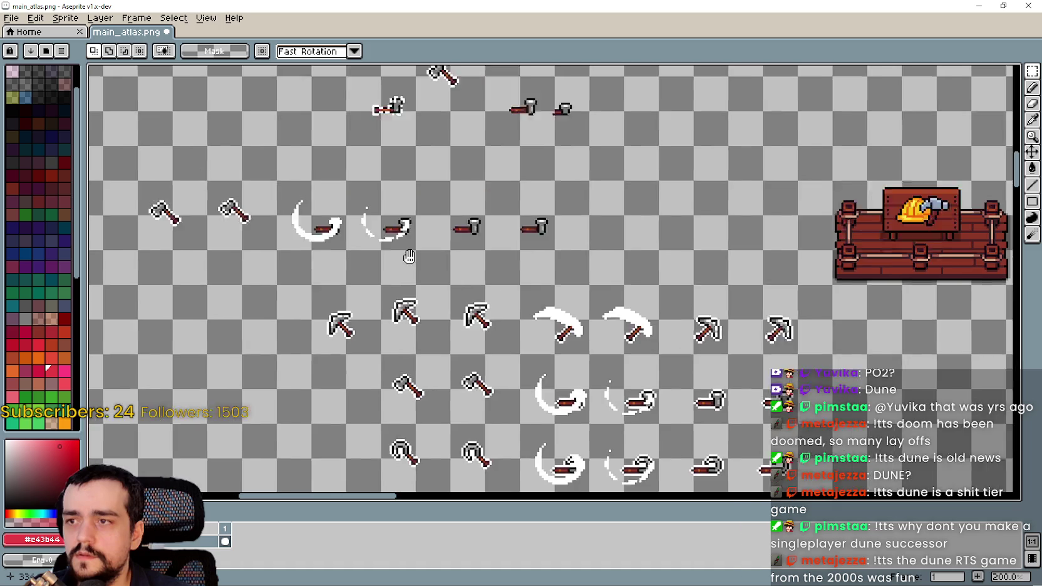
# - Erase the extra leftmost pickaxe from the pickaxe harvest row
pyautogui.moveTo(407, 248); pyautogui.dragTo(418, 356)
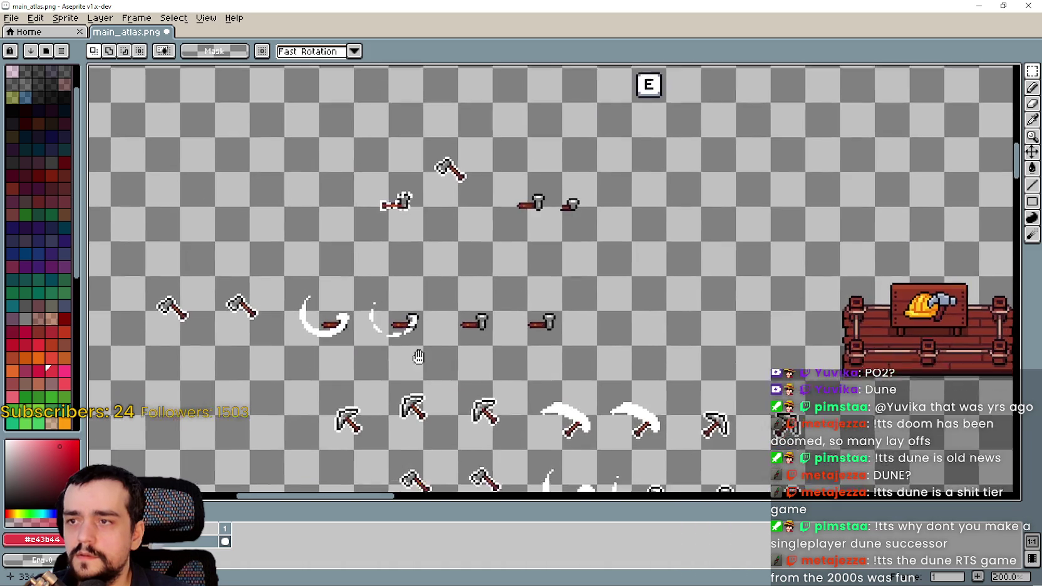
pyautogui.scroll(-1, 484, 262)
pyautogui.scroll(2, 438, 222)
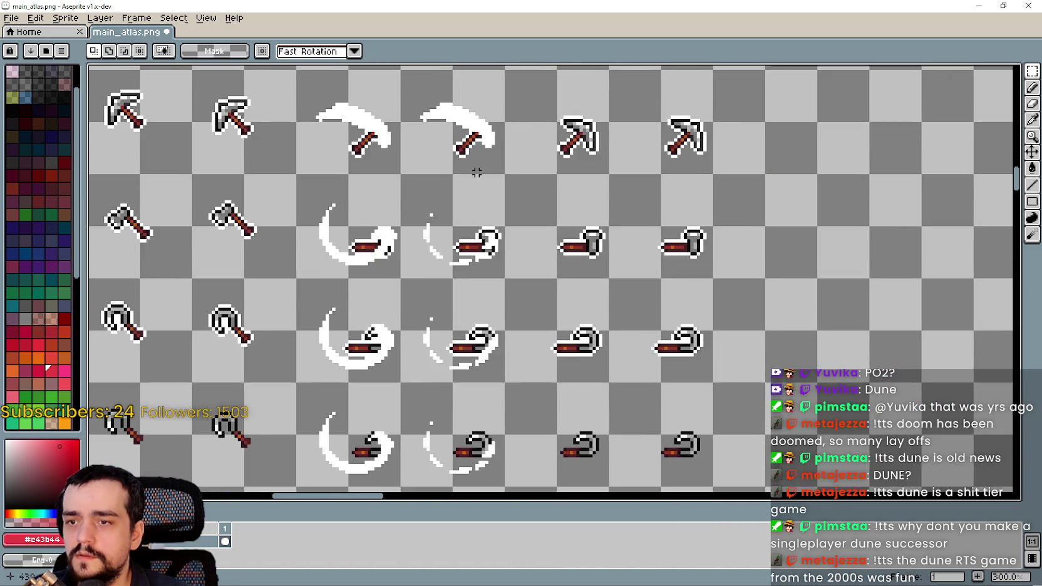
pyautogui.moveTo(394, 129); pyautogui.dragTo(387, 257)
pyautogui.scroll(1, 387, 257)
pyautogui.scroll(-1, 466, 253)
pyautogui.hscroll(-3, 466, 253)
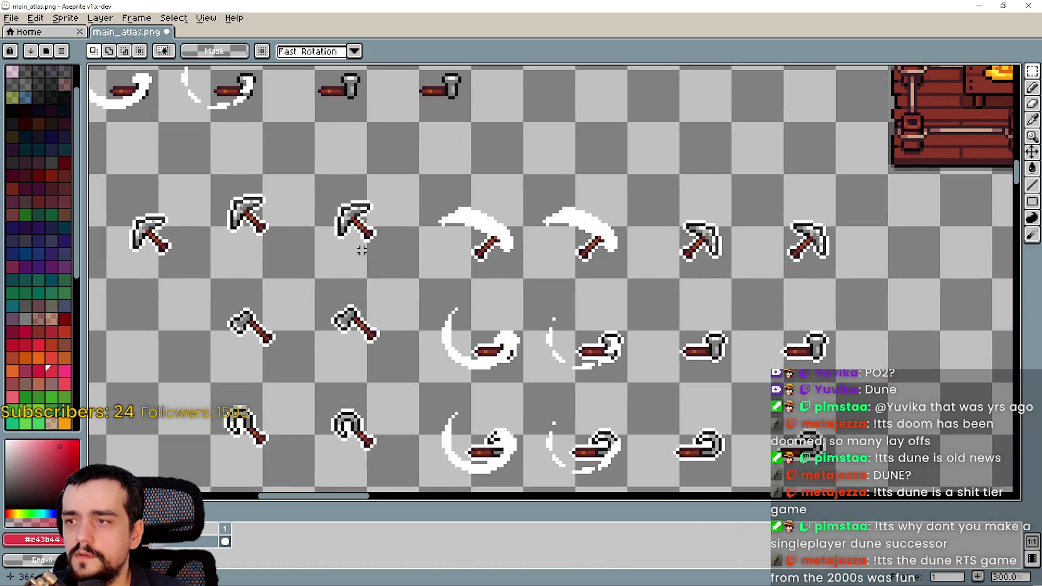
pyautogui.moveTo(256, 261); pyautogui.dragTo(189, 217)
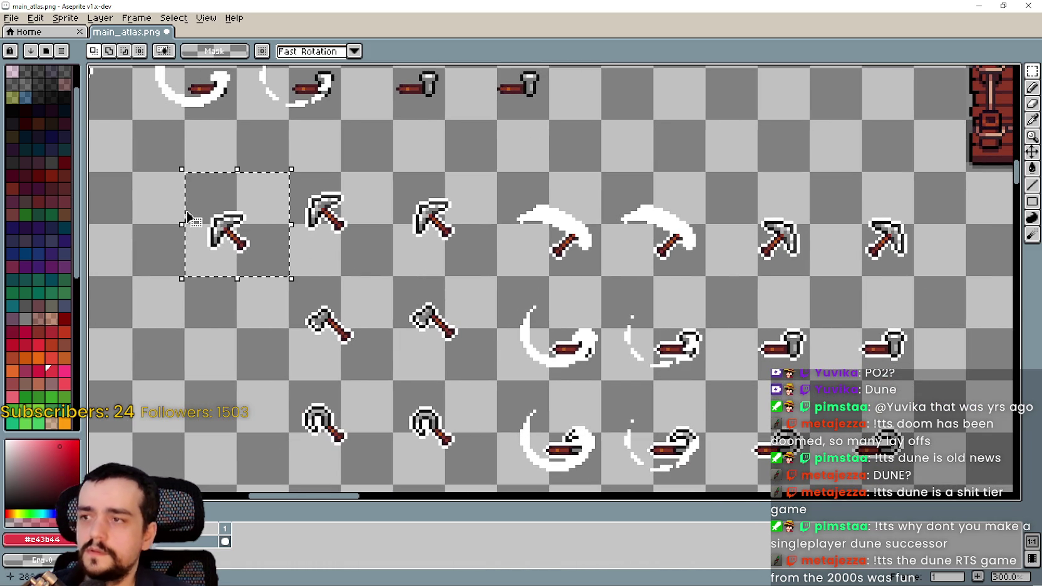
pyautogui.press('Delete')
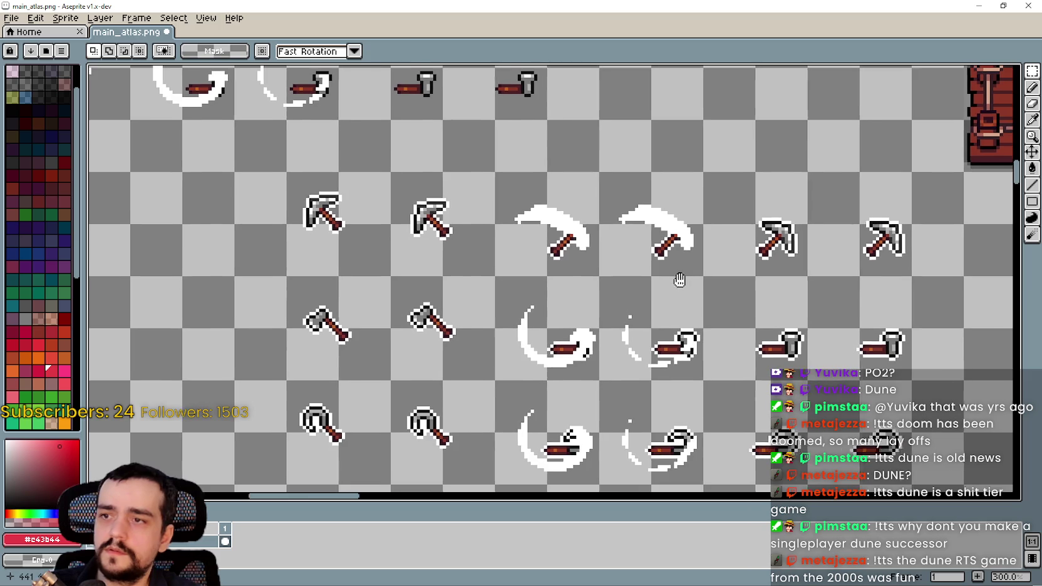
# - Move a pickaxe 32 px left onto the second swing frame and commit it
pyautogui.scroll(2, 577, 291)
pyautogui.scroll(-1, 597, 301)
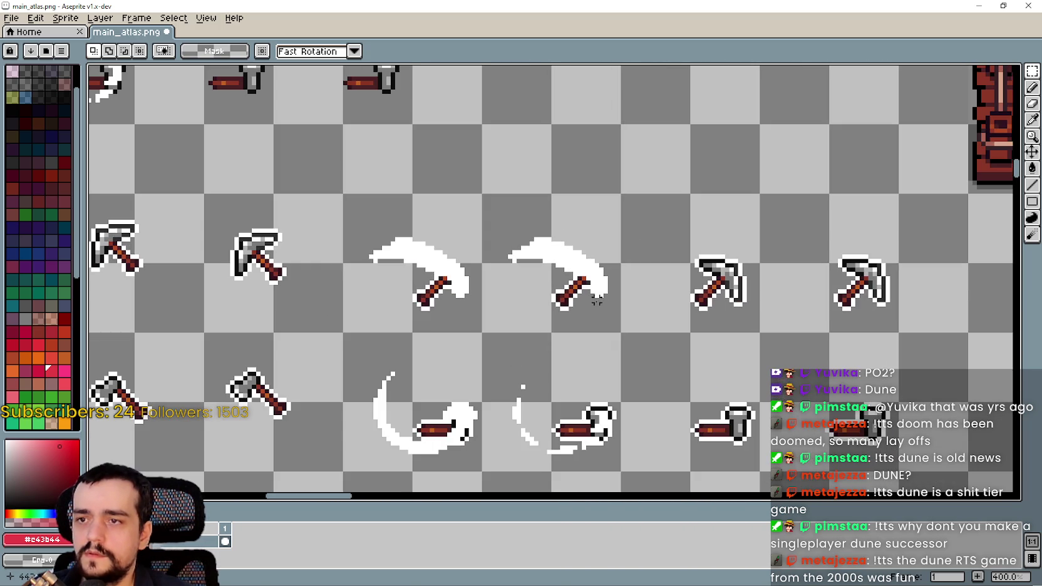
pyautogui.scroll(1, 592, 305)
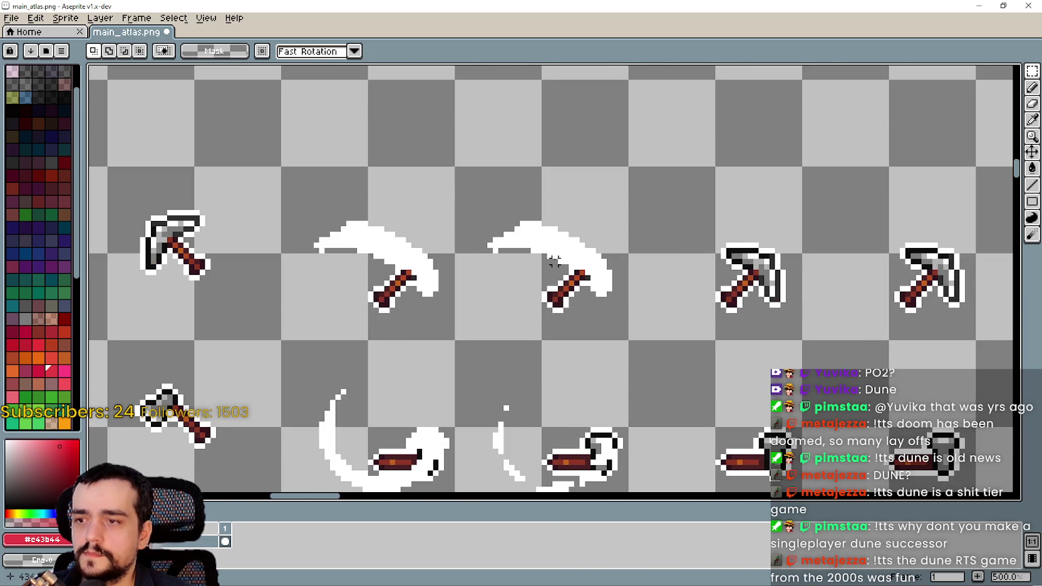
pyautogui.scroll(-1, 566, 356)
pyautogui.scroll(-1, 406, 393)
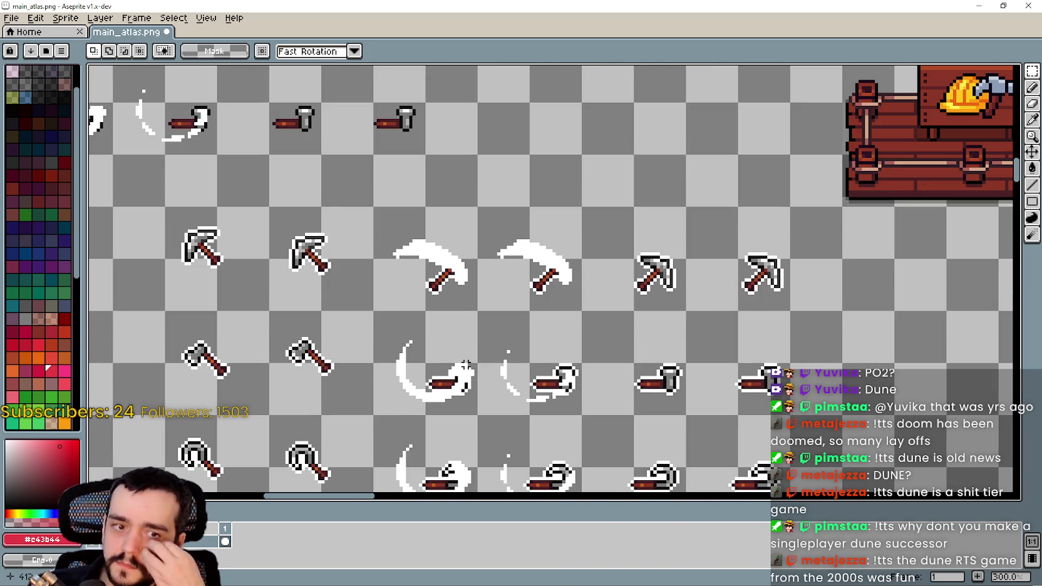
pyautogui.scroll(1, 667, 297)
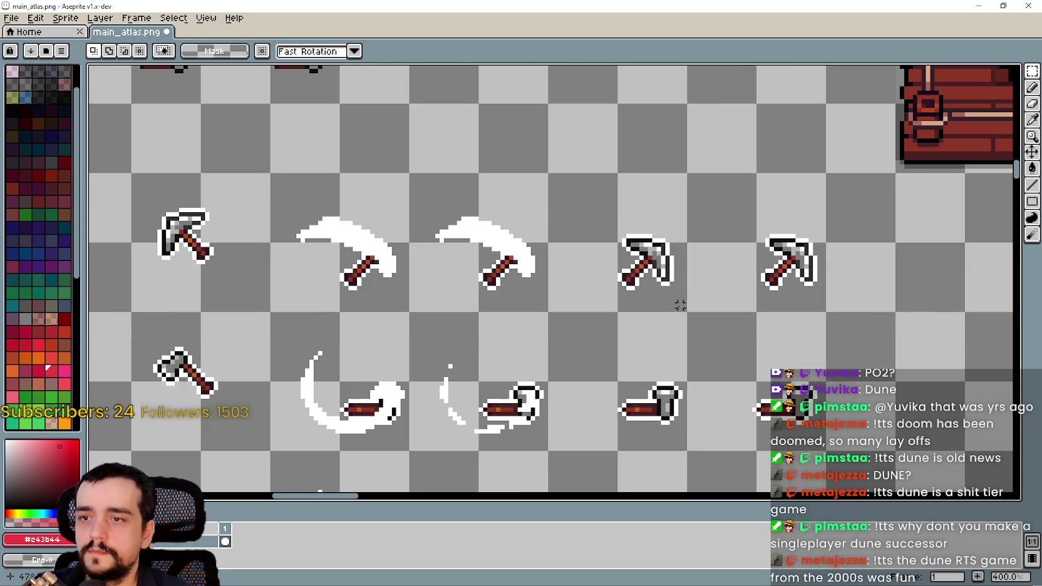
pyautogui.moveTo(679, 308); pyautogui.dragTo(592, 218)
pyautogui.moveTo(657, 284); pyautogui.dragTo(519, 285)
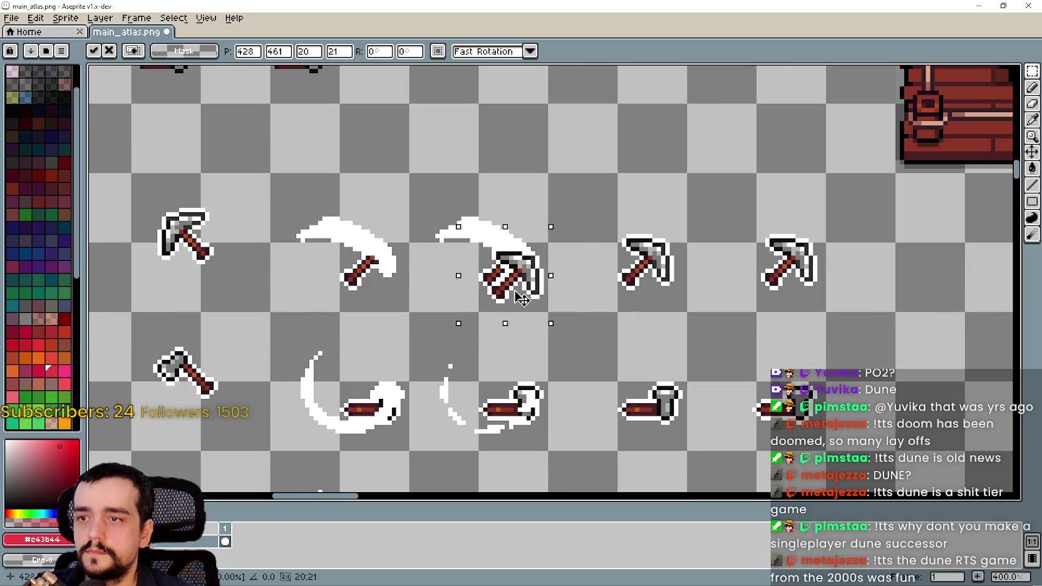
pyautogui.scroll(3, 517, 288)
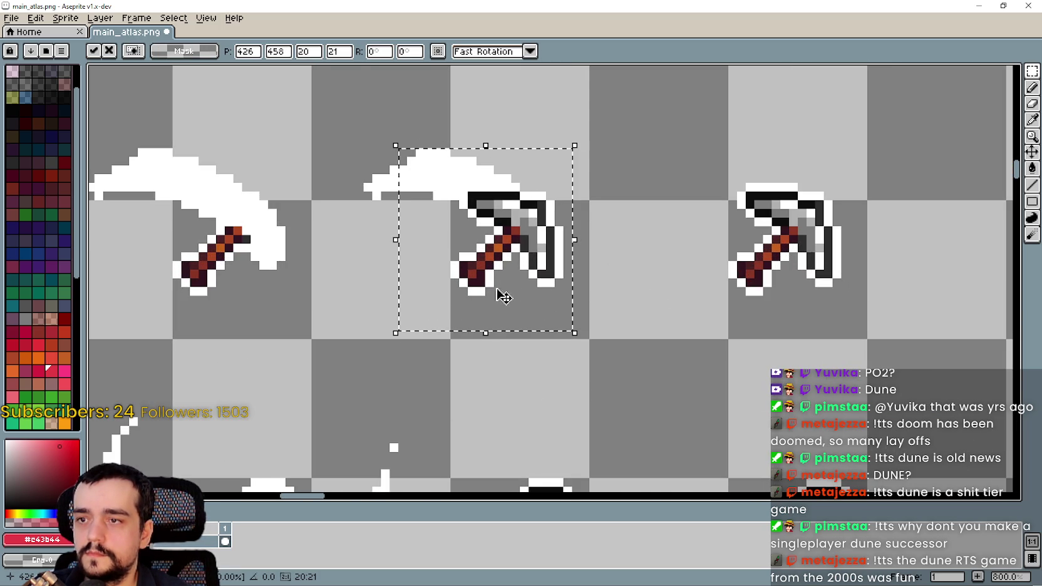
pyautogui.press('Return')
pyautogui.scroll(-3, 313, 279)
pyautogui.moveTo(368, 305)
pyautogui.mouseDown()
pyautogui.moveTo(482, 298)
pyautogui.moveTo(540, 332)
pyautogui.mouseUp()
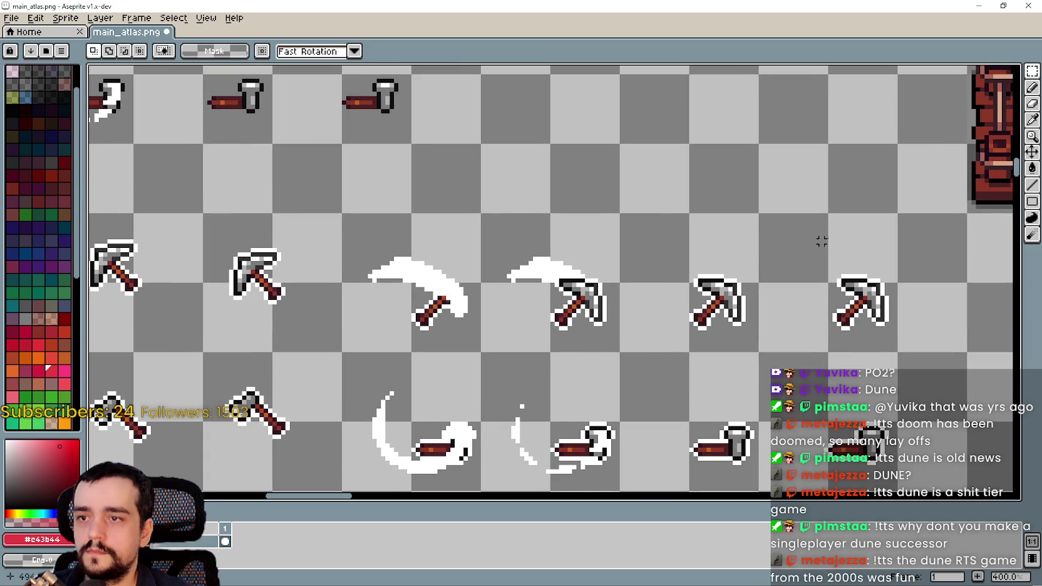
# - Erase parts of the second frame's swing trail so it looks broken up
pyautogui.click(1034, 102)
pyautogui.scroll(1, 519, 298)
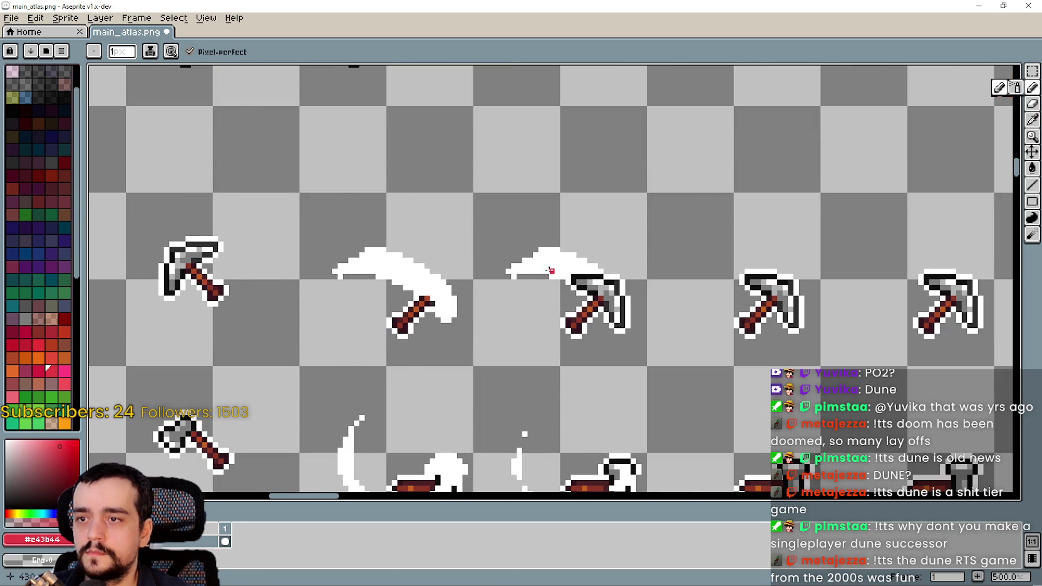
pyautogui.scroll(-1, 550, 270)
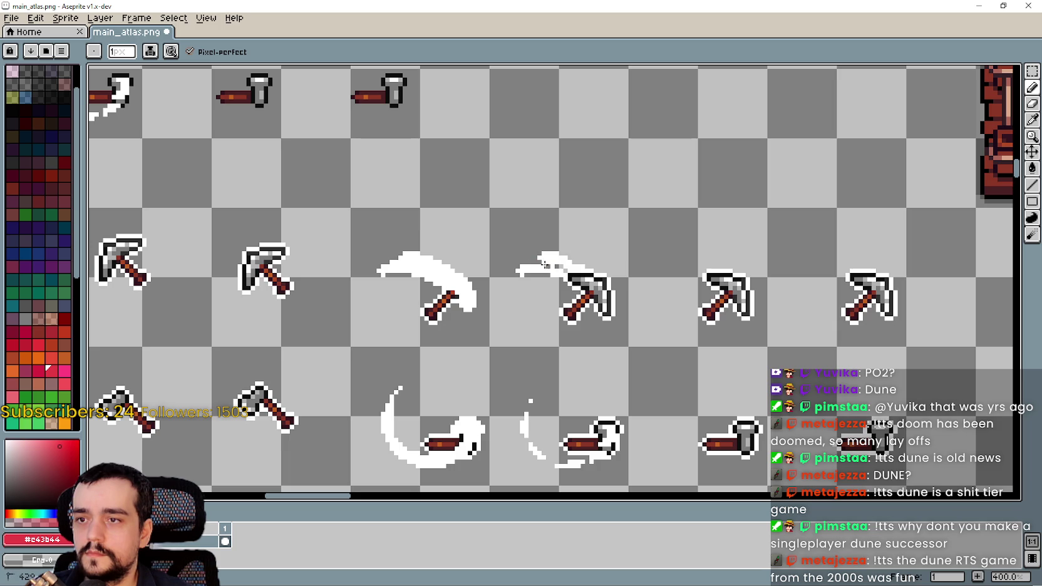
pyautogui.scroll(2, 547, 294)
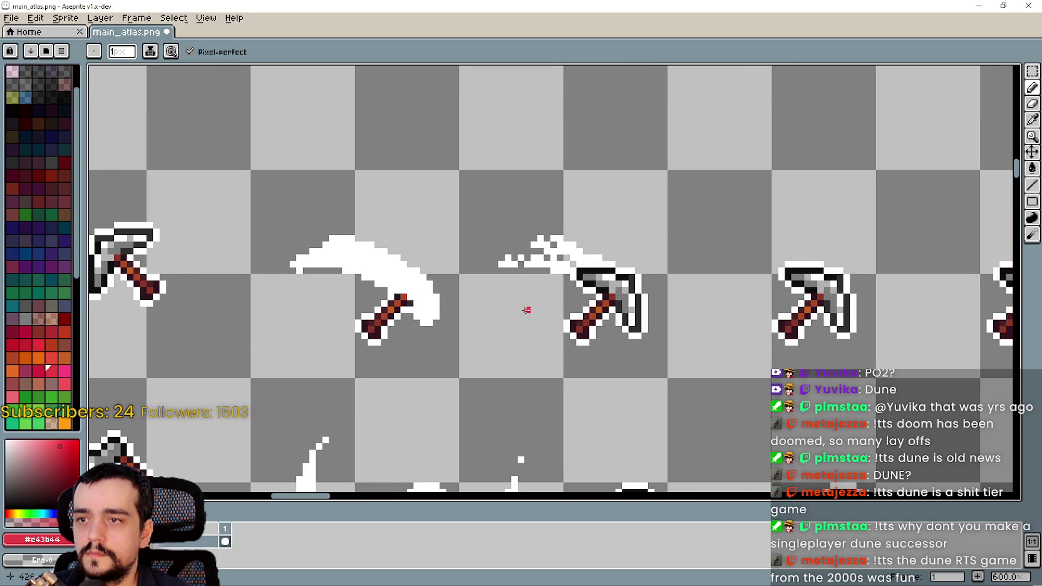
pyautogui.scroll(-1, 527, 310)
pyautogui.scroll(1, 584, 268)
pyautogui.scroll(-1, 564, 287)
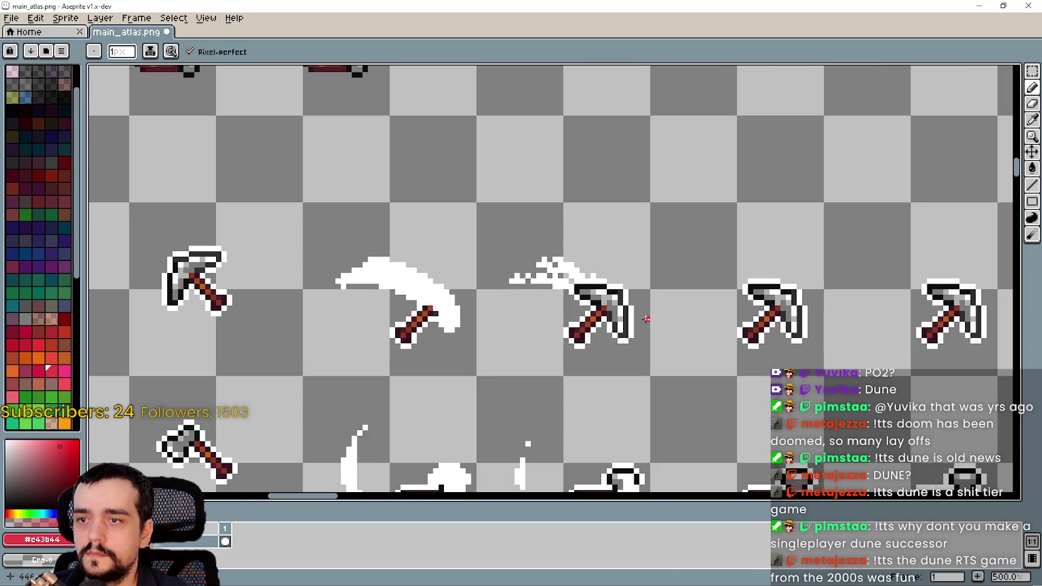
# - Draw white lines over the pickaxe head using white picked from the trail
pyautogui.press('i')
pyautogui.click(378, 283)
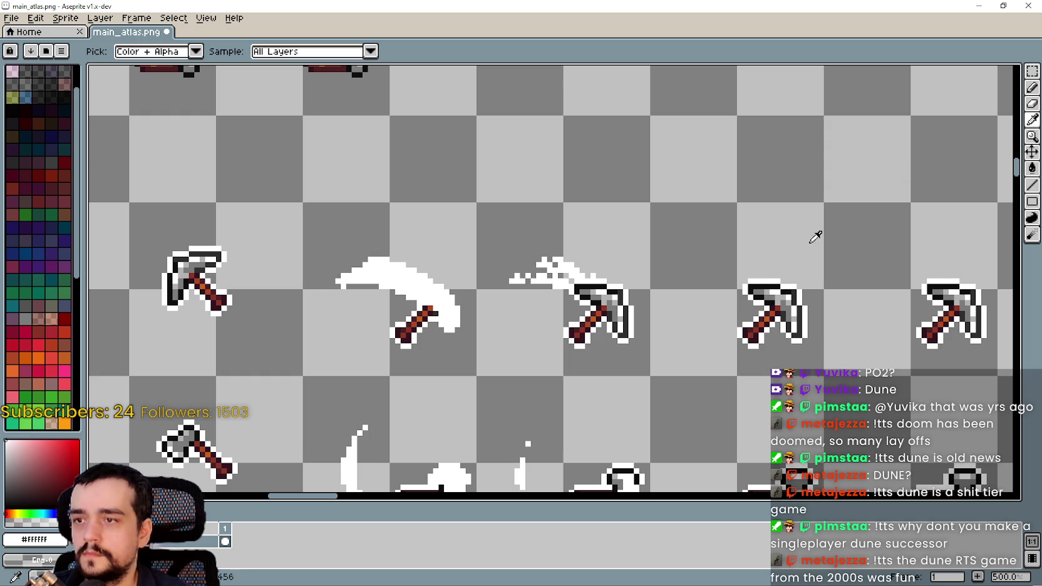
pyautogui.click(1034, 186)
pyautogui.scroll(2, 686, 320)
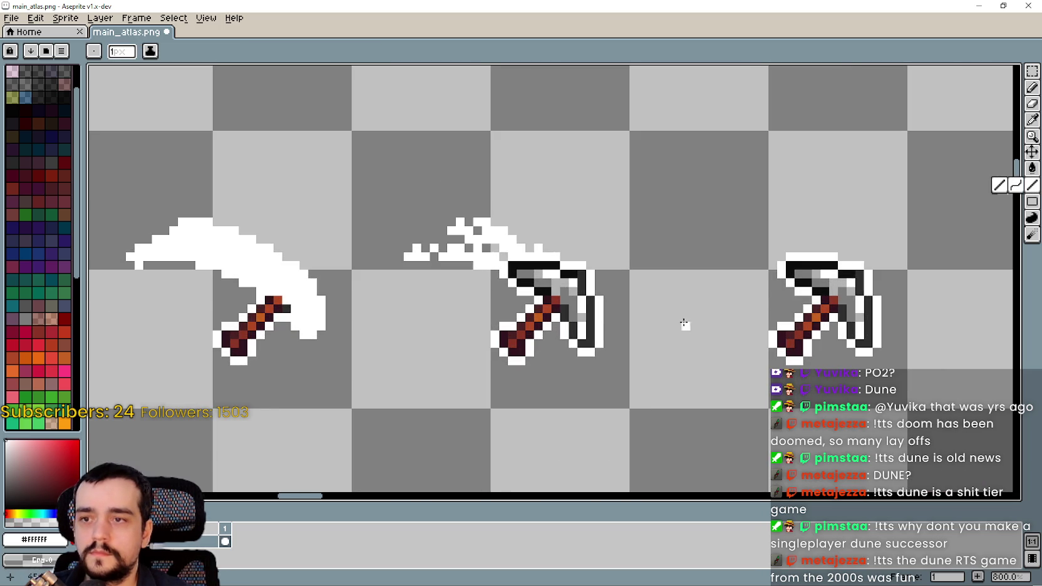
pyautogui.moveTo(551, 269); pyautogui.dragTo(534, 263)
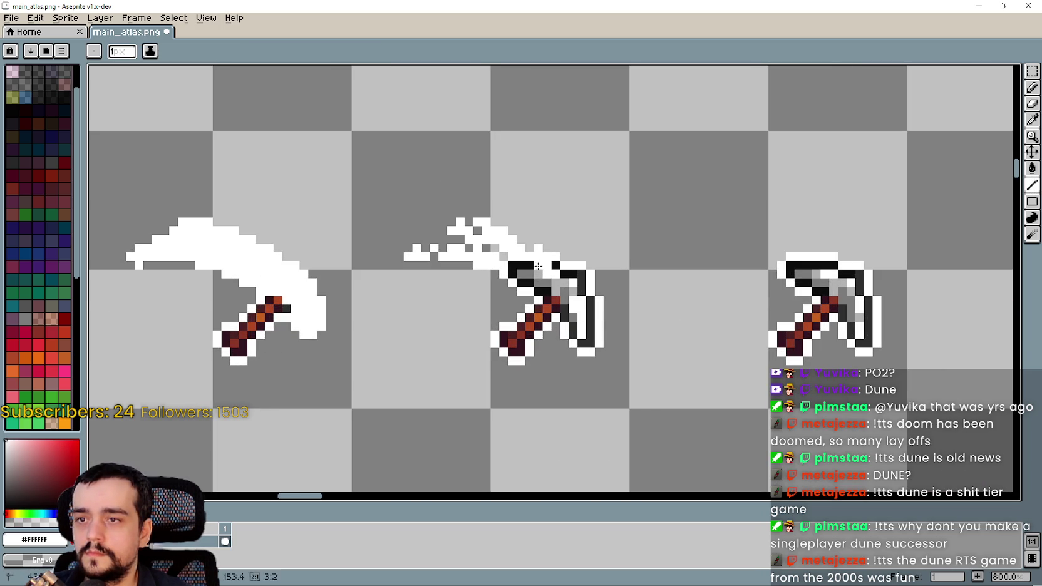
pyautogui.moveTo(585, 294)
pyautogui.mouseDown()
pyautogui.moveTo(574, 283)
pyautogui.moveTo(560, 294)
pyautogui.mouseUp()
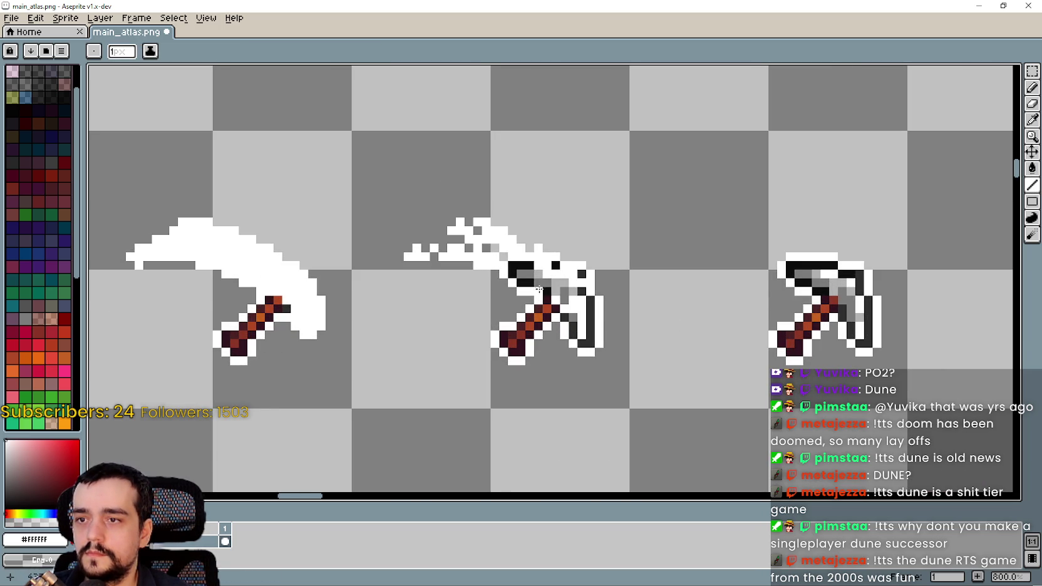
pyautogui.scroll(-5, 622, 396)
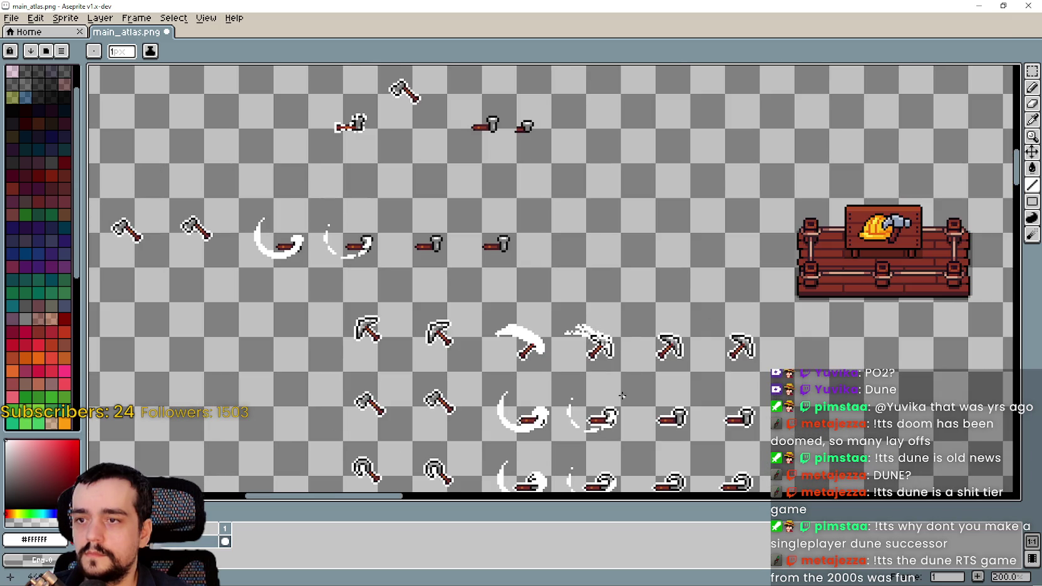
# - Save main_atlas.png and touch up a pixel in the fading trail
pyautogui.hotkey('ctrl', 's')
pyautogui.scroll(7, 592, 326)
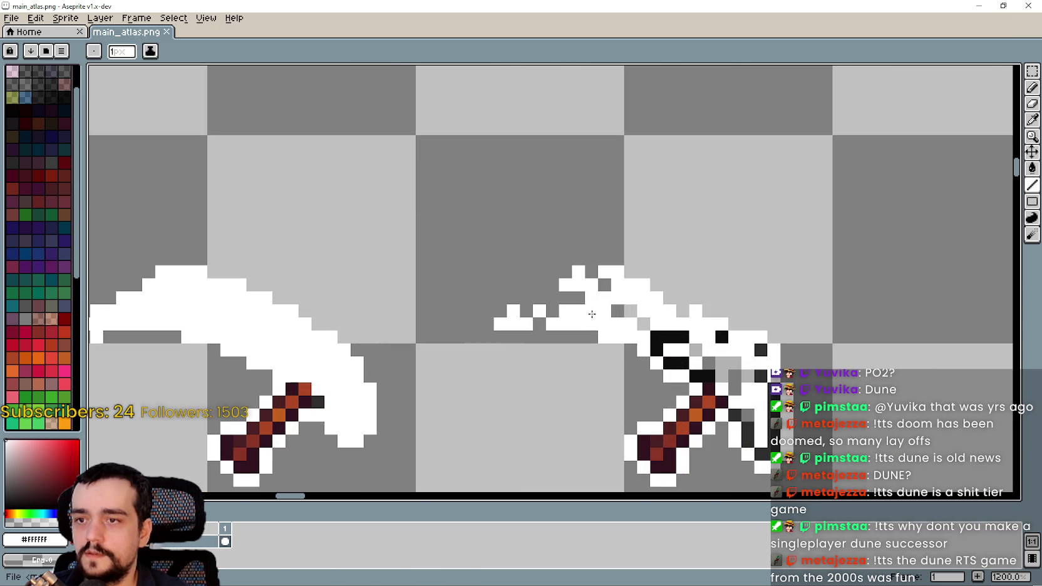
pyautogui.click(620, 315)
pyautogui.scroll(-5, 566, 343)
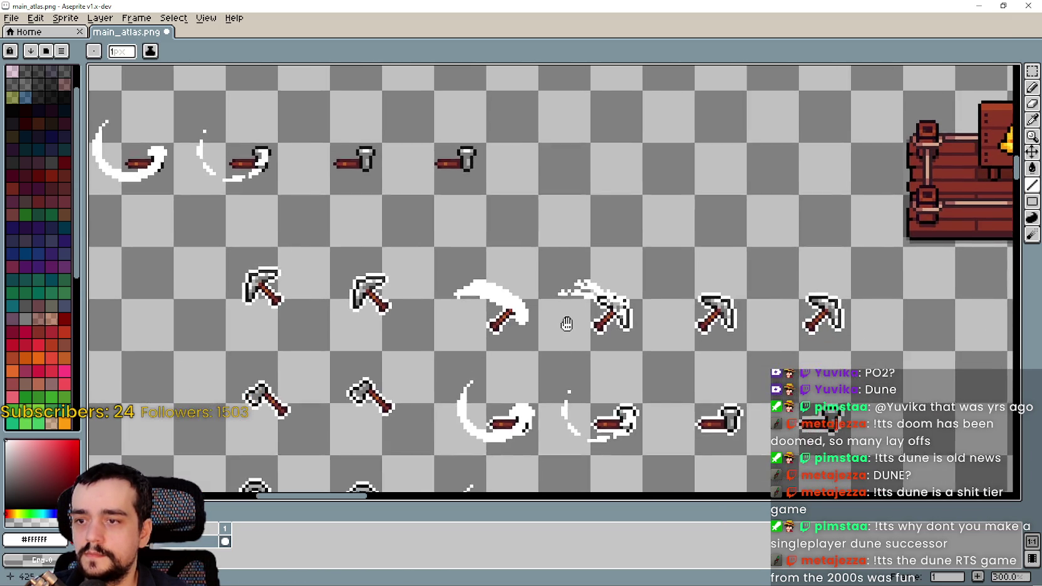
pyautogui.scroll(2, 566, 343)
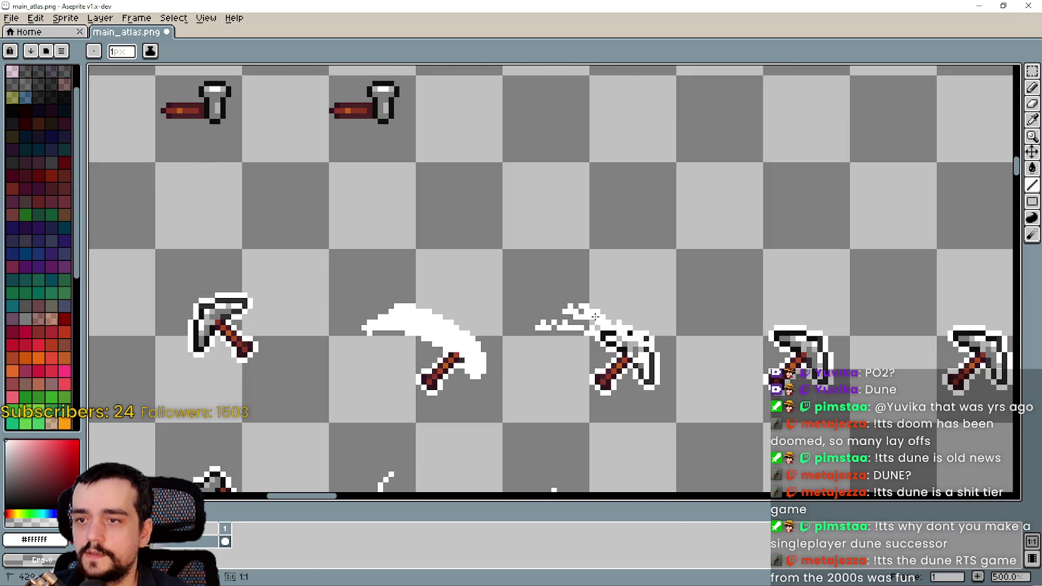
pyautogui.scroll(2, 571, 340)
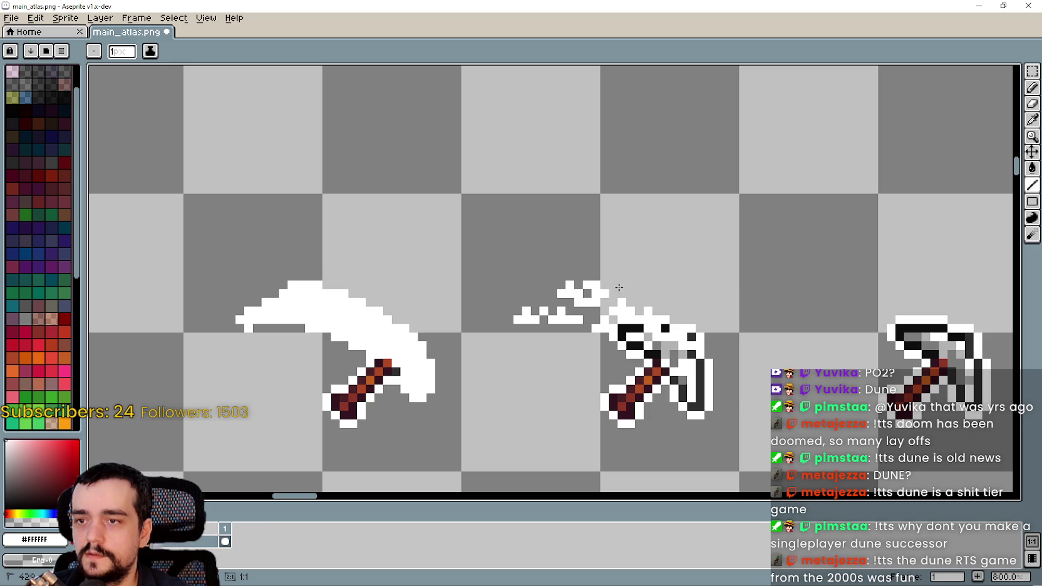
pyautogui.scroll(-2, 565, 368)
pyautogui.scroll(1, 593, 374)
pyautogui.scroll(3, 594, 375)
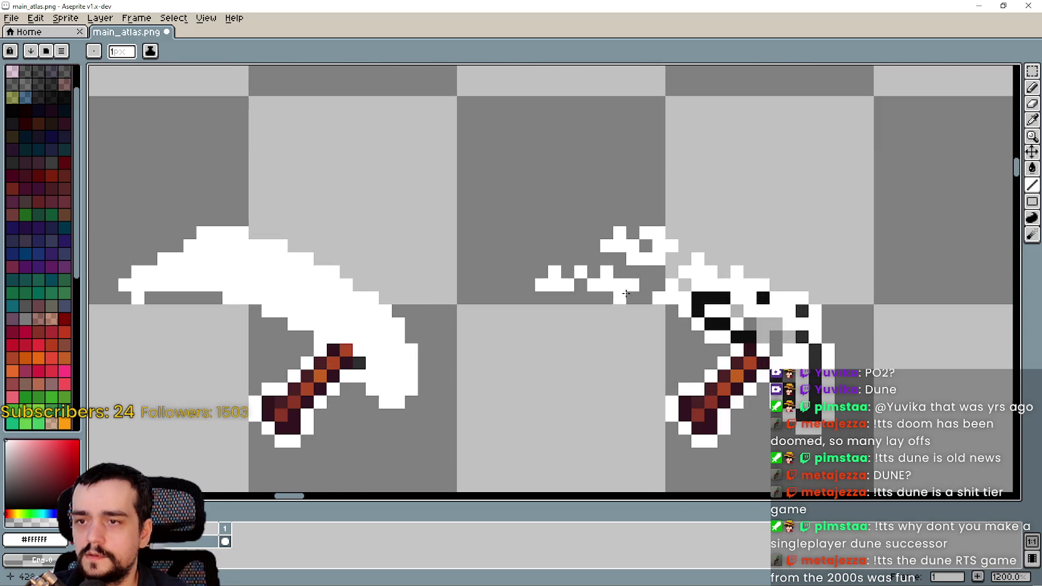
pyautogui.scroll(-5, 625, 293)
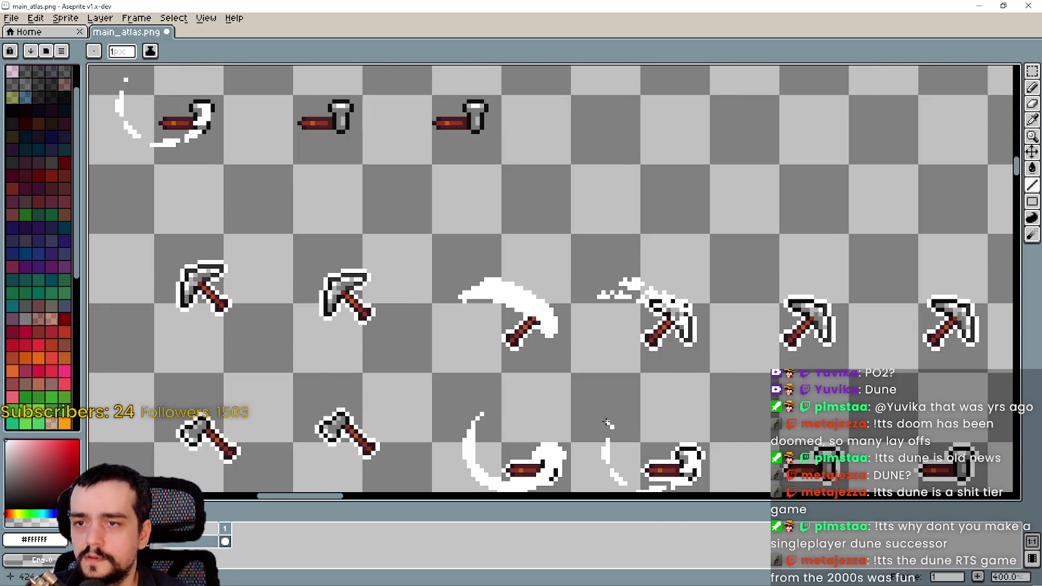
pyautogui.scroll(-1, 695, 365)
pyautogui.scroll(-1, 665, 367)
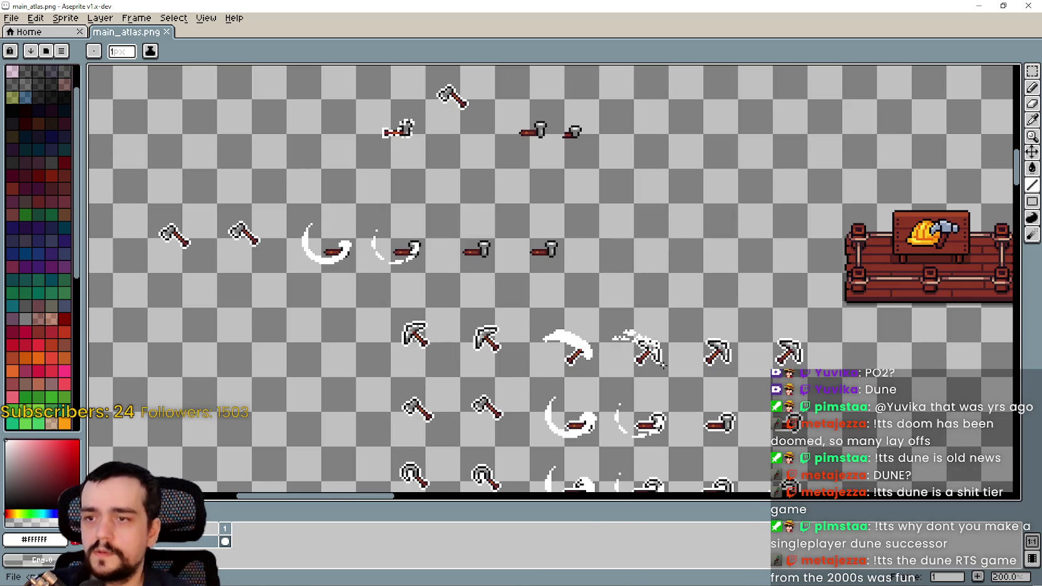
# - Leave Aseprite and the running game, returning to resource.gd at line 86 during reimport
pyautogui.click(979, 5)
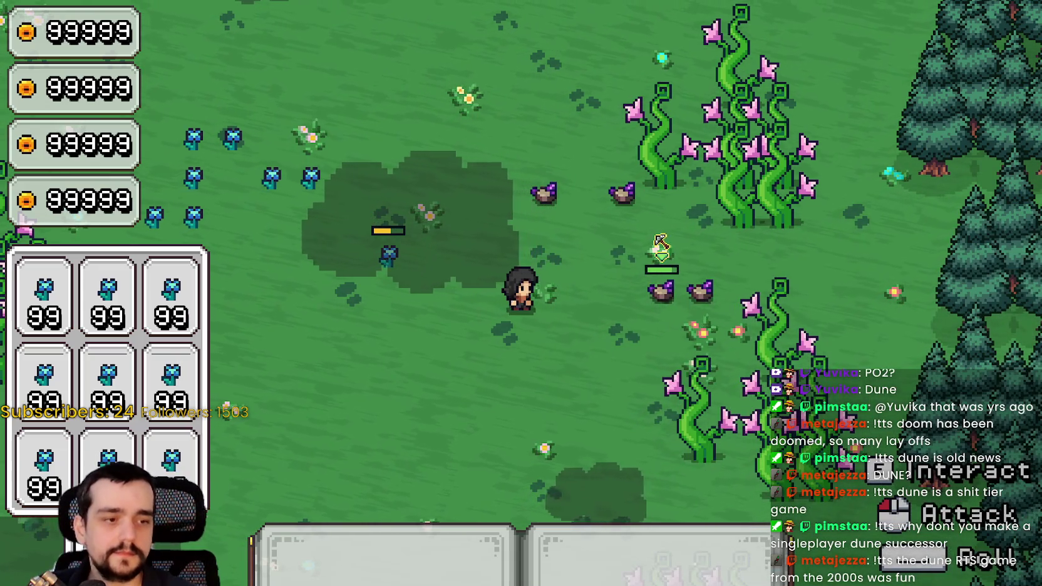
pyautogui.hotkey('alt', 'Tab')
pyautogui.click(789, 312)
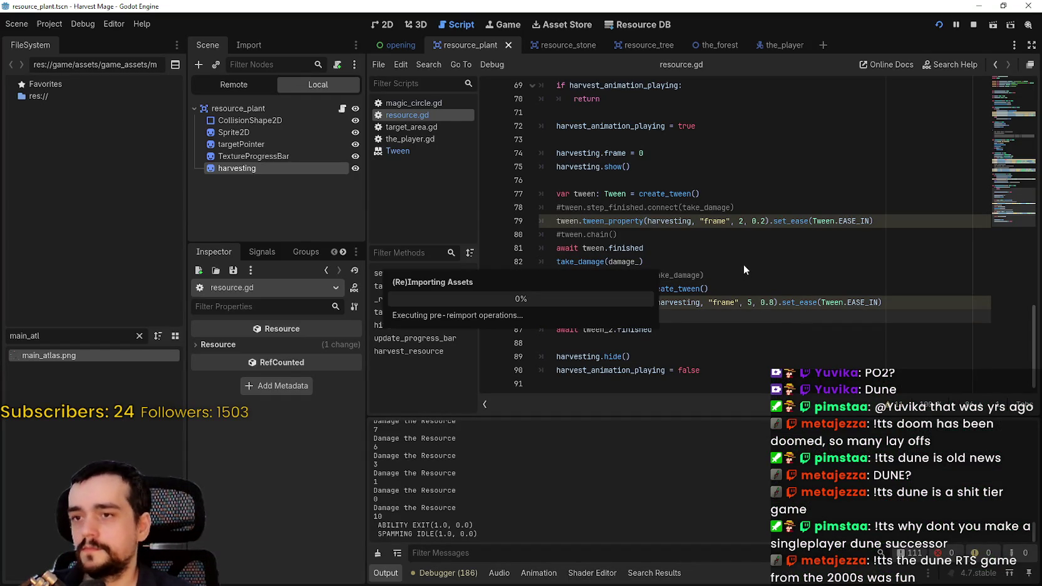
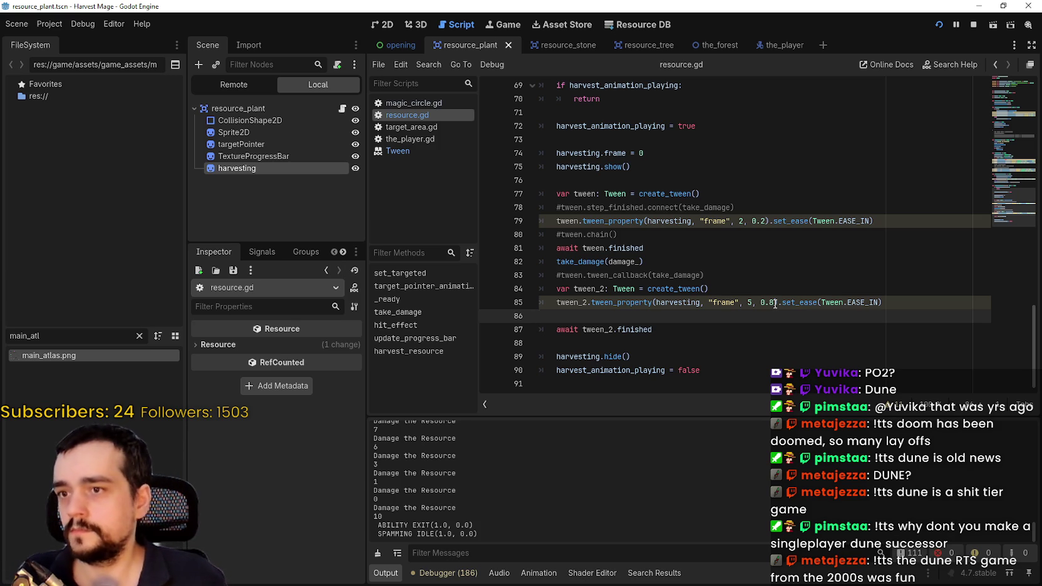
# - Stop the running game and show the resource_stone scene in the 2D editor
pyautogui.click(974, 25)
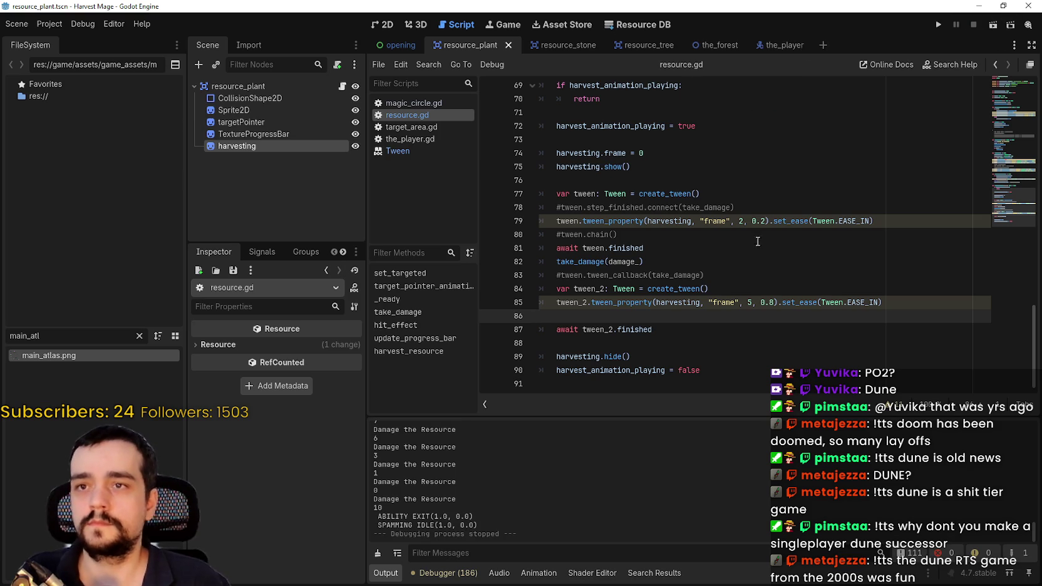
pyautogui.moveTo(78, 337); pyautogui.dragTo(2, 310)
pyautogui.click(549, 45)
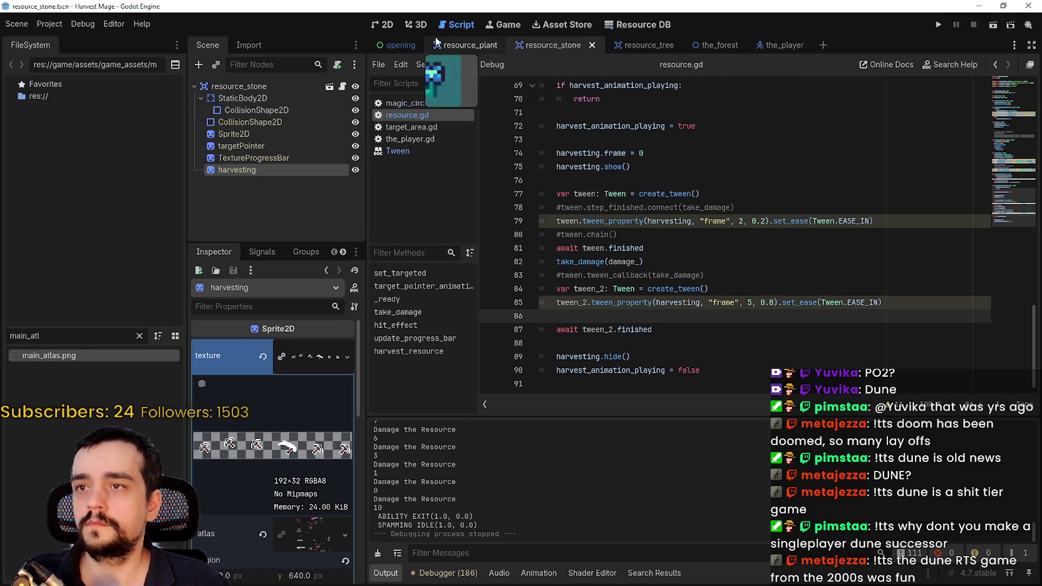
pyautogui.click(383, 24)
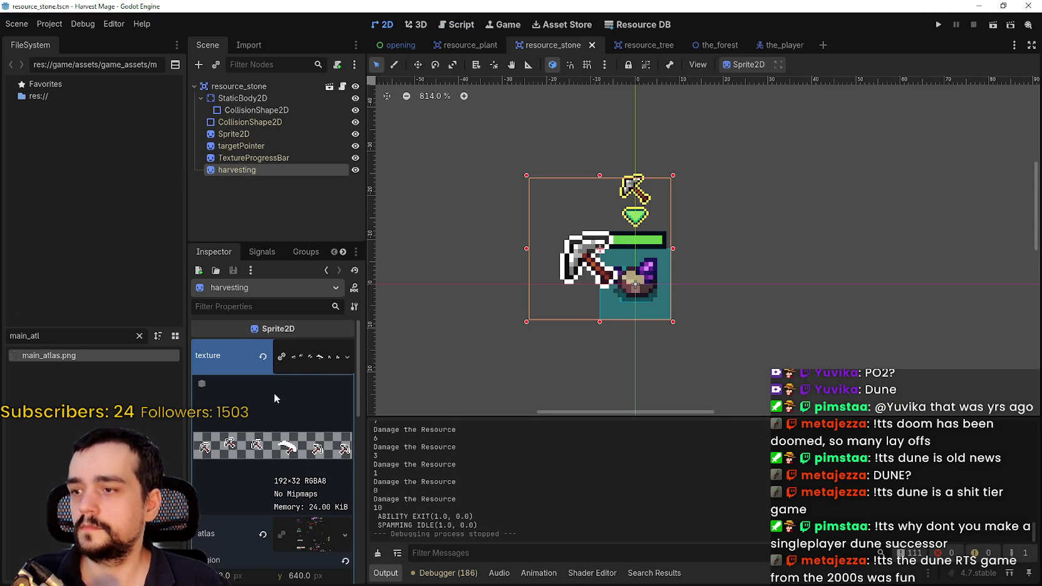
# - Open the harvesting sprite's atlas region editor with Grid Snap mode
pyautogui.scroll(-5, 276, 501)
pyautogui.click(292, 481)
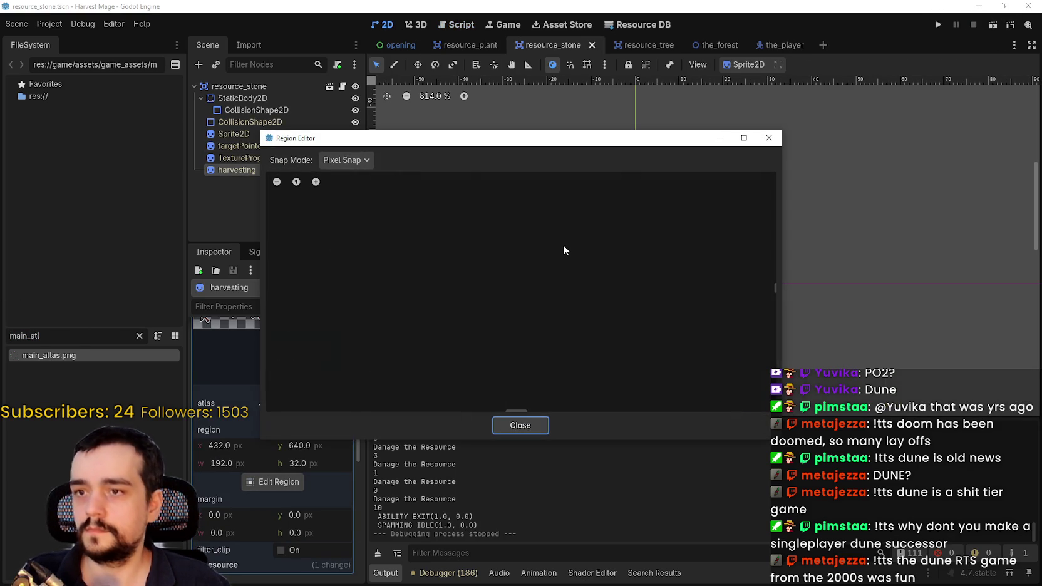
pyautogui.scroll(-3, 556, 249)
pyautogui.click(346, 160)
pyautogui.click(361, 206)
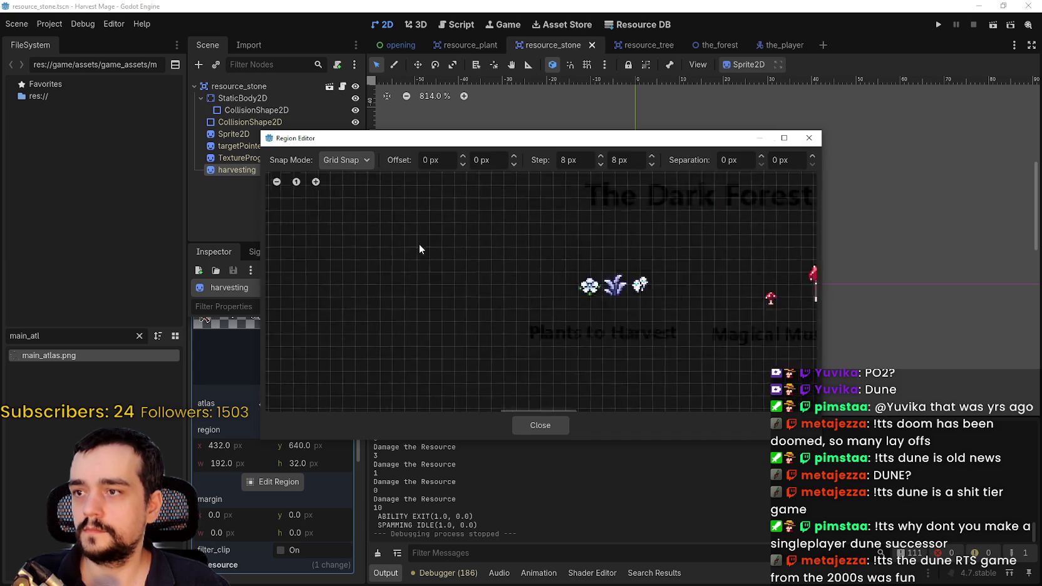
# - Select the top pickaxe row as the region: 320, 448, 192×32 px
pyautogui.scroll(2, 358, 253)
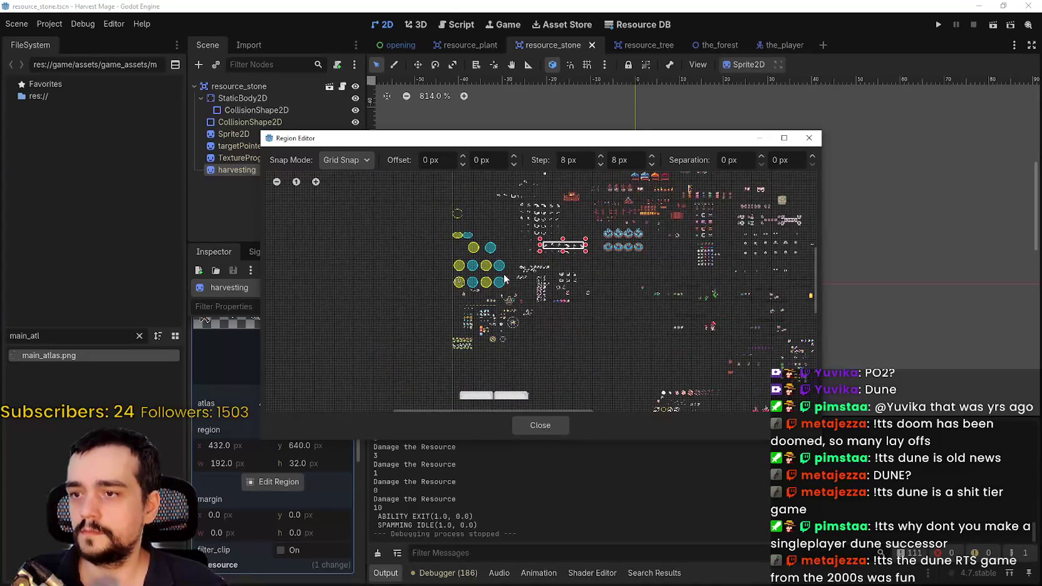
pyautogui.scroll(5, 504, 279)
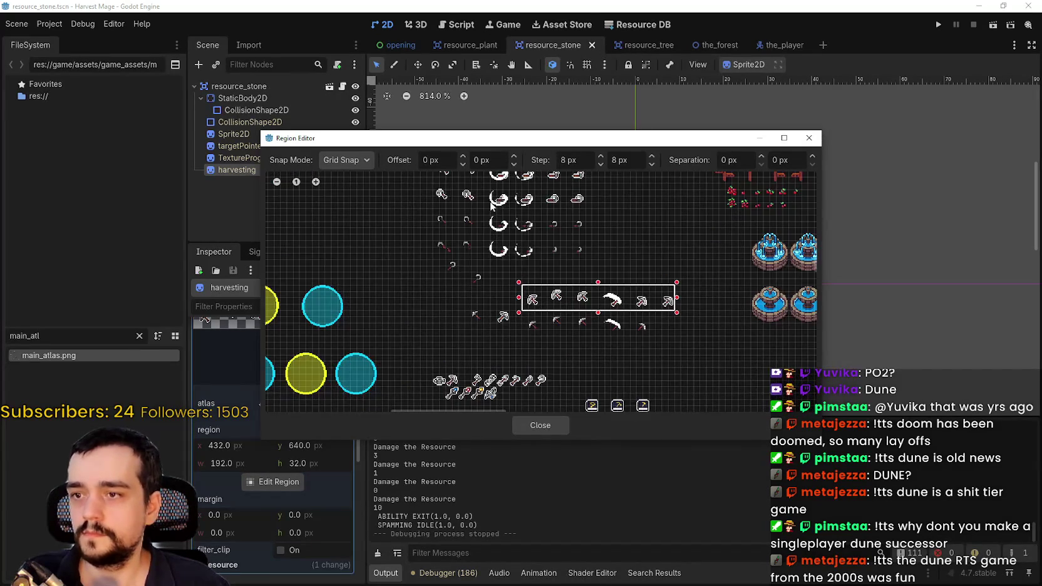
pyautogui.moveTo(492, 206); pyautogui.dragTo(514, 274)
pyautogui.scroll(2, 463, 231)
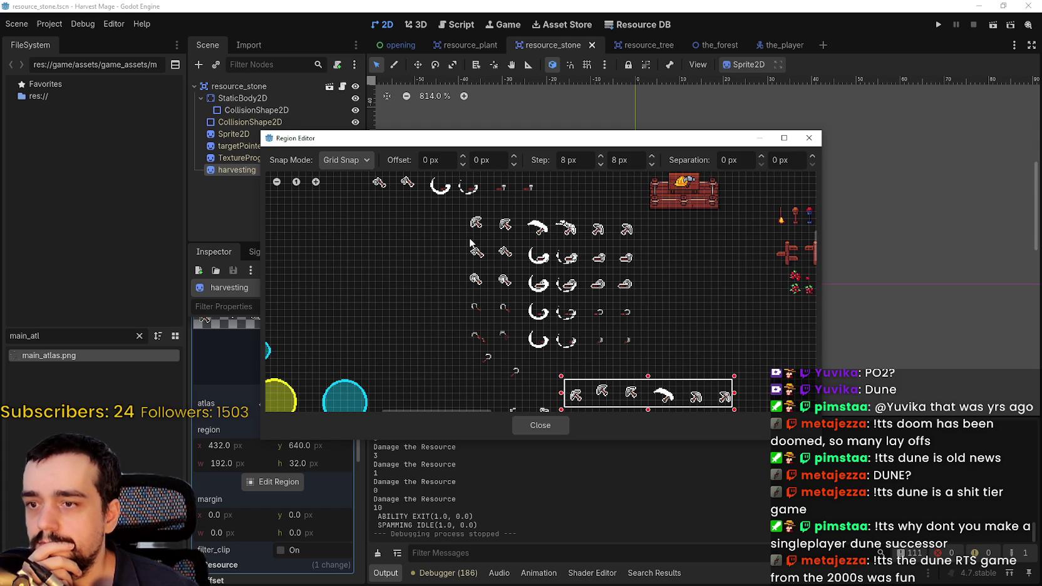
pyautogui.moveTo(469, 238)
pyautogui.mouseDown()
pyautogui.moveTo(501, 221)
pyautogui.moveTo(637, 214)
pyautogui.moveTo(637, 206)
pyautogui.mouseUp()
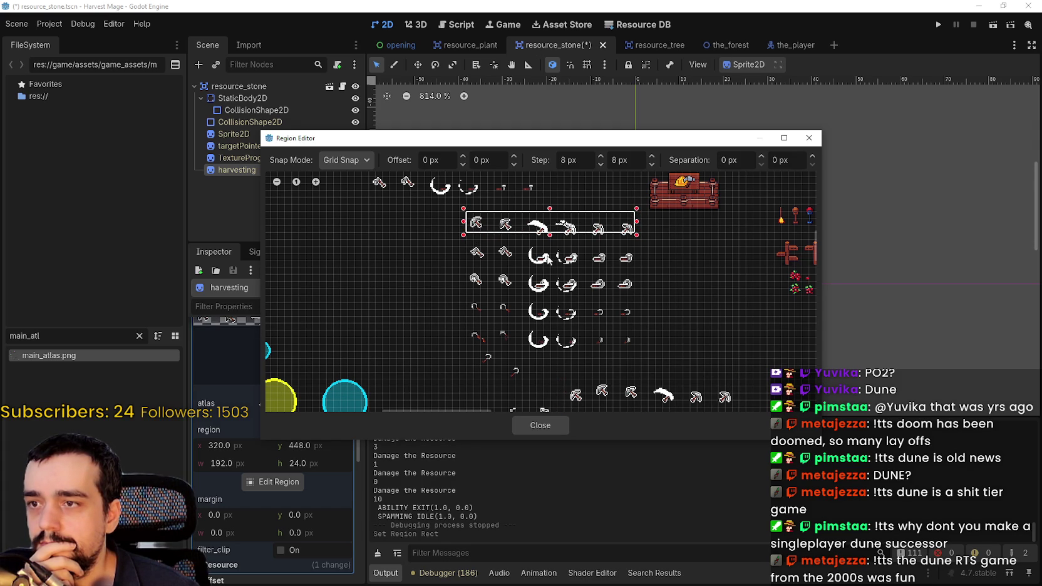
pyautogui.scroll(1, 557, 240)
pyautogui.moveTo(550, 231); pyautogui.dragTo(552, 235)
pyautogui.scroll(-2, 589, 313)
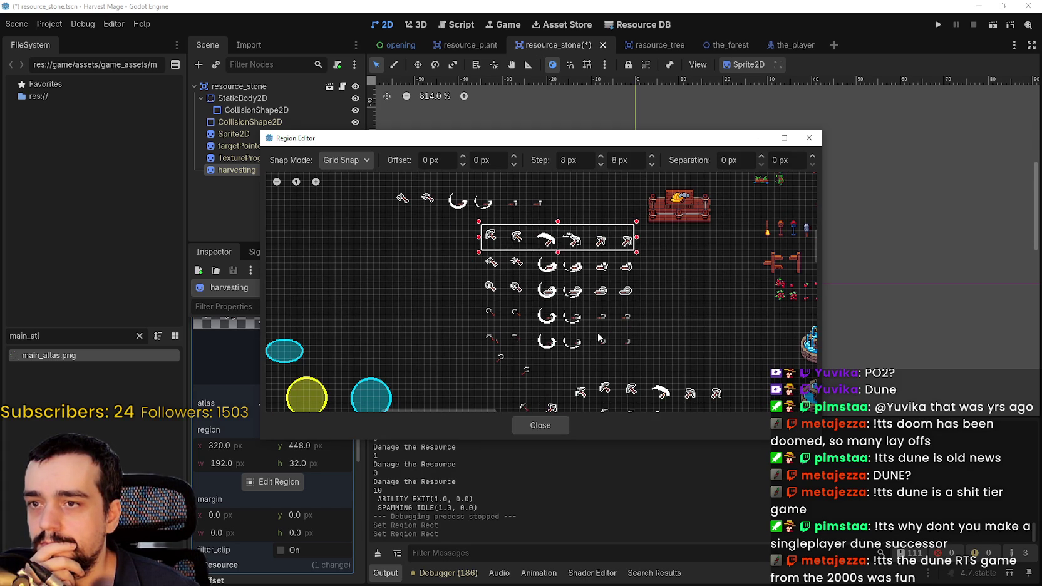
pyautogui.scroll(3, 649, 243)
pyautogui.scroll(-3, 646, 326)
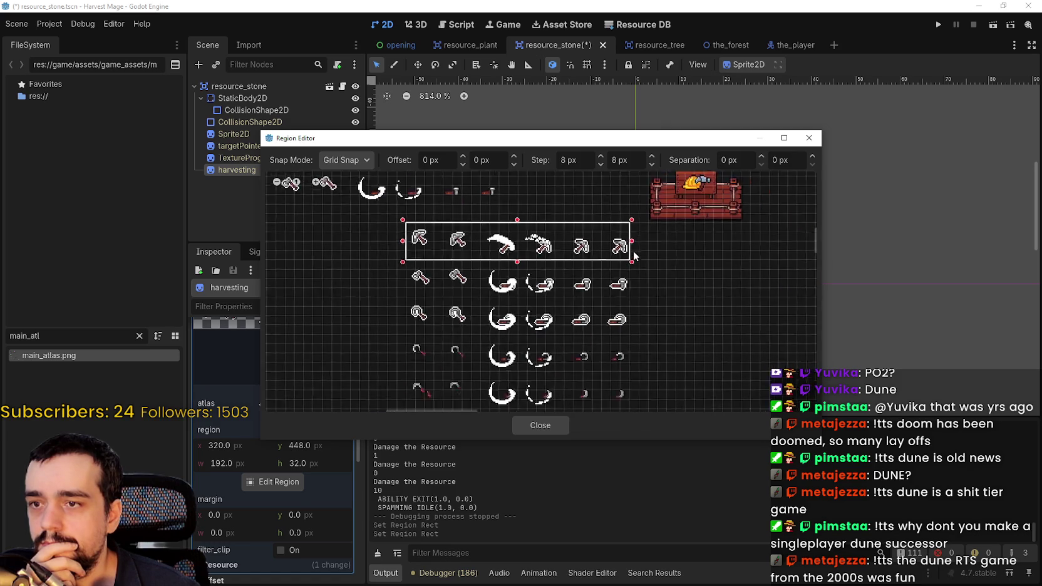
pyautogui.scroll(-1, 643, 344)
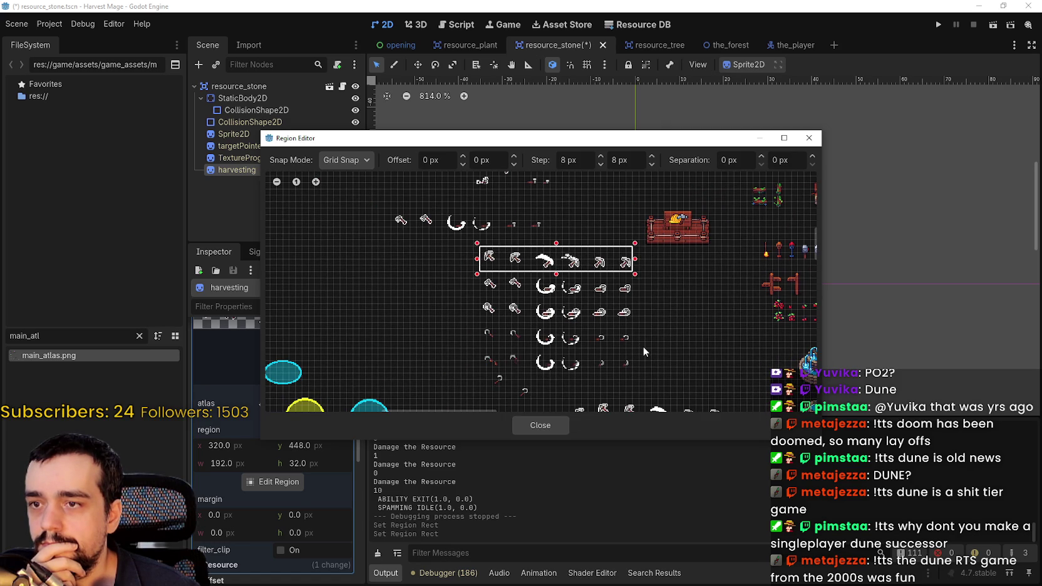
pyautogui.click(544, 428)
# - Preview the harvesting sprite's frames 0–5, then reset it to frame 0
pyautogui.scroll(5, 307, 447)
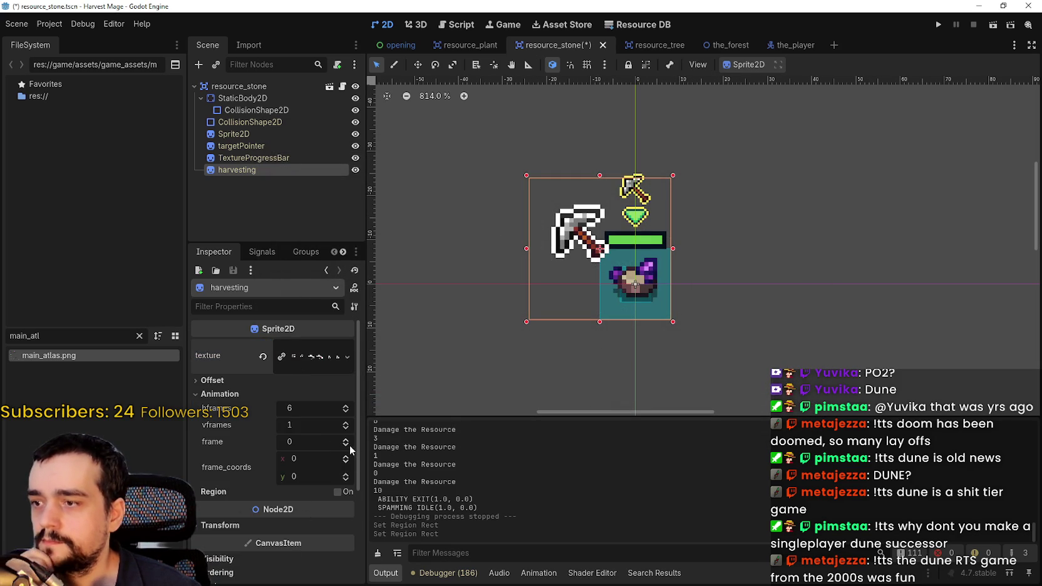
pyautogui.click(346, 440)
pyautogui.click(347, 440)
pyautogui.click(347, 440)
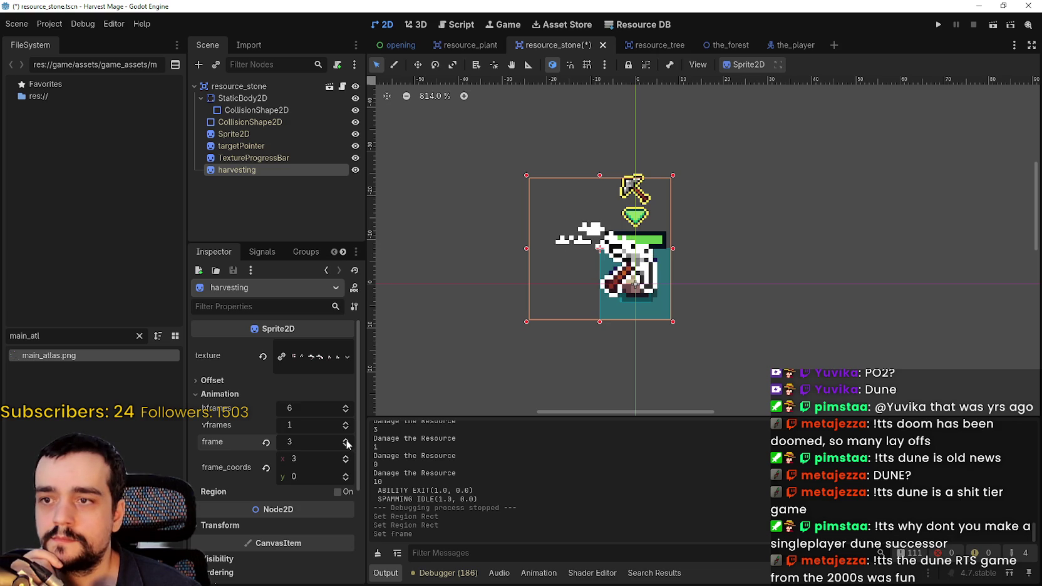
pyautogui.click(347, 439)
pyautogui.click(346, 440)
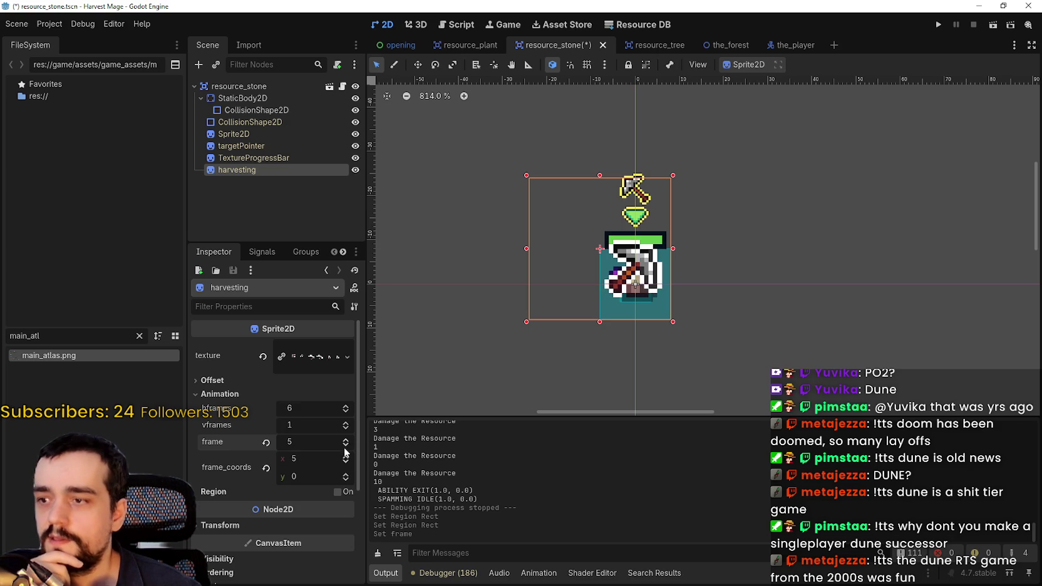
pyautogui.click(345, 447)
pyautogui.click(345, 447)
pyautogui.click(345, 447)
pyautogui.click(345, 447)
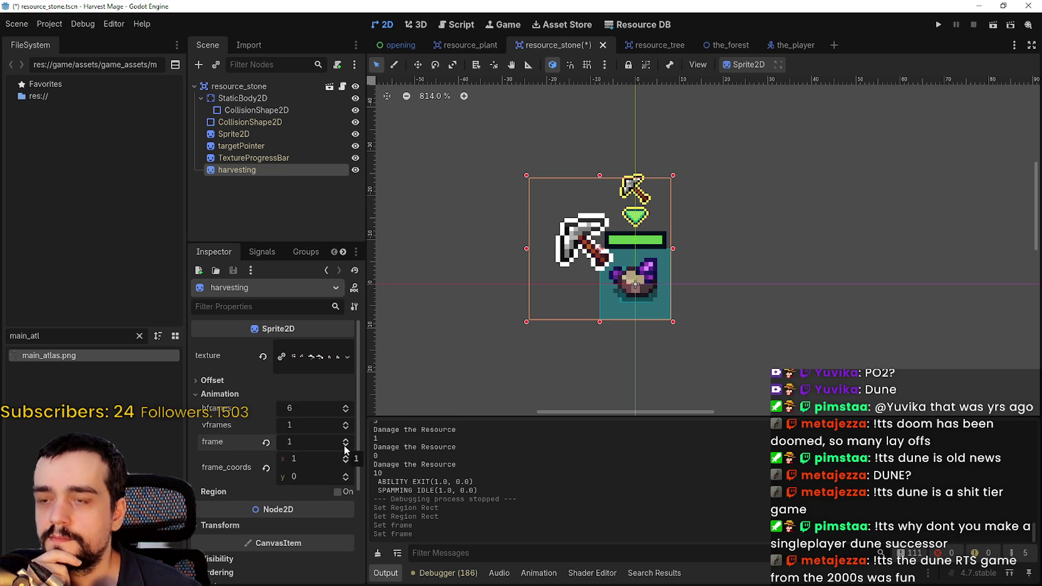
pyautogui.click(345, 447)
pyautogui.click(346, 440)
pyautogui.click(346, 441)
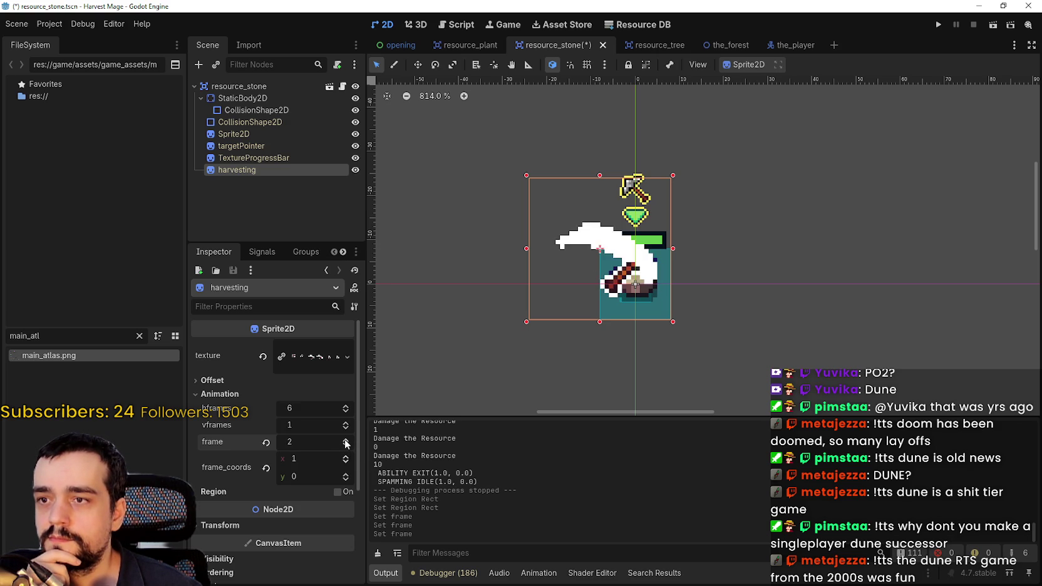
pyautogui.click(345, 440)
pyautogui.click(346, 440)
pyautogui.click(346, 440)
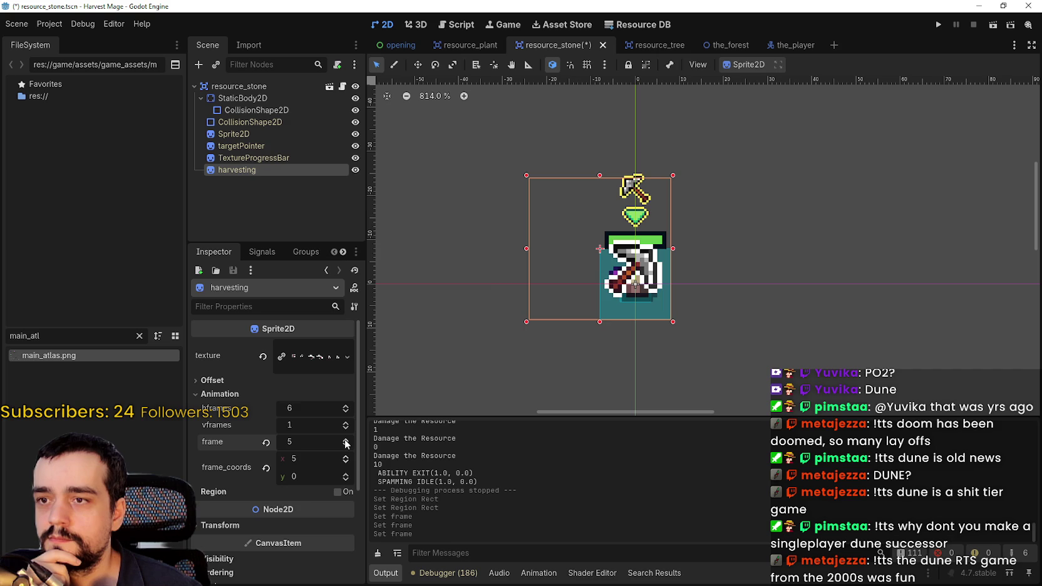
pyautogui.click(266, 442)
# - Save the resource_stone scene and launch the game
pyautogui.scroll(-2, 756, 213)
pyautogui.hotkey('ctrl', 's')
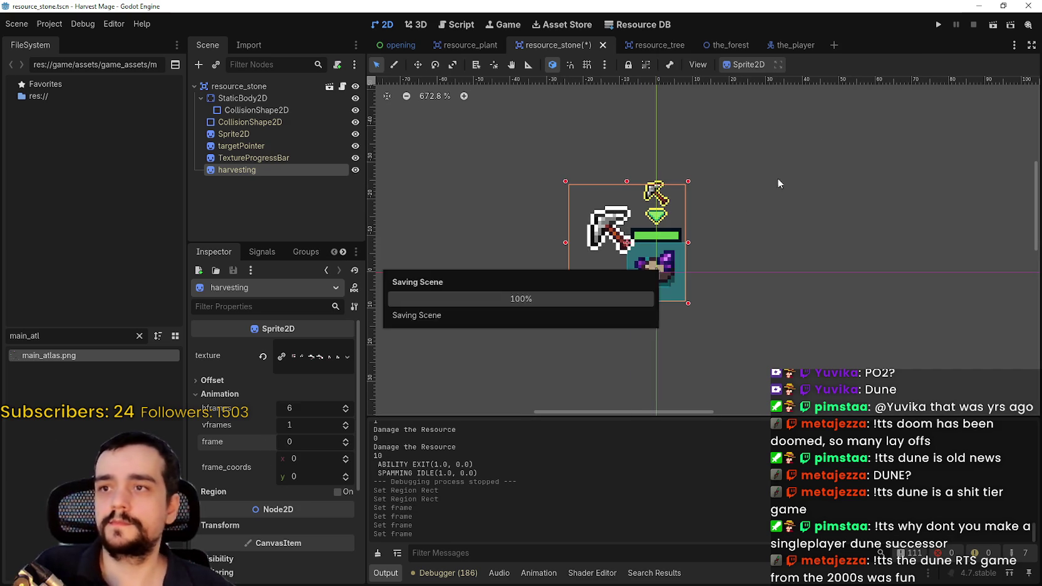
pyautogui.click(938, 25)
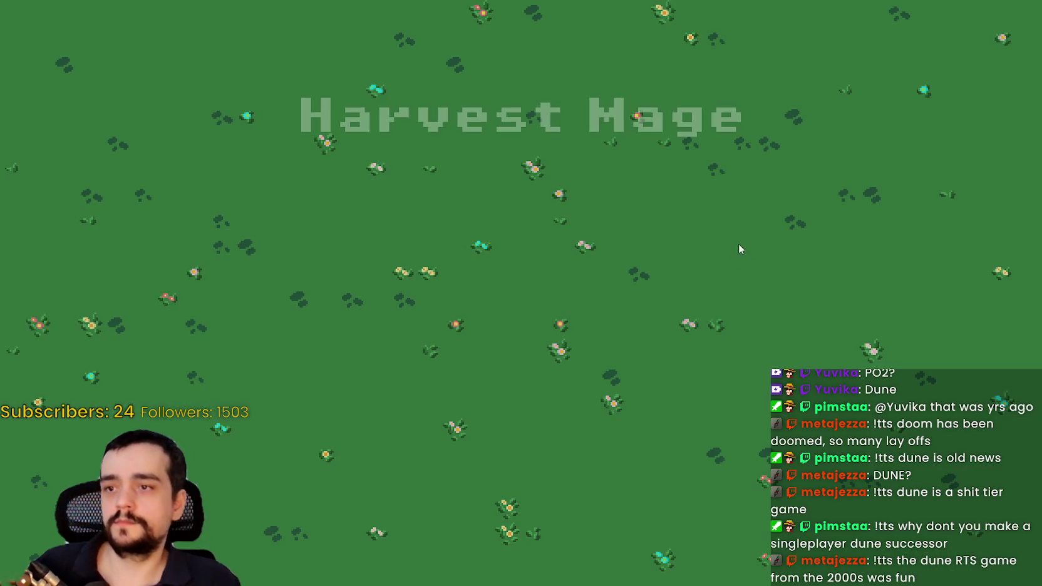
# - Start playing, walk to the rocks and mine the first rock with the pickaxe
pyautogui.press('Return')
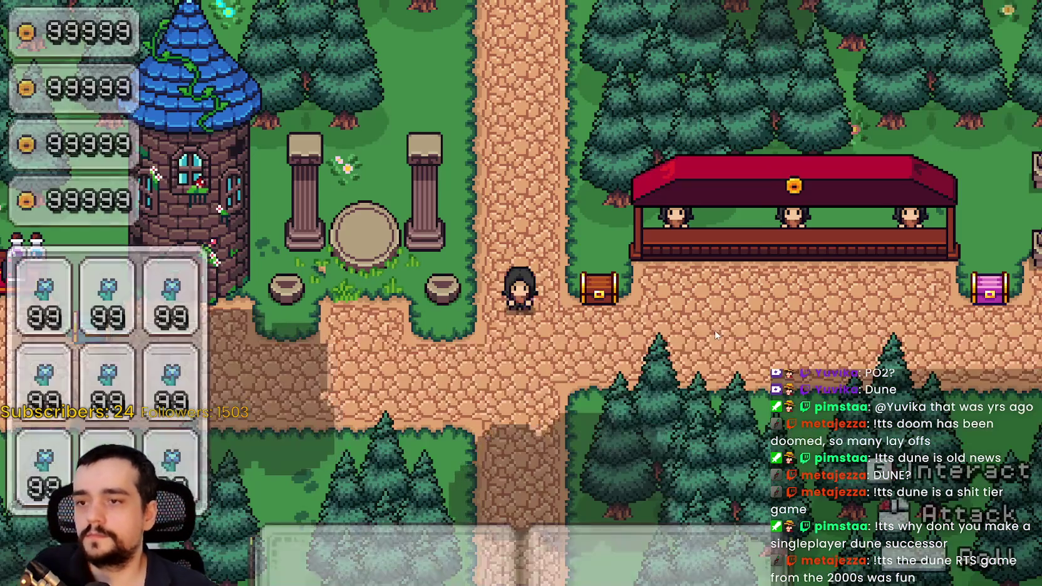
pyautogui.press('d')
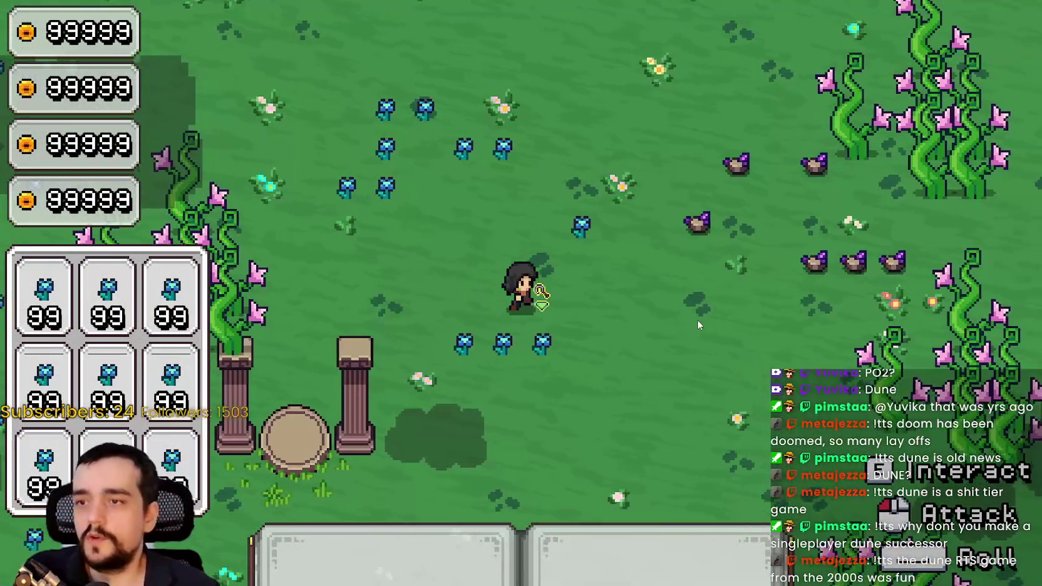
pyautogui.press('w')
pyautogui.click(654, 320)
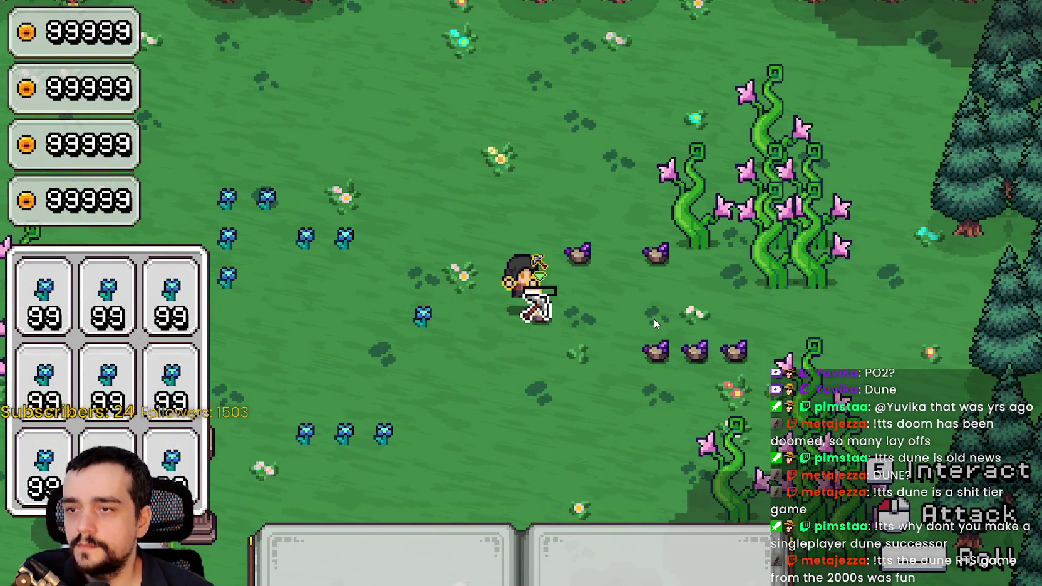
pyautogui.click(651, 317)
pyautogui.click(649, 316)
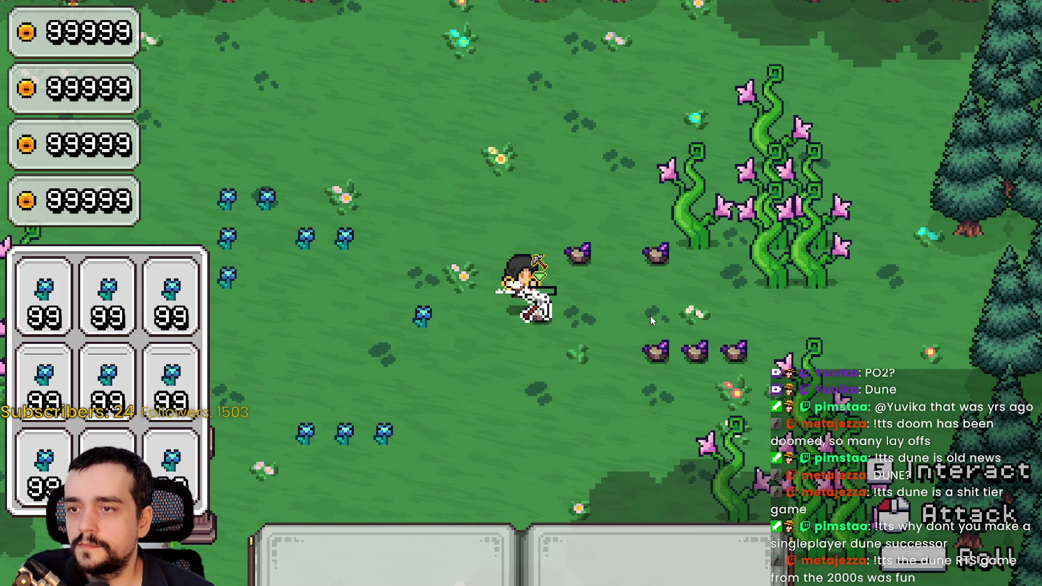
pyautogui.click(650, 315)
pyautogui.click(649, 312)
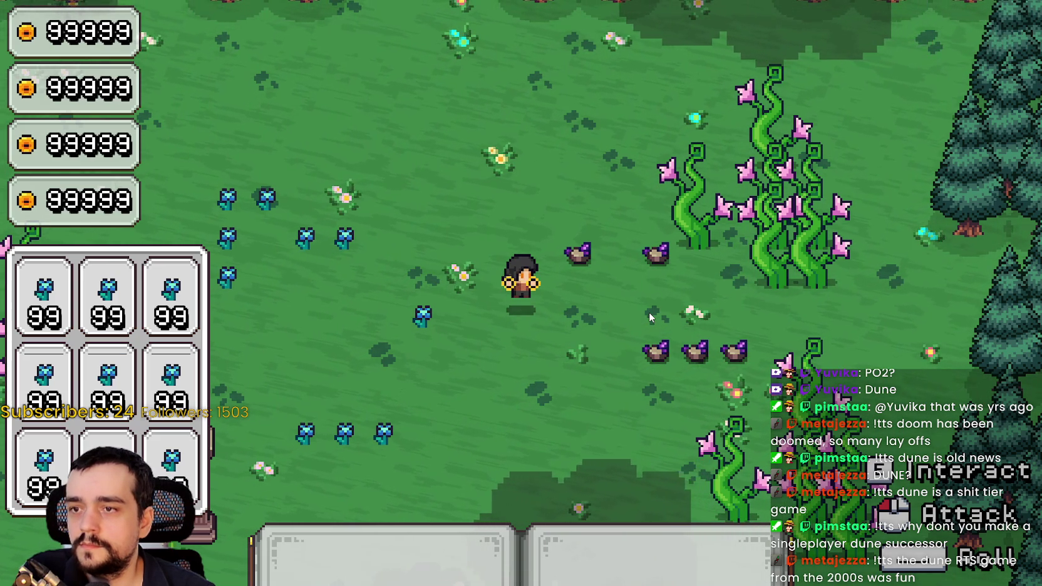
pyautogui.click(649, 312)
# - Keep mining the rocks beside and to the right of the character
pyautogui.click(554, 335)
pyautogui.click(559, 399)
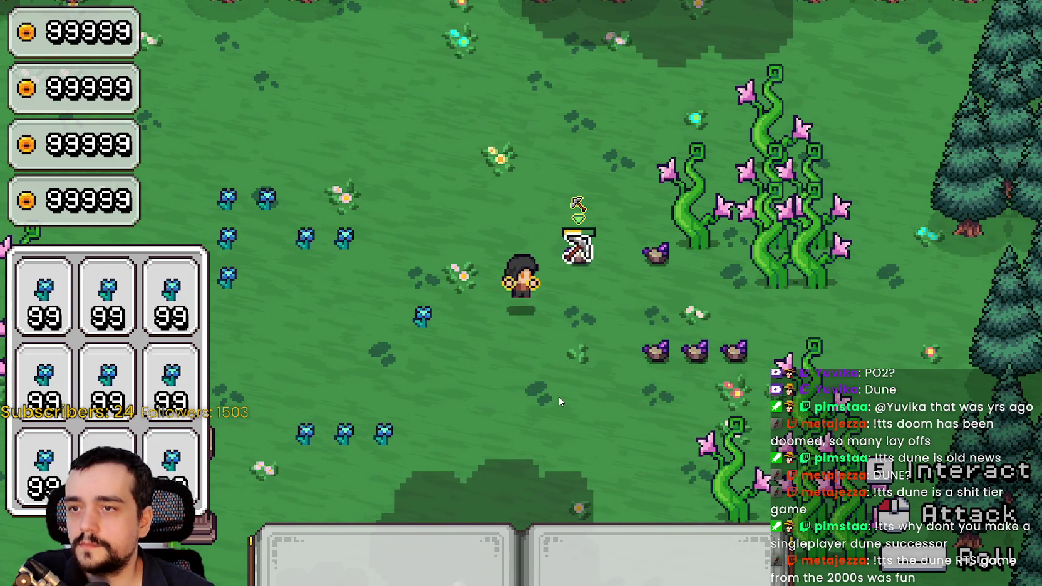
pyautogui.click(558, 393)
pyautogui.click(558, 394)
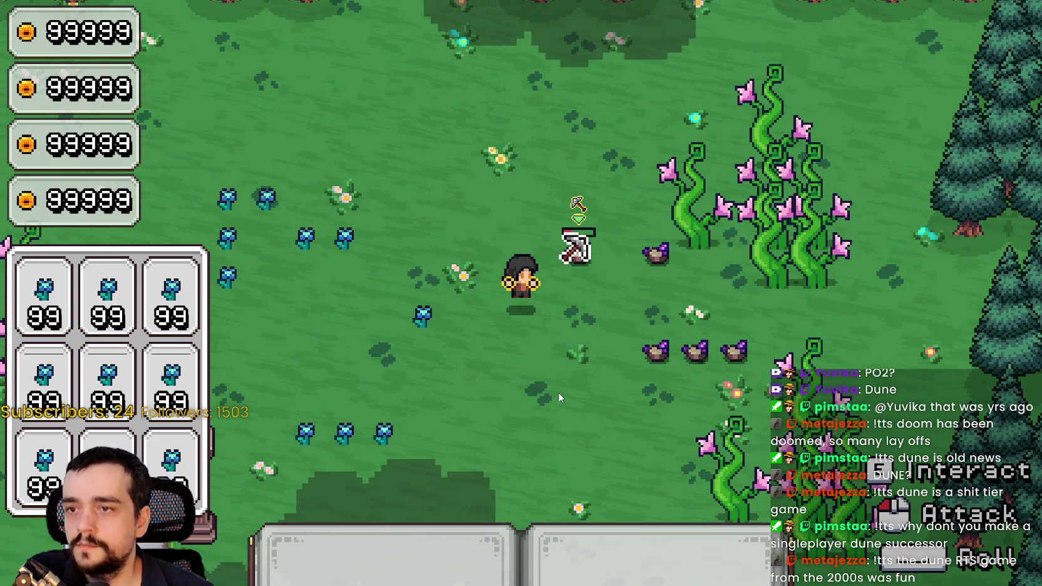
pyautogui.click(558, 394)
pyautogui.click(558, 392)
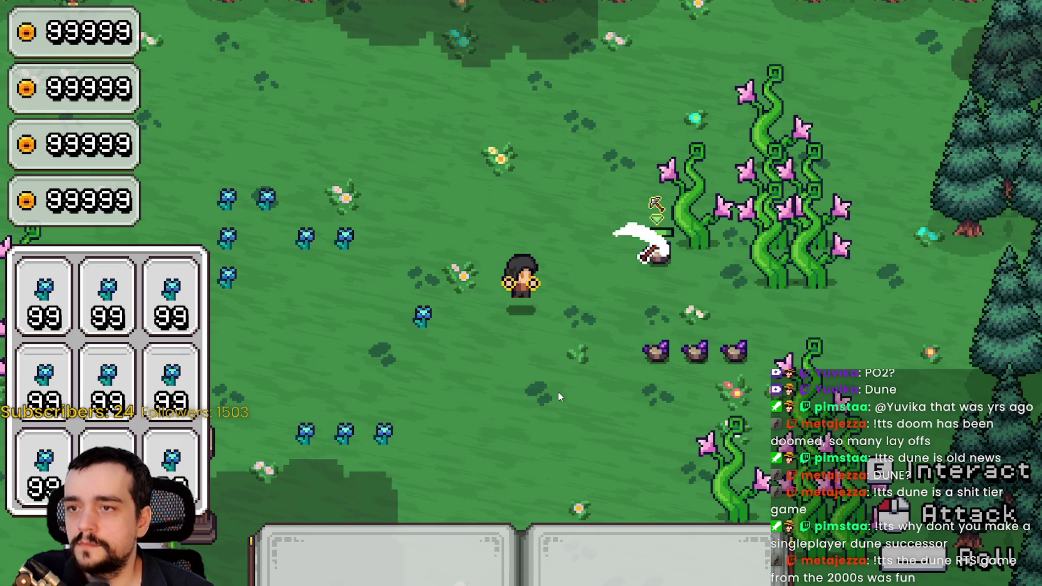
pyautogui.click(557, 392)
pyautogui.click(557, 392)
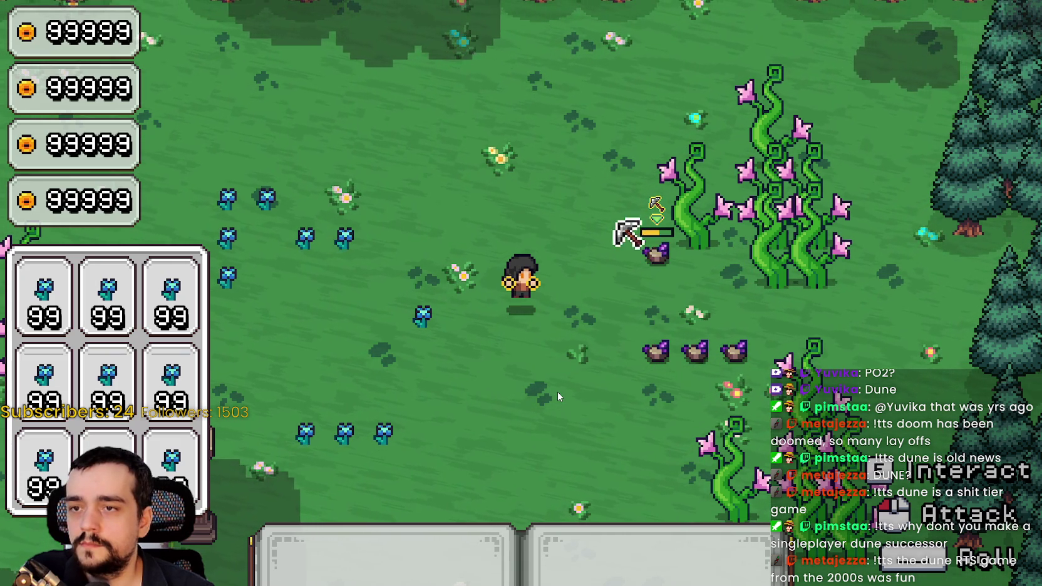
pyautogui.click(557, 391)
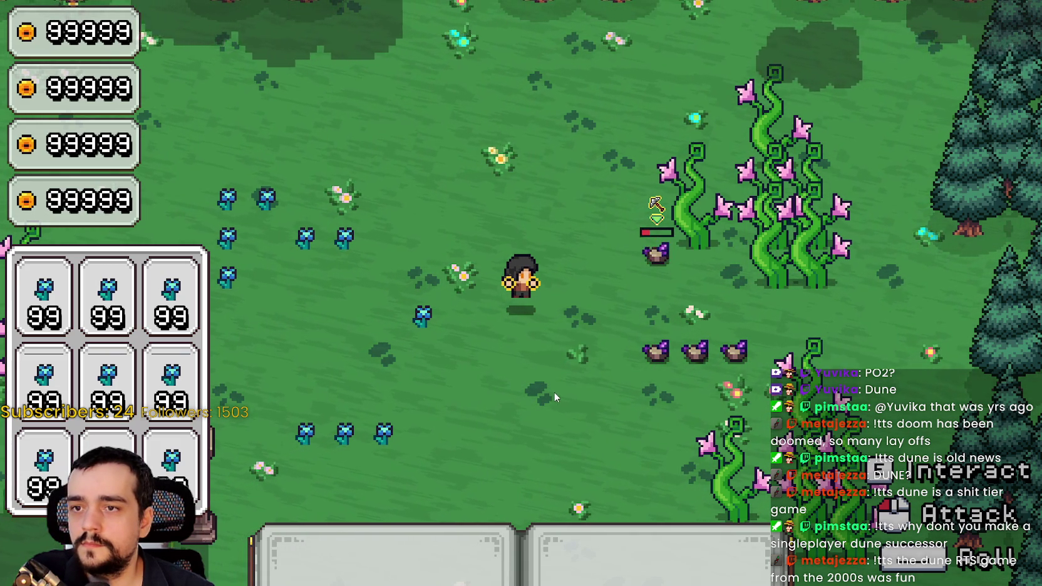
pyautogui.click(553, 392)
# - Move around to strike a few more rocks, then close the game with F8
pyautogui.press('d')
pyautogui.click(554, 392)
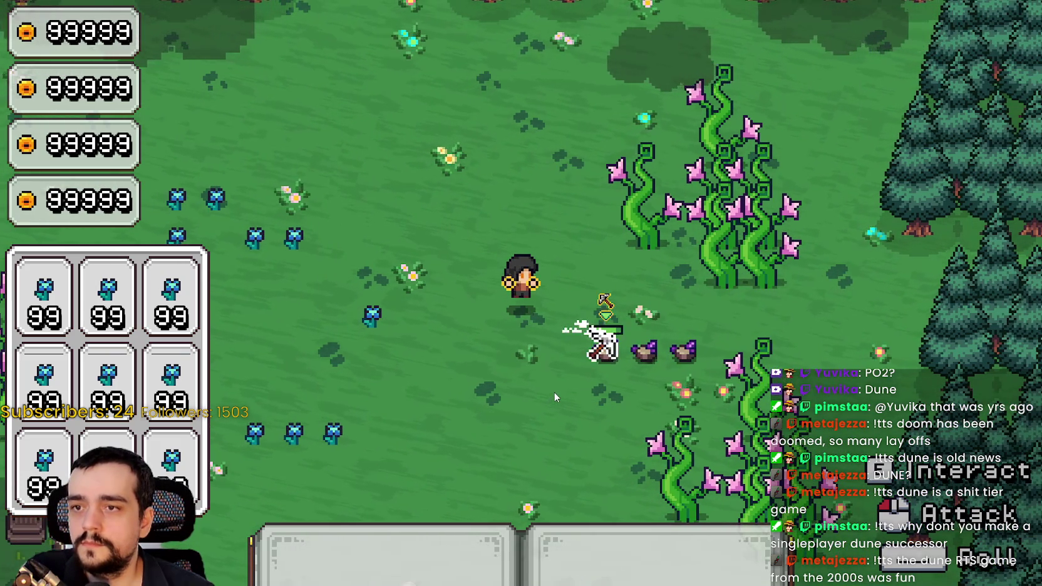
pyautogui.press('s')
pyautogui.click(587, 290)
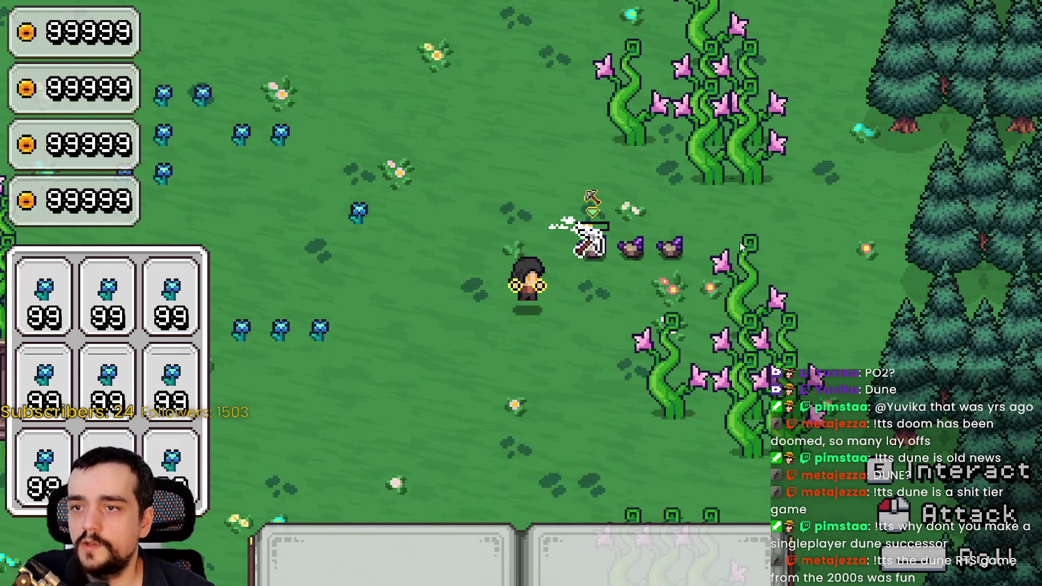
pyautogui.click(595, 275)
pyautogui.press('F8')
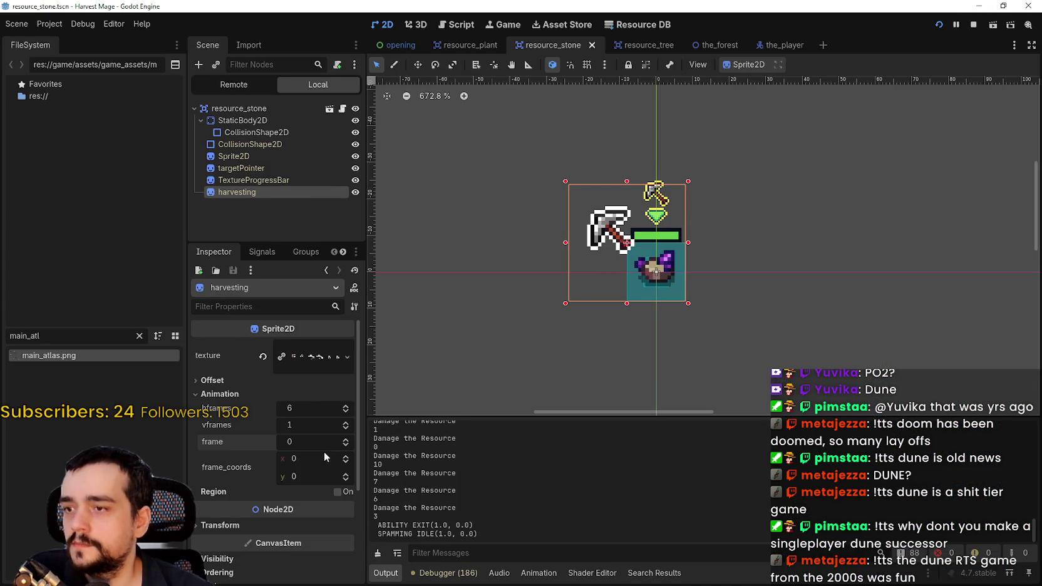
# - Compare the harvesting sprite with flip_h and centered toggled on and off
pyautogui.scroll(-3, 262, 523)
pyautogui.click(211, 428)
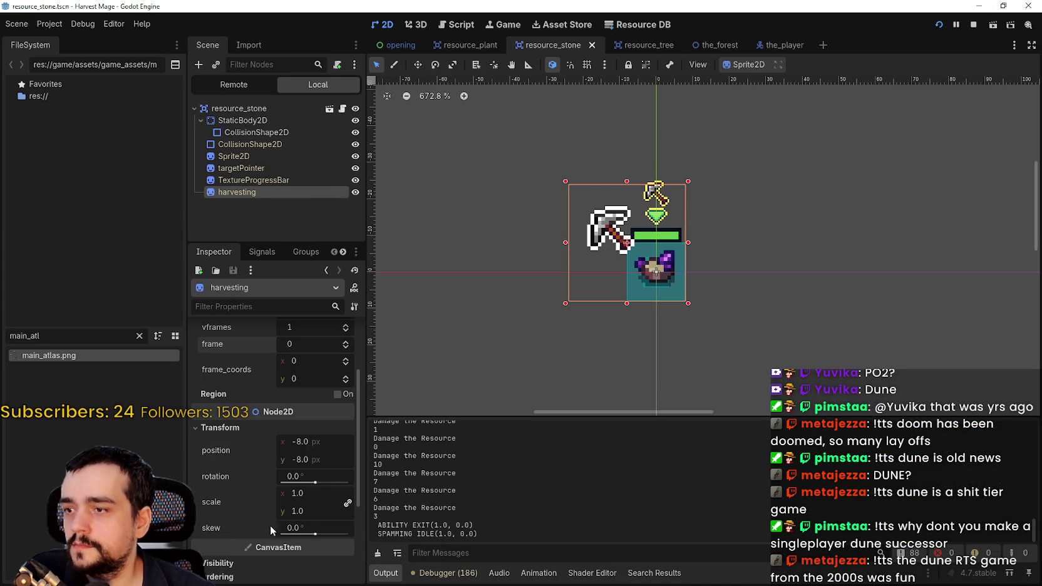
pyautogui.click(211, 428)
pyautogui.scroll(5, 234, 442)
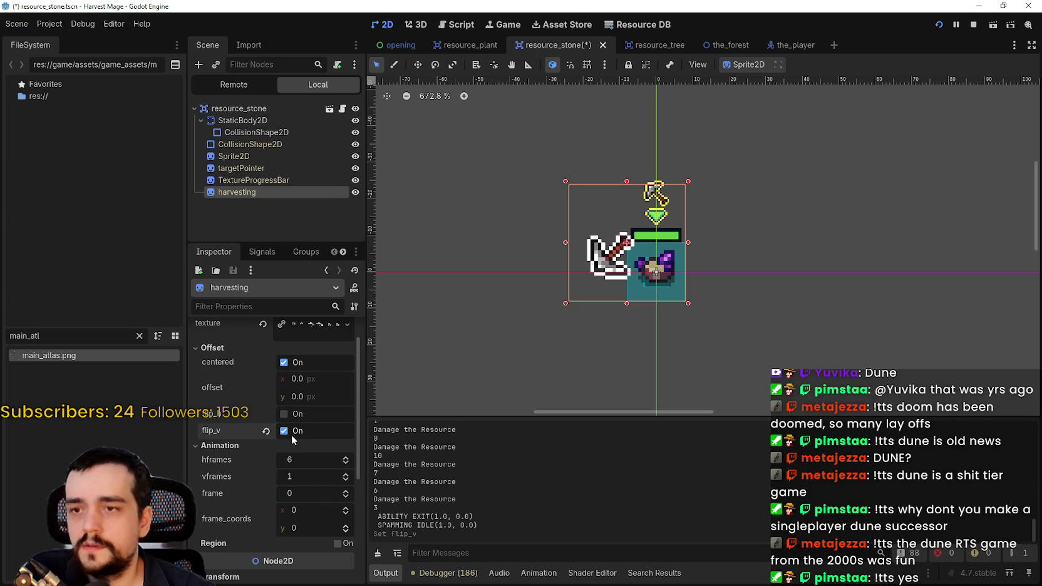
pyautogui.click(289, 417)
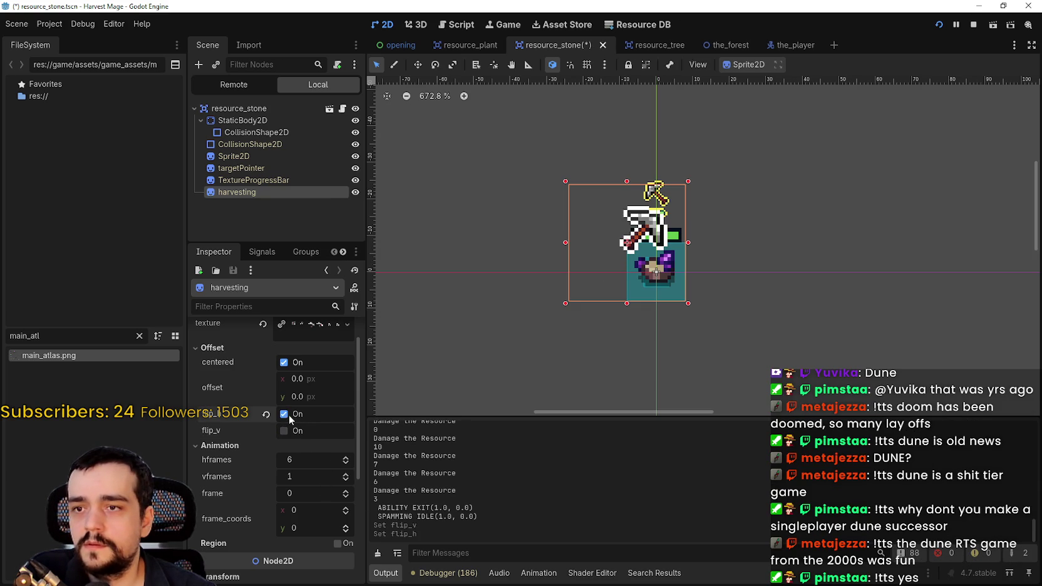
pyautogui.click(289, 417)
pyautogui.click(289, 416)
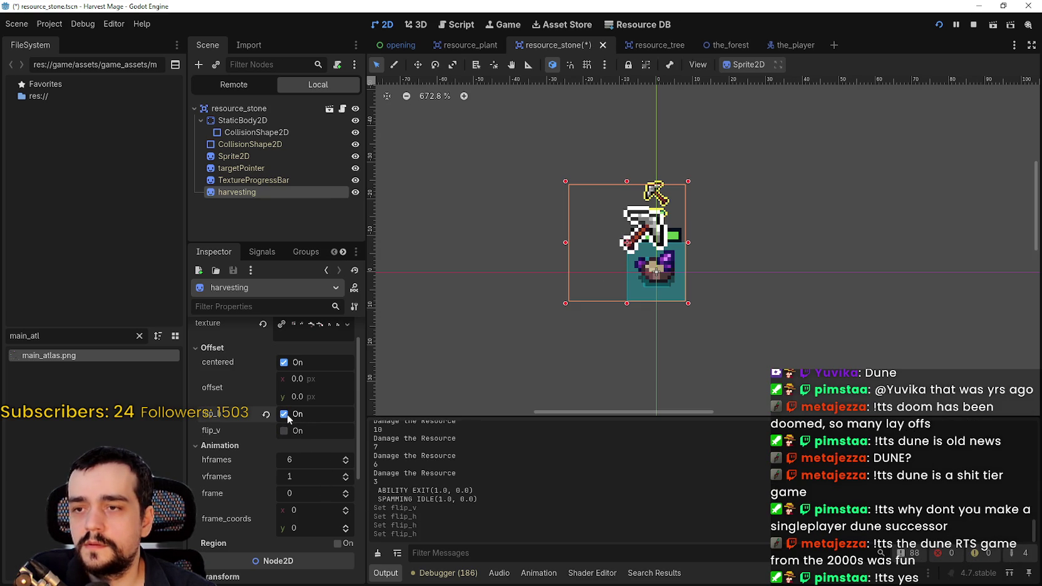
pyautogui.click(287, 415)
pyautogui.scroll(1, 306, 423)
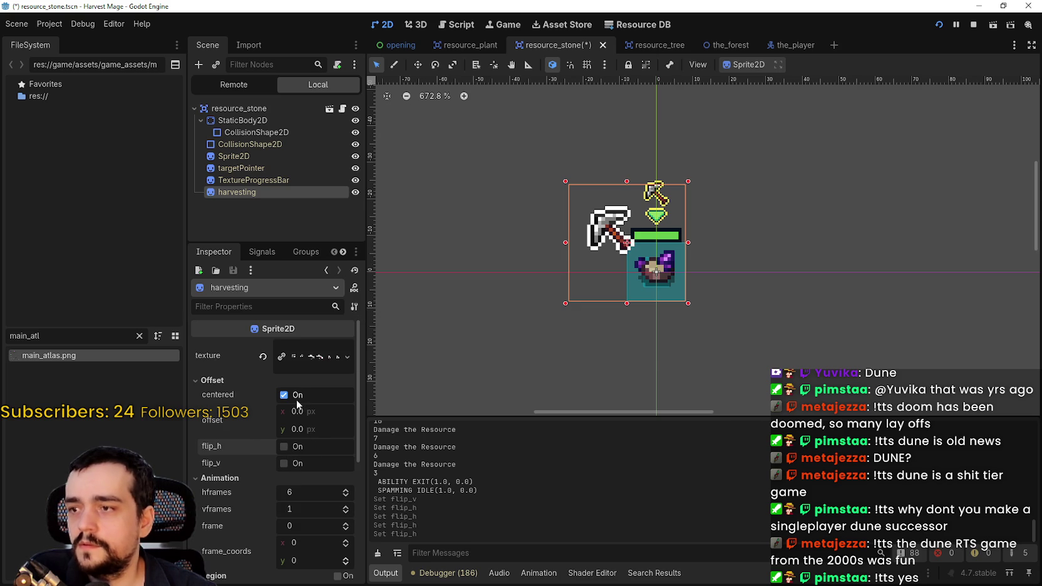
pyautogui.click(295, 396)
pyautogui.click(295, 394)
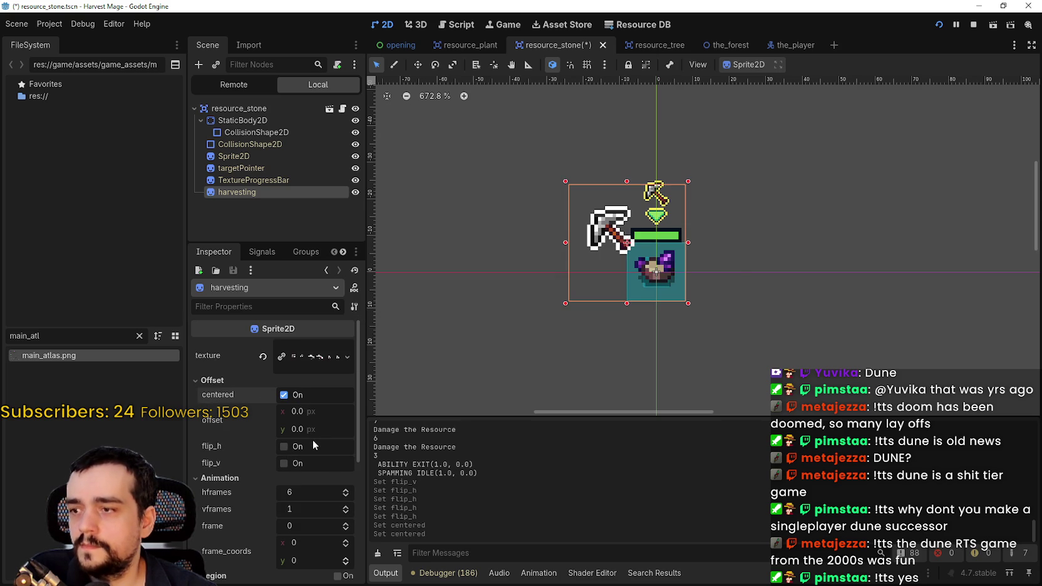
# - Enable flip_h on the pickaxe sprite and nudge it right to x 8
pyautogui.scroll(-2, 313, 440)
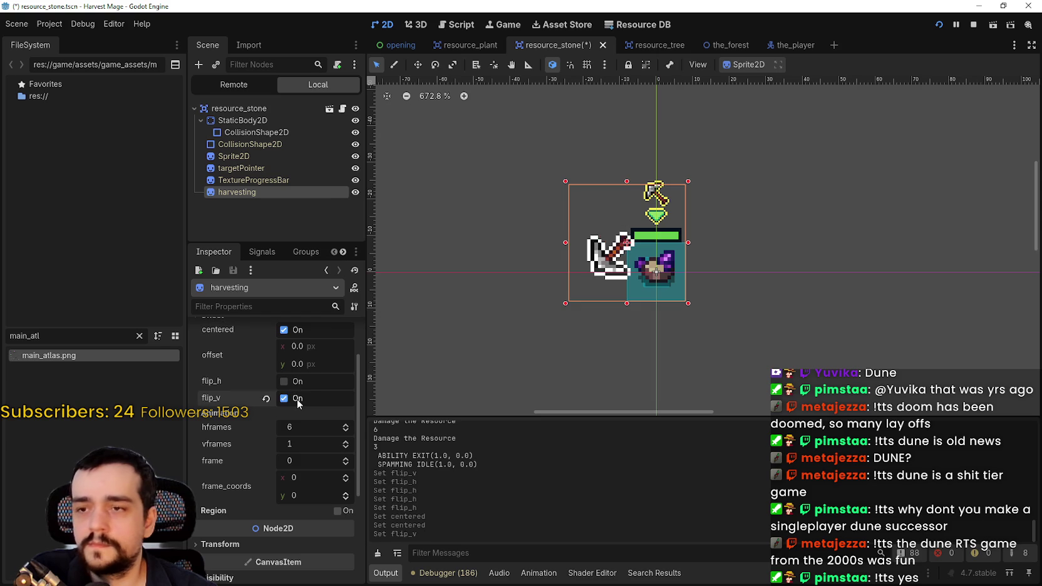
pyautogui.click(296, 382)
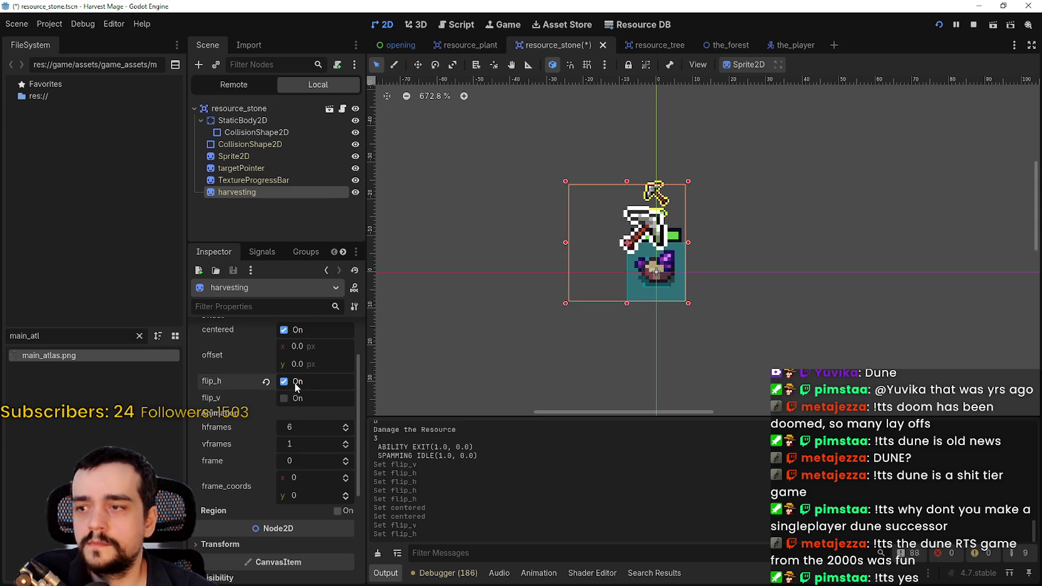
pyautogui.click(297, 383)
pyautogui.click(296, 383)
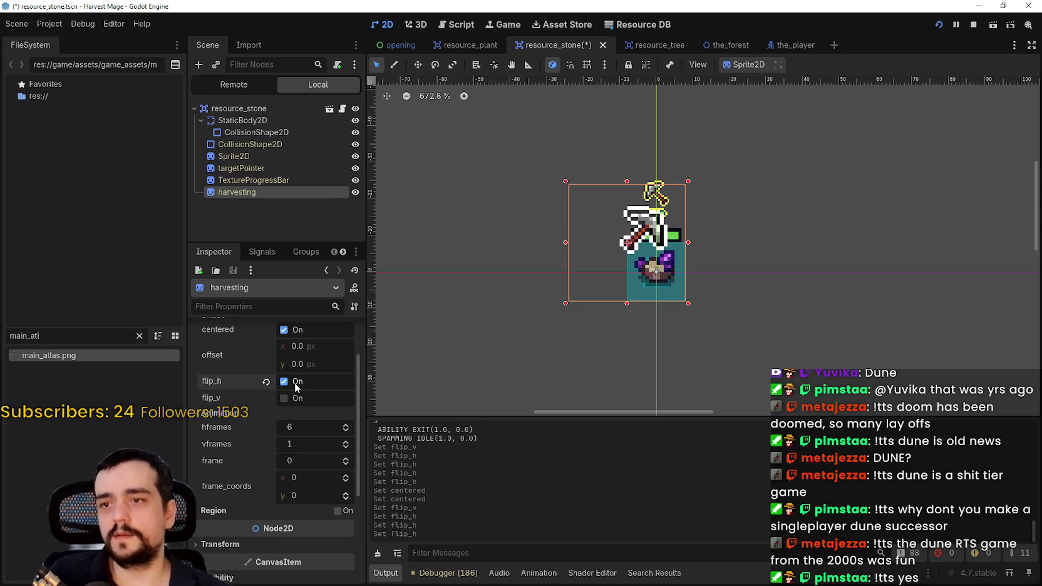
pyautogui.scroll(1, 718, 228)
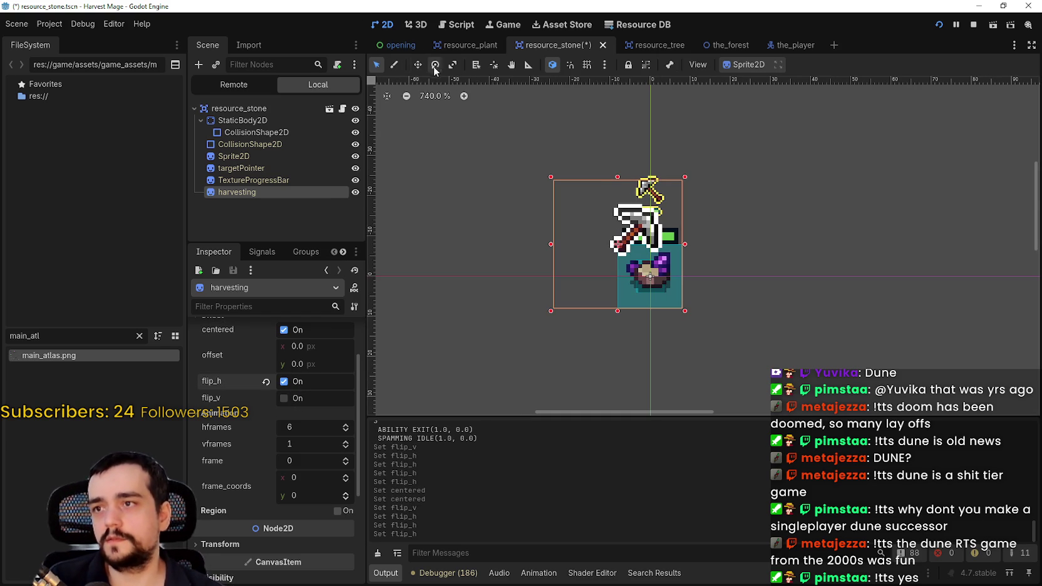
pyautogui.scroll(2, 642, 248)
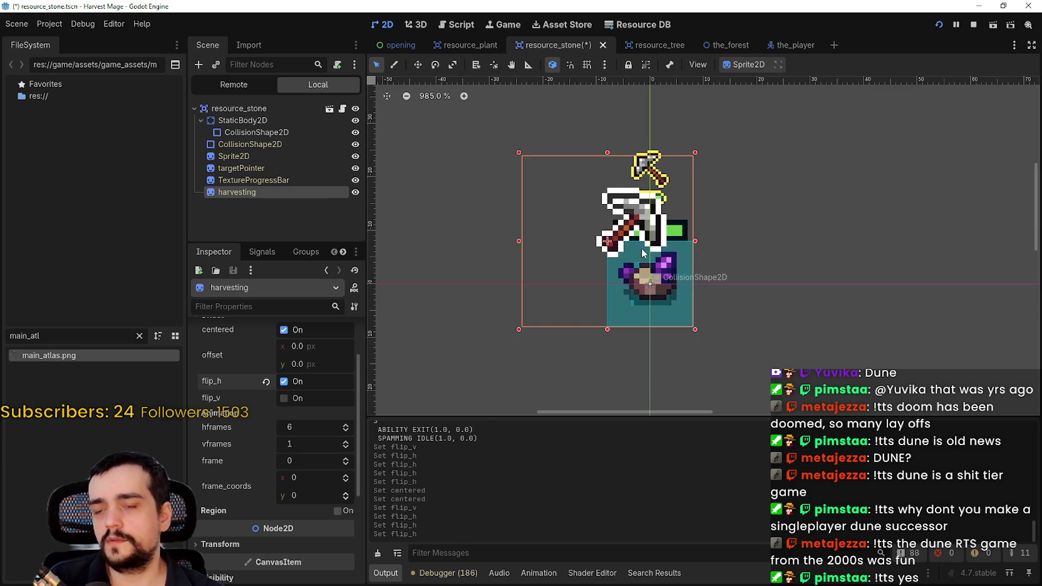
pyautogui.scroll(-1, 664, 200)
pyautogui.press('Right')
pyautogui.press('Right')
pyautogui.press('Right')
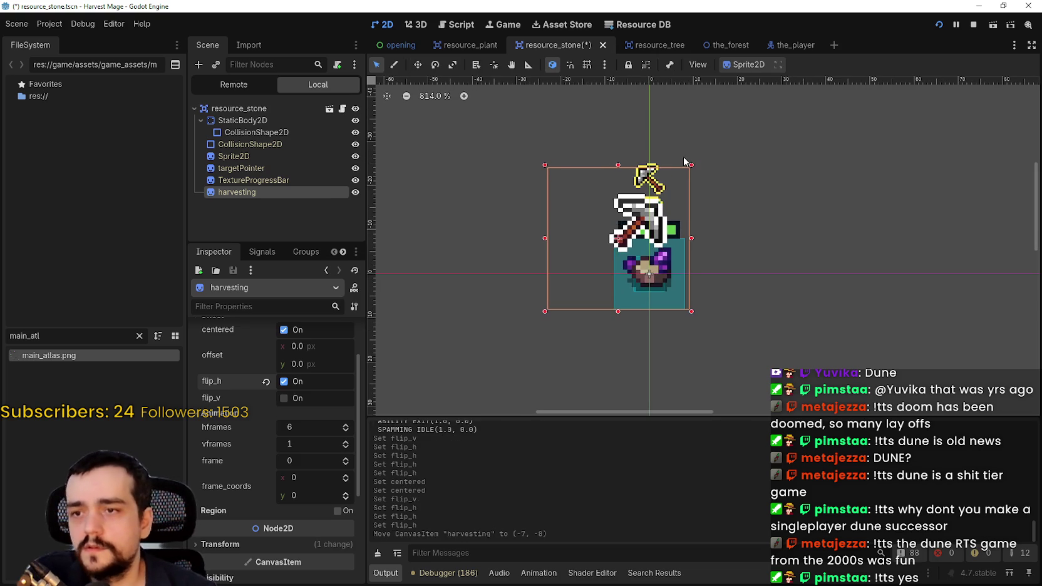
pyautogui.press('Right')
pyautogui.press('Right')
pyautogui.press('Right')
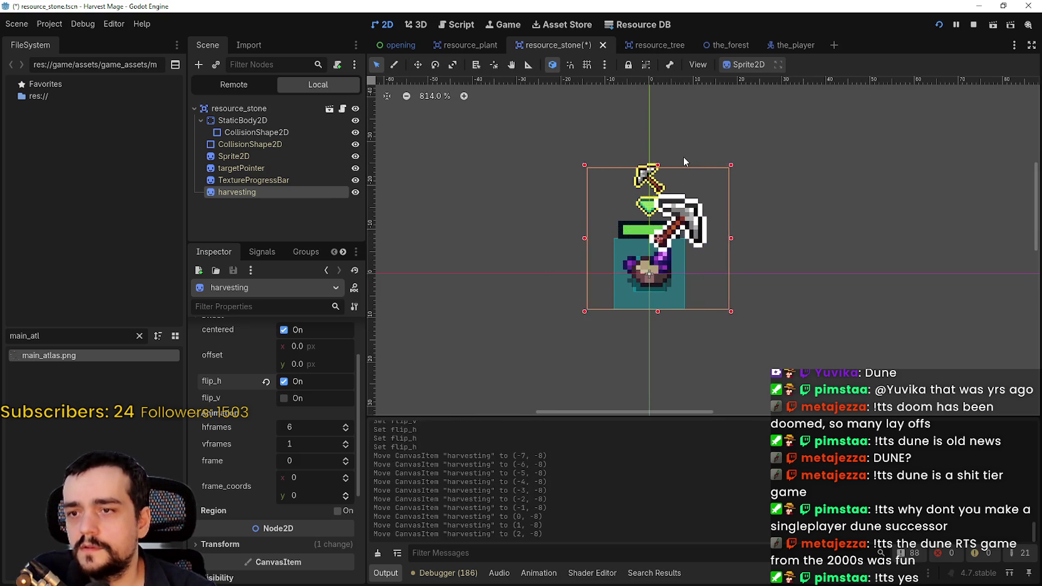
pyautogui.press('Right')
pyautogui.press('Right')
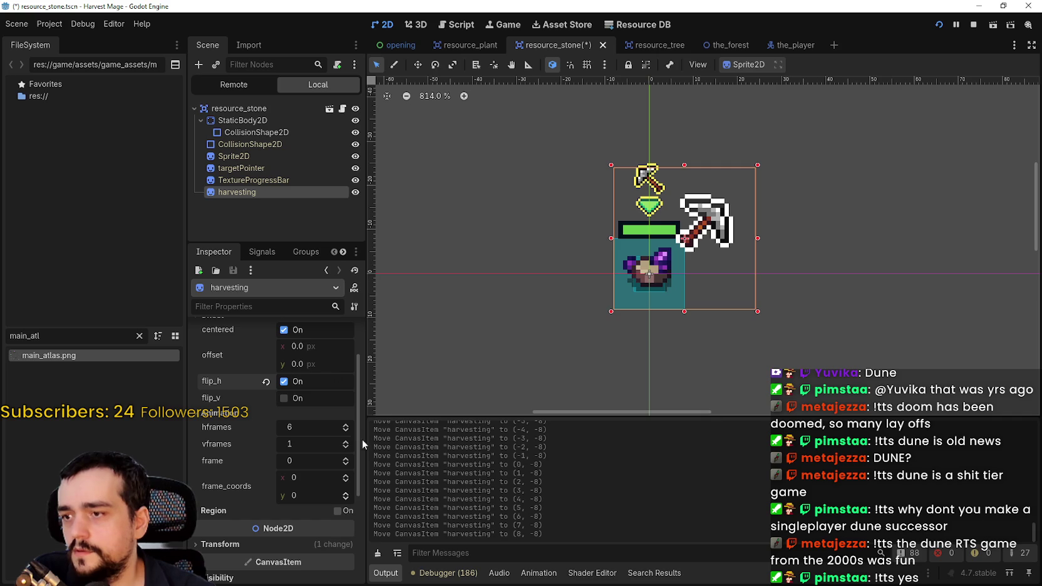
# - Step through frames 1–5 back to frame 0 and check the sprite's position values
pyautogui.click(345, 460)
pyautogui.click(345, 461)
pyautogui.click(345, 461)
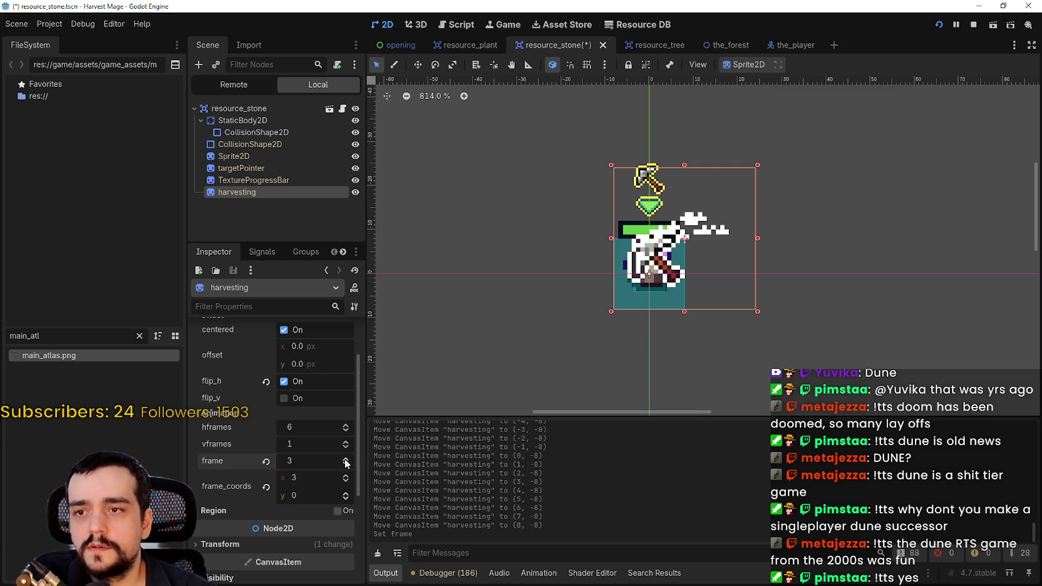
pyautogui.click(345, 461)
pyautogui.click(345, 461)
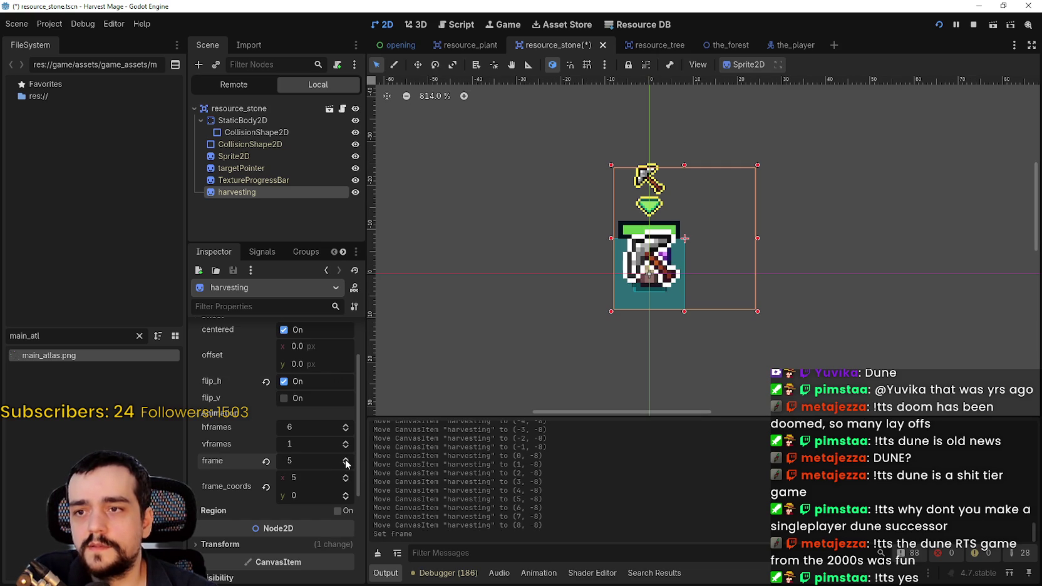
pyautogui.click(346, 461)
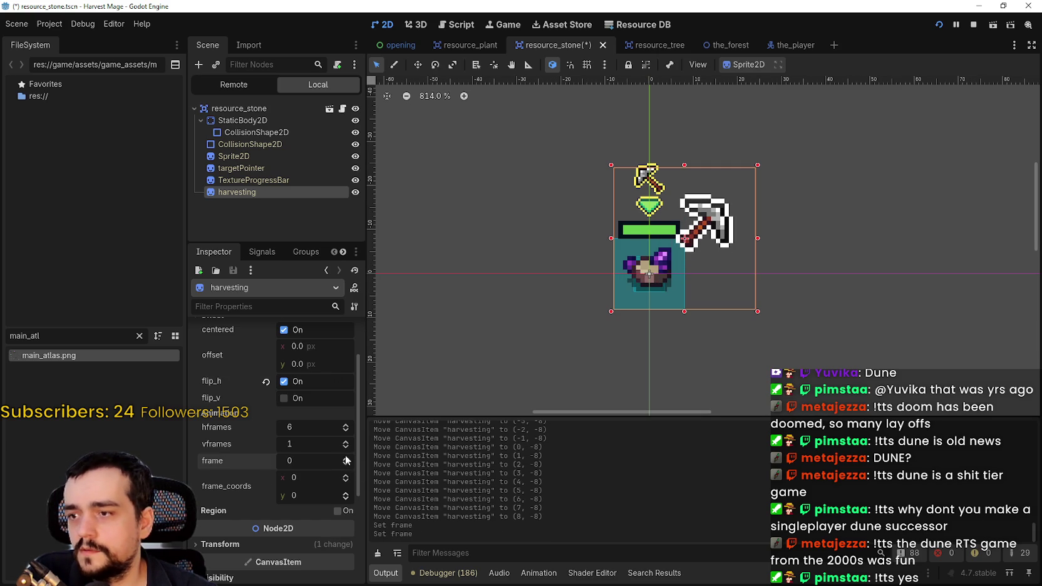
pyautogui.scroll(-2, 305, 492)
pyautogui.click(213, 479)
pyautogui.scroll(-3, 220, 482)
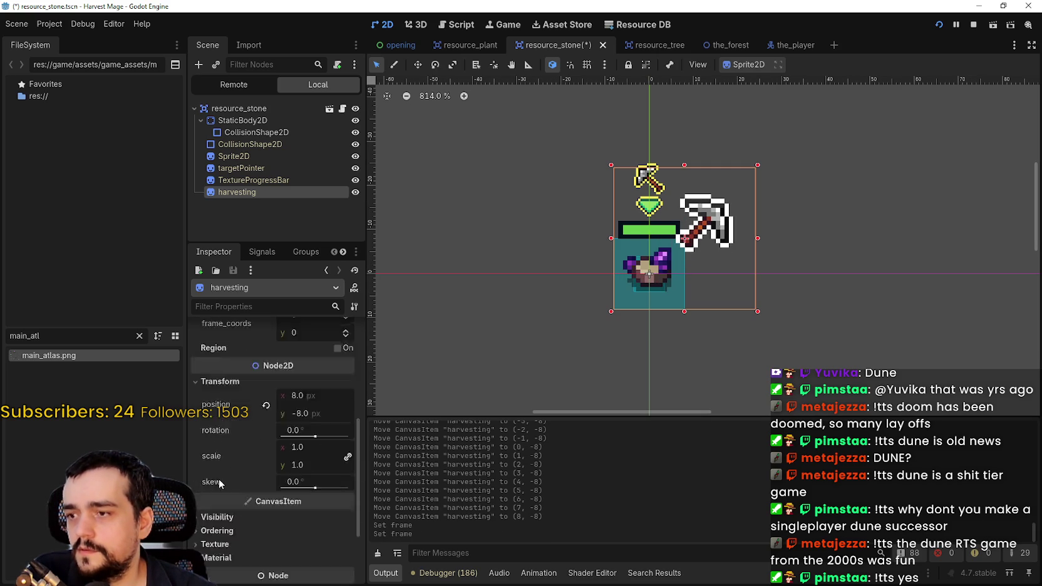
pyautogui.scroll(5, 232, 470)
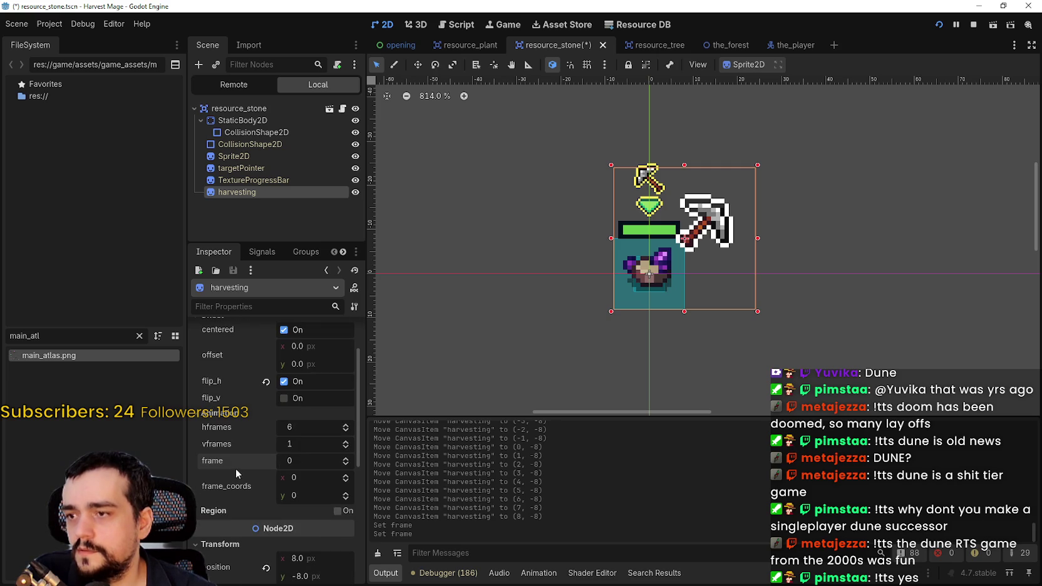
pyautogui.scroll(1, 317, 441)
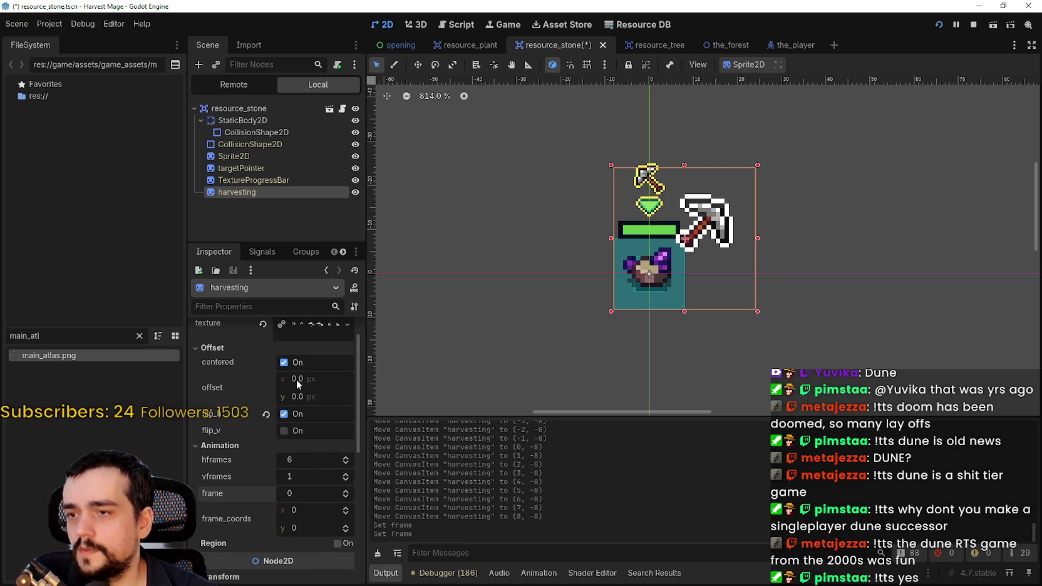
pyautogui.scroll(-3, 289, 472)
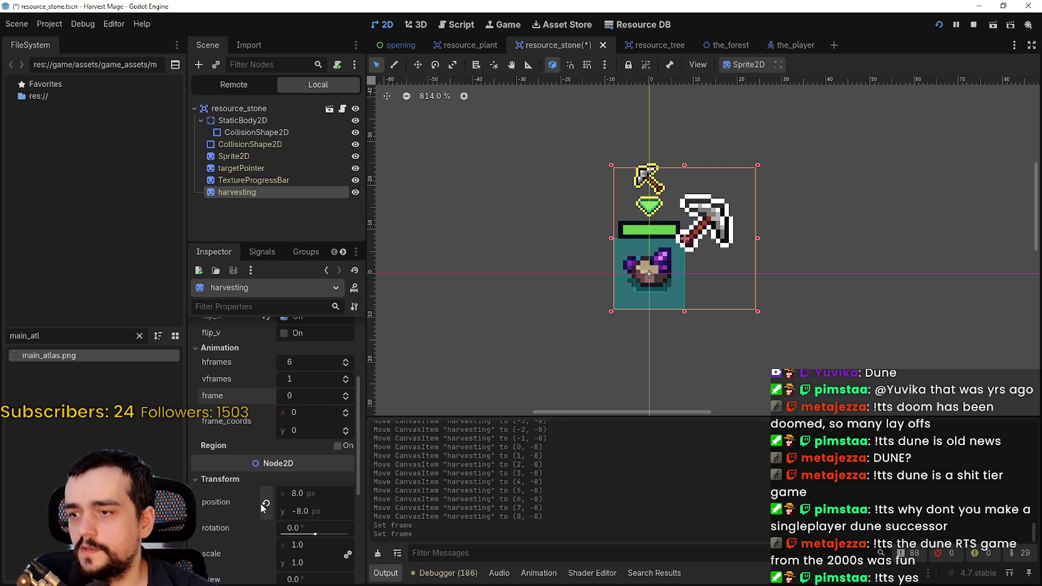
pyautogui.moveTo(691, 273); pyautogui.dragTo(700, 282)
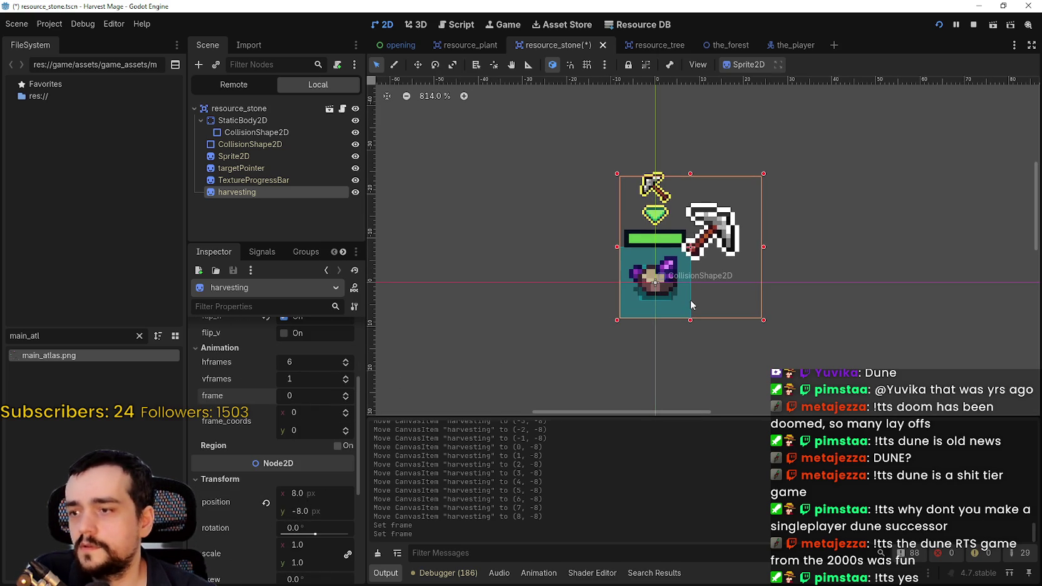
pyautogui.scroll(3, 303, 366)
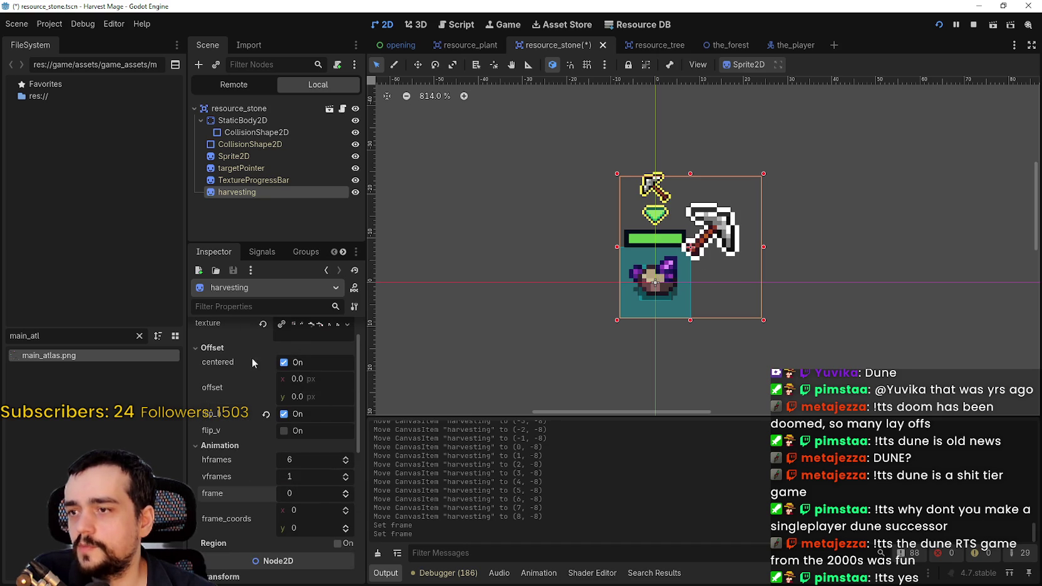
# - Undo the sprite's frame and position changes, returning it to x -7
pyautogui.scroll(-3, 720, 322)
pyautogui.hotkey('ctrl', 'z')
pyautogui.hotkey('ctrl', 'z')
pyautogui.hotkey('ctrl', 'z')
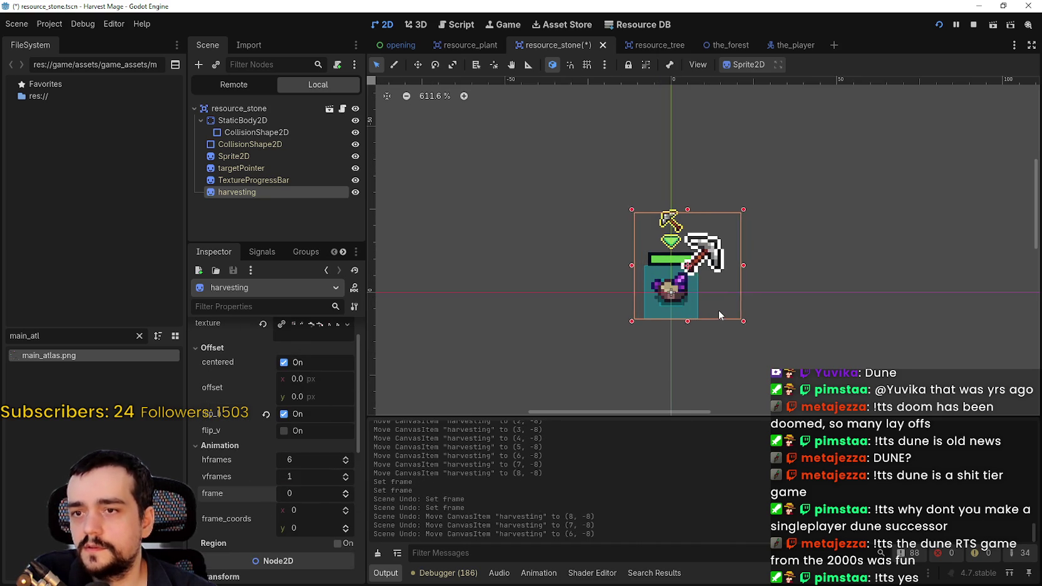
pyautogui.hotkey('ctrl', 'z')
pyautogui.hotkey('ctrl', 'z')
pyautogui.hotkey('ctrl', 'z')
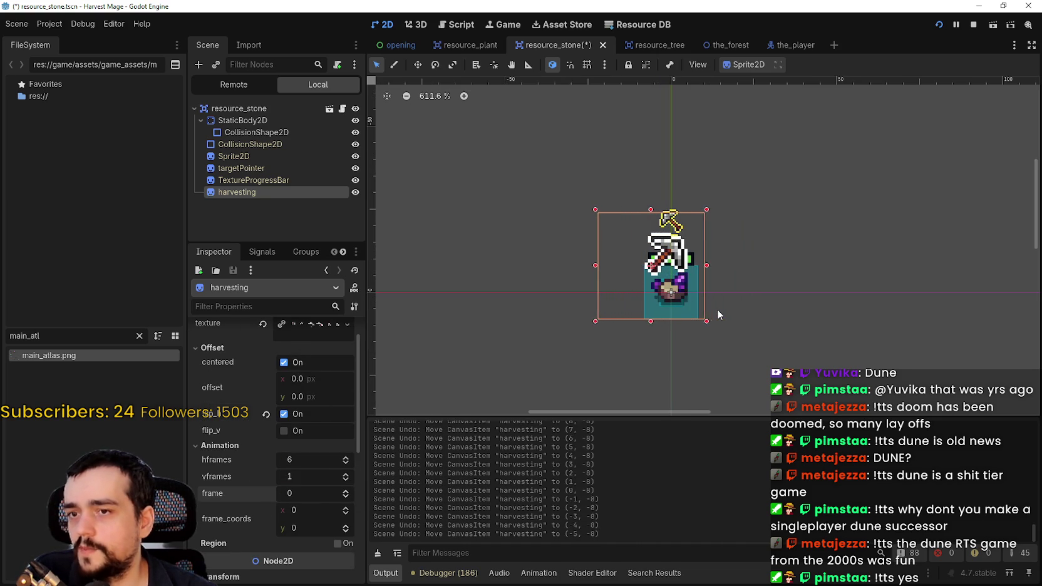
pyautogui.hotkey('ctrl', 'z')
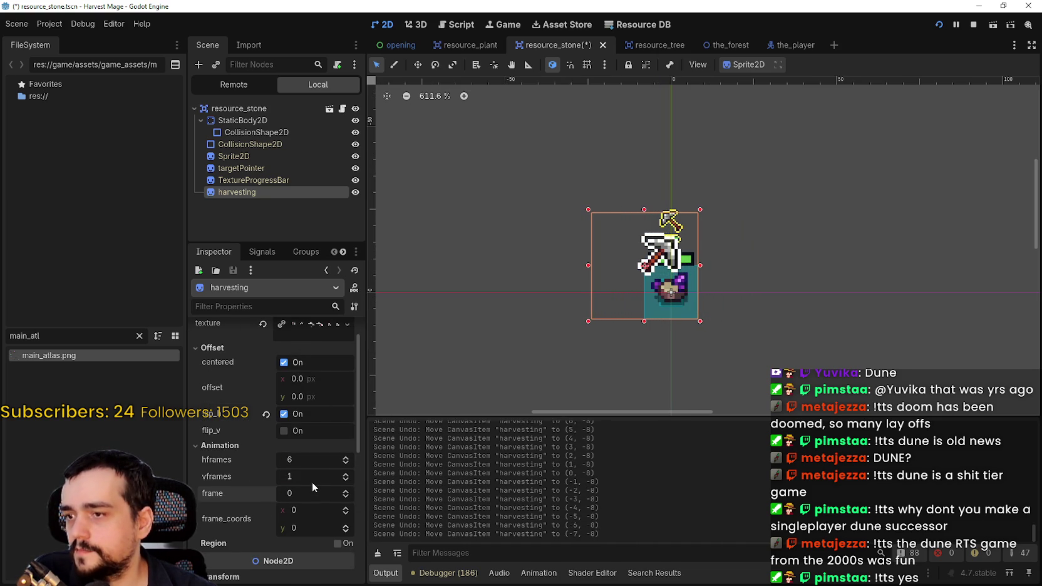
pyautogui.scroll(-1, 312, 482)
pyautogui.scroll(-1, 323, 531)
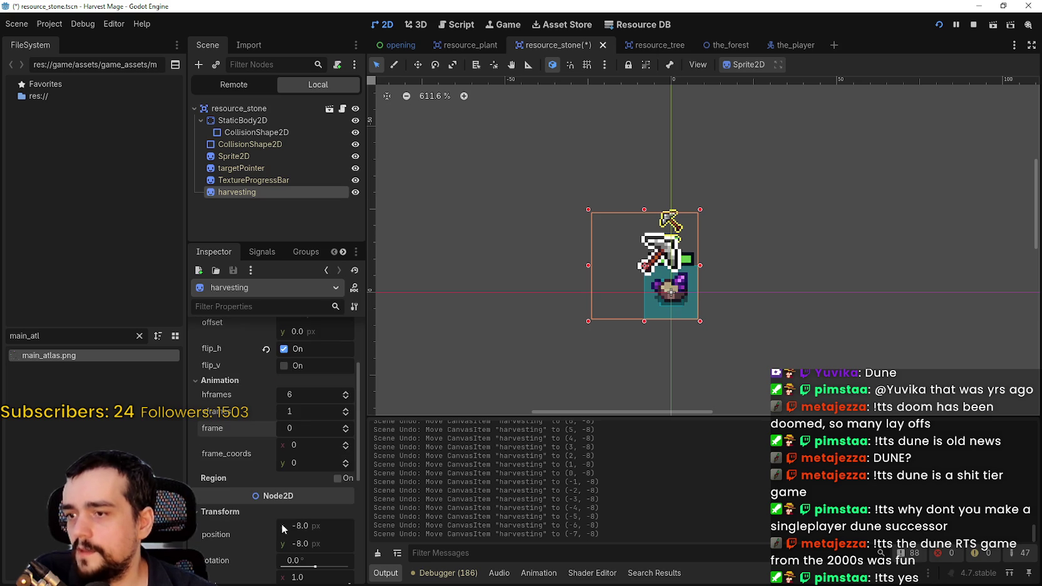
pyautogui.scroll(3, 320, 496)
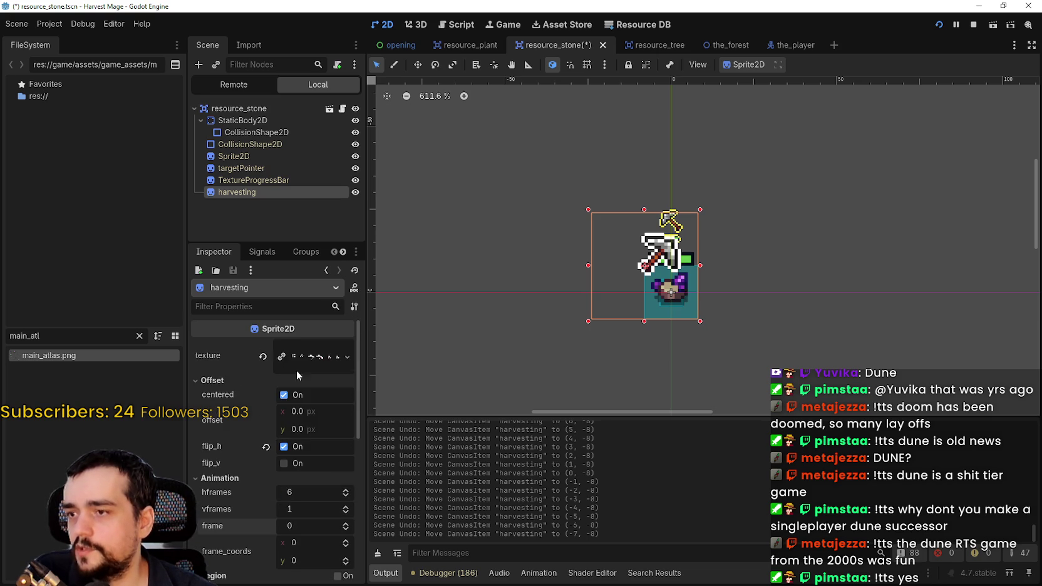
# - Try 8 px and 16 px horizontal offsets, previewing frame 3 before returning to frame 0
pyautogui.click(310, 407)
pyautogui.write('8')
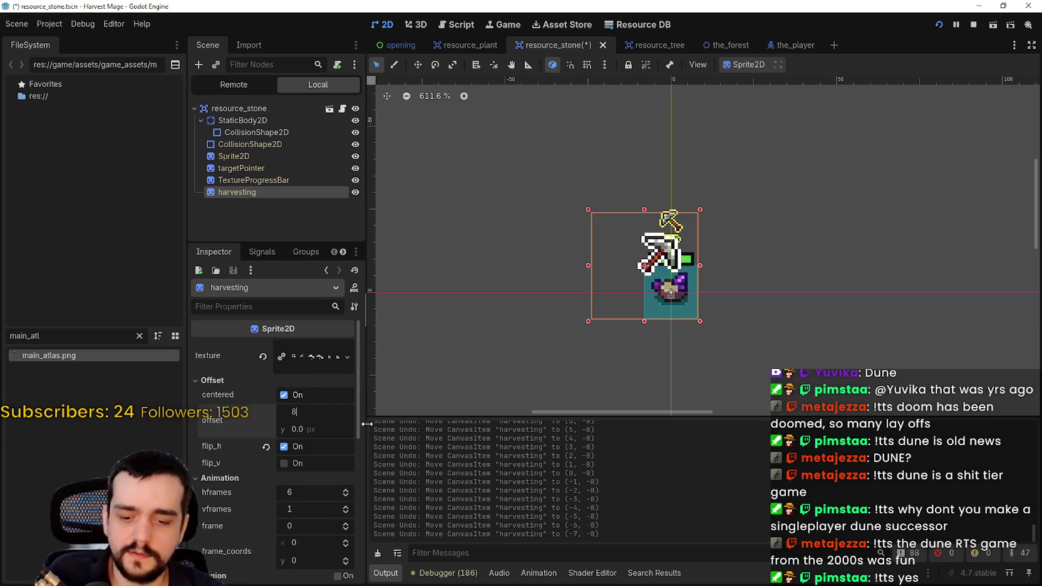
pyautogui.press('Return')
pyautogui.press('Return')
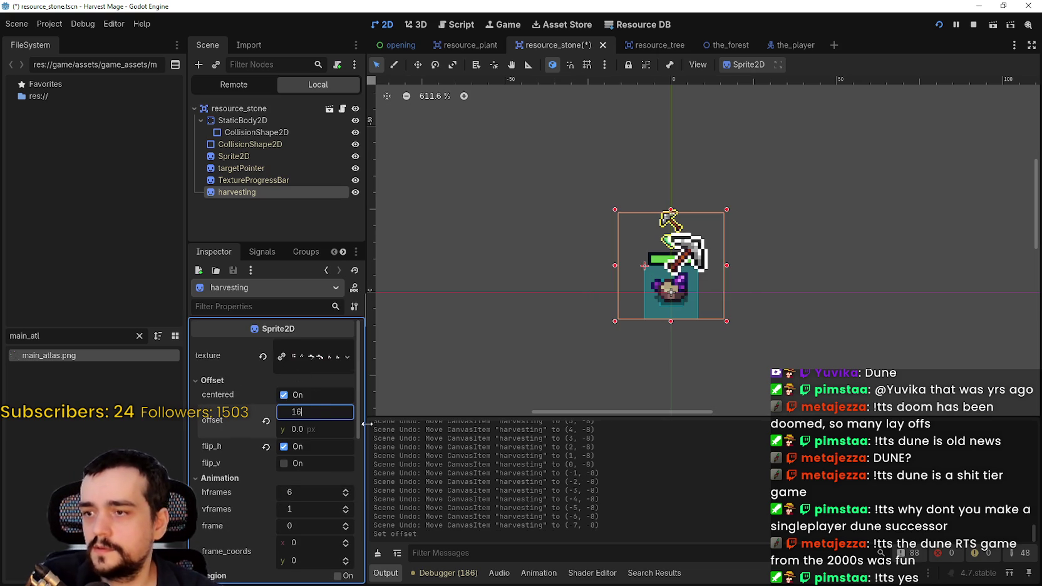
pyautogui.press('Return')
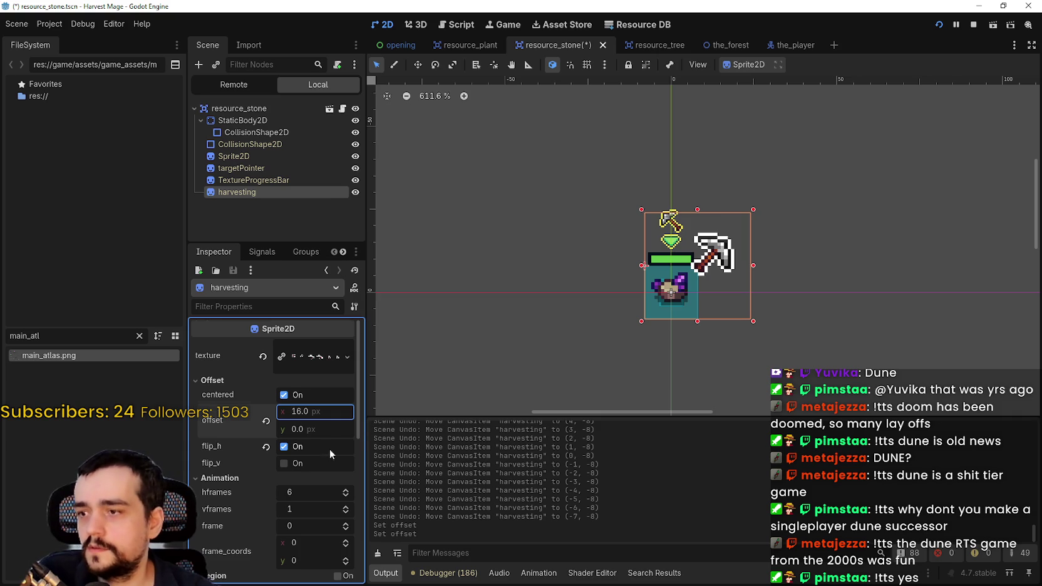
pyautogui.scroll(-2, 315, 486)
pyautogui.click(346, 462)
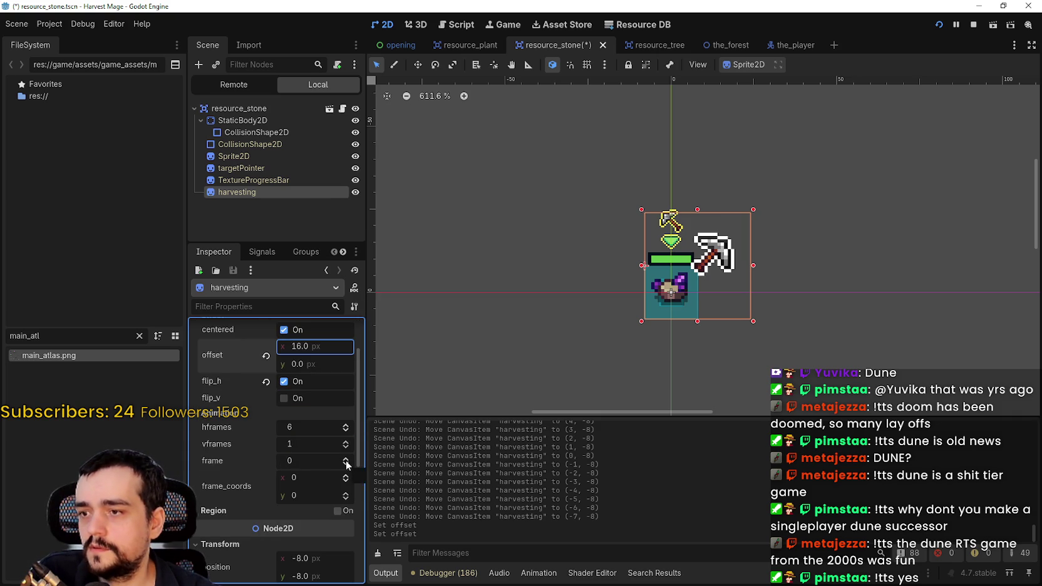
pyautogui.click(266, 461)
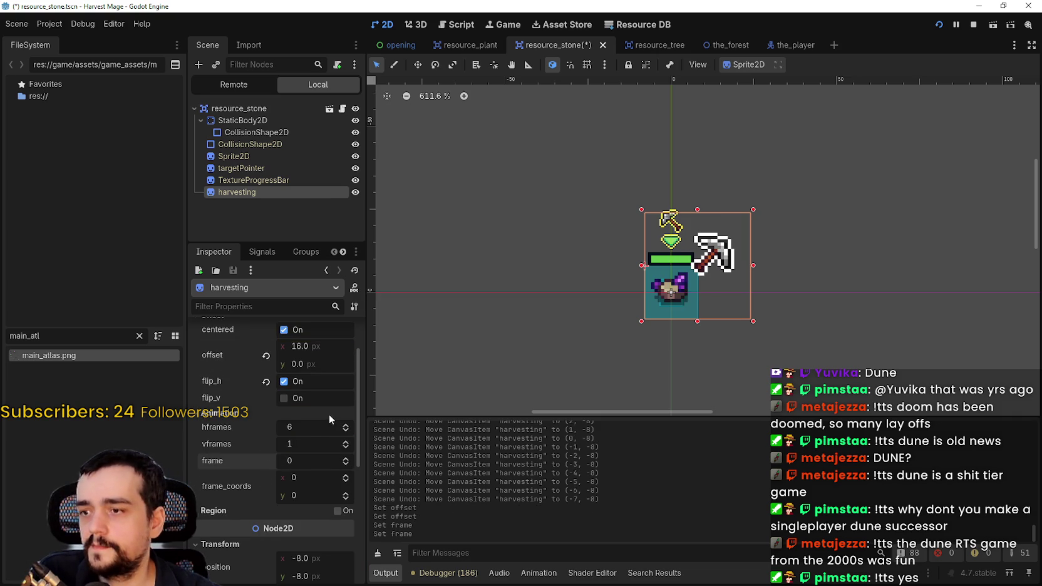
# - Reset the sprite's horizontal offset to 0 and save the scene
pyautogui.scroll(2, 276, 463)
pyautogui.click(313, 411)
pyautogui.write('0')
pyautogui.press('Return')
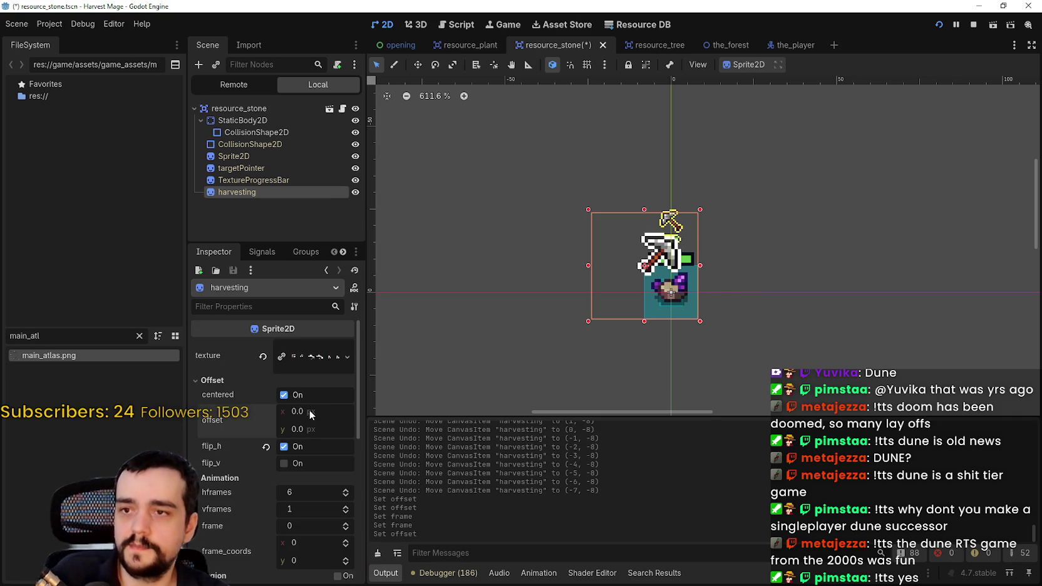
pyautogui.hotkey('ctrl', 's')
pyautogui.click(354, 108)
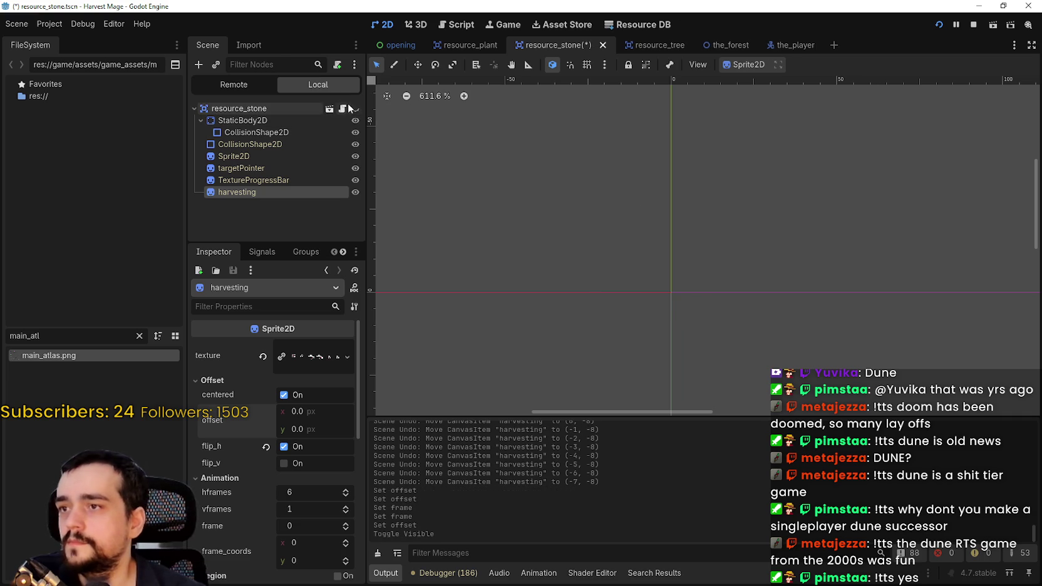
pyautogui.click(354, 108)
# - Open resource.gd, save it, and scroll to the hit_effect function
pyautogui.click(343, 108)
pyautogui.click(683, 262)
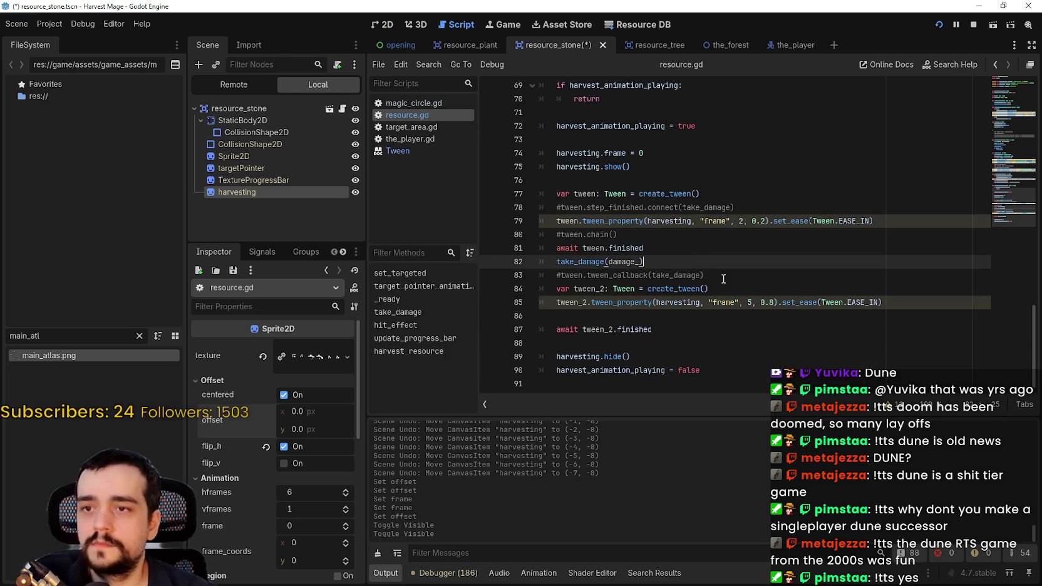
pyautogui.hotkey('ctrl', 's')
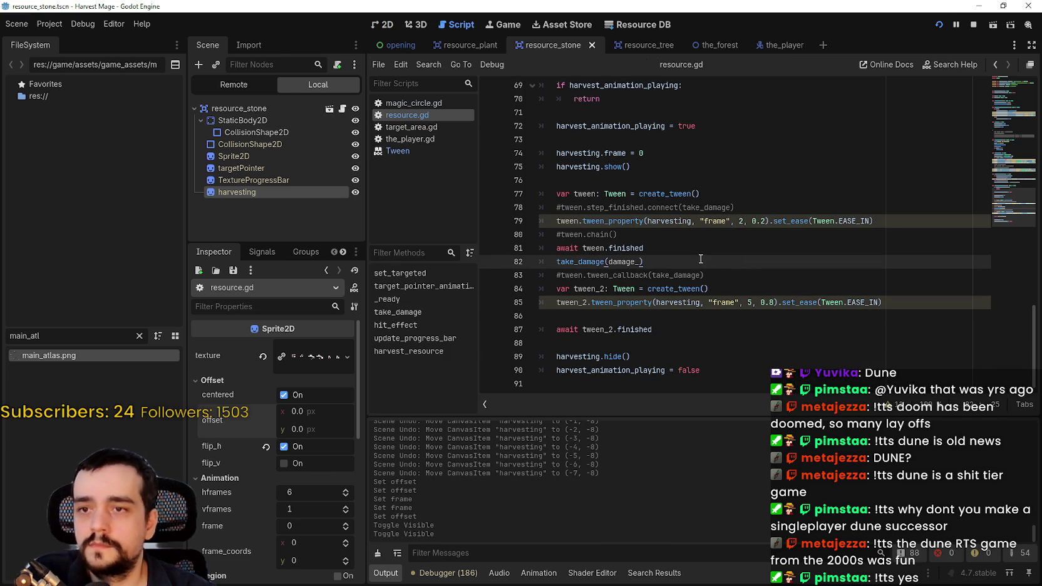
pyautogui.scroll(6, 701, 259)
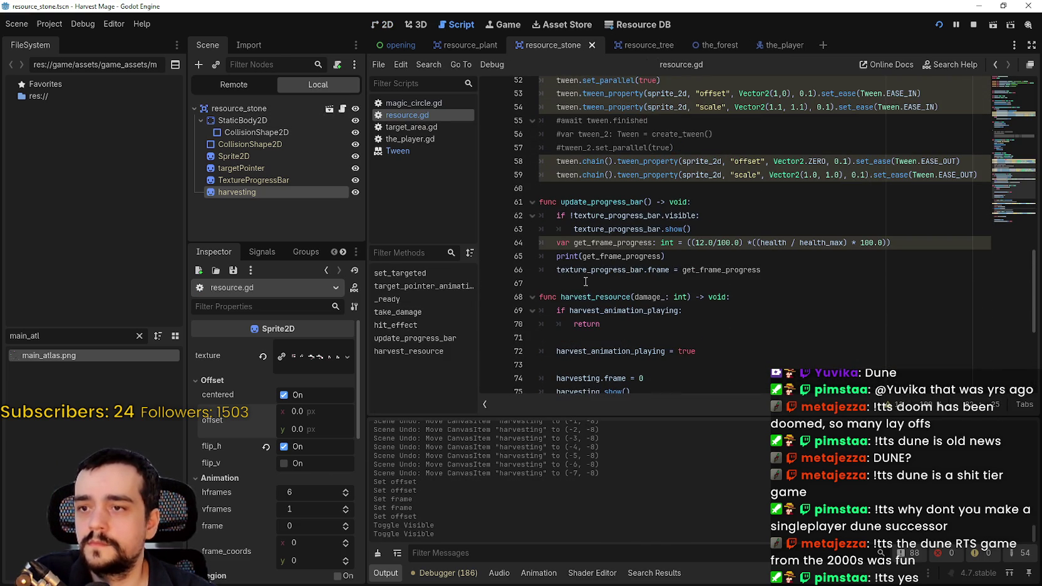
pyautogui.scroll(5, 586, 281)
pyautogui.scroll(-2, 634, 213)
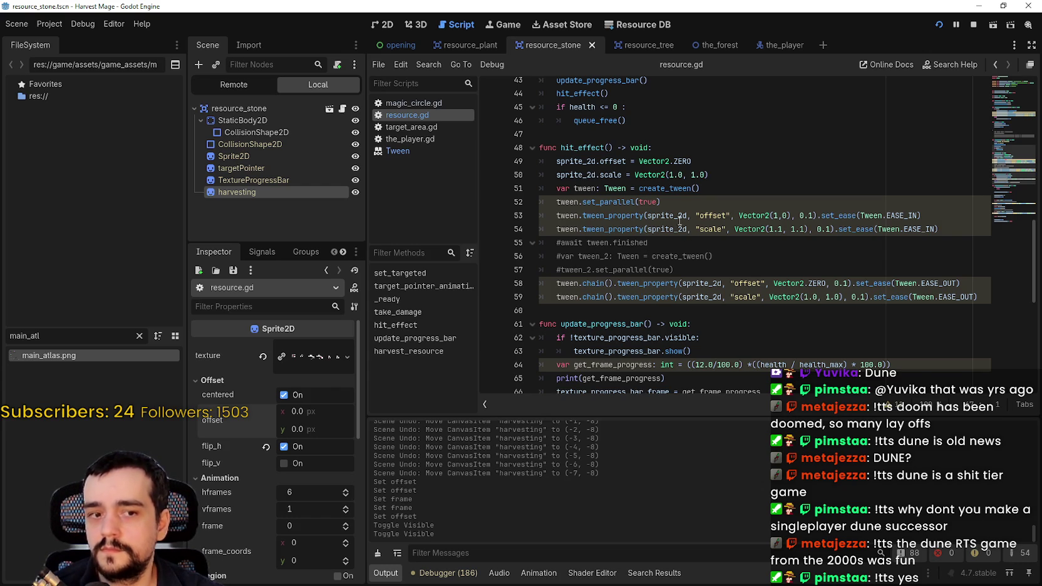
# - Add an 'if sprite_2d.flip_h:' block after the scale reset line in hit_effect
pyautogui.click(714, 174)
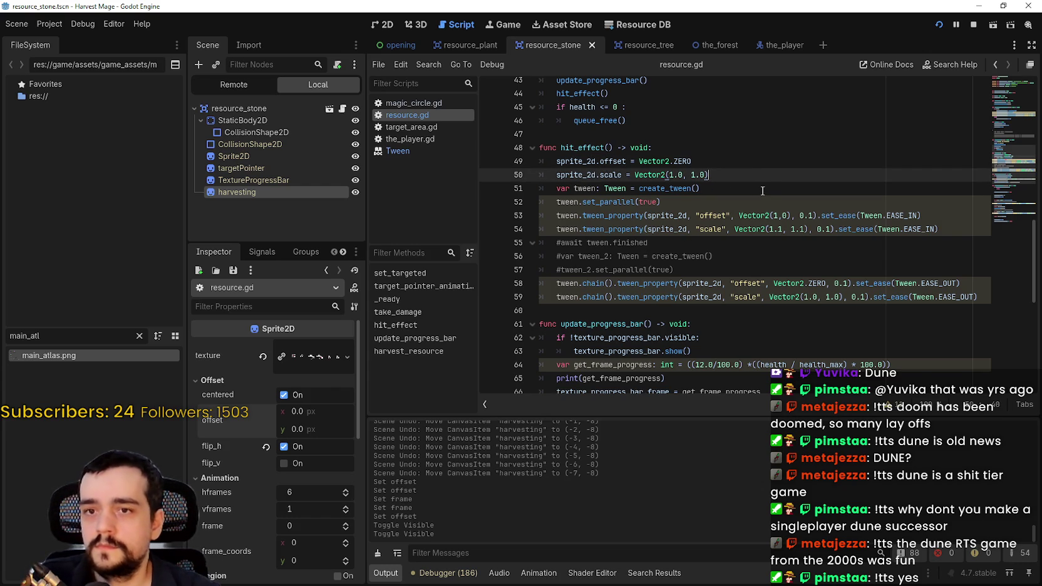
pyautogui.press('Return')
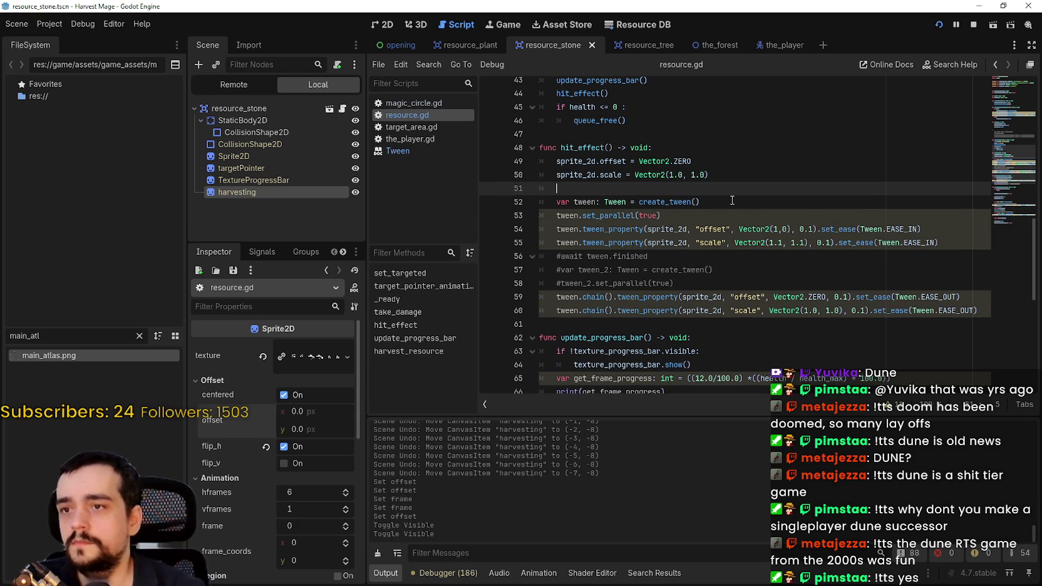
pyautogui.write('if')
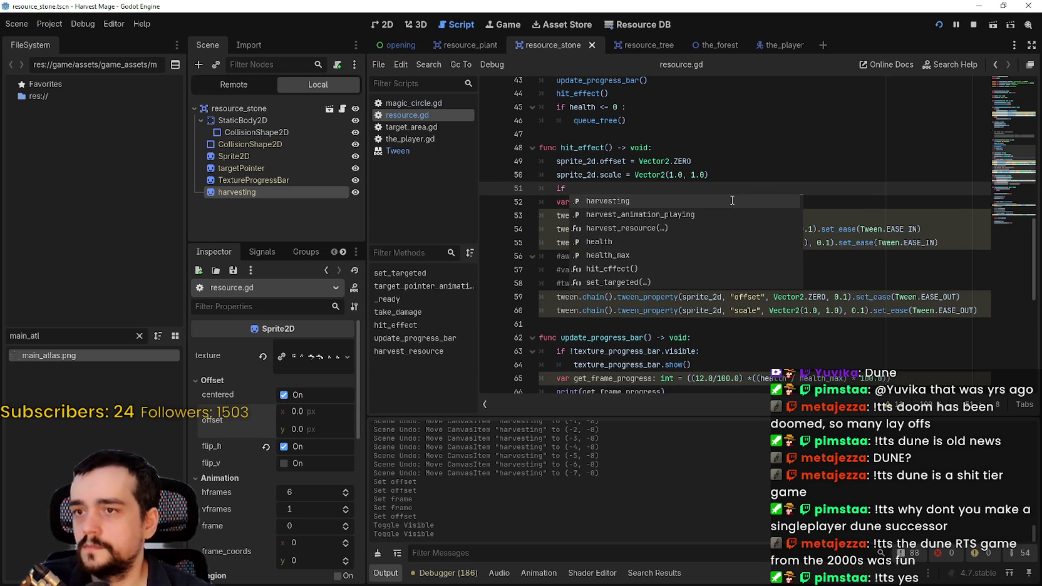
pyautogui.write(' sprite_2d.flip')
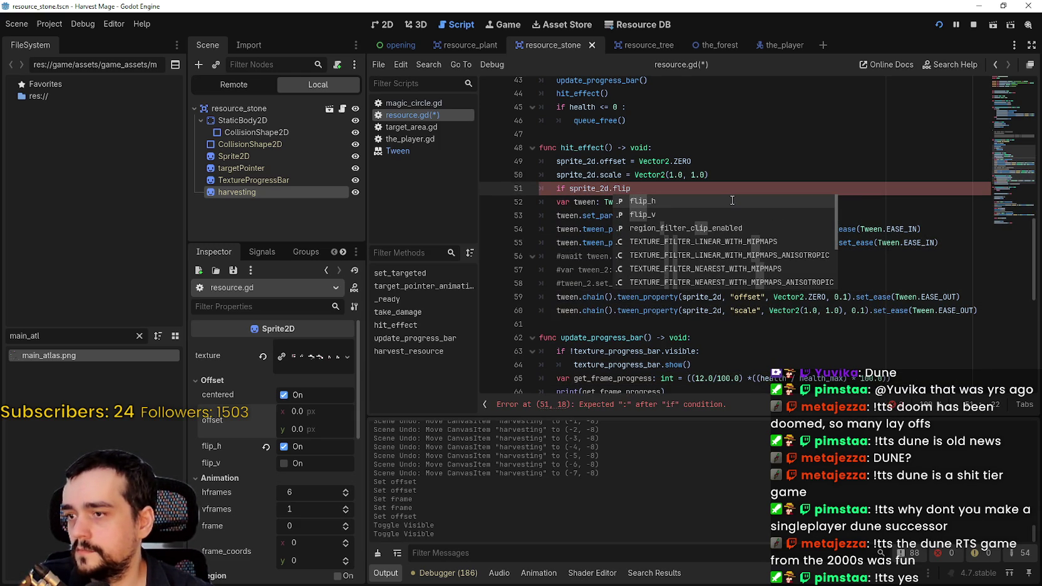
pyautogui.press('Return')
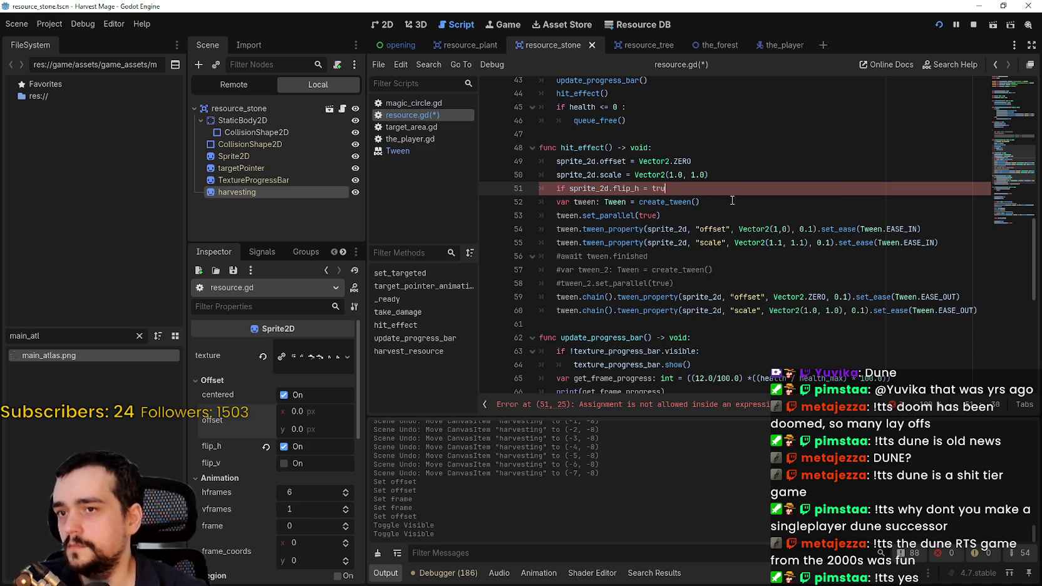
pyautogui.write(':')
pyautogui.press('Return')
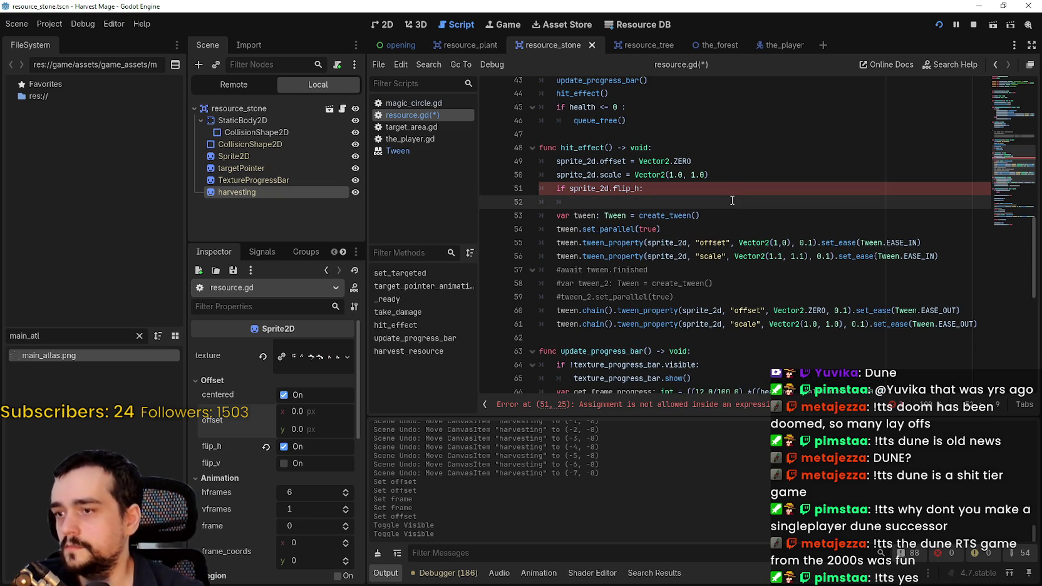
# - Turn off flip_h on the harvesting sprite and save the scene
pyautogui.click(294, 447)
pyautogui.hotkey('ctrl', 's')
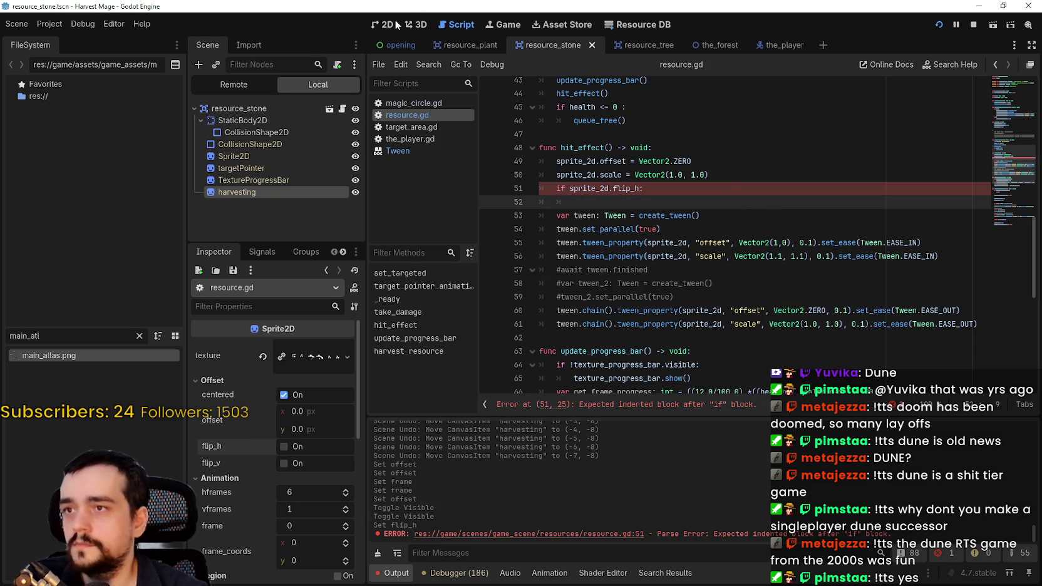
pyautogui.hotkey('ctrl', 'F1')
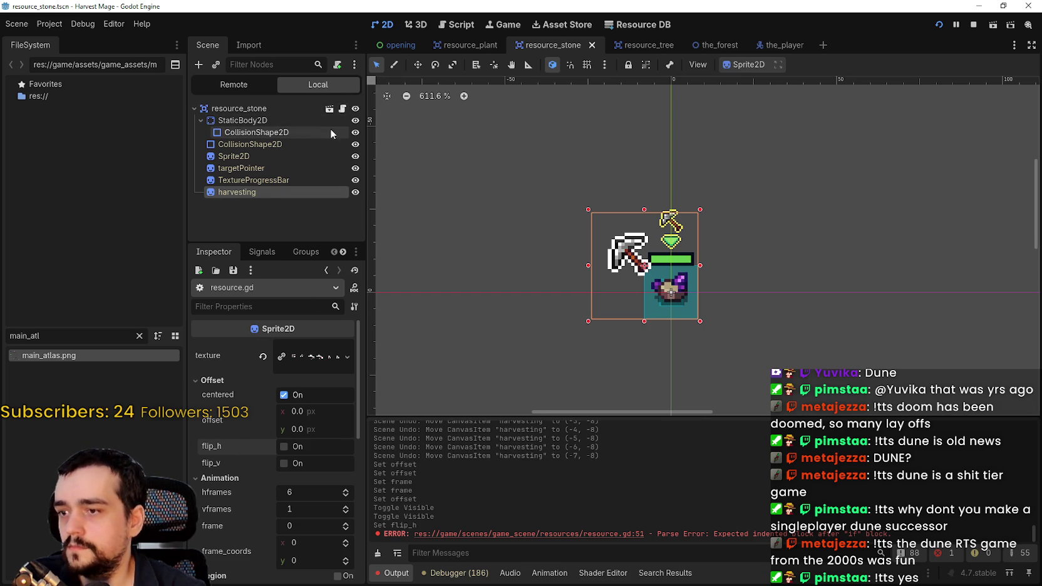
# - Write 'sprite_2d.offset = Vector2(10, 0)' as the body of the flip_h check
pyautogui.click(342, 108)
pyautogui.click(675, 205)
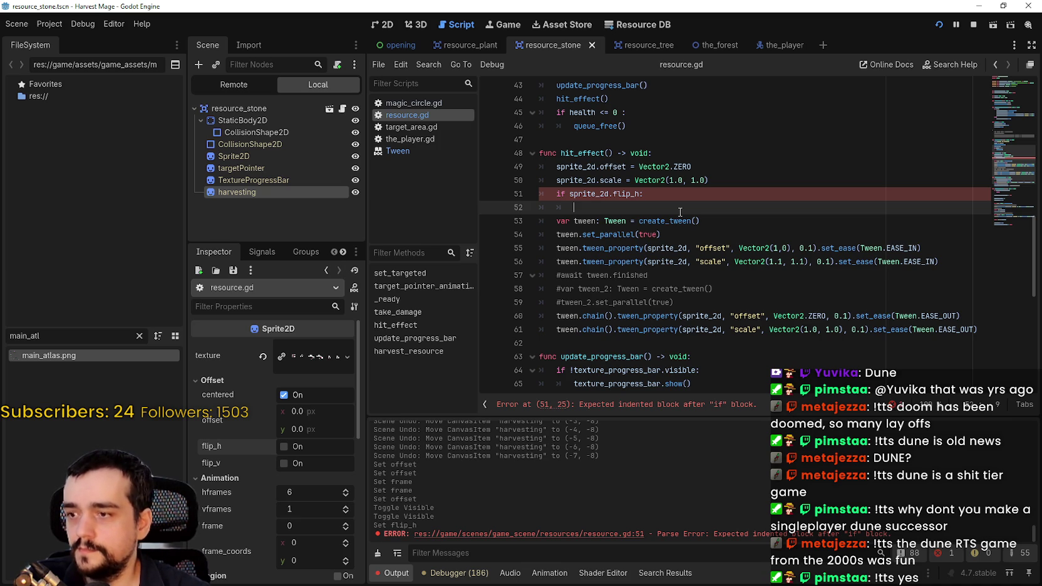
pyautogui.write('spri')
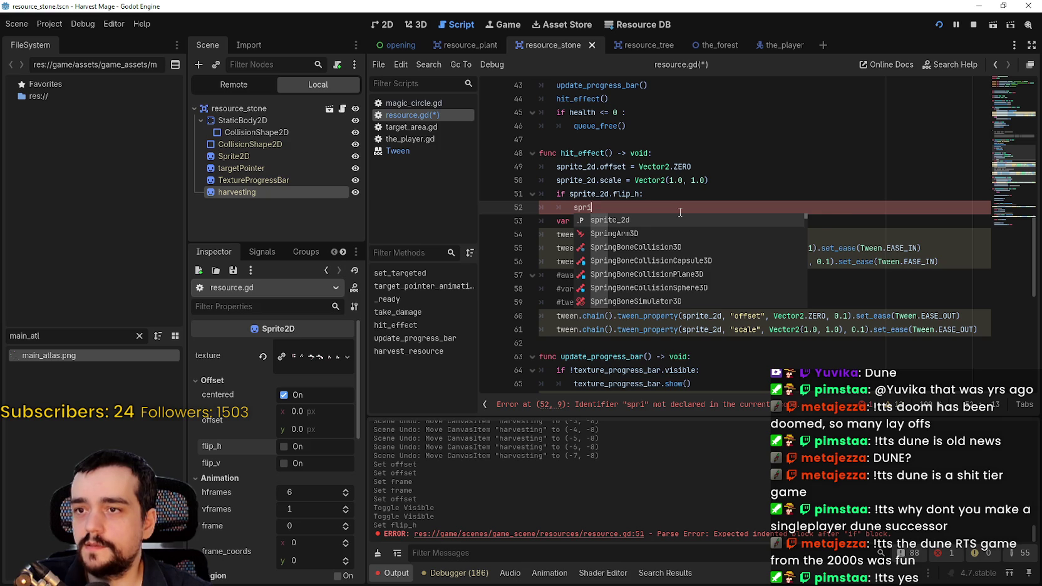
pyautogui.write('te_2d.offset =')
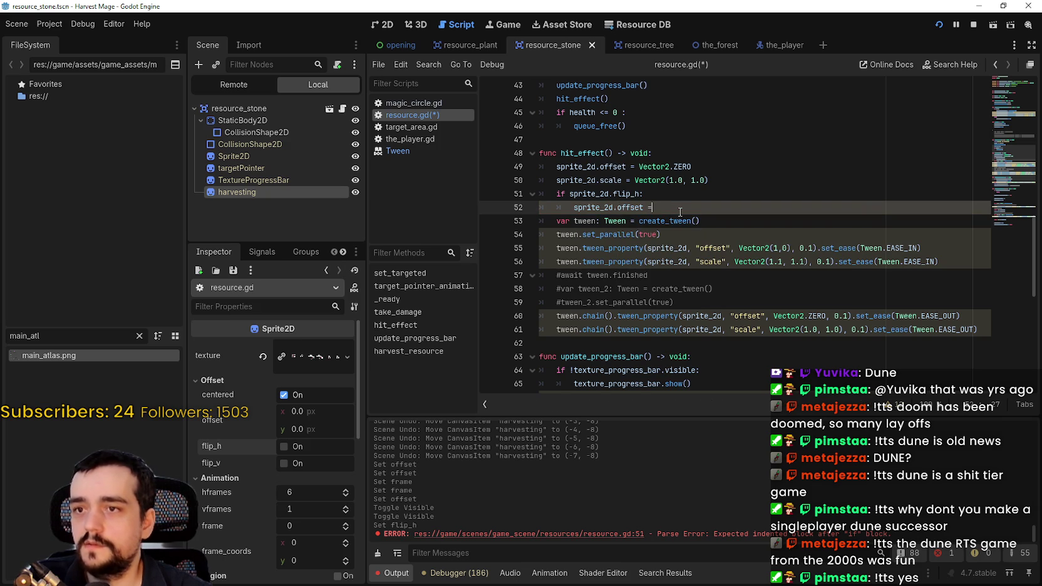
pyautogui.write(' Vector')
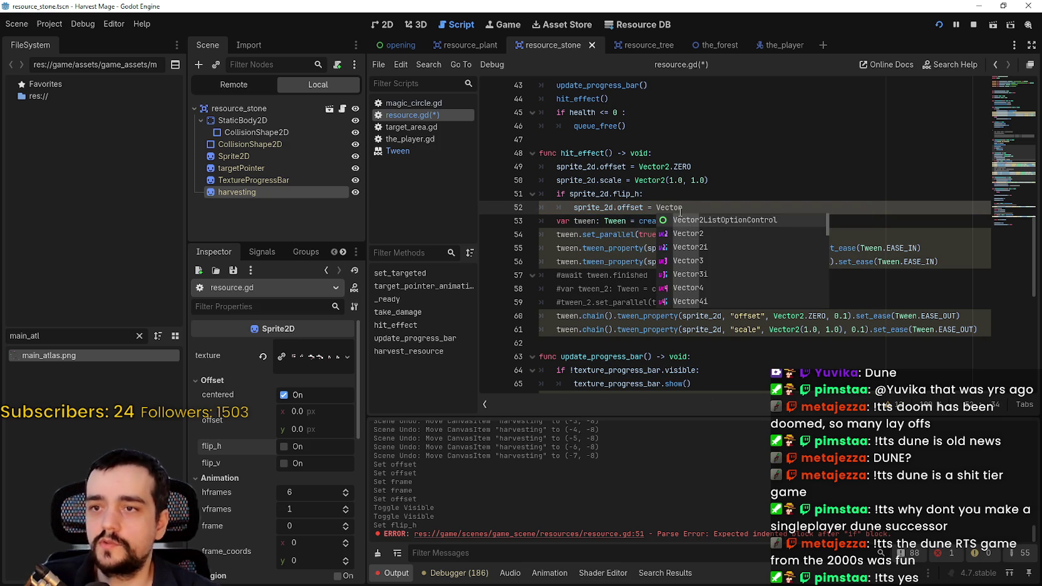
pyautogui.write('2.')
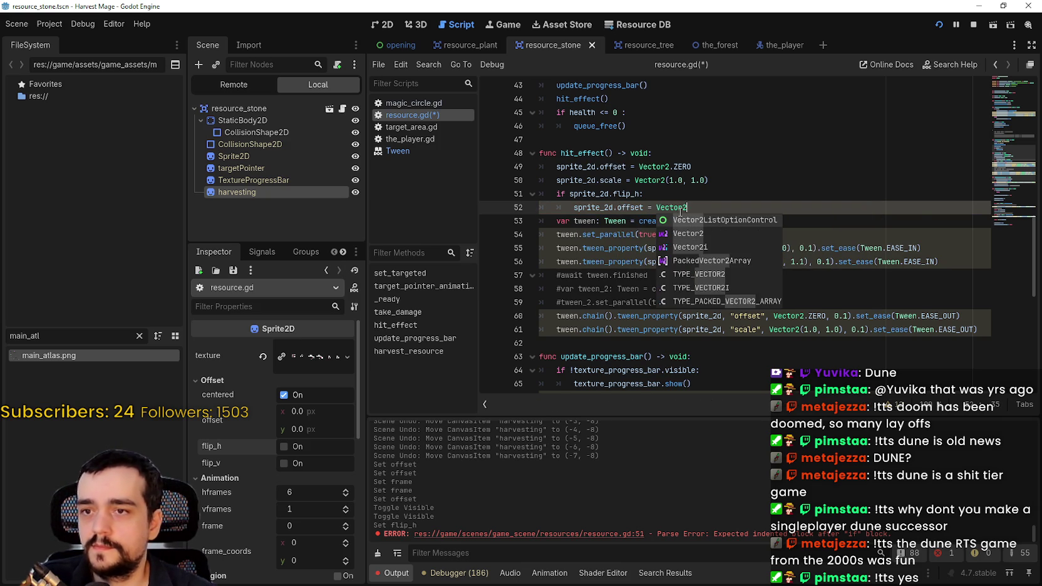
pyautogui.press('BackSpace')
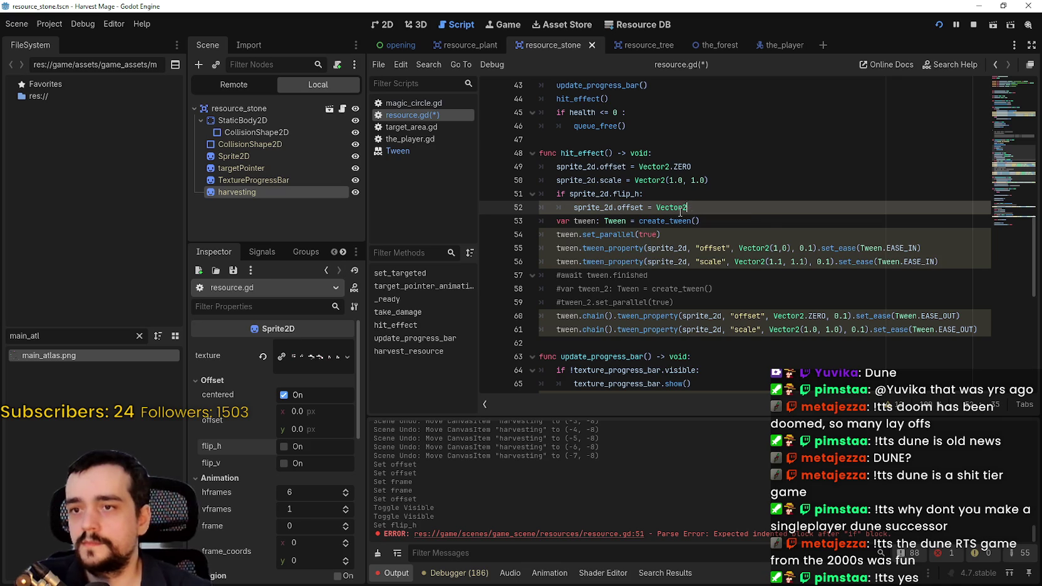
pyautogui.write('(10')
pyautogui.write(', 0')
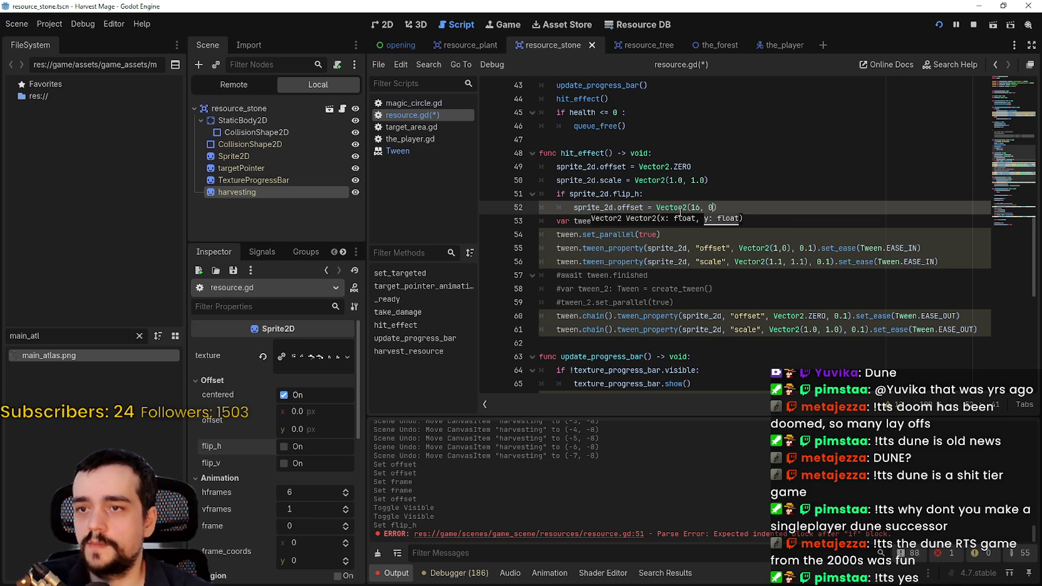
pyautogui.write(')')
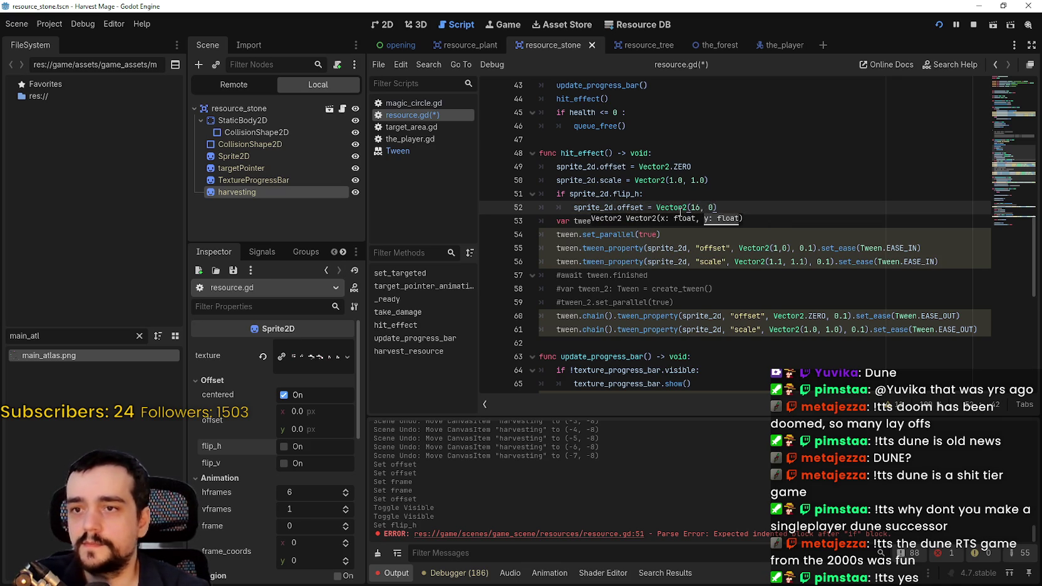
# - Remove the extra empty line, save, and open a new line after the scale reset
pyautogui.press('Return')
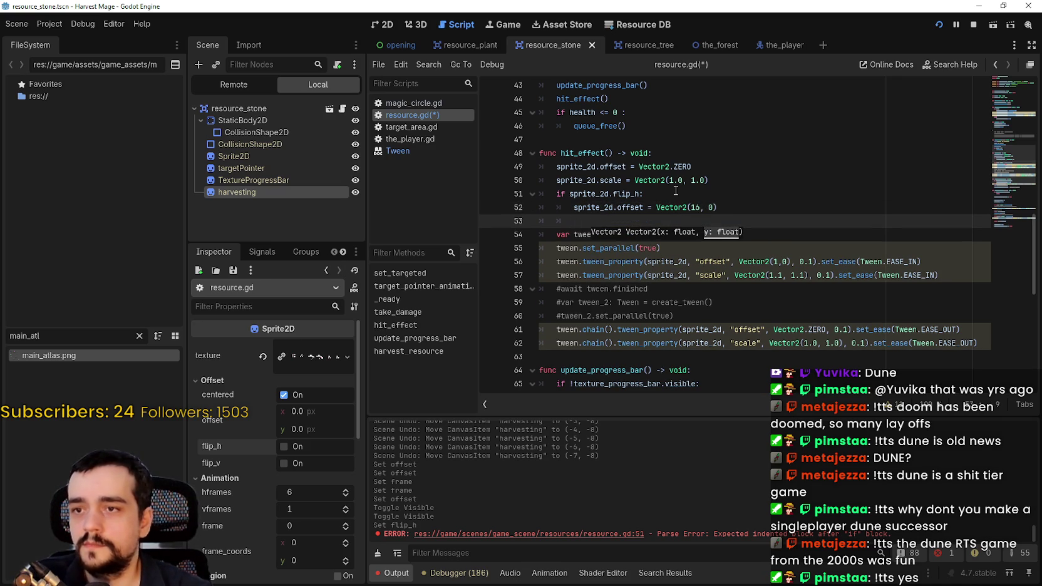
pyautogui.press('BackSpace')
pyautogui.press('BackSpace')
pyautogui.press('BackSpace')
pyautogui.hotkey('ctrl', 's')
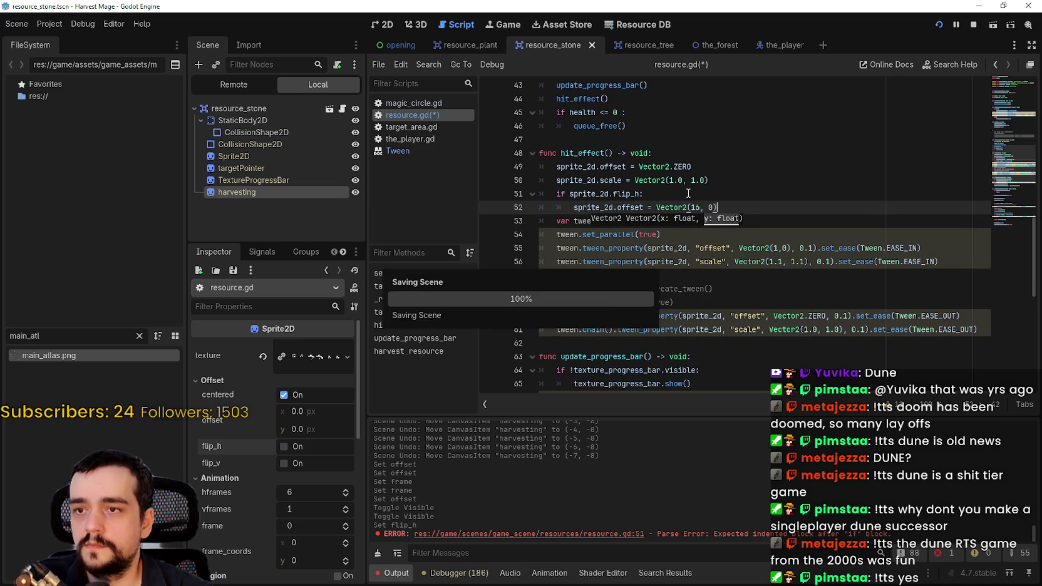
pyautogui.press('Up')
pyautogui.press('Up')
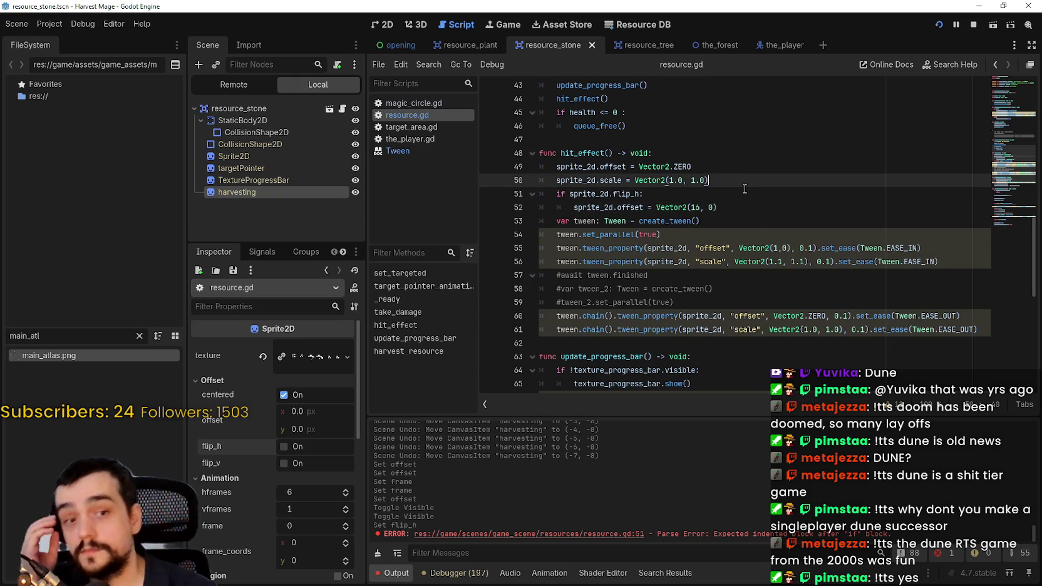
pyautogui.press('Return')
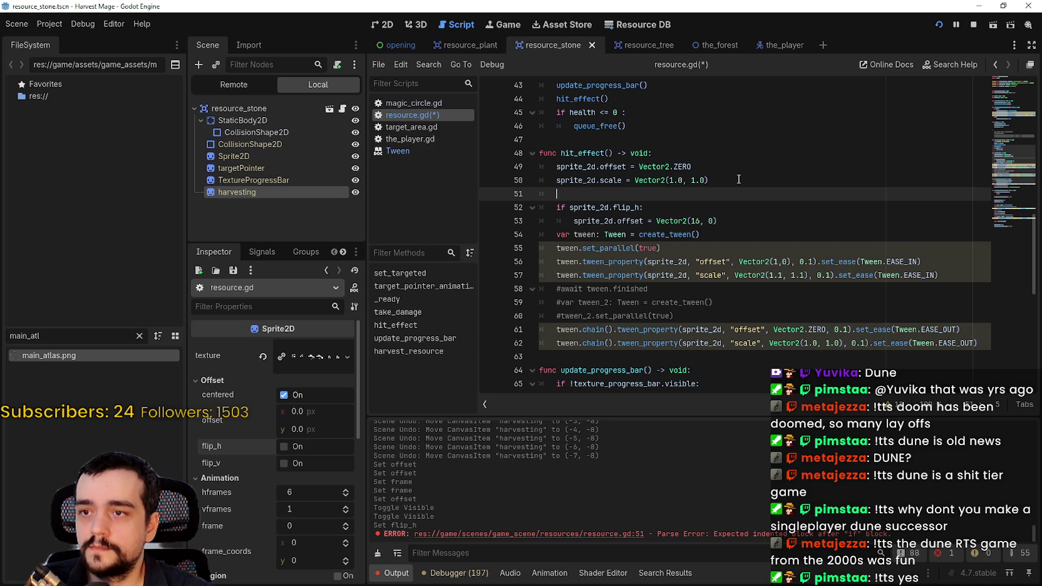
# - Write 'sprite_2d.flip_h = randfn()' on line 51 using autocomplete
pyautogui.write('sprite')
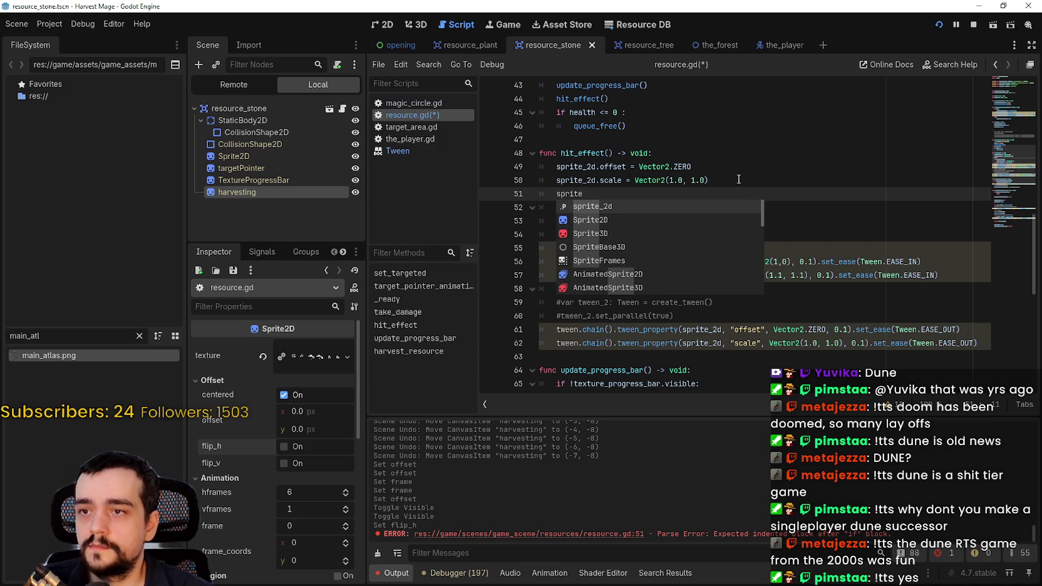
pyautogui.press('Return')
pyautogui.write('.flip')
pyautogui.press('Return')
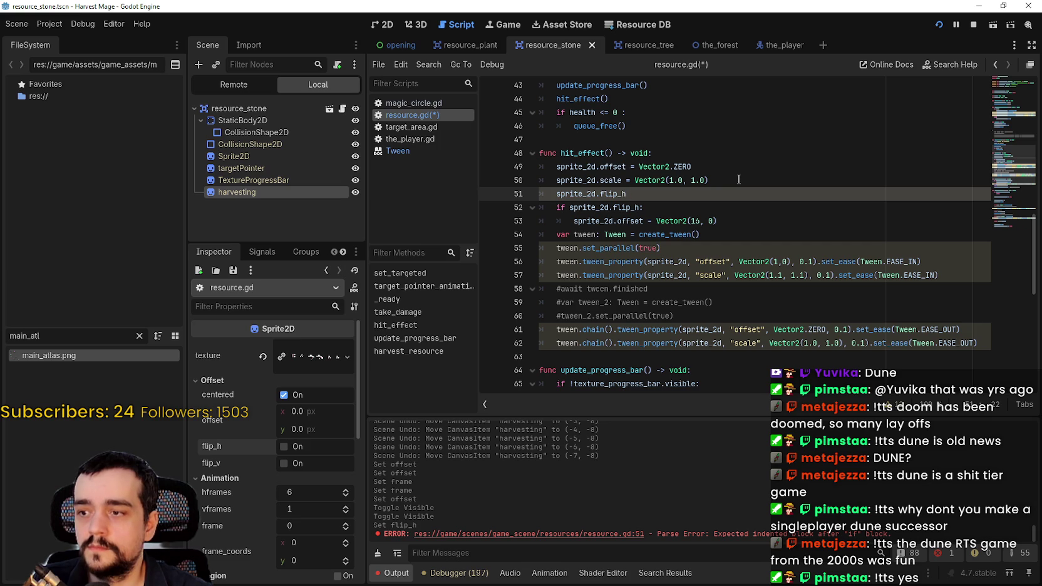
pyautogui.write(' = ')
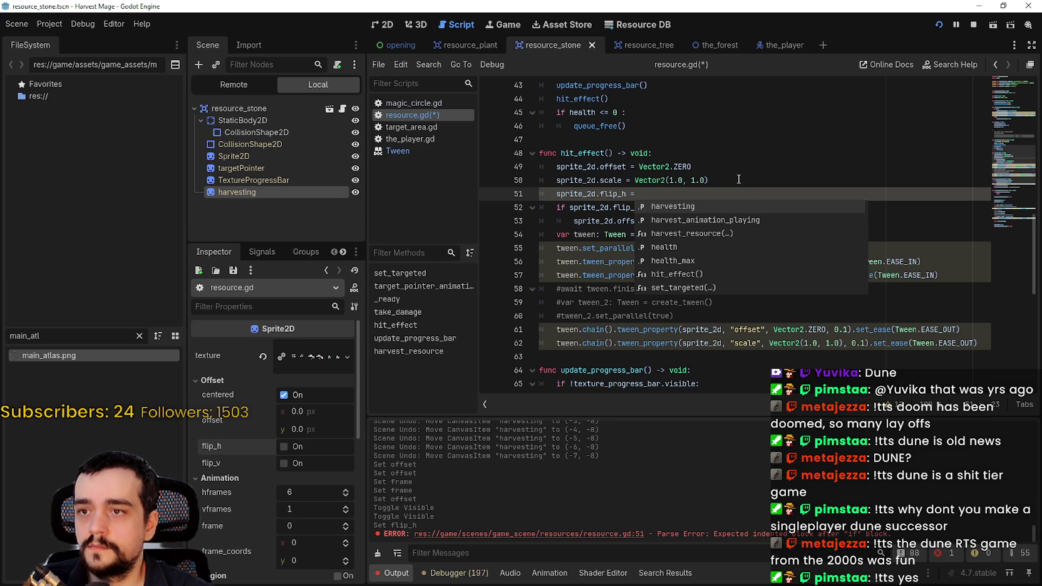
pyautogui.write('ran')
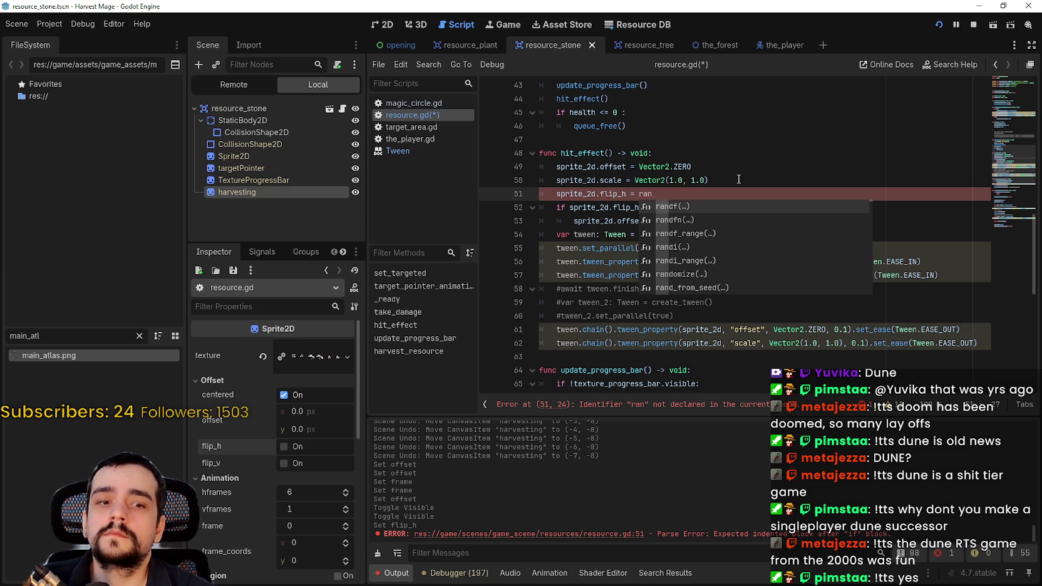
pyautogui.press('Down')
pyautogui.press('Return')
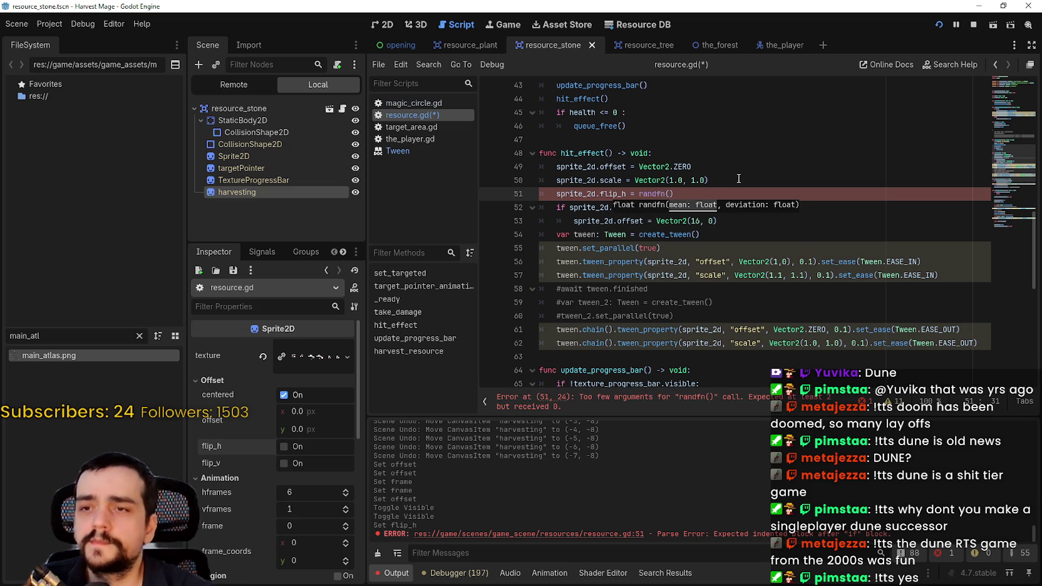
# - Strip the randfn() assignment, leaving bare sprite_2d.flip_h, and add a blank line above
pyautogui.moveTo(665, 194)
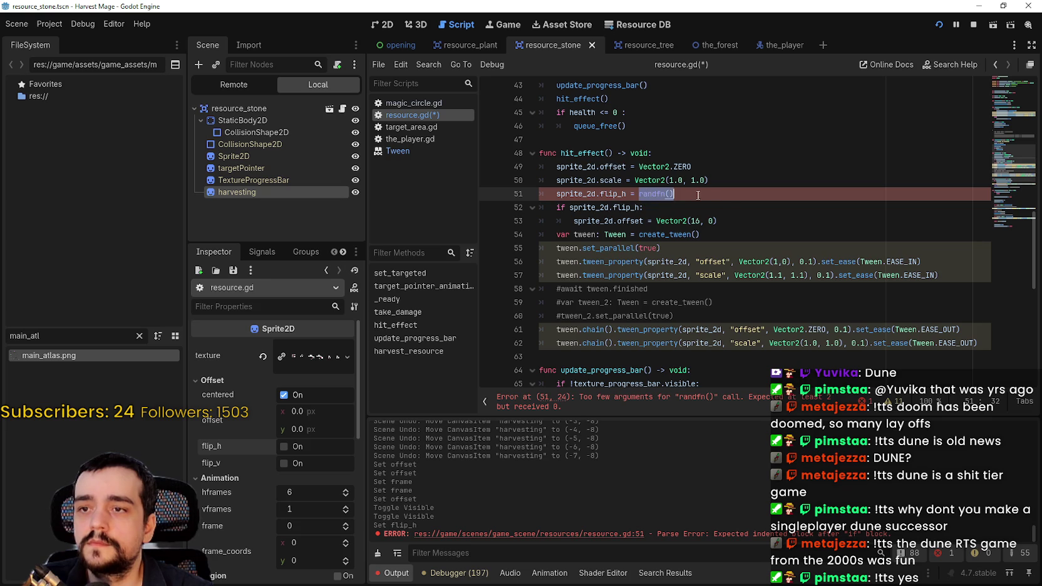
pyautogui.click(718, 201)
pyautogui.moveTo(718, 201); pyautogui.dragTo(539, 195)
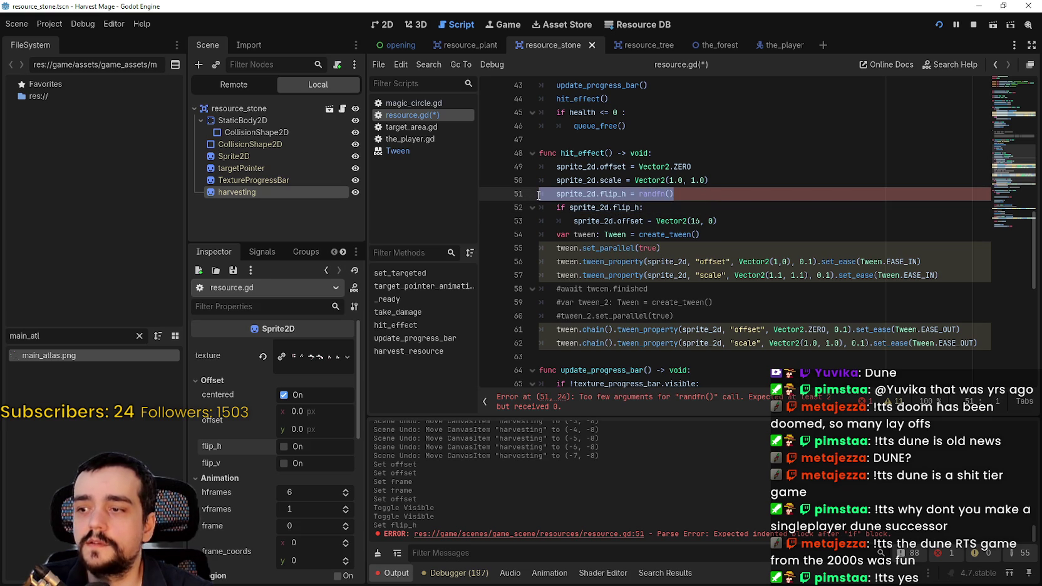
pyautogui.click(712, 194)
pyautogui.moveTo(712, 194)
pyautogui.mouseDown()
pyautogui.moveTo(638, 194)
pyautogui.moveTo(667, 180)
pyautogui.moveTo(688, 194)
pyautogui.mouseUp()
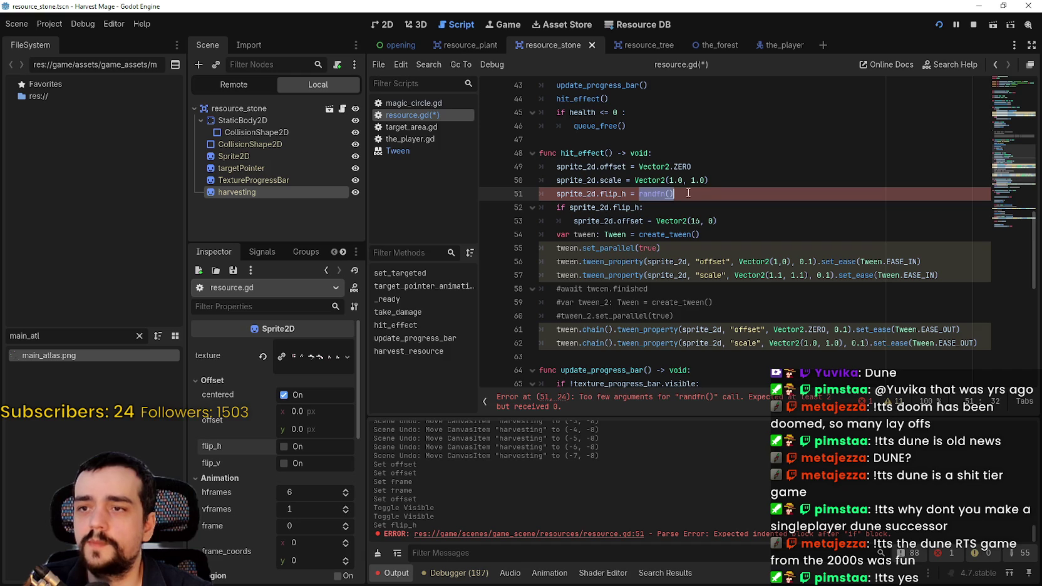
pyautogui.write('pick')
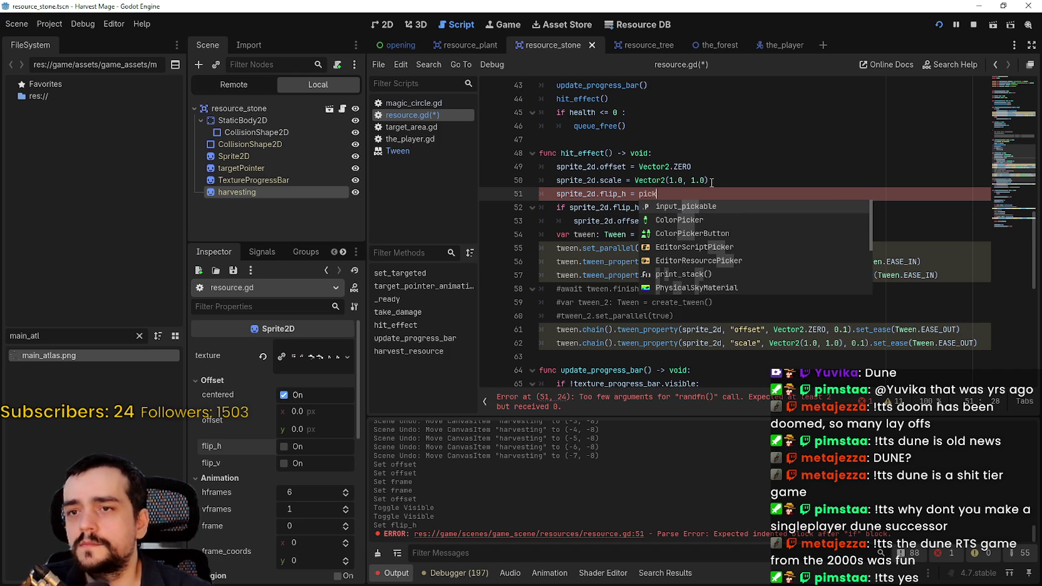
pyautogui.press('BackSpace')
pyautogui.press('BackSpace')
pyautogui.press('BackSpace')
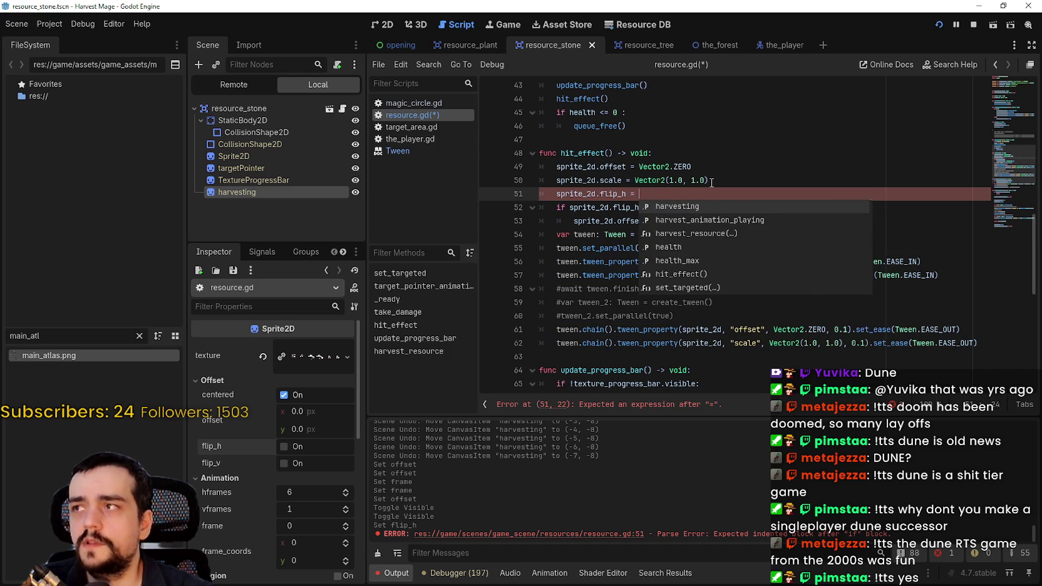
pyautogui.write('p')
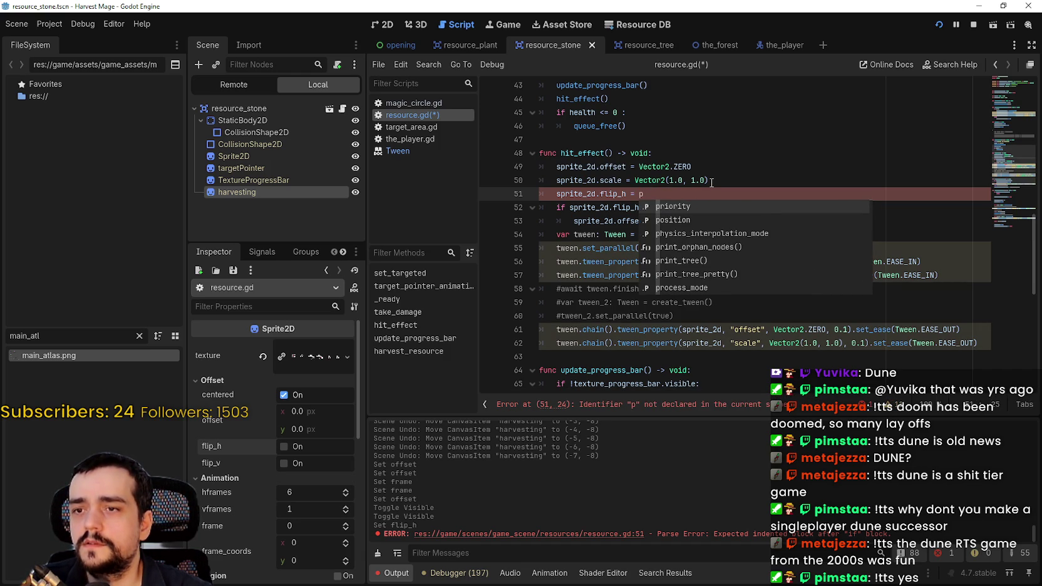
pyautogui.write('ick')
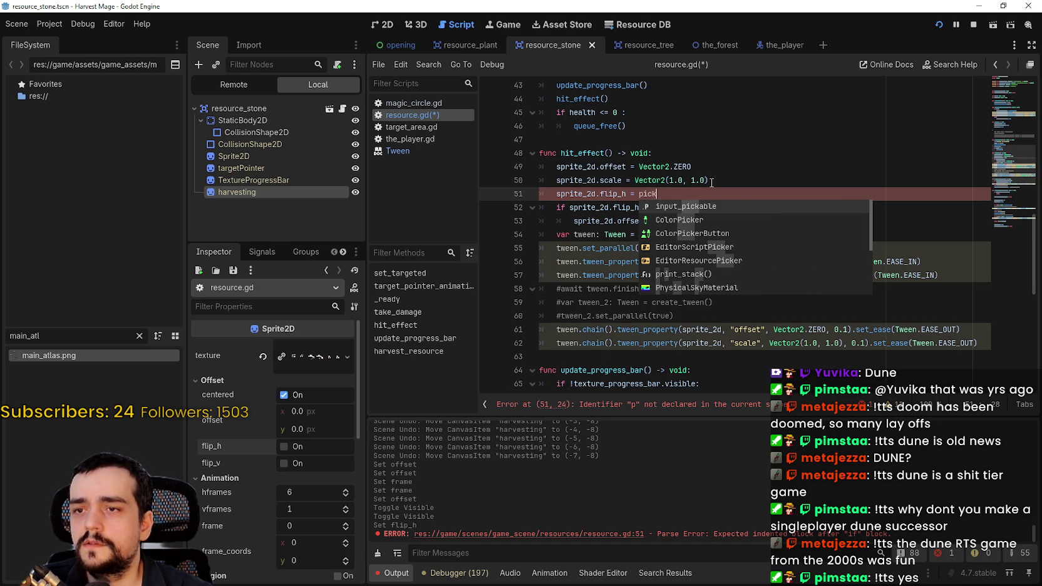
pyautogui.press('BackSpace')
pyautogui.press('BackSpace')
pyautogui.press('BackSpace')
pyautogui.press('BackSpace')
pyautogui.press('BackSpace')
pyautogui.press('BackSpace')
pyautogui.press('BackSpace')
pyautogui.write('.p')
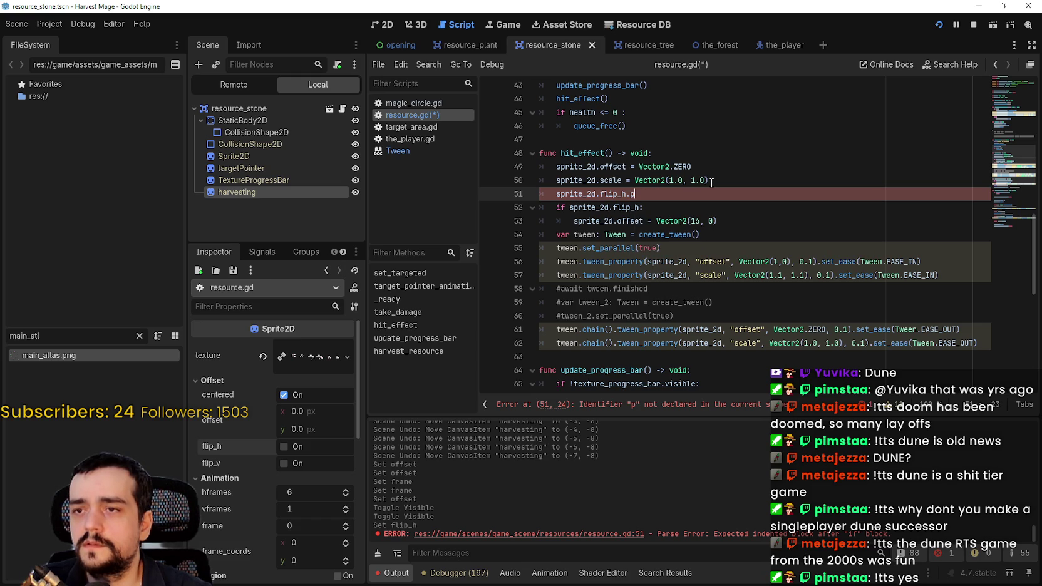
pyautogui.press('BackSpace')
pyautogui.press('BackSpace')
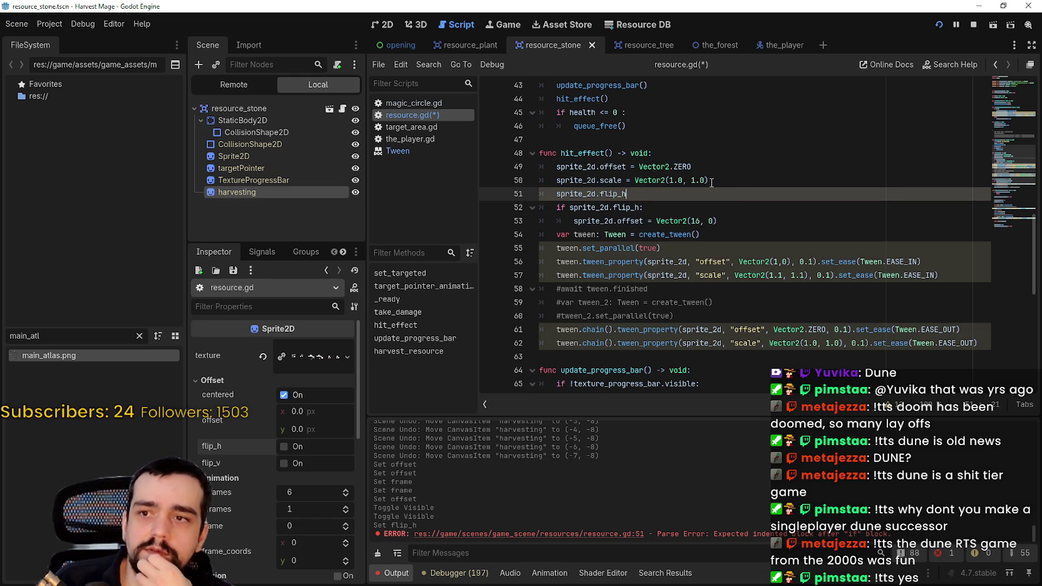
pyautogui.hotkey('ctrl', 'shift', 'Return')
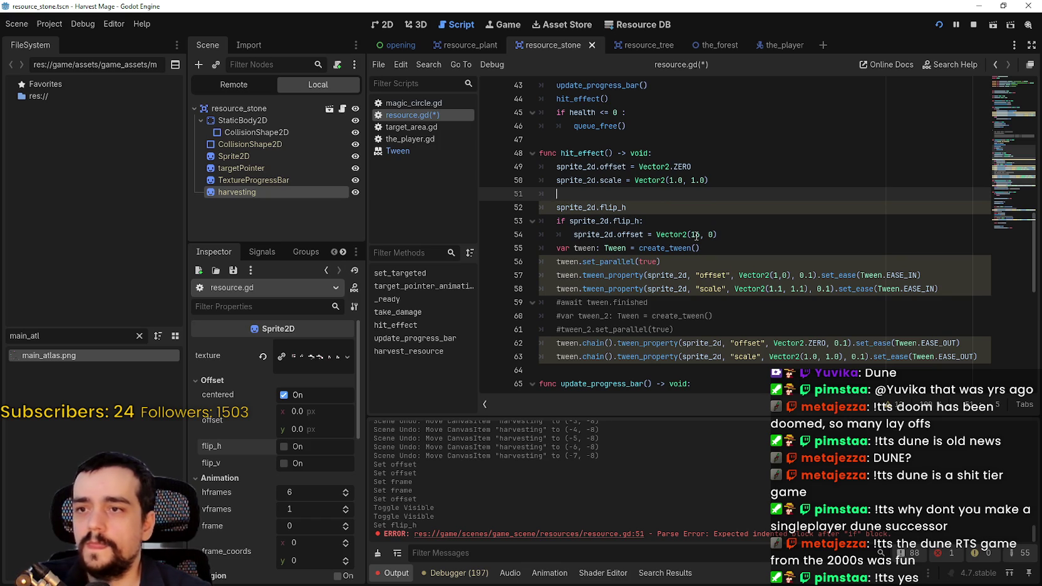
# - Declare 'var flip_it: Array = [true, false]' on line 51
pyautogui.write('var')
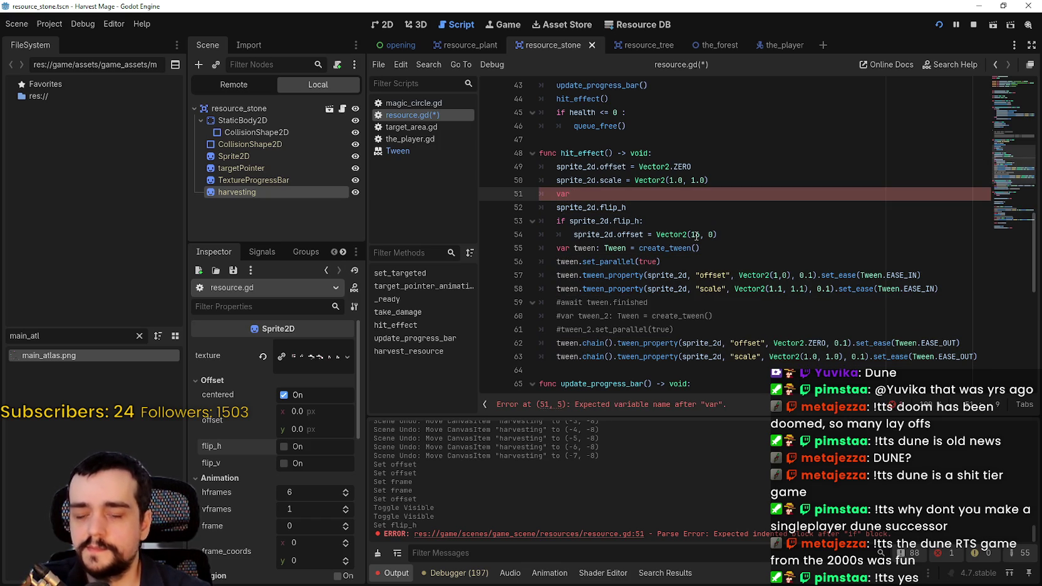
pyautogui.write(' flip')
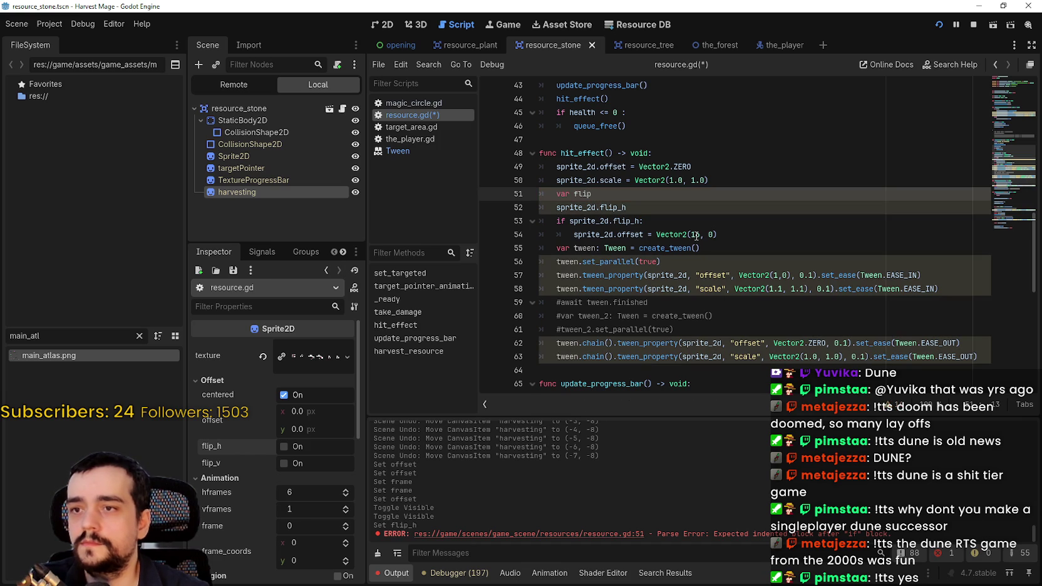
pyautogui.write('_it')
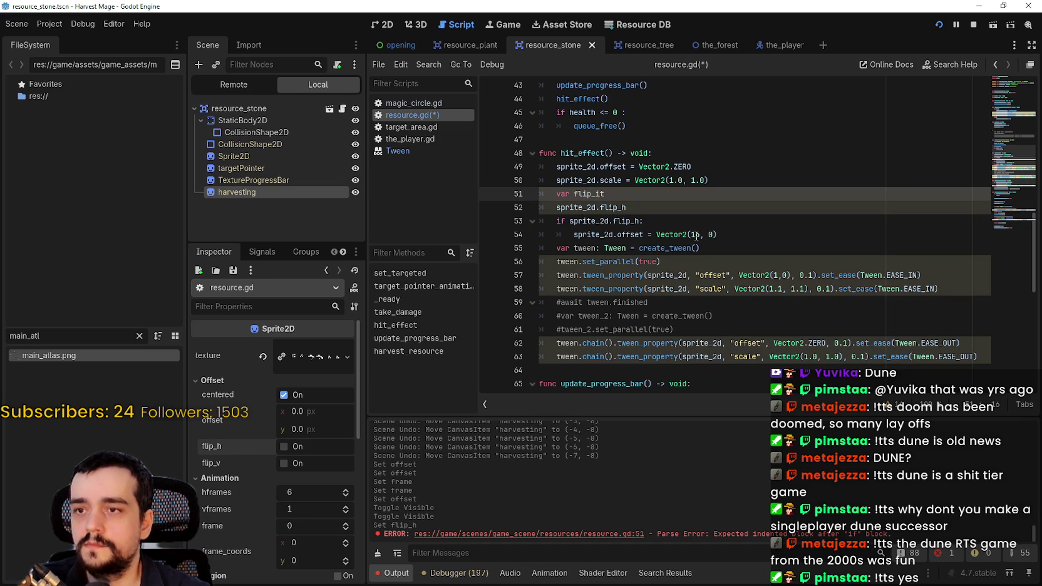
pyautogui.write(': Arra')
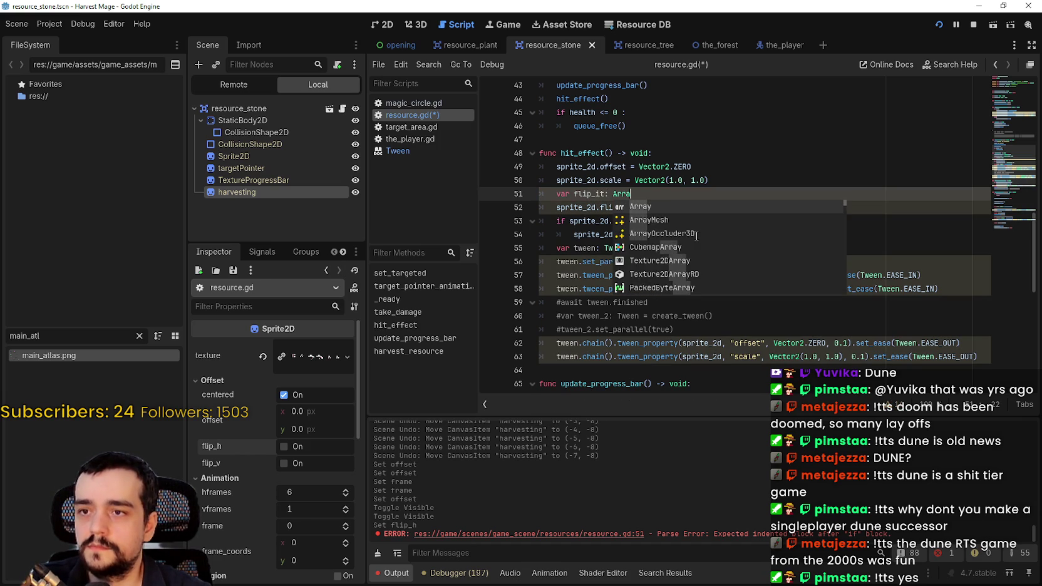
pyautogui.press('Return')
pyautogui.write('= [')
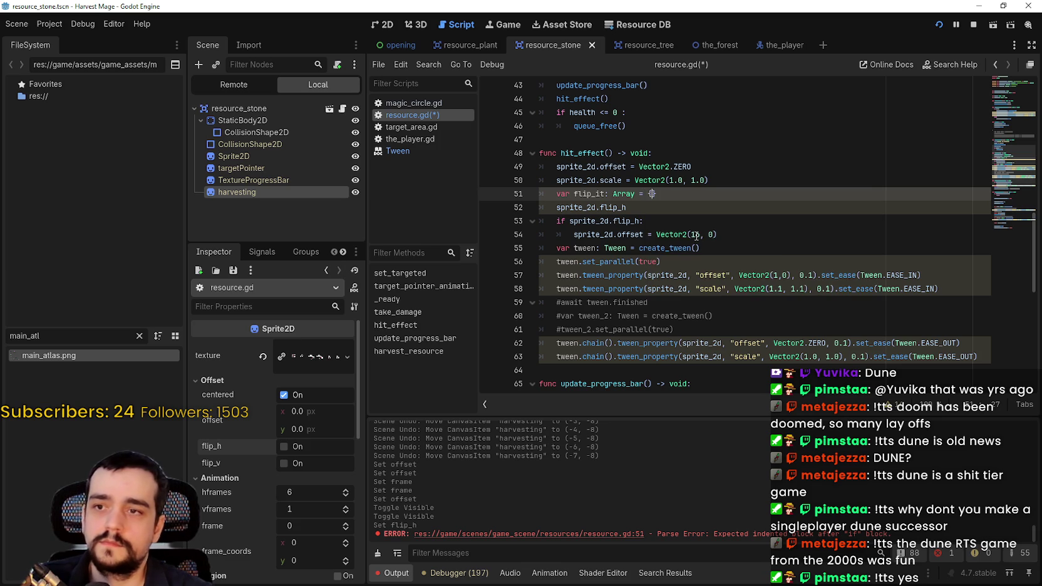
pyautogui.press('BackSpace')
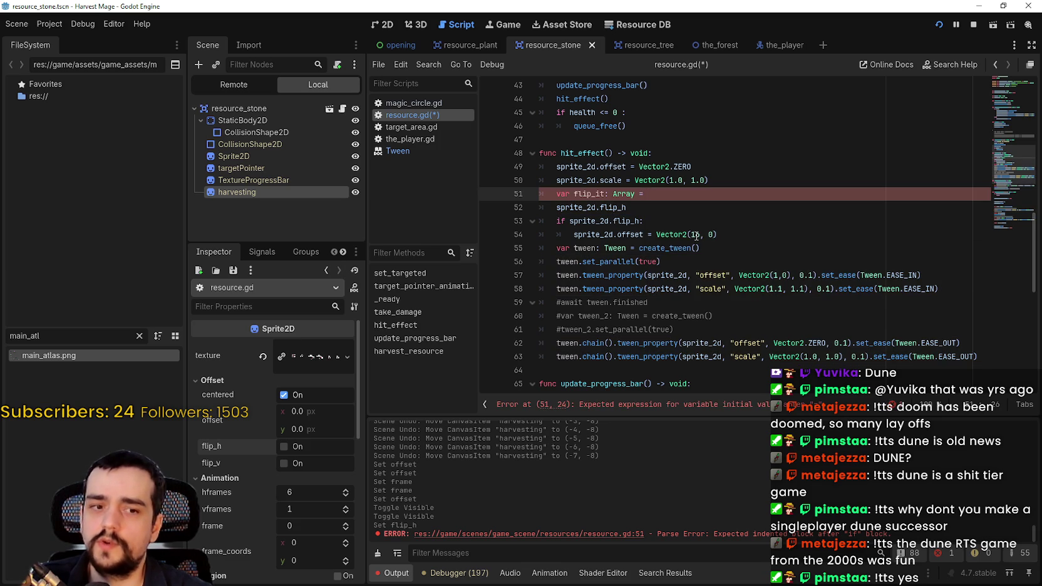
pyautogui.write('[true, fals')
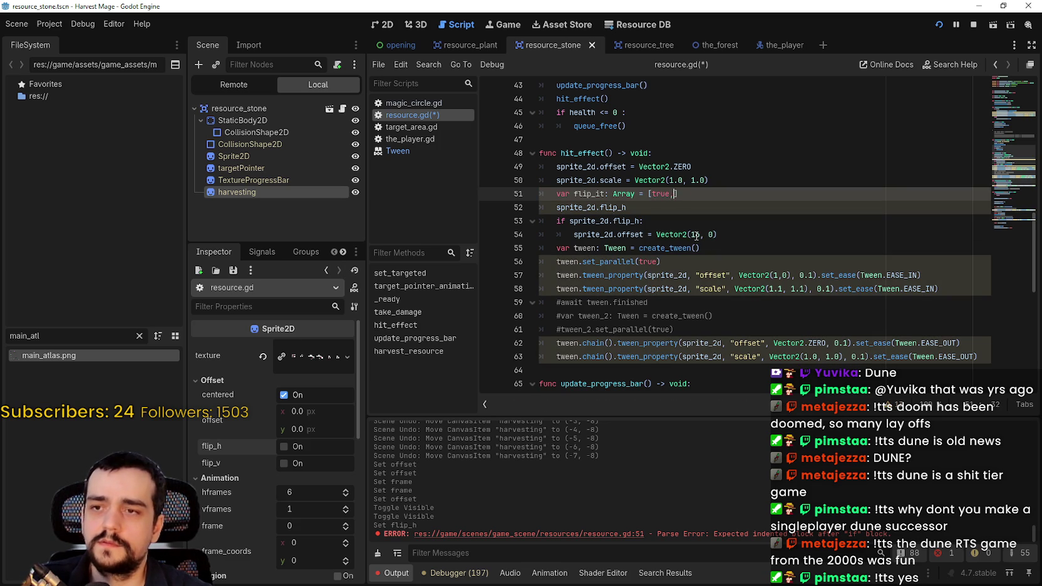
pyautogui.write('e]')
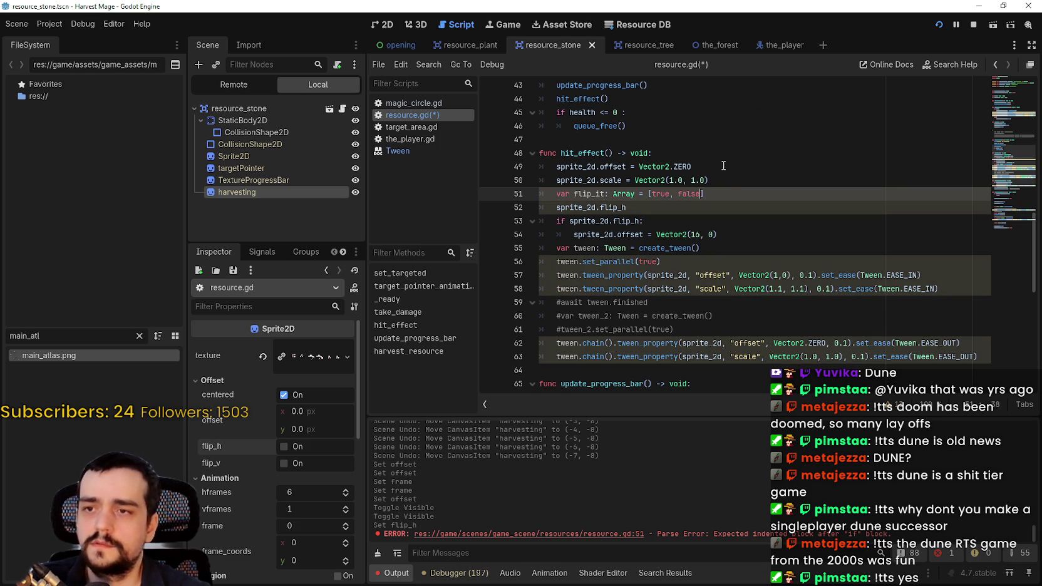
pyautogui.press('Down')
# - Change the flip_it type to bool and append .pick_random() to the list
pyautogui.click(739, 196)
pyautogui.doubleClick(622, 194)
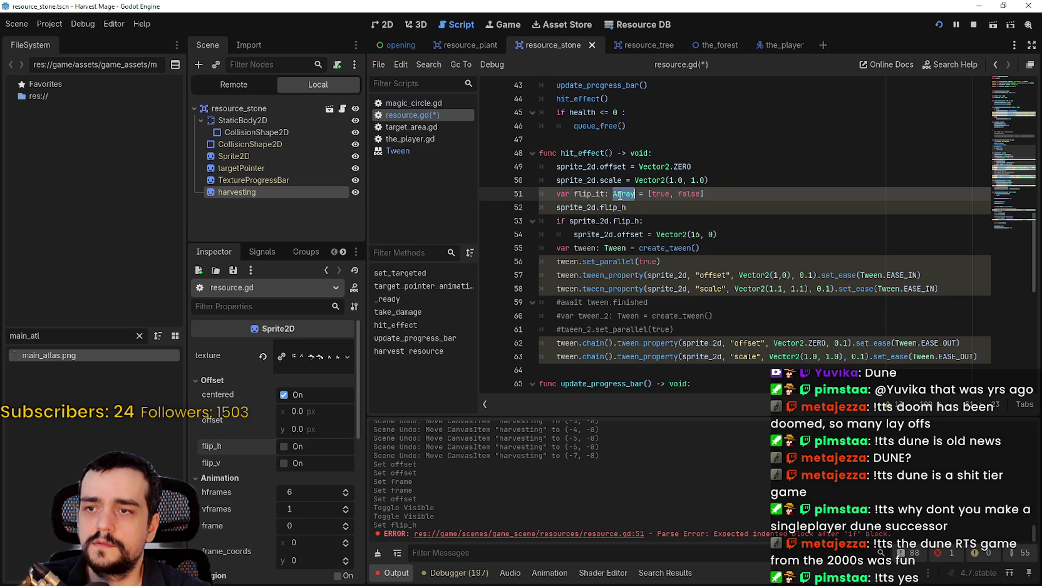
pyautogui.write('bool')
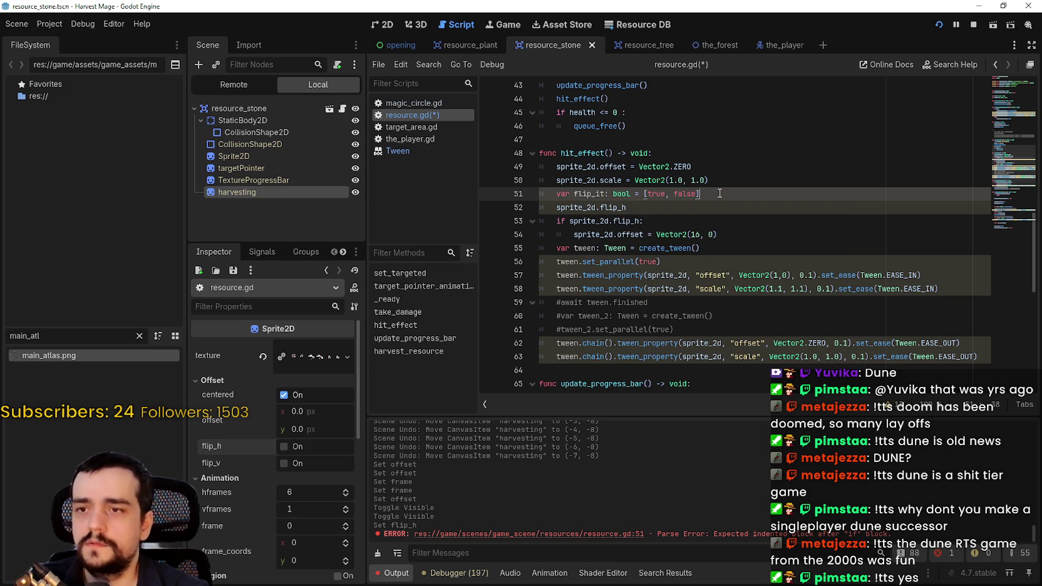
pyautogui.write('.pick_random(')
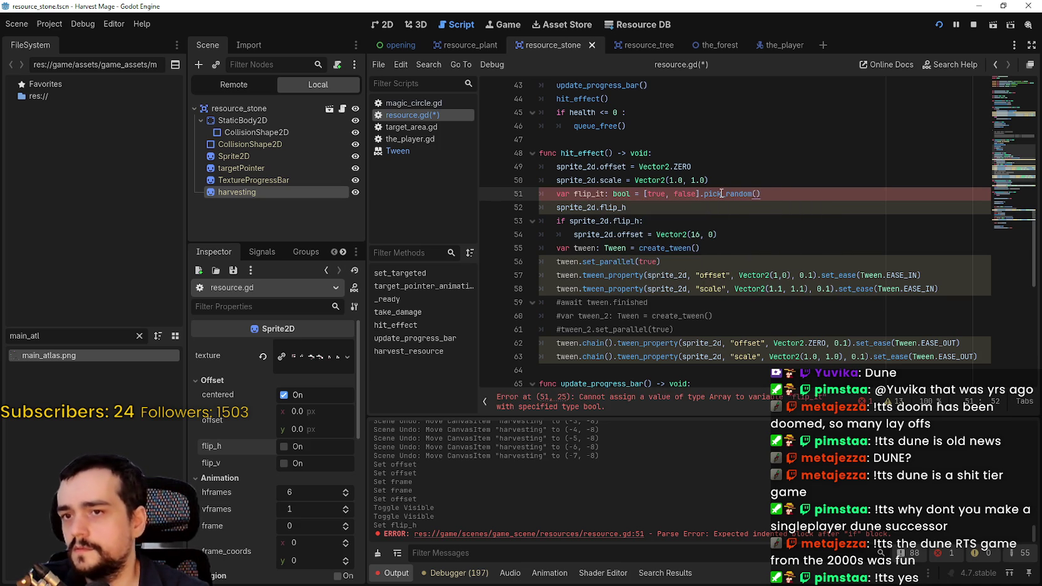
pyautogui.press('Return')
pyautogui.doubleClick(586, 194)
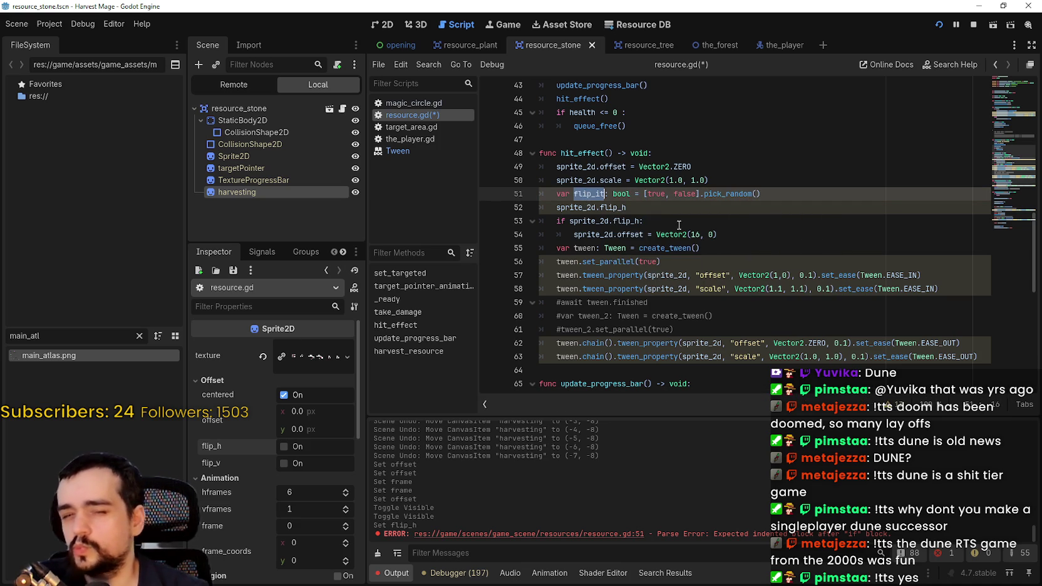
pyautogui.click(629, 206)
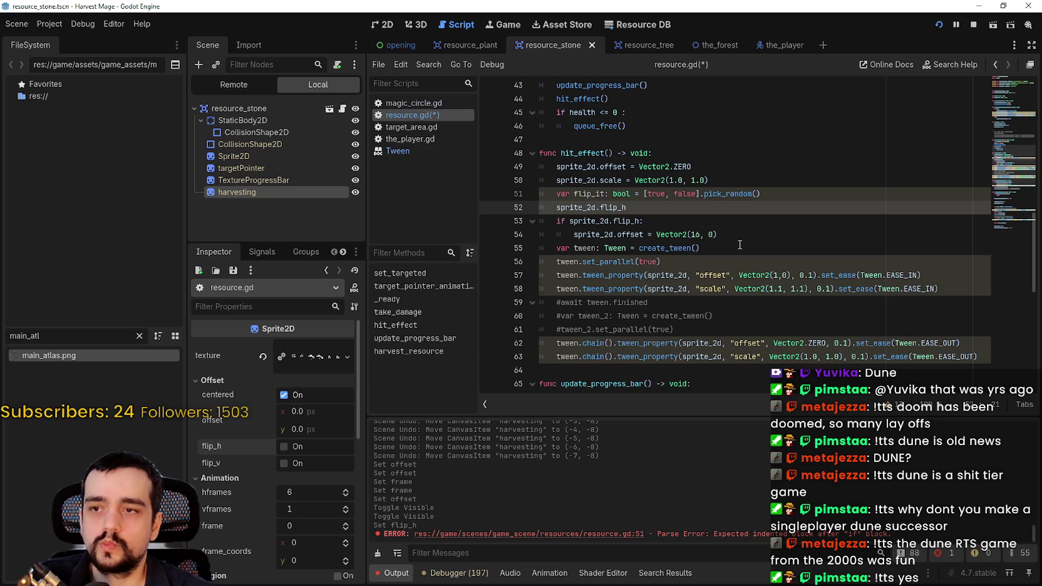